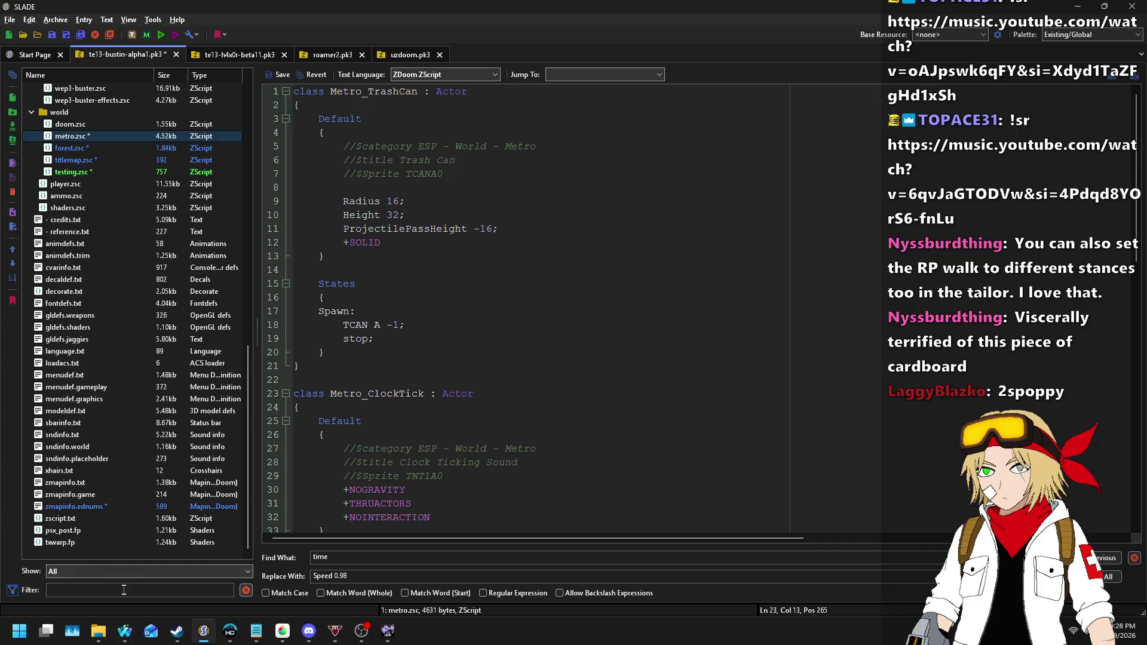
- Lower the volume of the song playing on Nightbot's song requests page to 15
{"action": "mouse_move", "coordinate": [125, 630]}
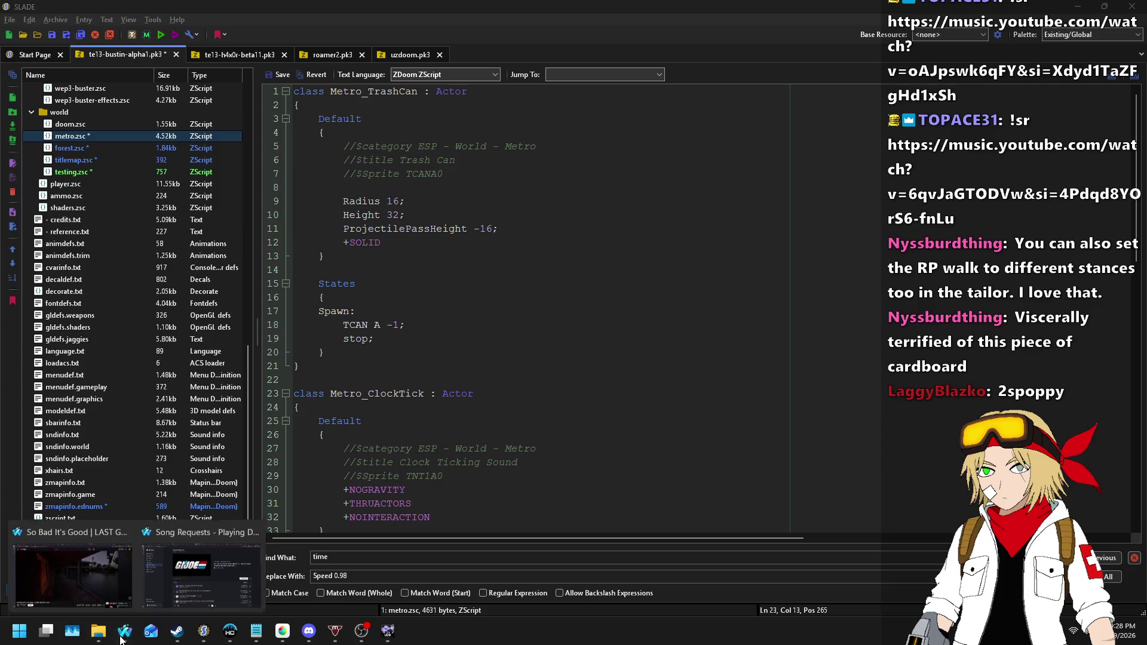
{"action": "left_click", "coordinate": [227, 527]}
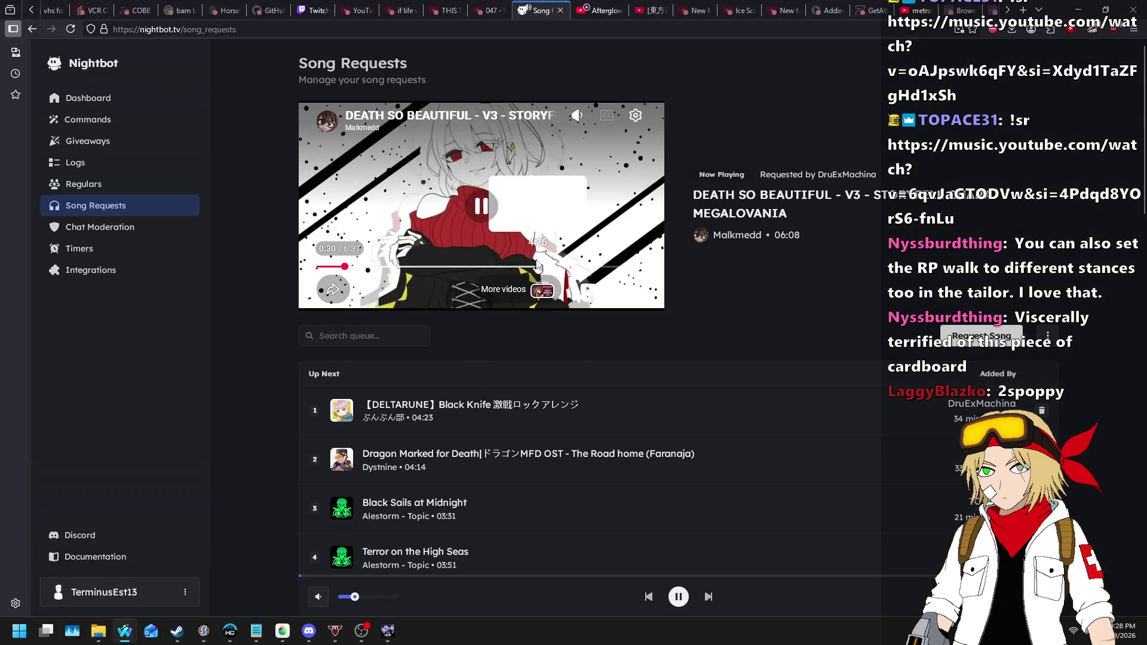
{"action": "mouse_move", "coordinate": [577, 115]}
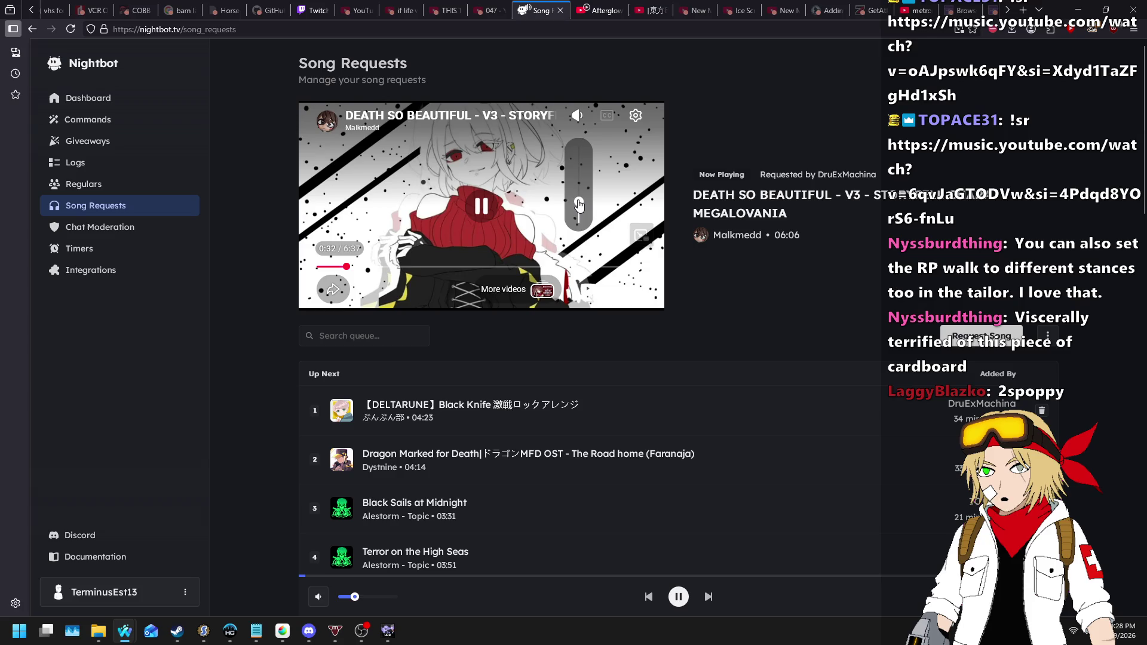
{"action": "left_click_drag", "start_coordinate": [579, 201], "coordinate": [579, 212]}
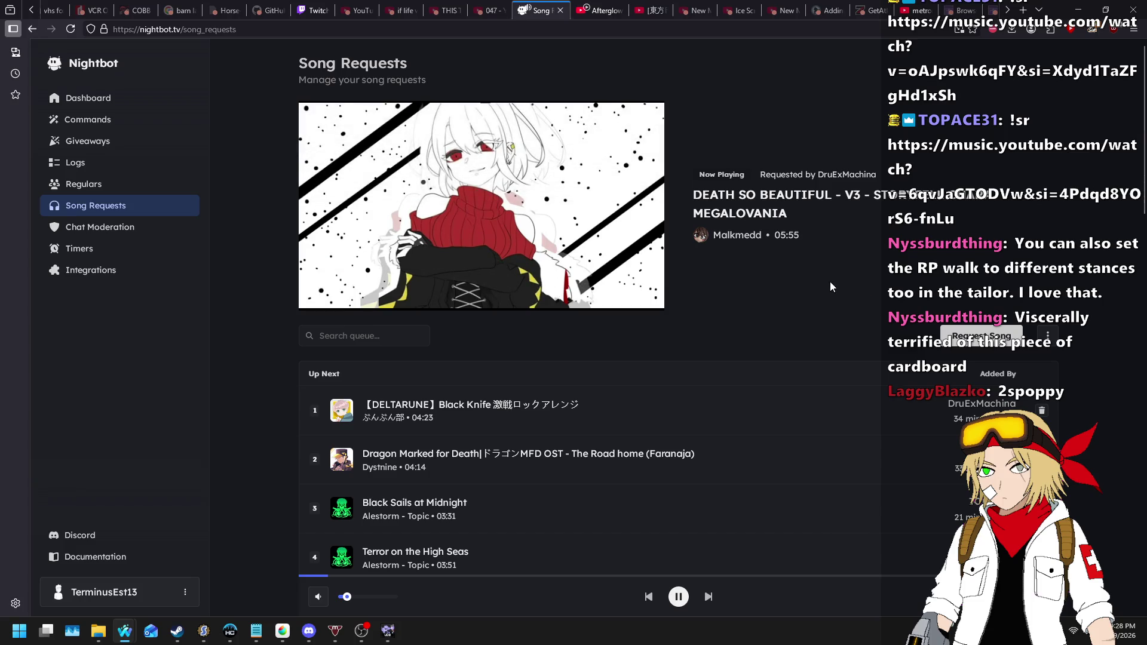
{"action": "key", "text": "alt+Tab"}
- Copy the trash can's three editor comment lines from metro.zsc into testing.zsc's Default block
{"action": "left_click", "coordinate": [485, 302]}
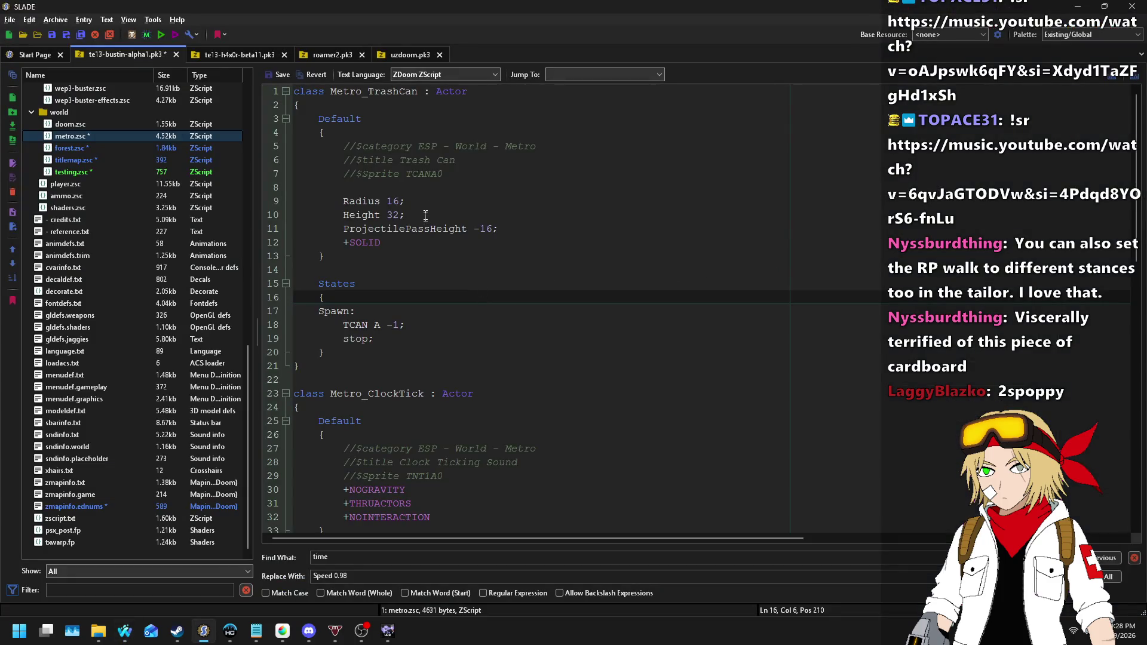
{"action": "left_click_drag", "start_coordinate": [441, 135], "coordinate": [464, 169]}
{"action": "key", "text": "ctrl+c"}
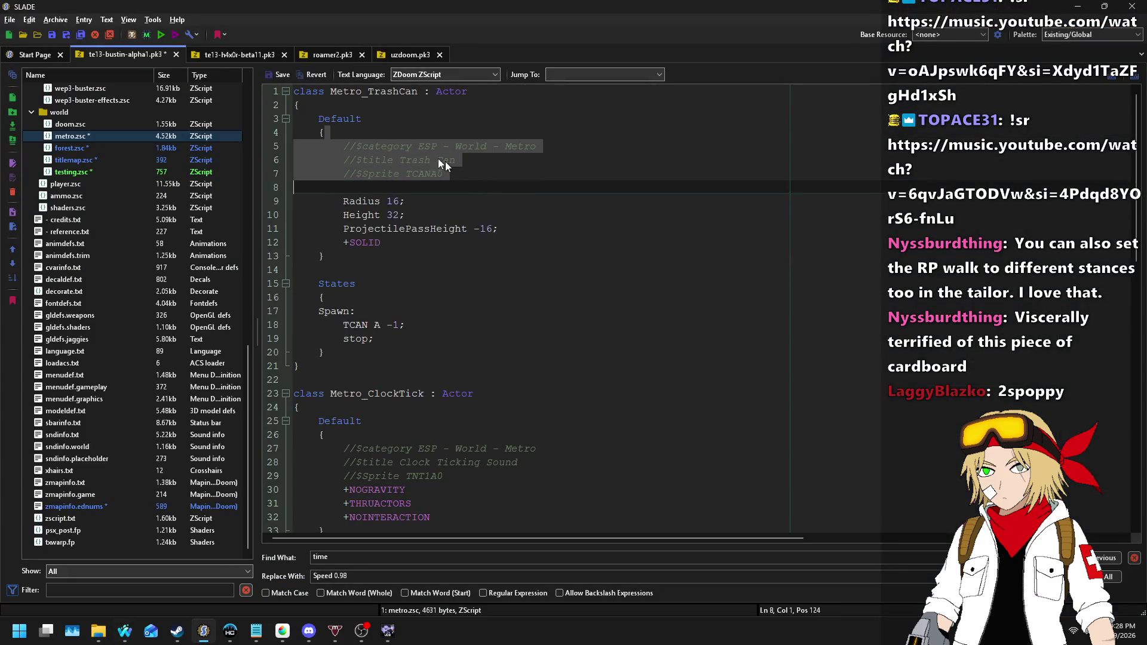
{"action": "left_click", "coordinate": [92, 171]}
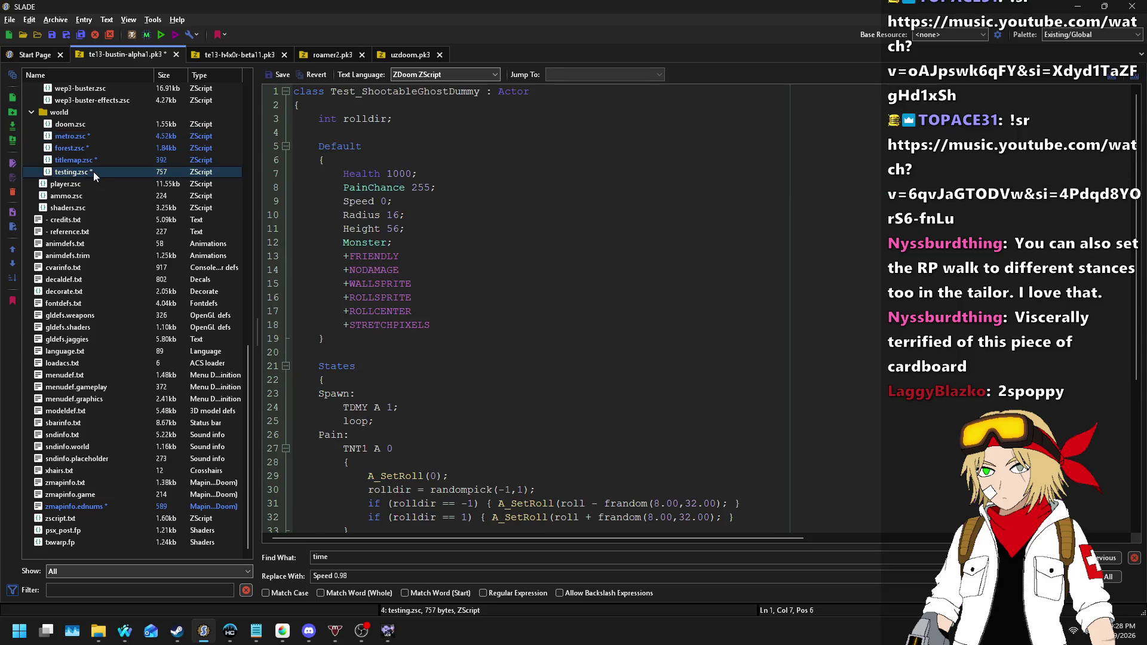
{"action": "left_click", "coordinate": [374, 161]}
{"action": "key", "text": "ctrl+v"}
{"action": "key", "text": "Up"}
{"action": "key", "text": "Up"}
{"action": "key", "text": "Up"}
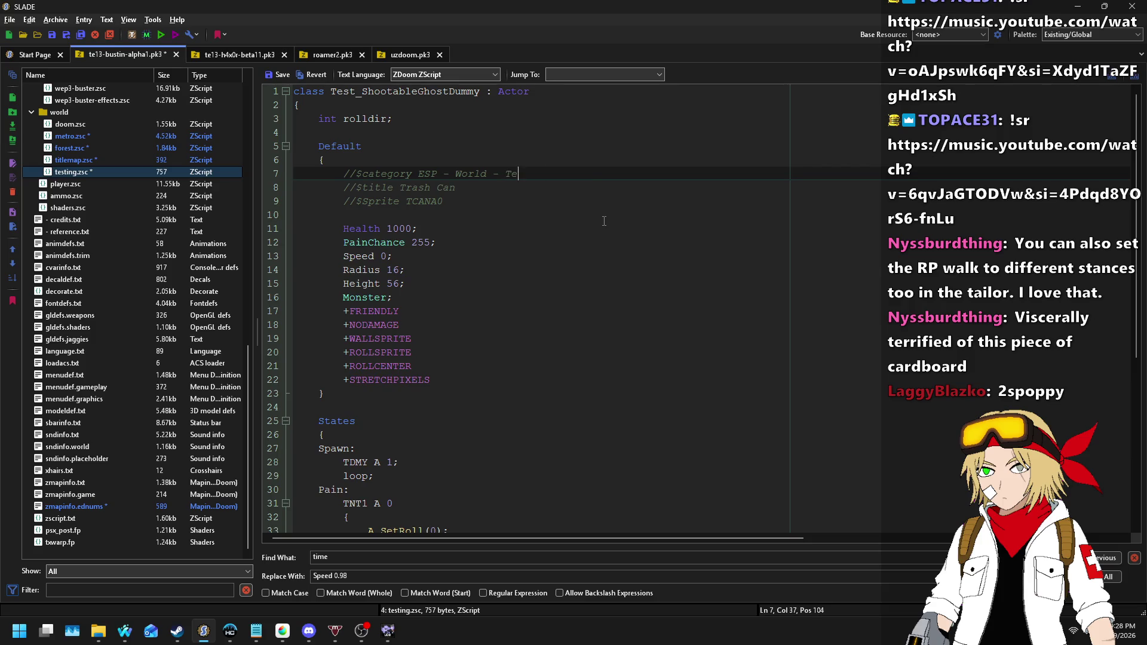
- Change the comments to title 'Dummy Ghost' and sprite TDMYA0, then save the archive
{"action": "key", "text": "Down"}
{"action": "key", "text": "ctrl+shift+Left"}
{"action": "key", "text": "ctrl+shift+Left"}
{"action": "type", "text": "S"}
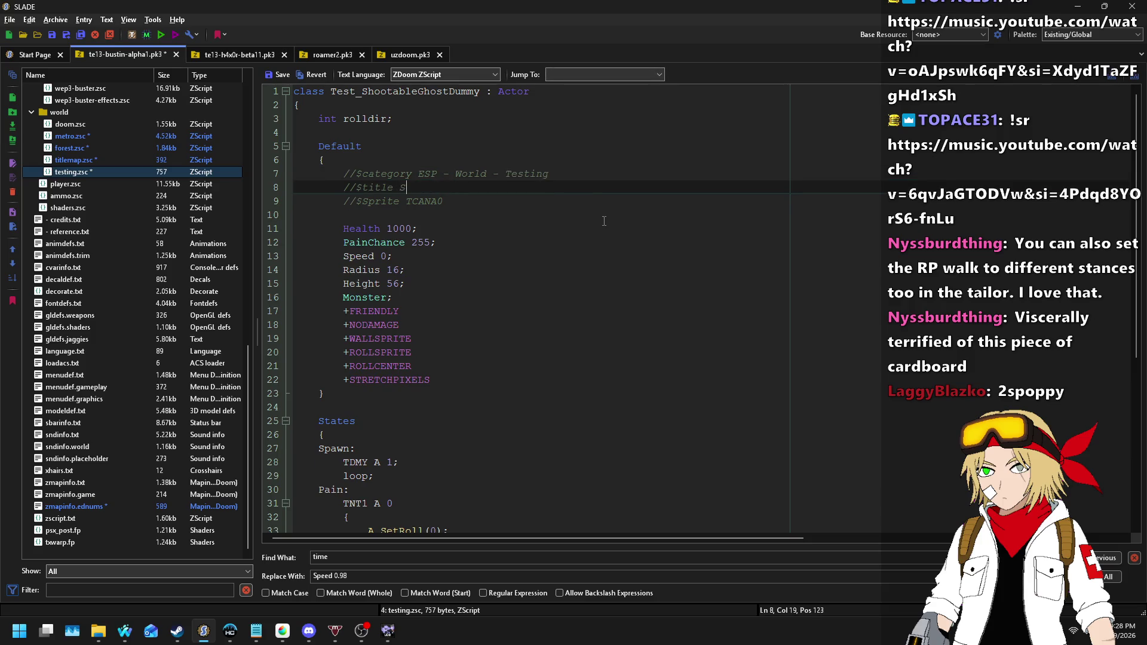
{"action": "key", "text": "BackSpace"}
{"action": "type", "text": "Ghost Dummy"}
{"action": "key", "text": "Down"}
{"action": "key", "text": "Left"}
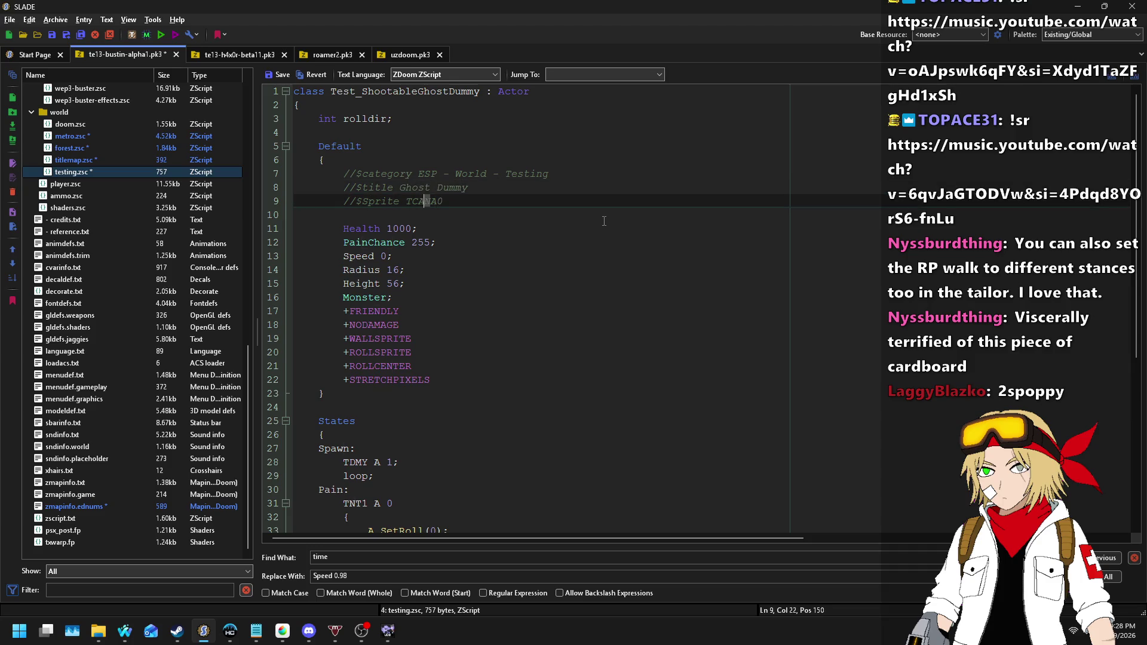
{"action": "type", "text": "DMY"}
{"action": "double_click", "coordinate": [445, 187]}
{"action": "left_click_drag", "start_coordinate": [451, 188], "coordinate": [400, 187]}
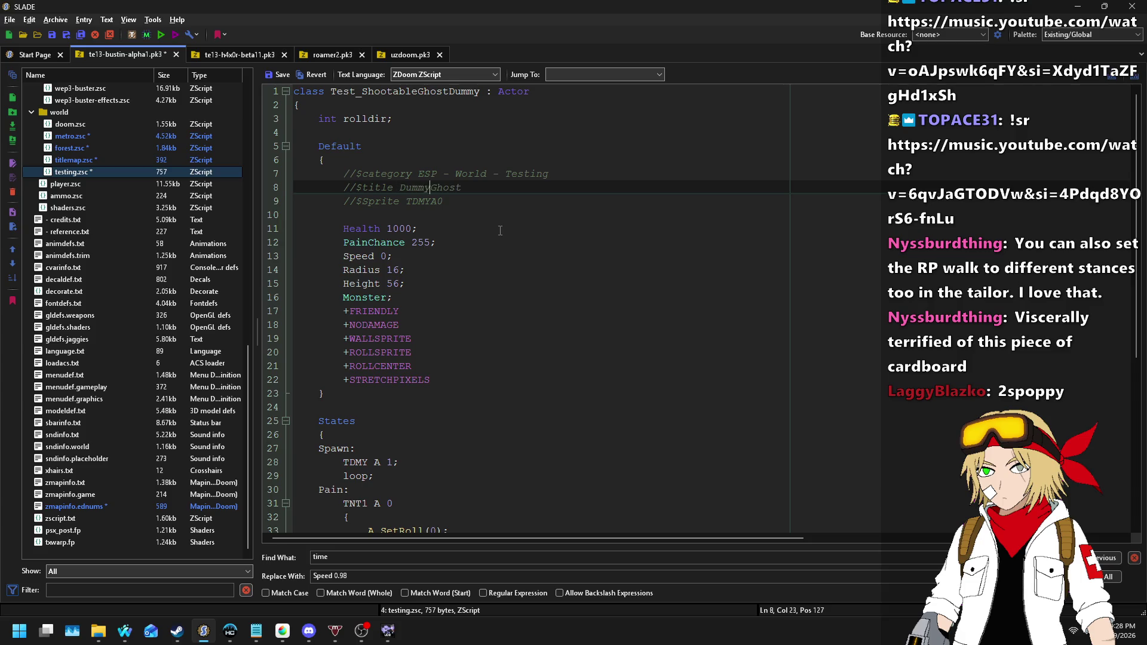
{"action": "left_click", "coordinate": [280, 79]}
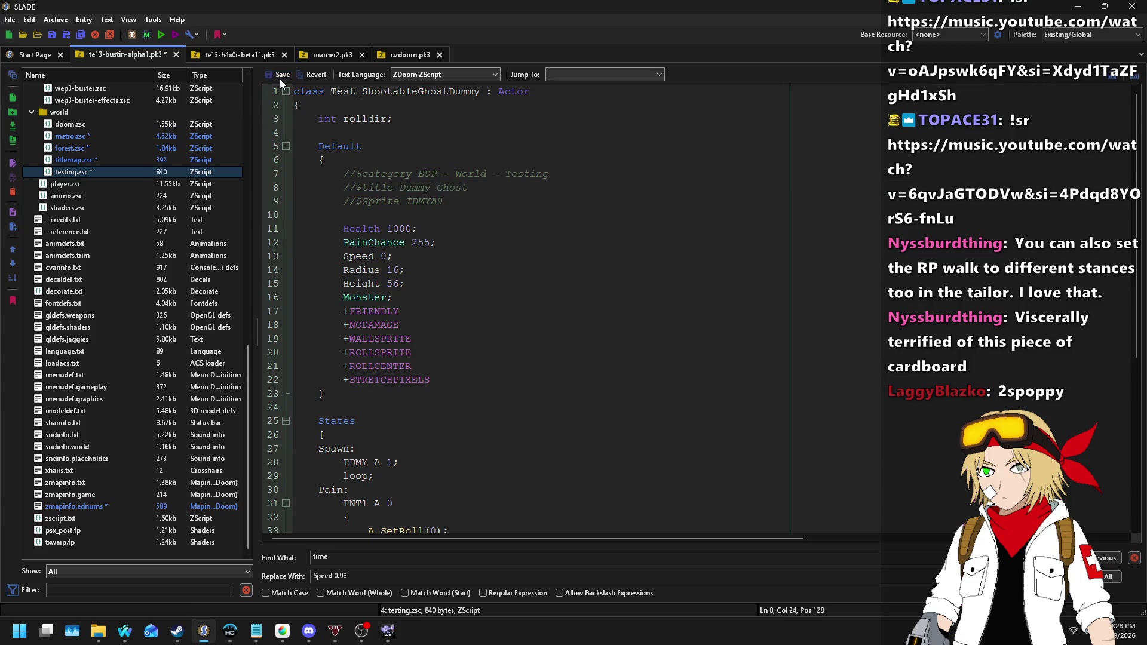
{"action": "key", "text": "ctrl+s"}
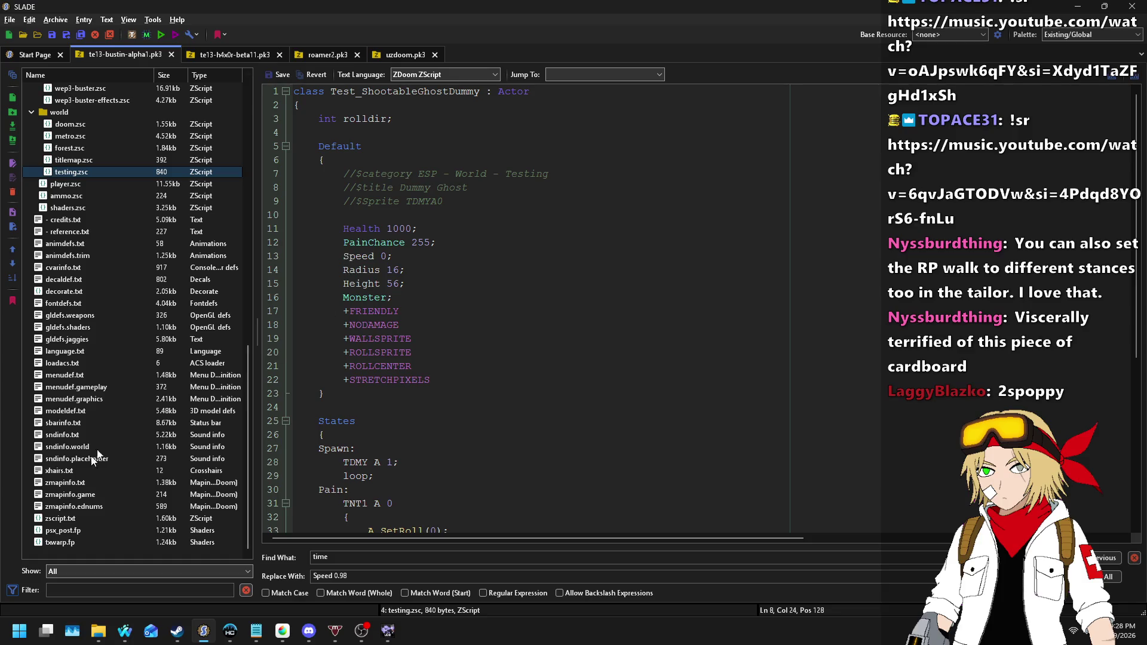
- Check editor numbers in zmapinfo.ednums, then open menudef.txt
{"action": "left_click", "coordinate": [84, 506]}
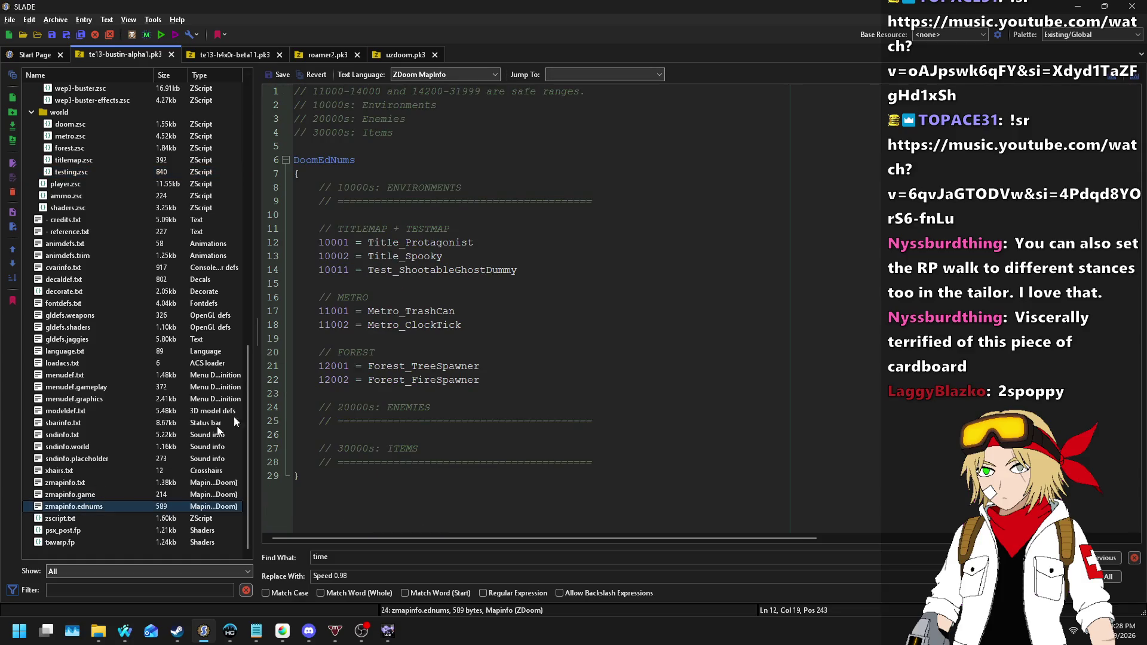
{"action": "left_click", "coordinate": [387, 630]}
{"action": "left_click", "coordinate": [191, 20]}
{"action": "left_click", "coordinate": [320, 30]}
{"action": "left_click", "coordinate": [131, 375]}
- Reload Ultimate Doom Builder's resources and review the failed DoomEdNum overrides 10011 and 12002
{"action": "key", "text": "alt+Tab"}
{"action": "left_click", "coordinate": [191, 20]}
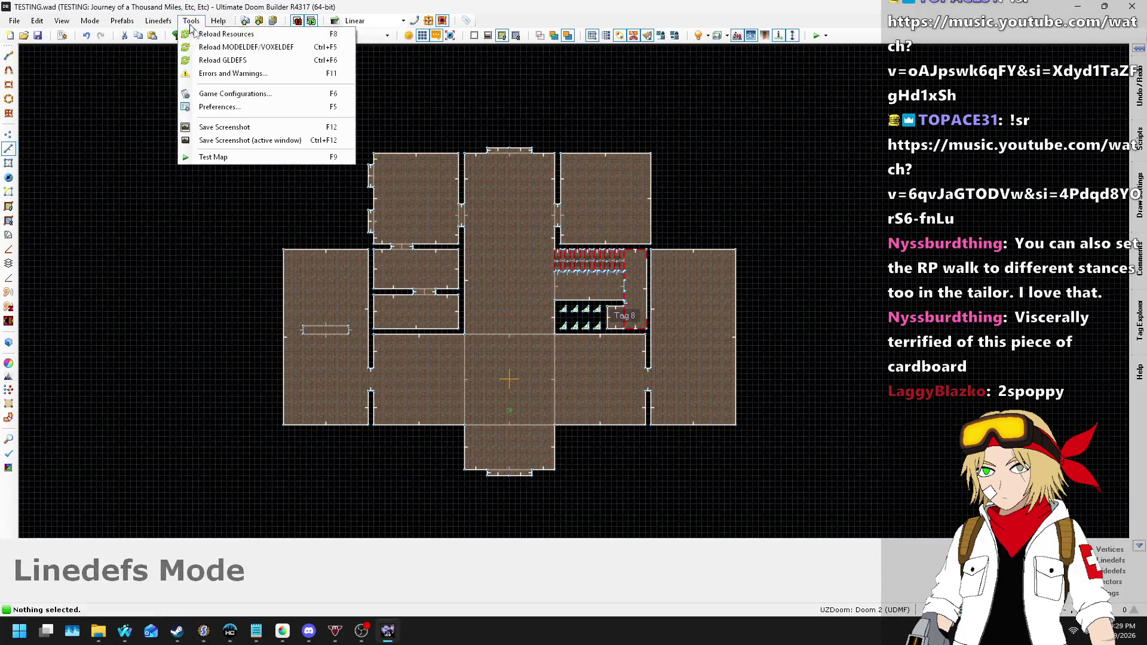
{"action": "left_click", "coordinate": [209, 28]}
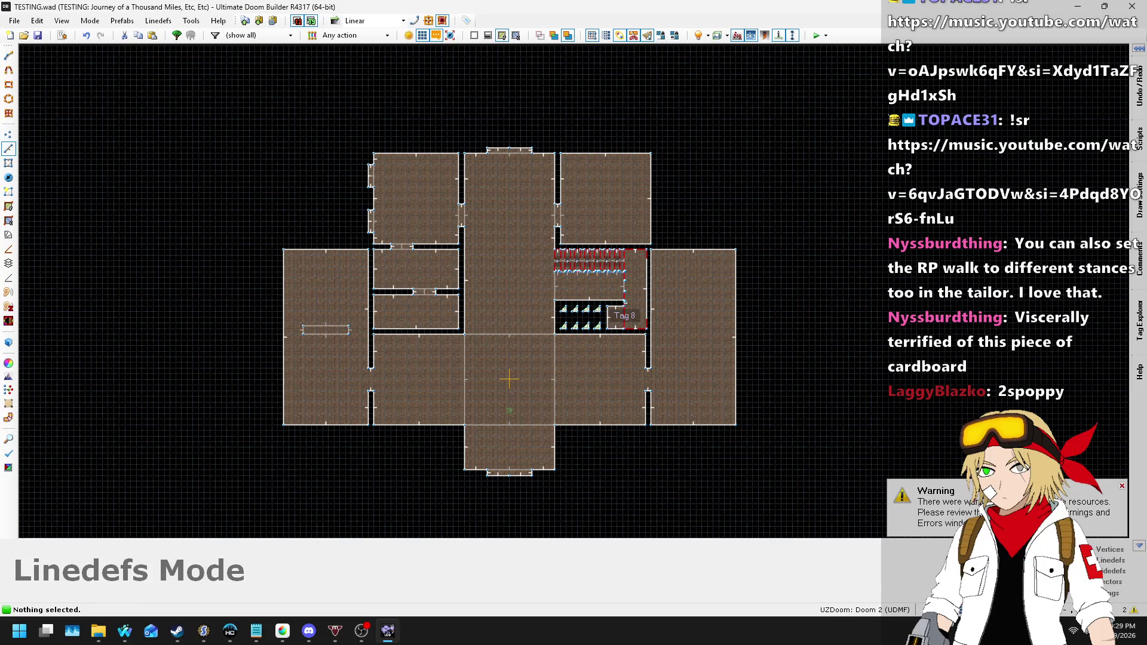
{"action": "left_click", "coordinate": [1130, 609]}
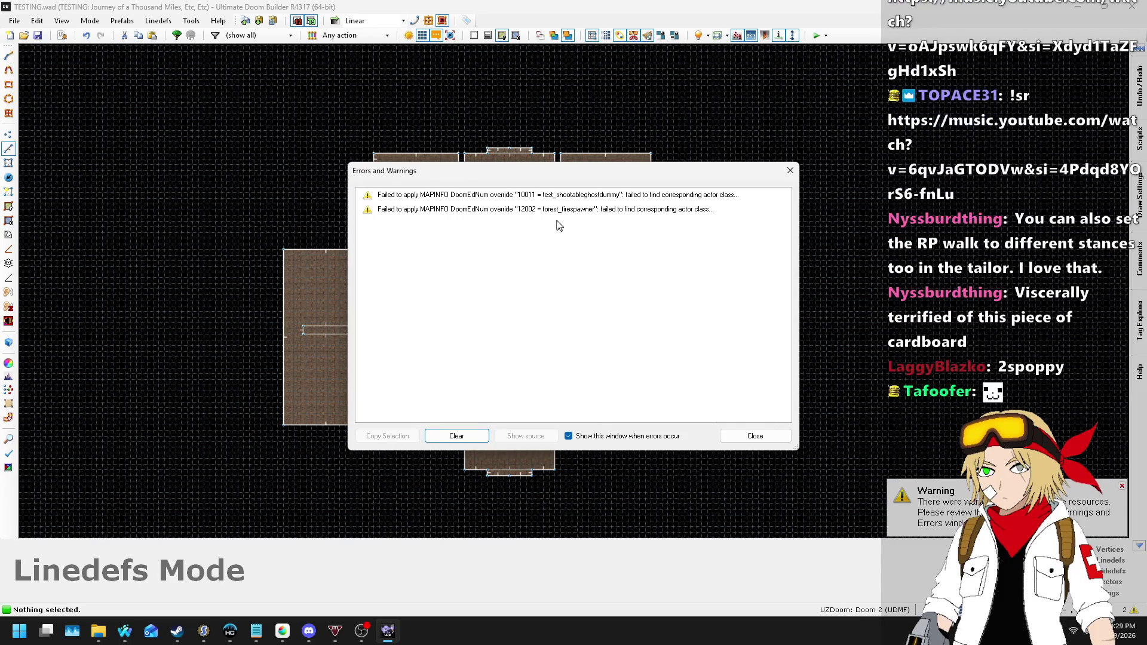
{"action": "left_click", "coordinate": [790, 171]}
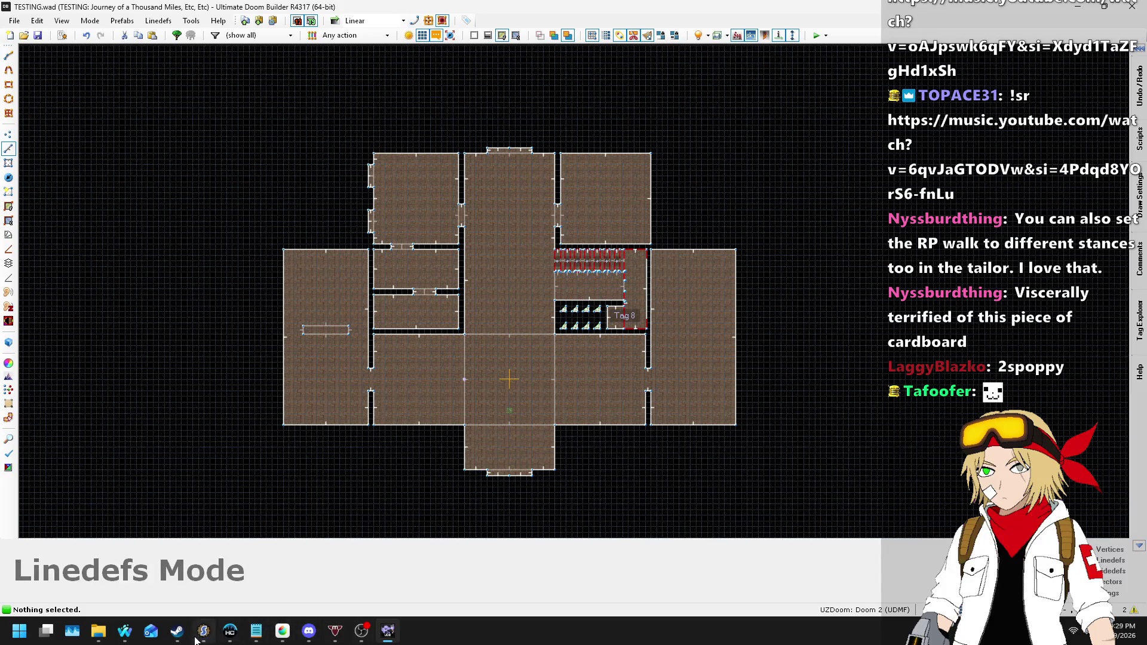
{"action": "left_click", "coordinate": [203, 631]}
- Rename the ForestFireSpawner class to Forest_FireSpawner in forest.zsc
{"action": "scroll", "coordinate": [117, 347], "scroll_direction": "up", "scroll_amount": 6}
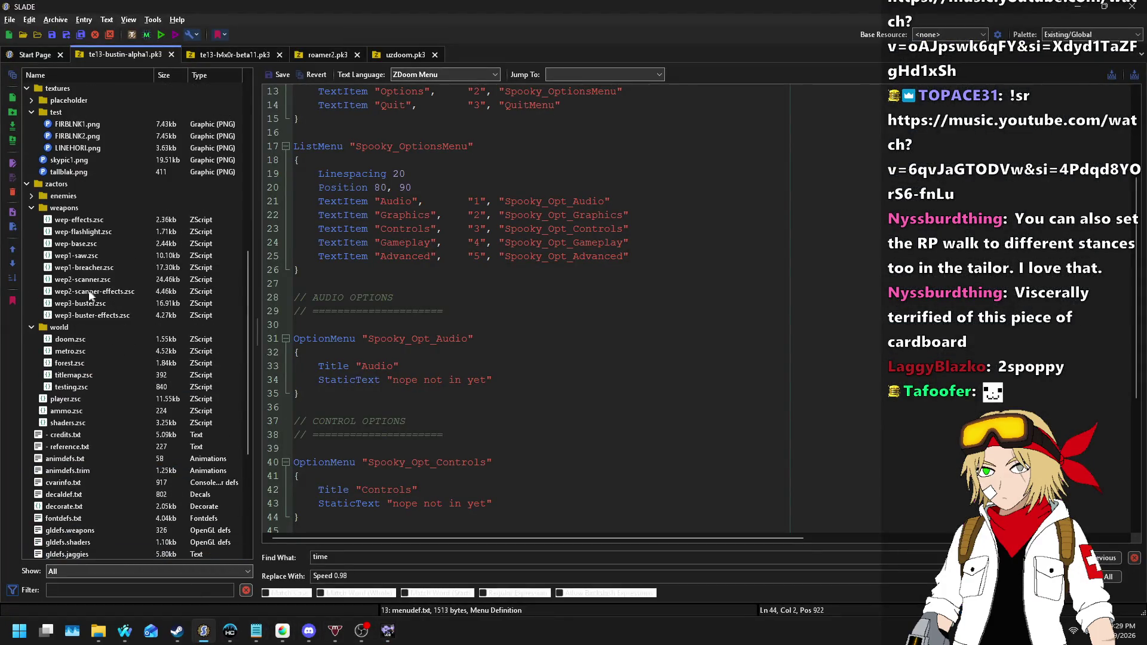
{"action": "left_click", "coordinate": [70, 362]}
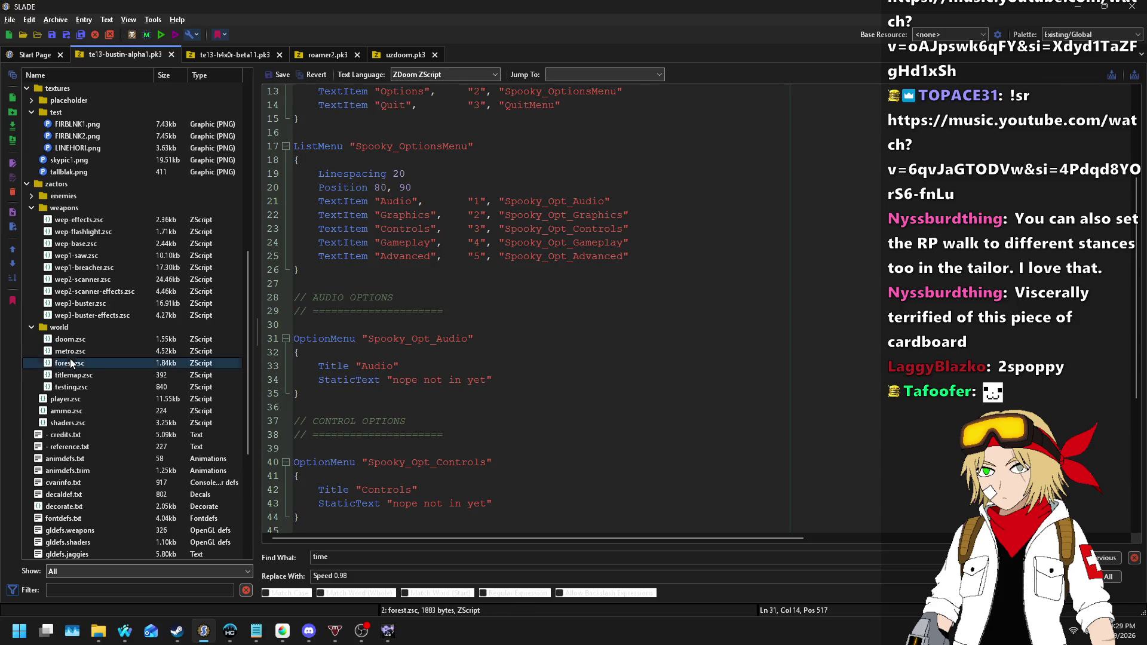
{"action": "scroll", "coordinate": [427, 351], "scroll_direction": "down", "scroll_amount": 3}
{"action": "scroll", "coordinate": [427, 351], "scroll_direction": "down", "scroll_amount": 8}
{"action": "left_click", "coordinate": [376, 339]}
{"action": "type", "text": "_FireSpawner : Actor"}
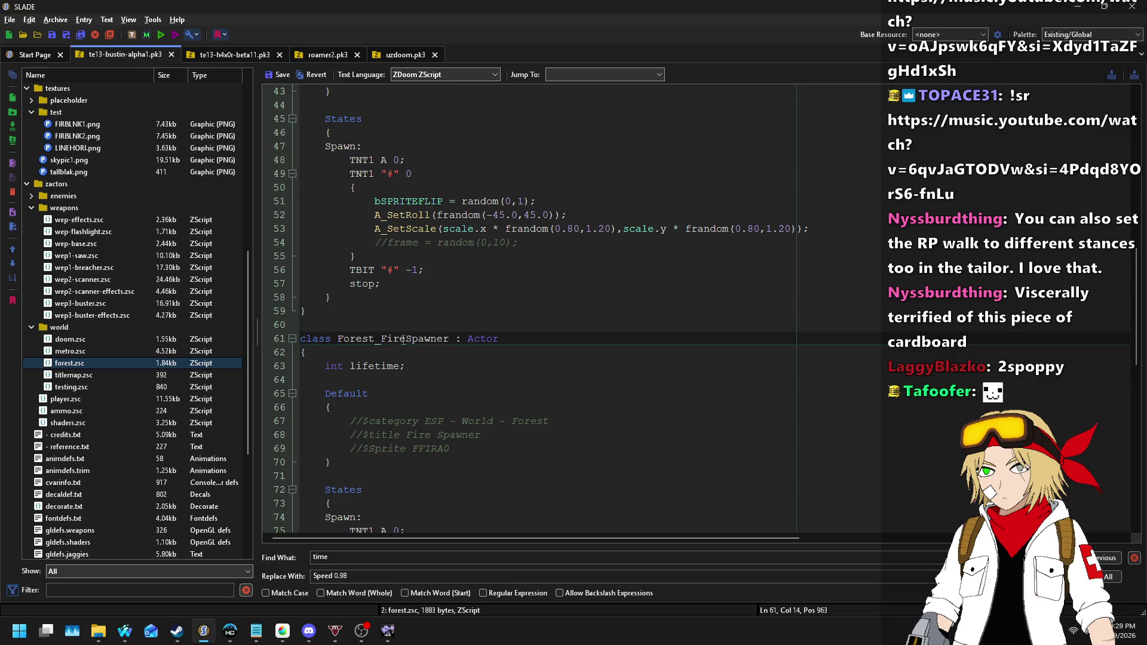
{"action": "left_click", "coordinate": [378, 310]}
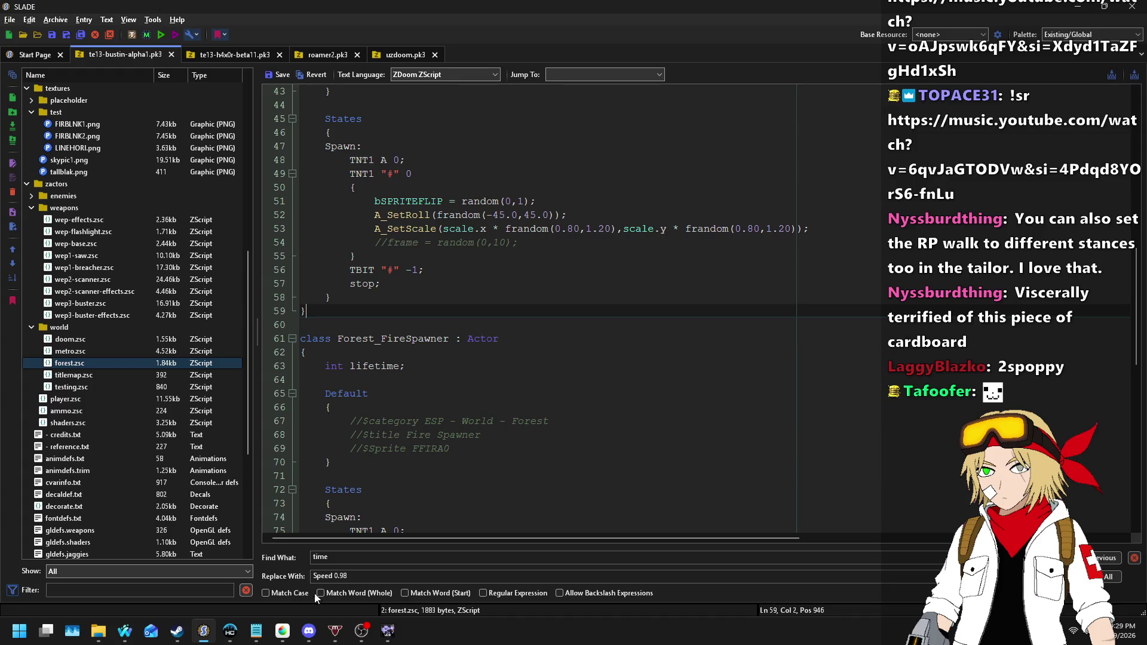
- Keep the forest.zsc change when moving to testing.zsc, then open zscript.txt
{"action": "left_click", "coordinate": [309, 630]}
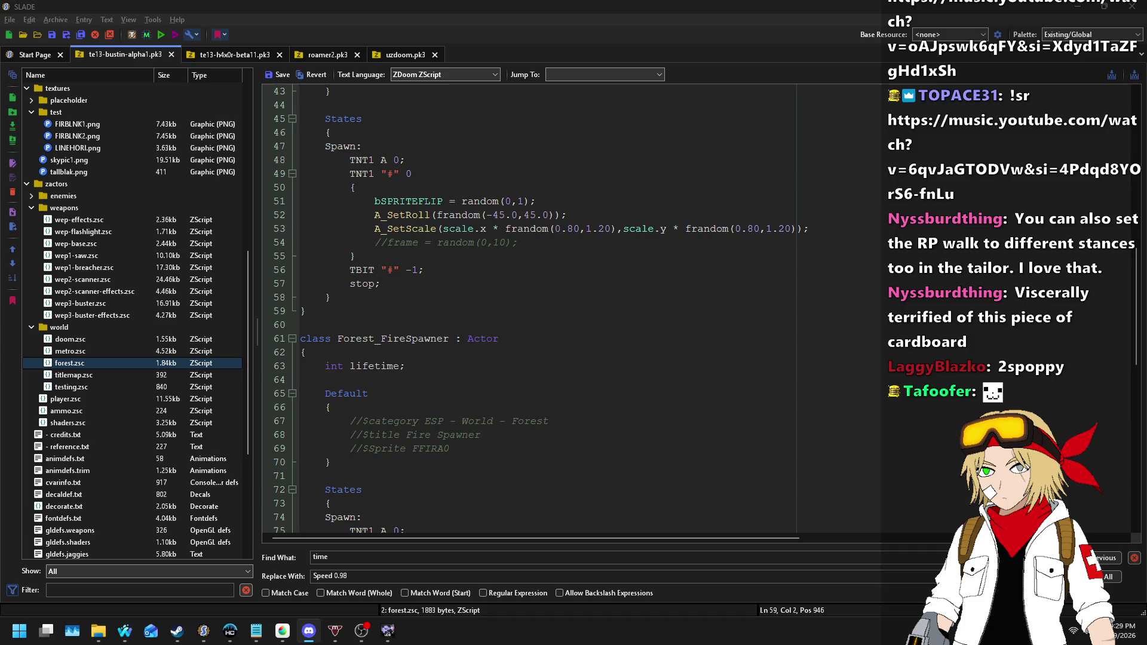
{"action": "left_click", "coordinate": [489, 301]}
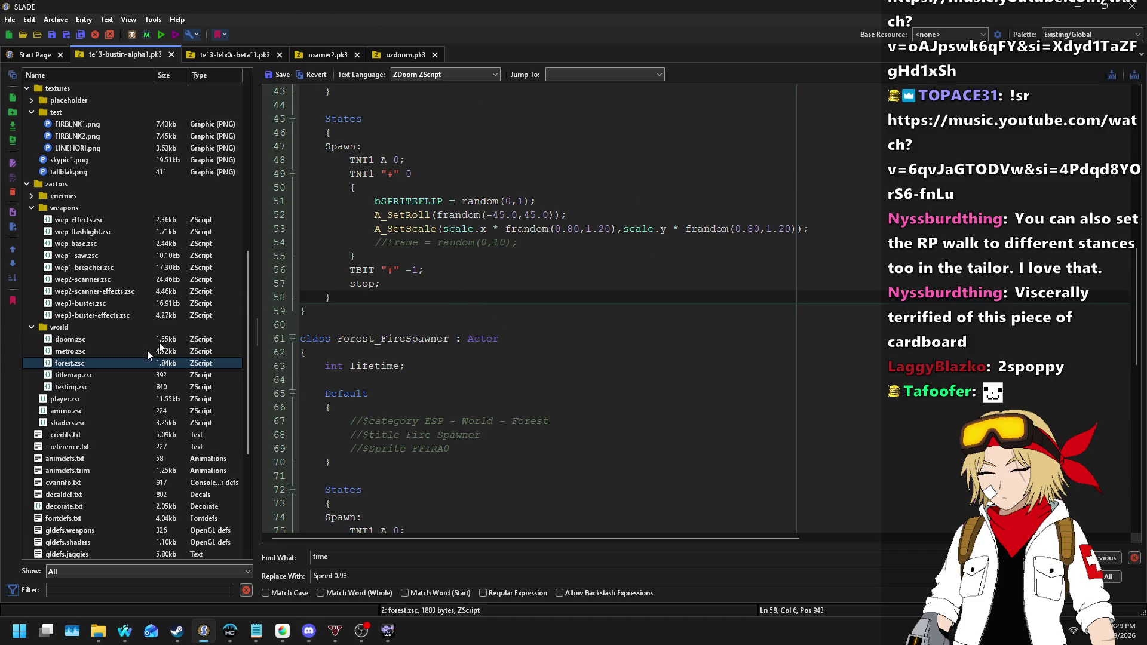
{"action": "left_click", "coordinate": [66, 387]}
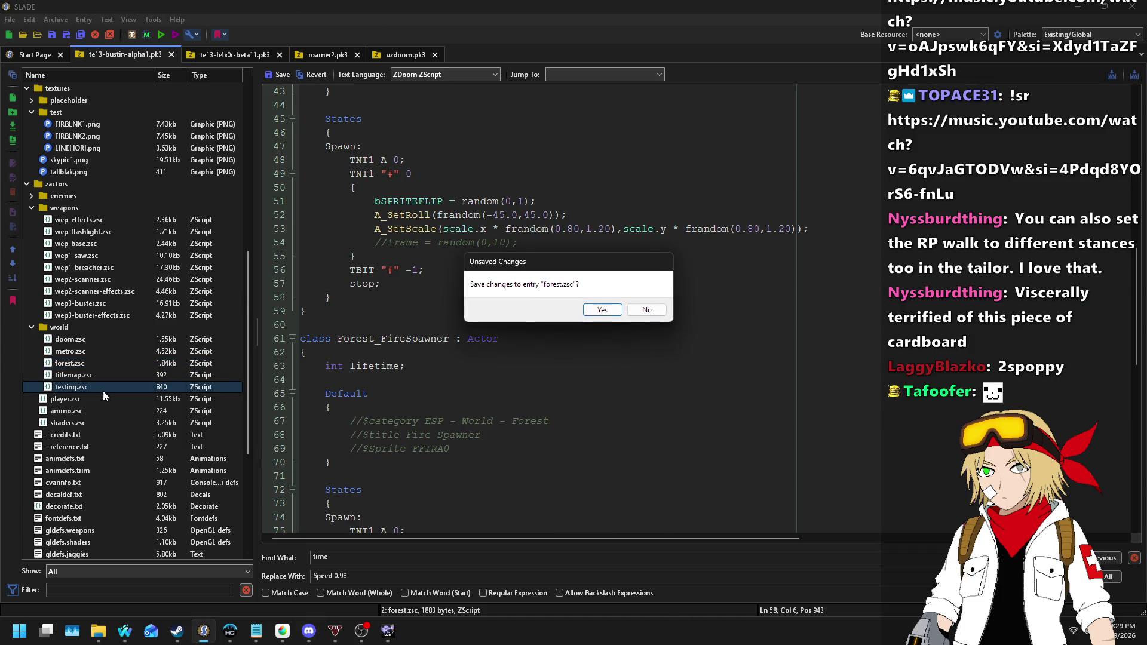
{"action": "left_click", "coordinate": [591, 312]}
{"action": "scroll", "coordinate": [113, 430], "scroll_direction": "down", "scroll_amount": 6}
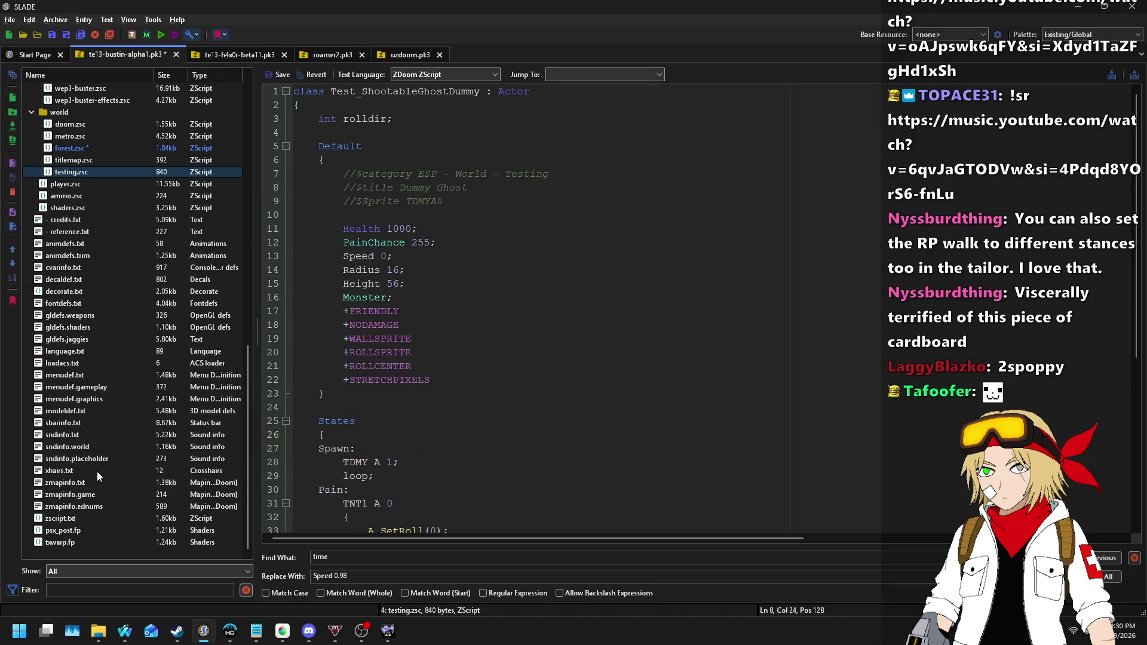
{"action": "left_click", "coordinate": [55, 519]}
- Add an #include for zactors/world/testing.zsc above the metro.zsc include
{"action": "scroll", "coordinate": [541, 289], "scroll_direction": "down", "scroll_amount": 10}
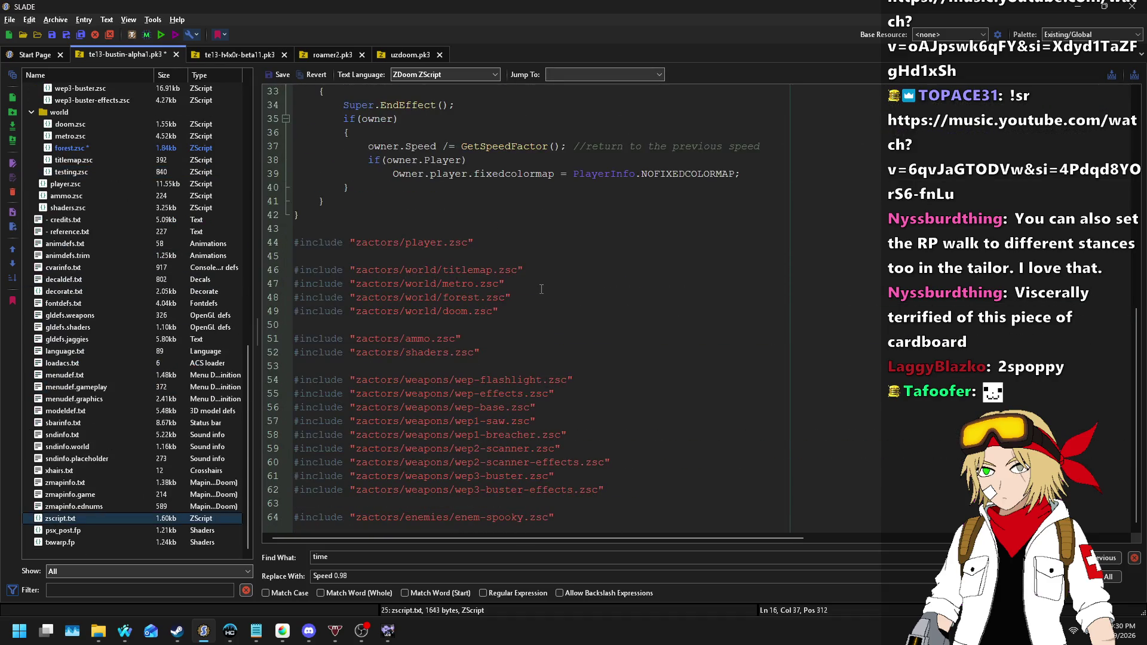
{"action": "left_click", "coordinate": [542, 304]}
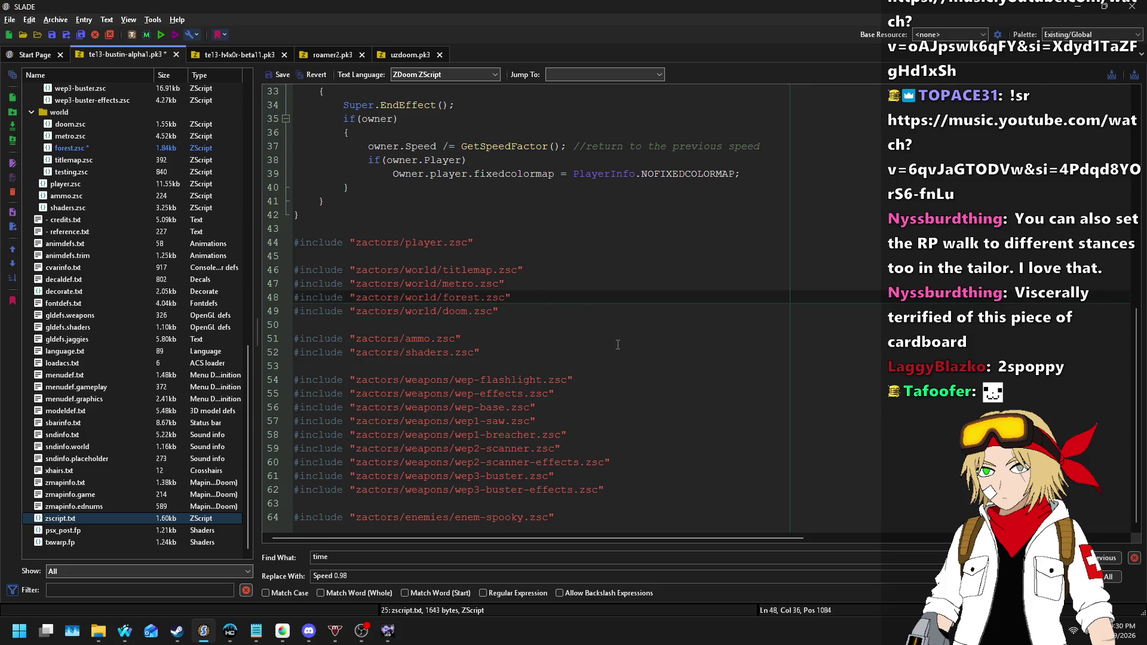
{"action": "key", "text": "shift+Home"}
{"action": "key", "text": "ctrl+c"}
{"action": "key", "text": "End"}
{"action": "key", "text": "Return"}
{"action": "key", "text": "ctrl+v"}
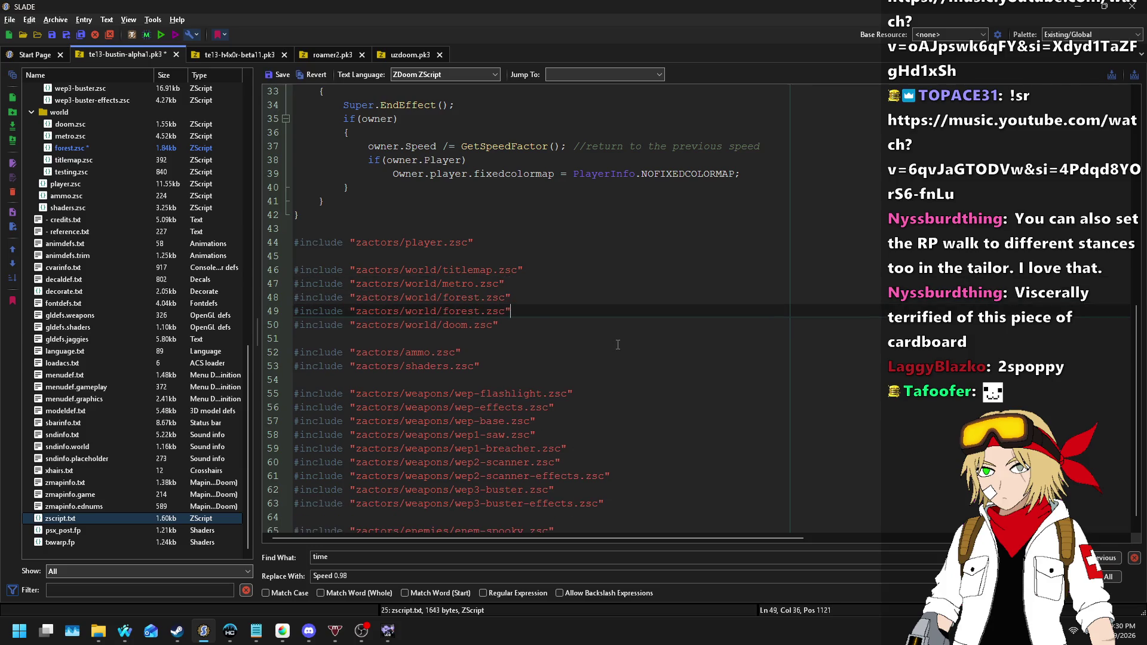
{"action": "key", "text": "Left"}
{"action": "key", "text": "ctrl+shift+Left"}
{"action": "type", "text": "testin"}
{"action": "key", "text": "alt+Up"}
{"action": "key", "text": "alt+Up"}
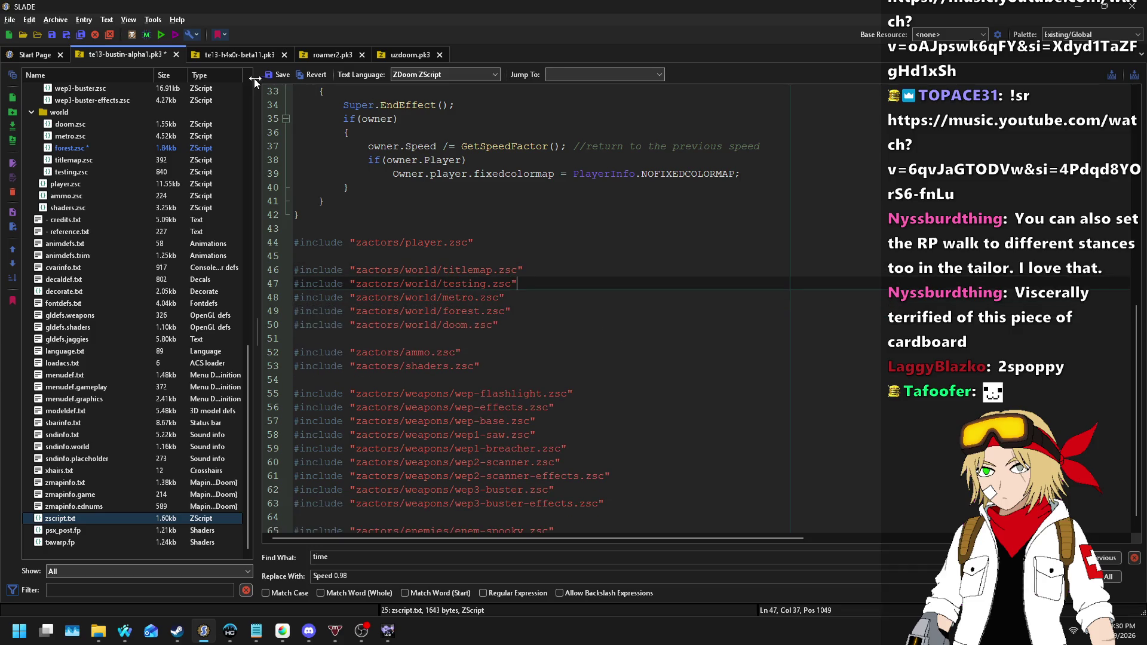
- Save zscript.txt and the archive, then return to Ultimate Doom Builder
{"action": "left_click", "coordinate": [277, 76]}
{"action": "key", "text": "ctrl+s"}
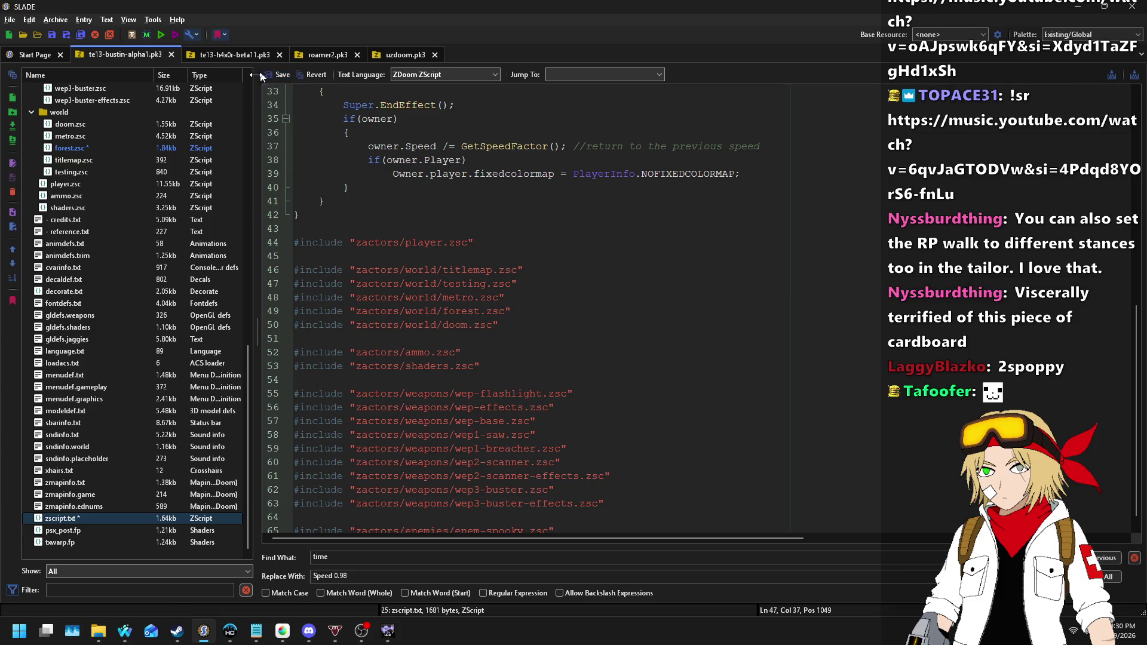
{"action": "left_click", "coordinate": [389, 632]}
{"action": "left_click", "coordinate": [191, 20]}
- Reload the map's data resources and undo an accidental drag of linedef 164
{"action": "left_click", "coordinate": [202, 37]}
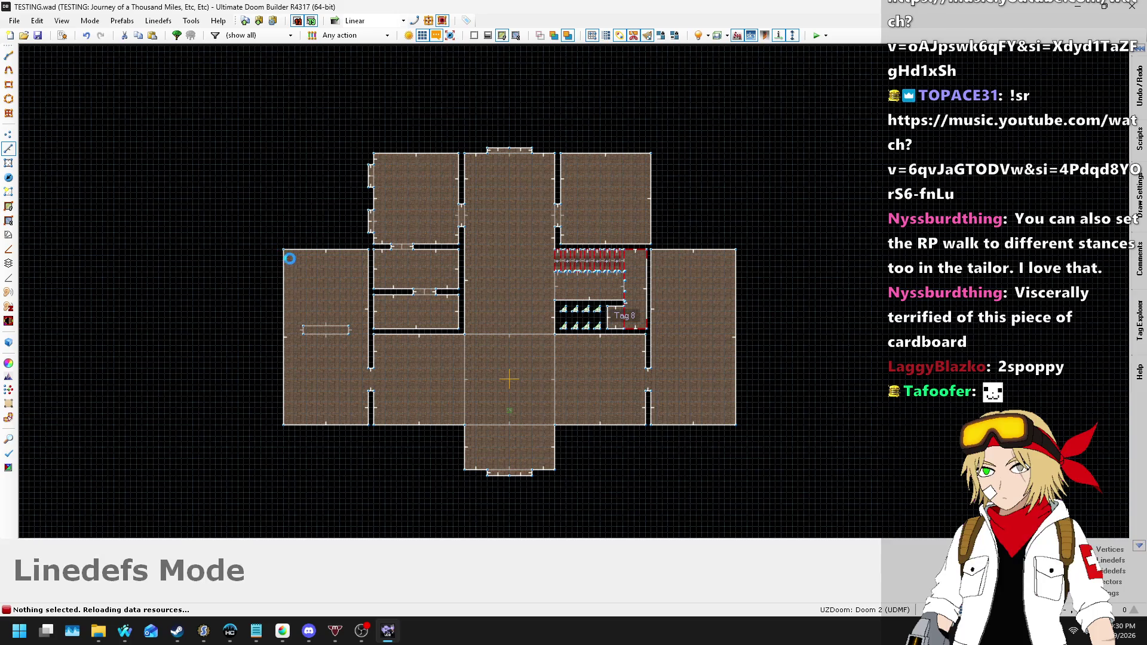
{"action": "key", "text": "alt+Tab"}
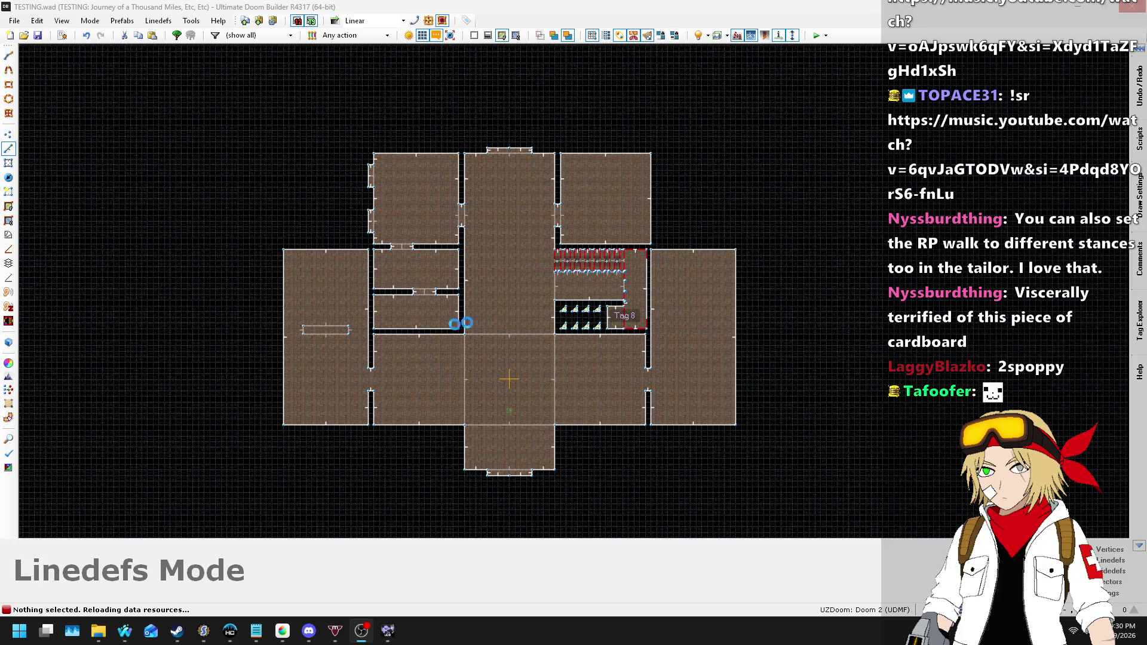
{"action": "scroll", "coordinate": [306, 260], "scroll_direction": "up", "scroll_amount": 8}
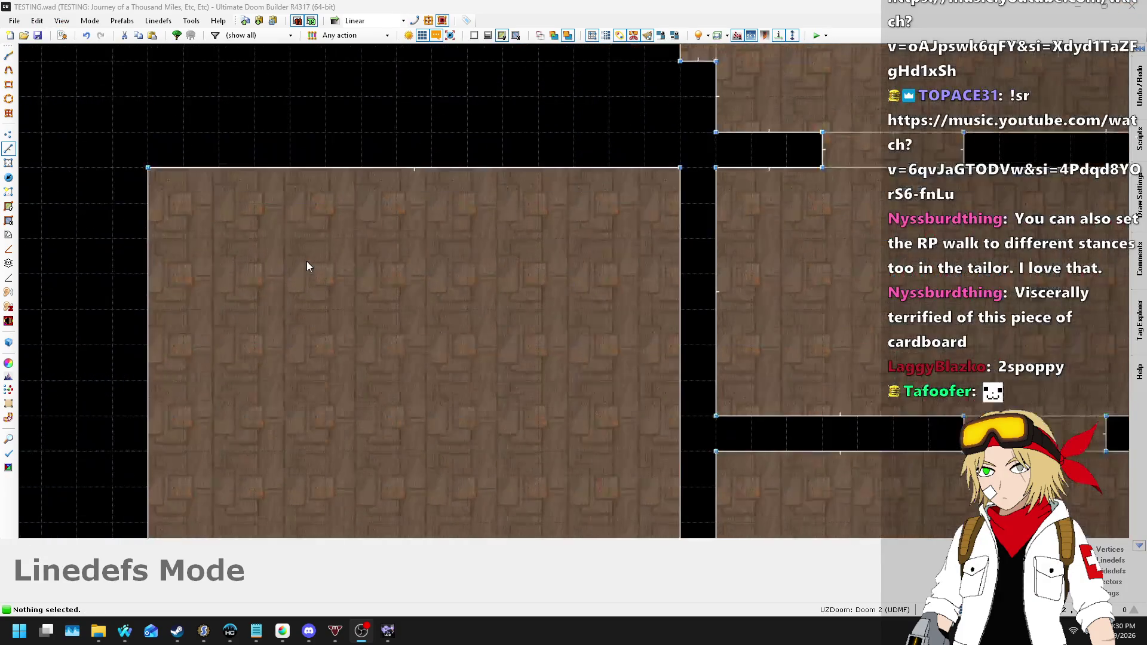
{"action": "left_click", "coordinate": [8, 151]}
{"action": "scroll", "coordinate": [716, 252], "scroll_direction": "down", "scroll_amount": 2}
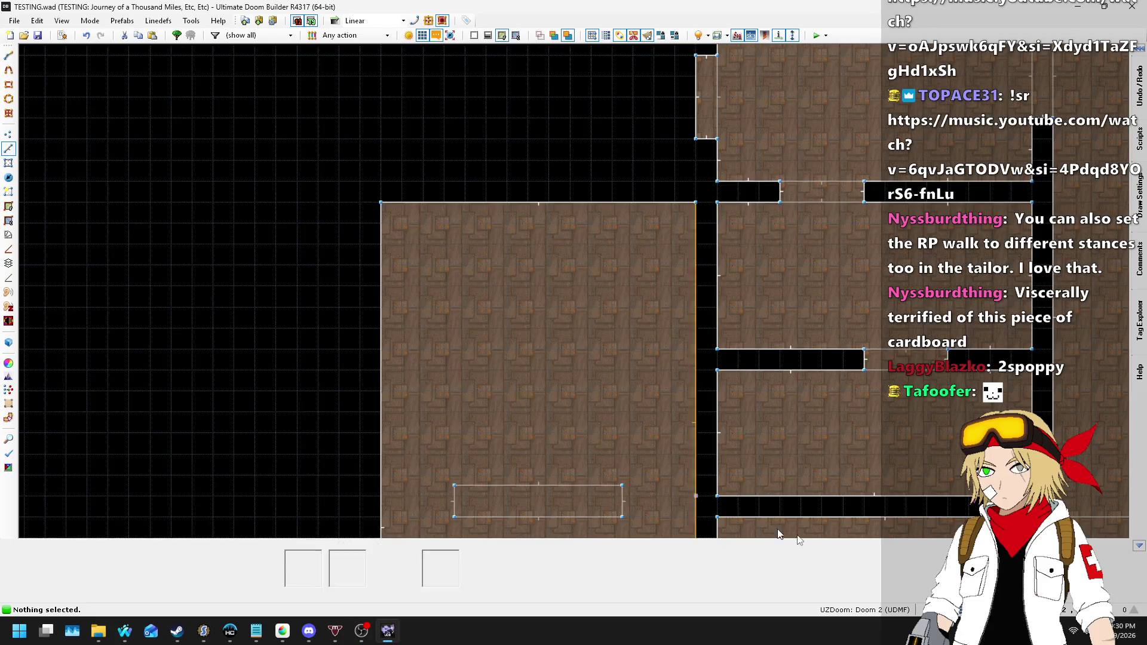
{"action": "scroll", "coordinate": [503, 518], "scroll_direction": "up", "scroll_amount": 2}
{"action": "left_click_drag", "start_coordinate": [527, 464], "coordinate": [526, 450]}
{"action": "scroll", "coordinate": [526, 430], "scroll_direction": "down", "scroll_amount": 2}
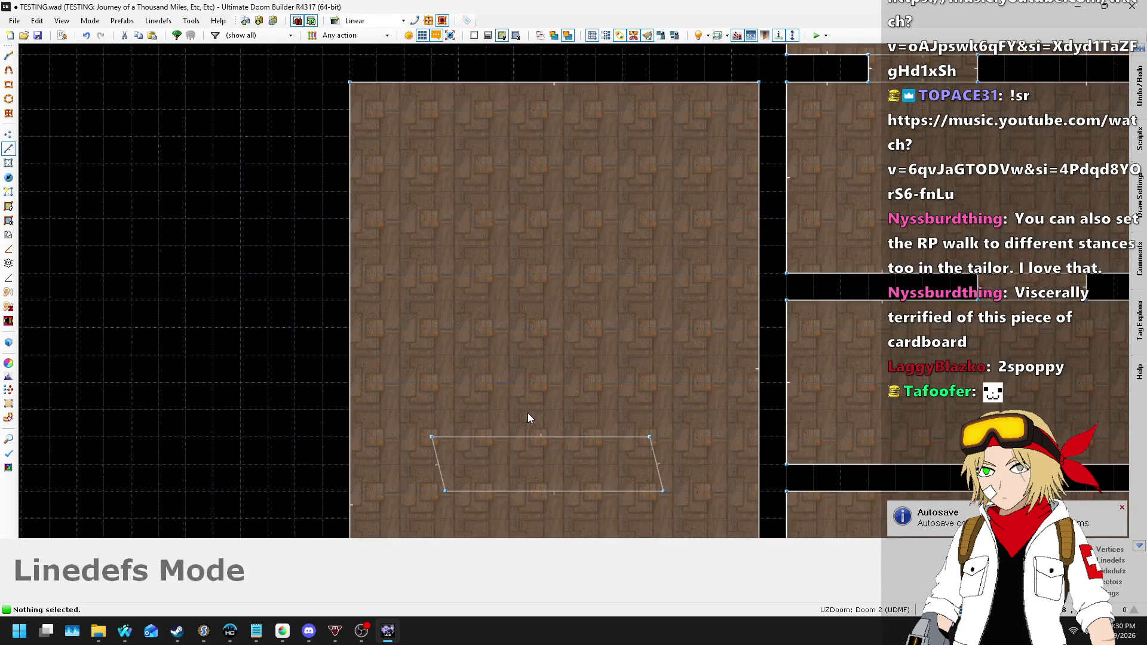
{"action": "key", "text": "ctrl+z"}
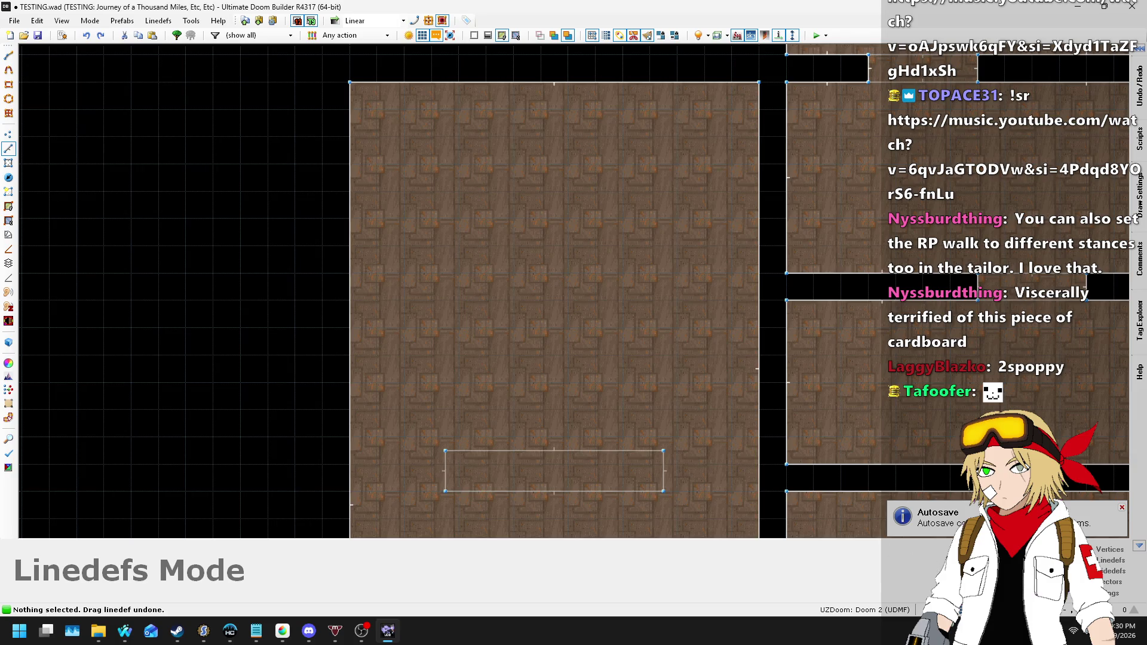
{"action": "scroll", "coordinate": [606, 460], "scroll_direction": "up", "scroll_amount": 1}
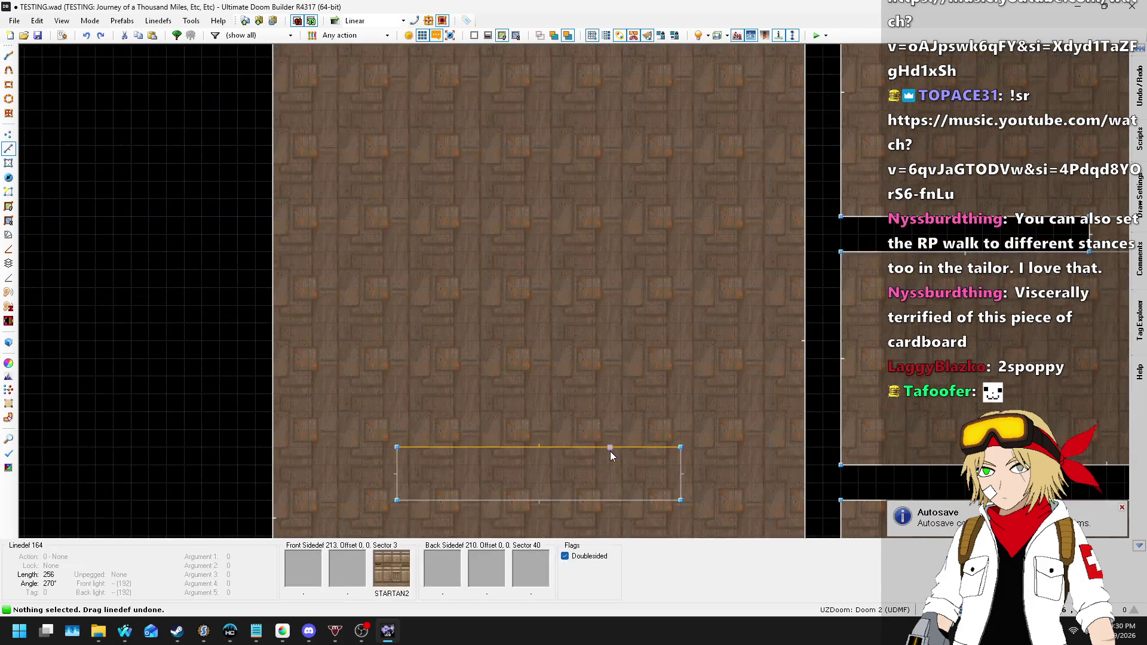
{"action": "scroll", "coordinate": [477, 381], "scroll_direction": "down", "scroll_amount": 2}
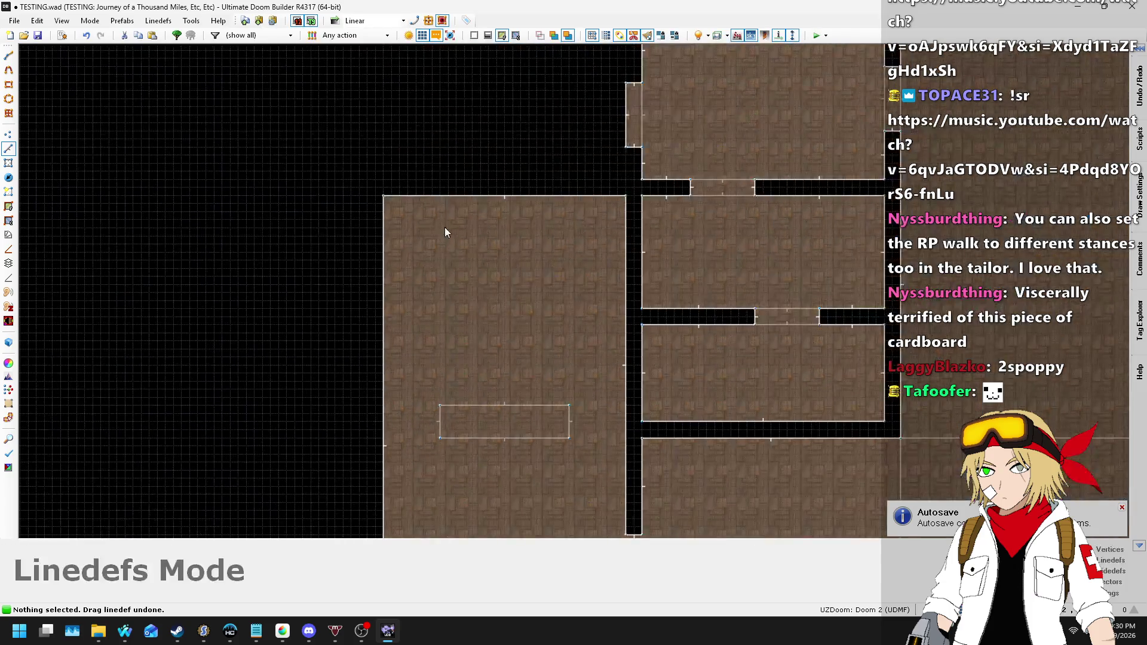
{"action": "scroll", "coordinate": [447, 232], "scroll_direction": "up", "scroll_amount": 2}
- Draw a 64x16 rectangular sector in the large room
{"action": "key", "text": "d"}
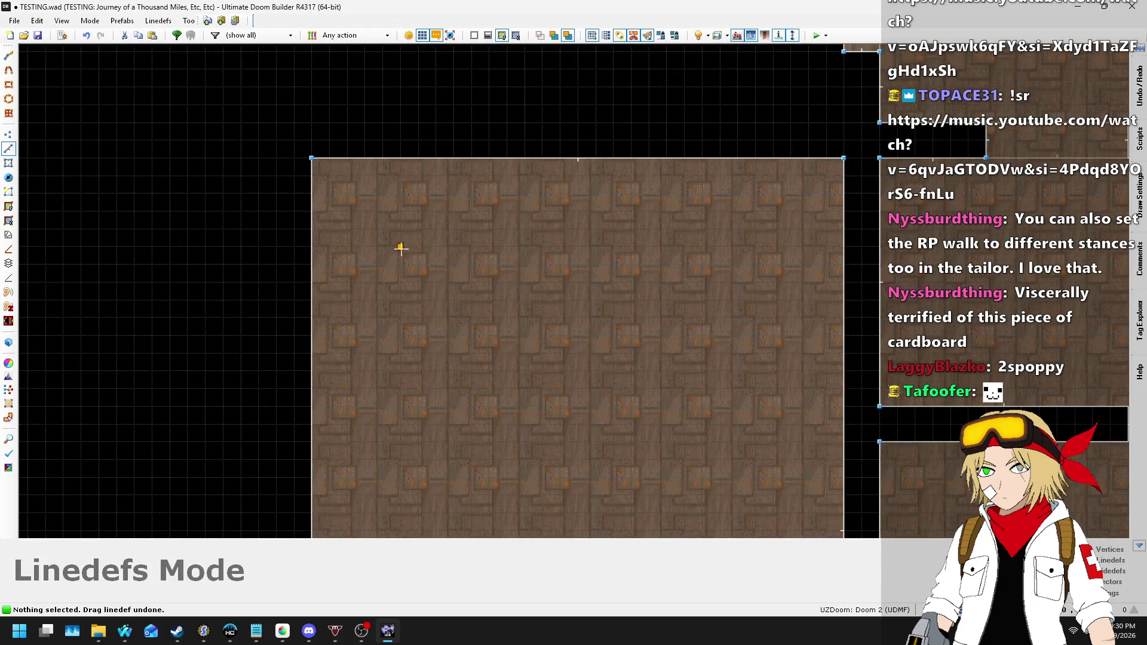
{"action": "left_click", "coordinate": [400, 246]}
{"action": "left_click", "coordinate": [470, 247]}
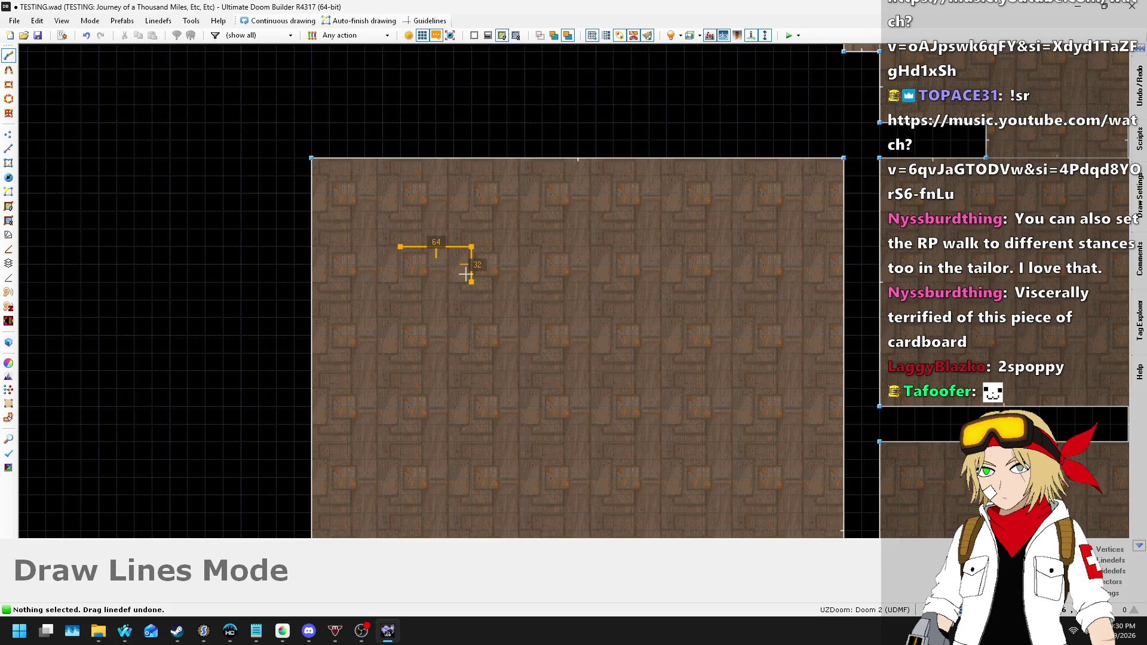
{"action": "left_click", "coordinate": [471, 263]}
{"action": "left_click", "coordinate": [399, 263]}
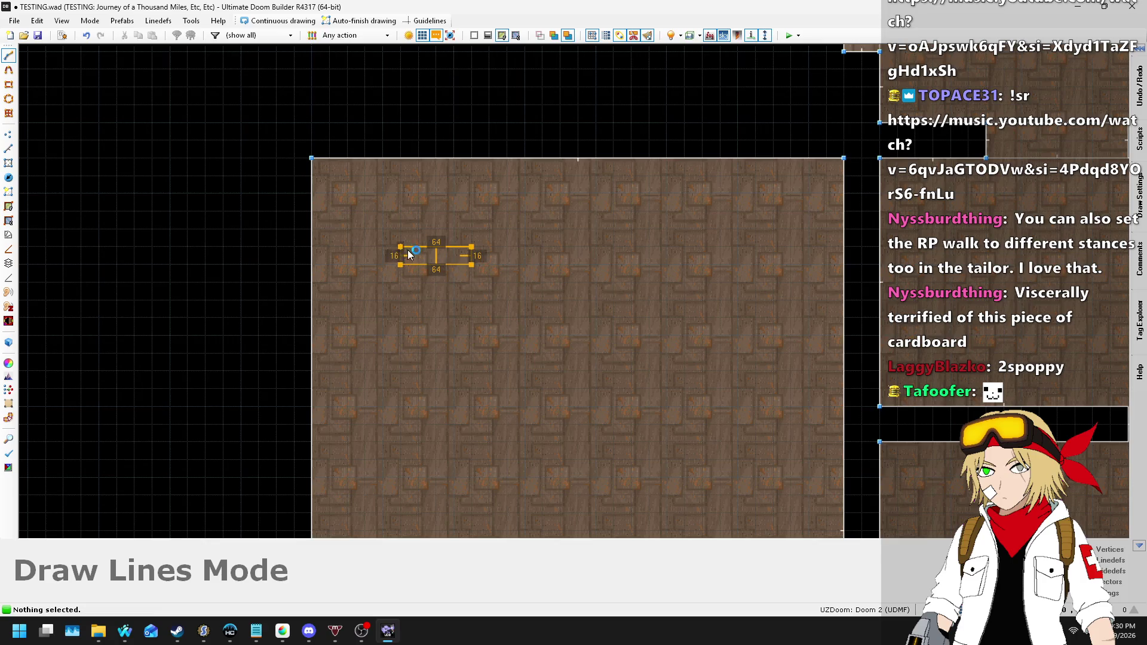
{"action": "left_click", "coordinate": [400, 246]}
{"action": "scroll", "coordinate": [388, 246], "scroll_direction": "up", "scroll_amount": 4}
{"action": "scroll", "coordinate": [377, 233], "scroll_direction": "down", "scroll_amount": 1}
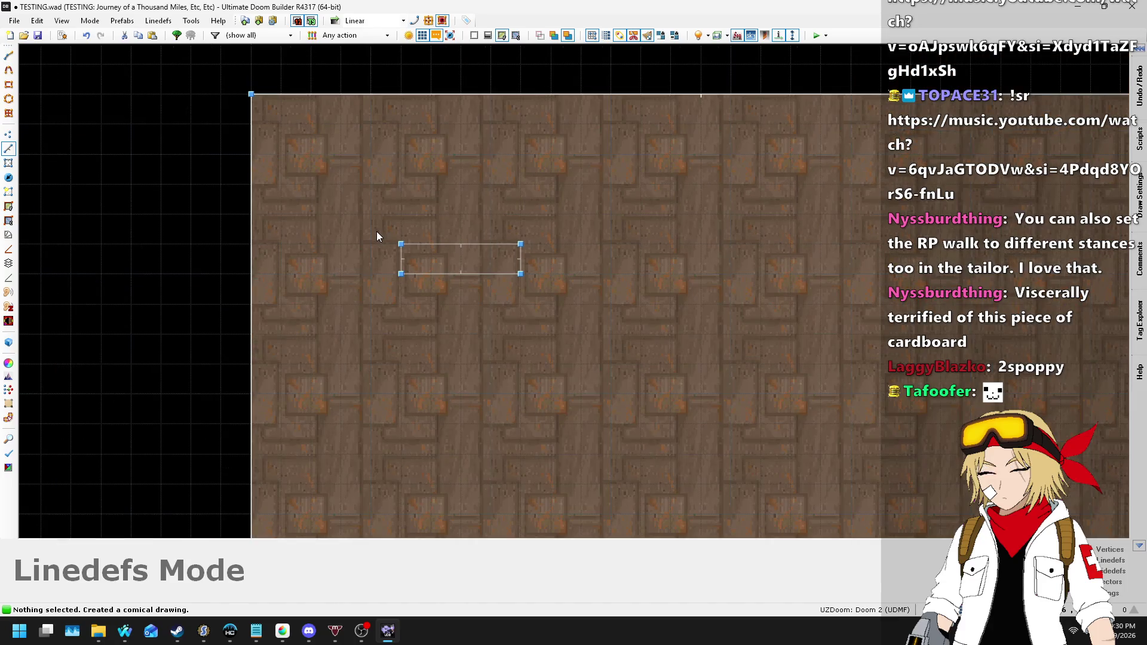
- Copy the 64x16 rectangle and paste an identical copy to its right
{"action": "left_click_drag", "start_coordinate": [637, 330], "coordinate": [384, 235]}
{"action": "left_click_drag", "start_coordinate": [456, 259], "coordinate": [380, 251]}
{"action": "scroll", "coordinate": [380, 250], "scroll_direction": "down", "scroll_amount": 2}
{"action": "scroll", "coordinate": [673, 256], "scroll_direction": "down", "scroll_amount": 1}
{"action": "scroll", "coordinate": [736, 253], "scroll_direction": "up", "scroll_amount": 1}
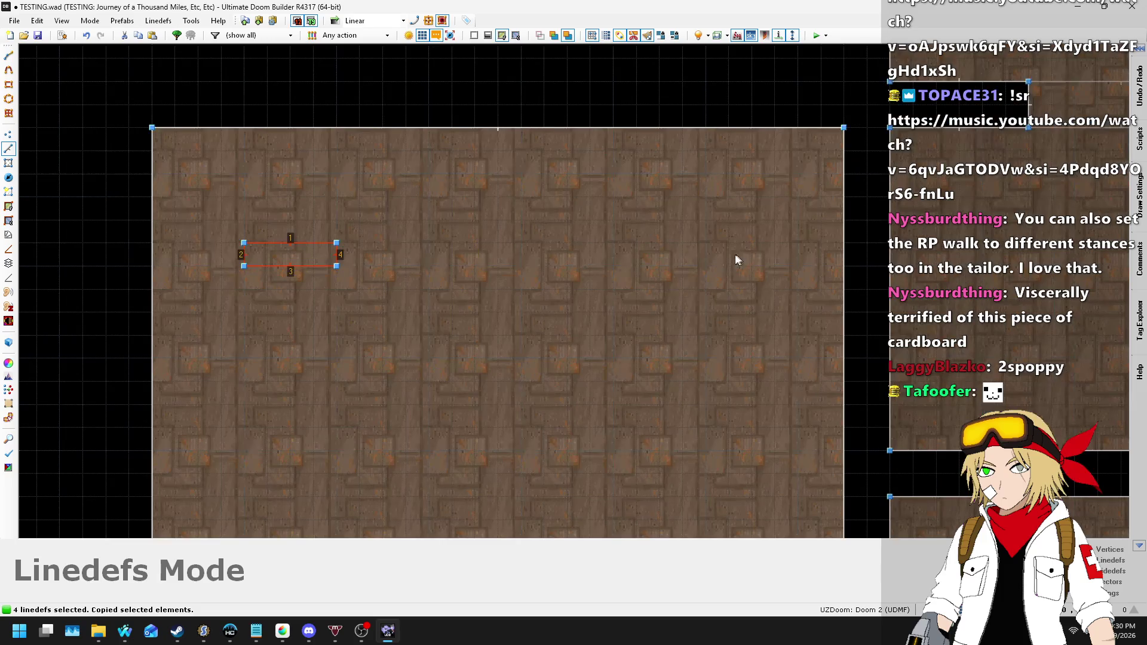
{"action": "key", "text": "ctrl+c"}
{"action": "key", "text": "ctrl+v"}
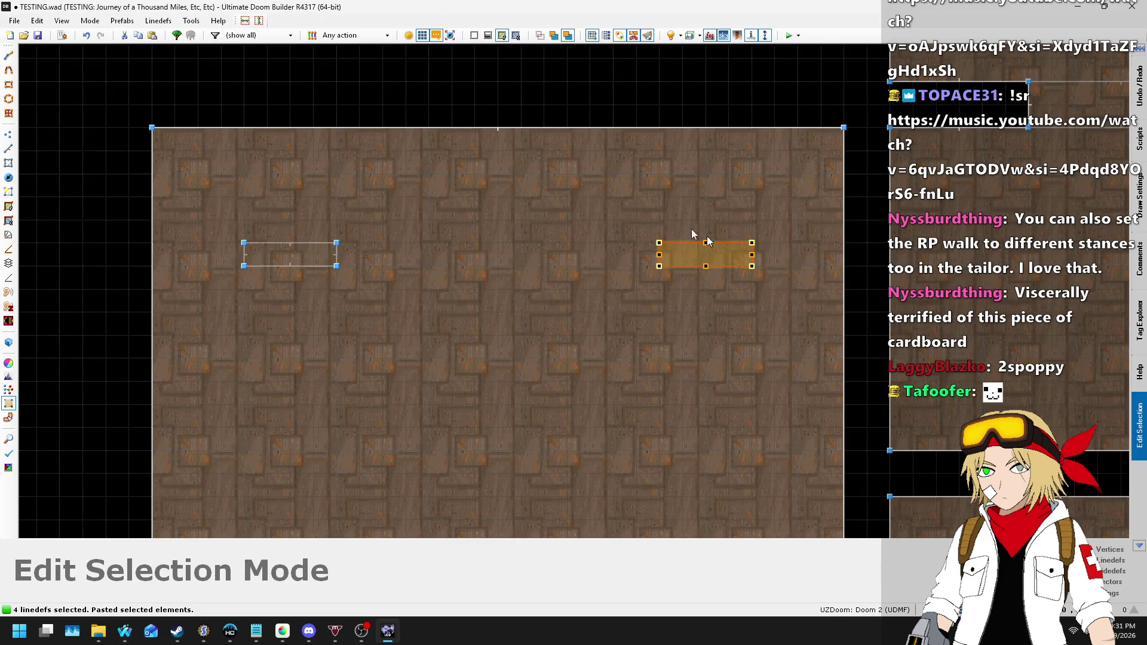
{"action": "left_click", "coordinate": [705, 236]}
{"action": "left_click", "coordinate": [593, 221]}
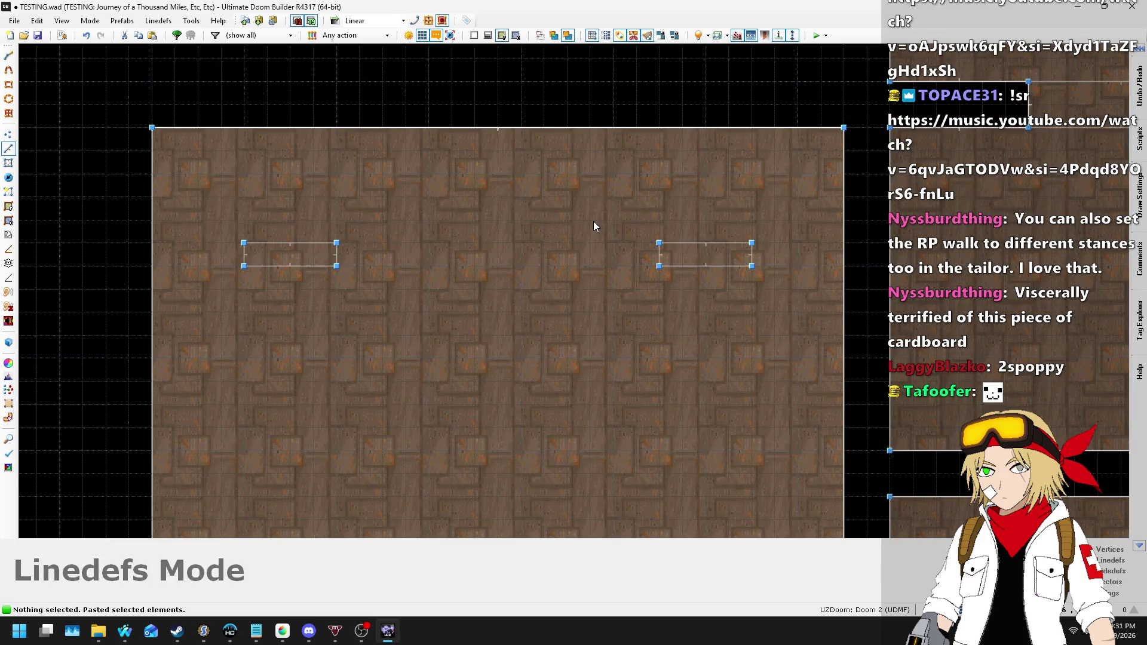
- Move both small rectangles slightly down together
{"action": "left_click_drag", "start_coordinate": [683, 305], "coordinate": [804, 284]}
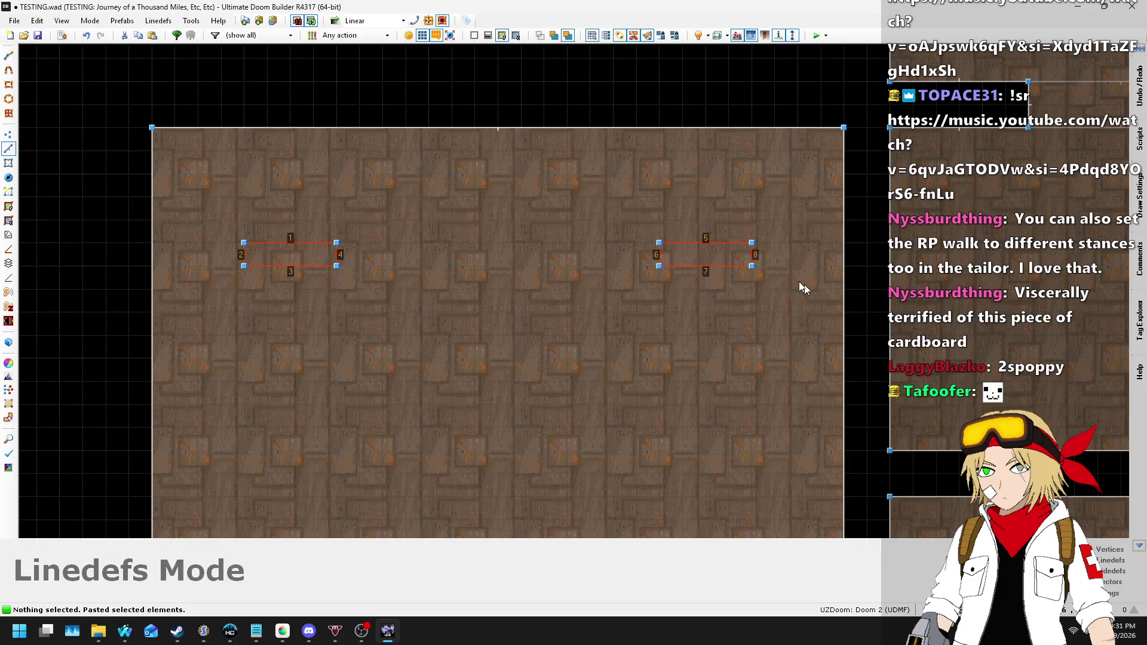
{"action": "left_click_drag", "start_coordinate": [730, 248], "coordinate": [723, 273]}
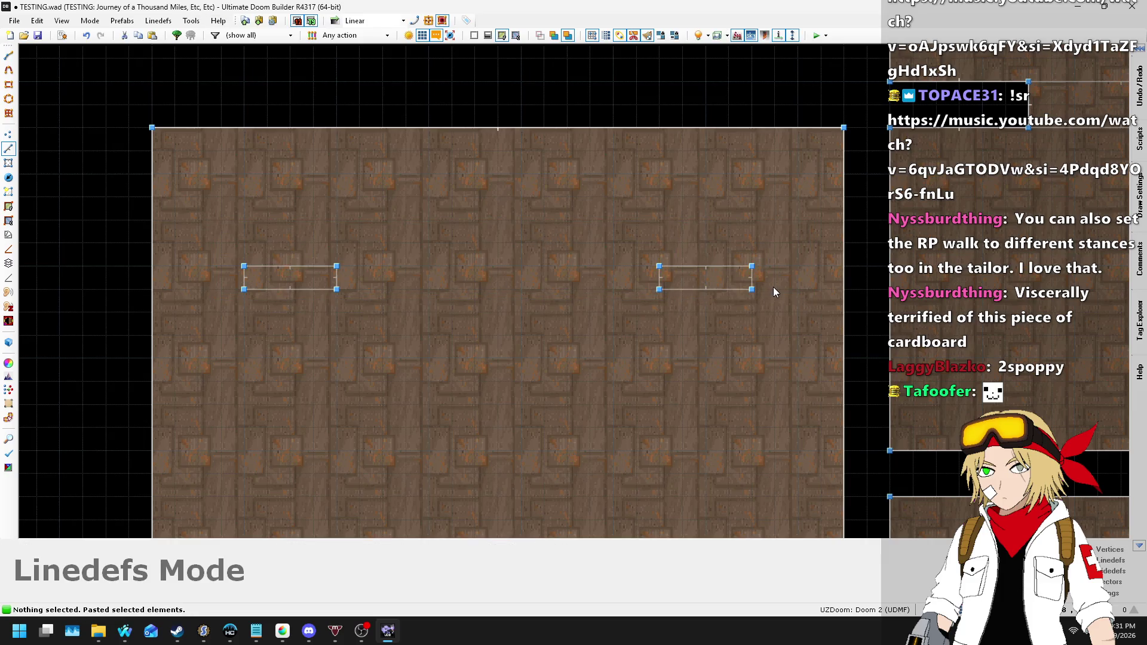
{"action": "key", "text": "q"}
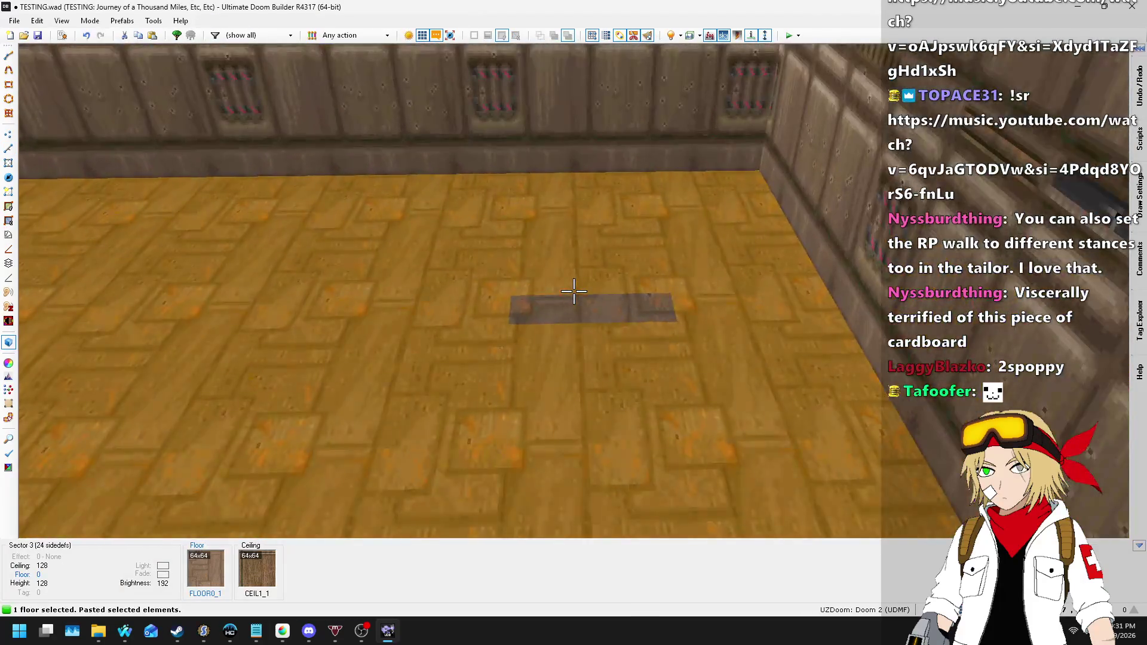
- Raise the small sector floors to 16 units and give the box sides STARTAN2
{"action": "left_click", "coordinate": [574, 291]}
{"action": "scroll", "coordinate": [573, 291], "scroll_direction": "up", "scroll_amount": 2}
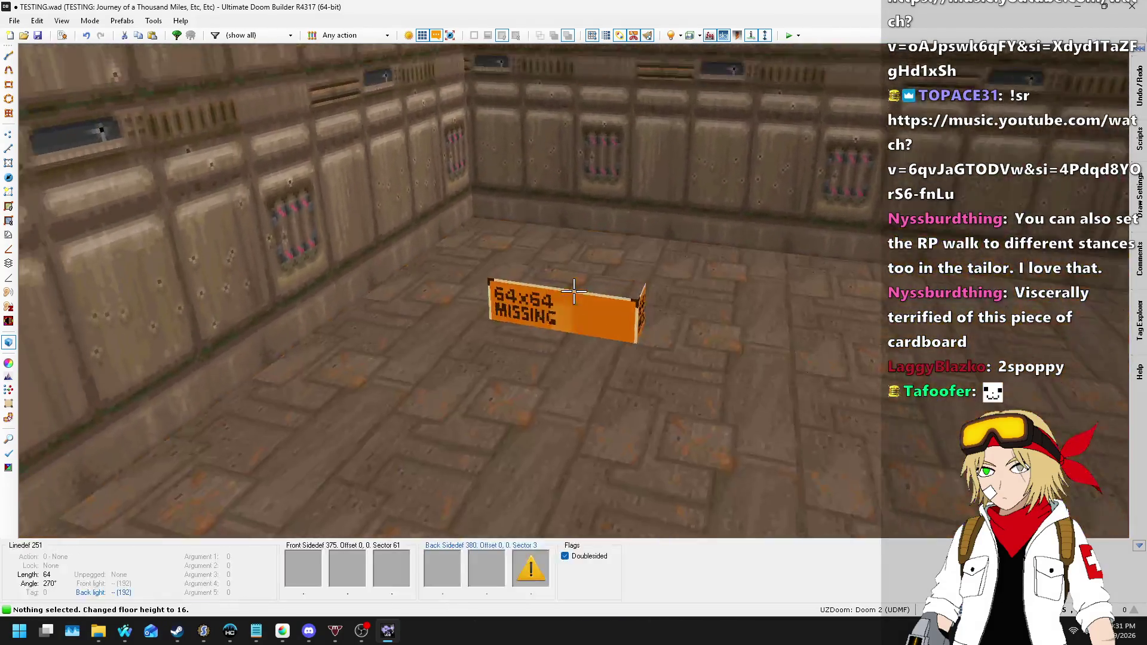
{"action": "key", "text": "ctrl+c"}
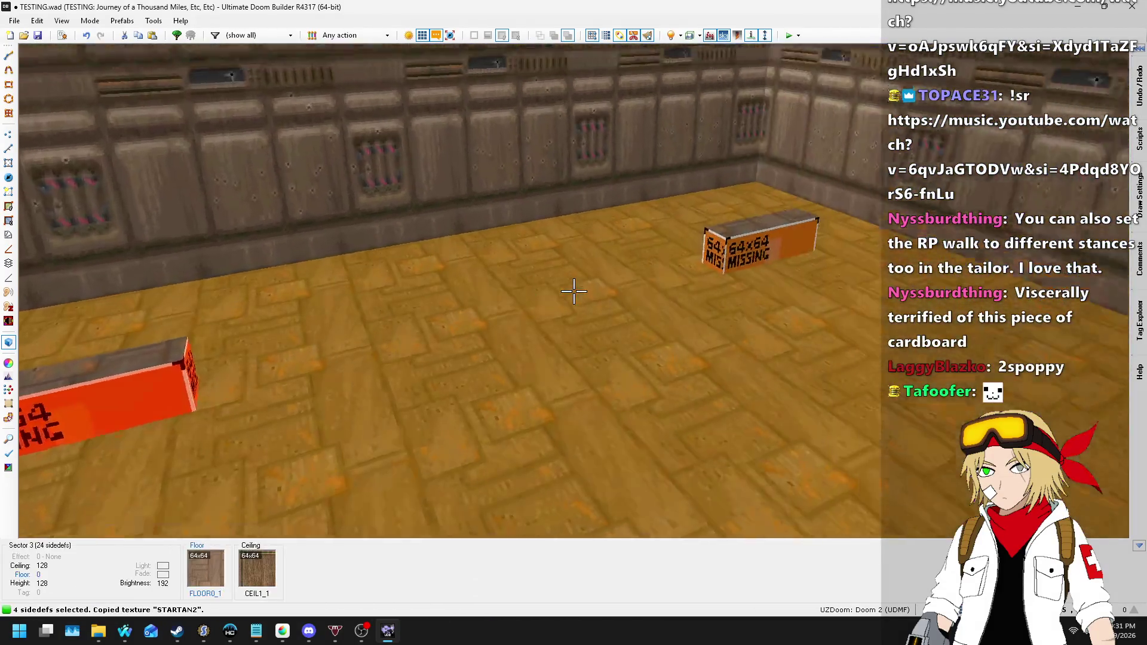
{"action": "key", "text": "ctrl+v"}
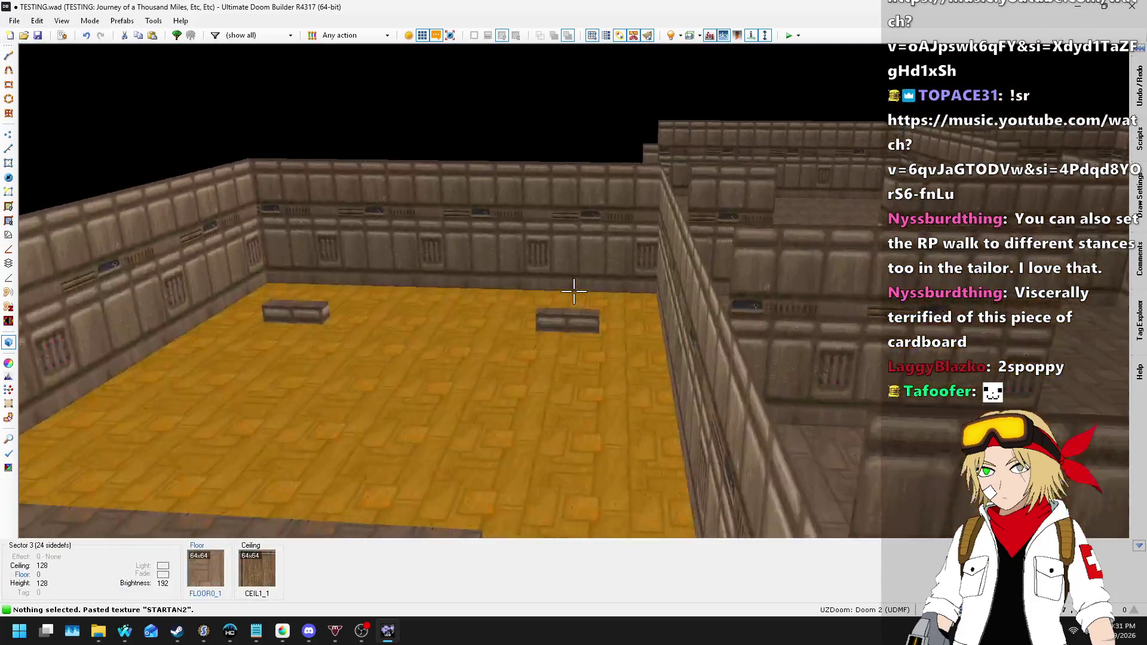
- Narrow one rectangle from 64 to 48 units wide in the 2D map
{"action": "key", "text": "q"}
{"action": "scroll", "coordinate": [456, 266], "scroll_direction": "up", "scroll_amount": 3}
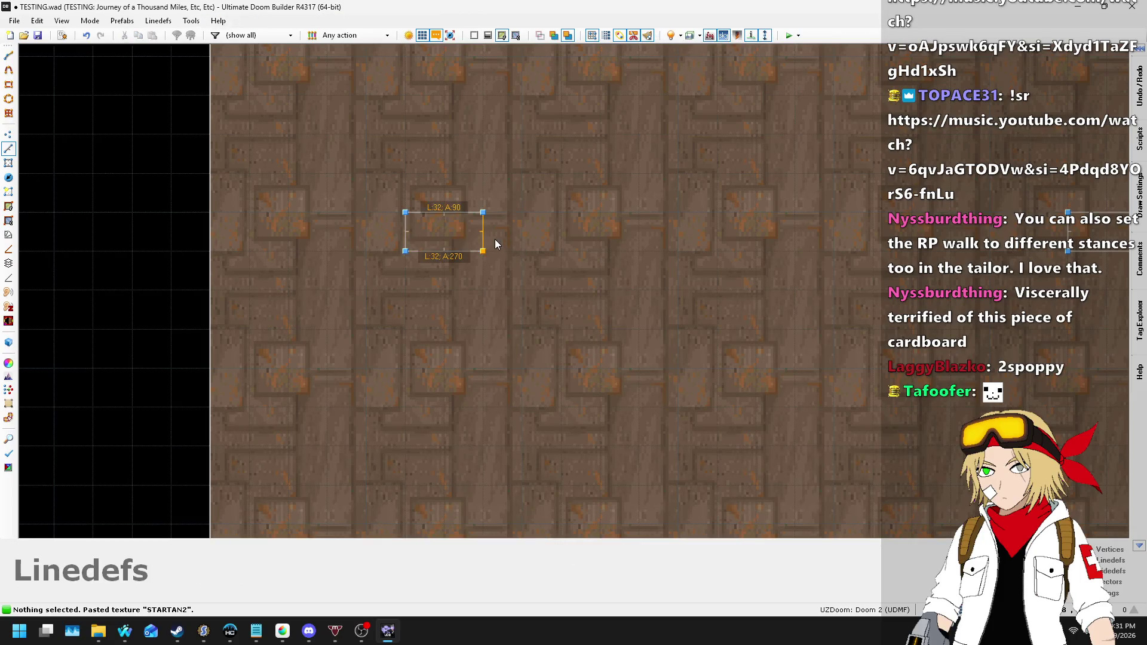
{"action": "scroll", "coordinate": [245, 273], "scroll_direction": "down", "scroll_amount": 4}
{"action": "scroll", "coordinate": [602, 262], "scroll_direction": "up", "scroll_amount": 4}
{"action": "key", "text": "ctrl+z"}
{"action": "left_click", "coordinate": [669, 290]}
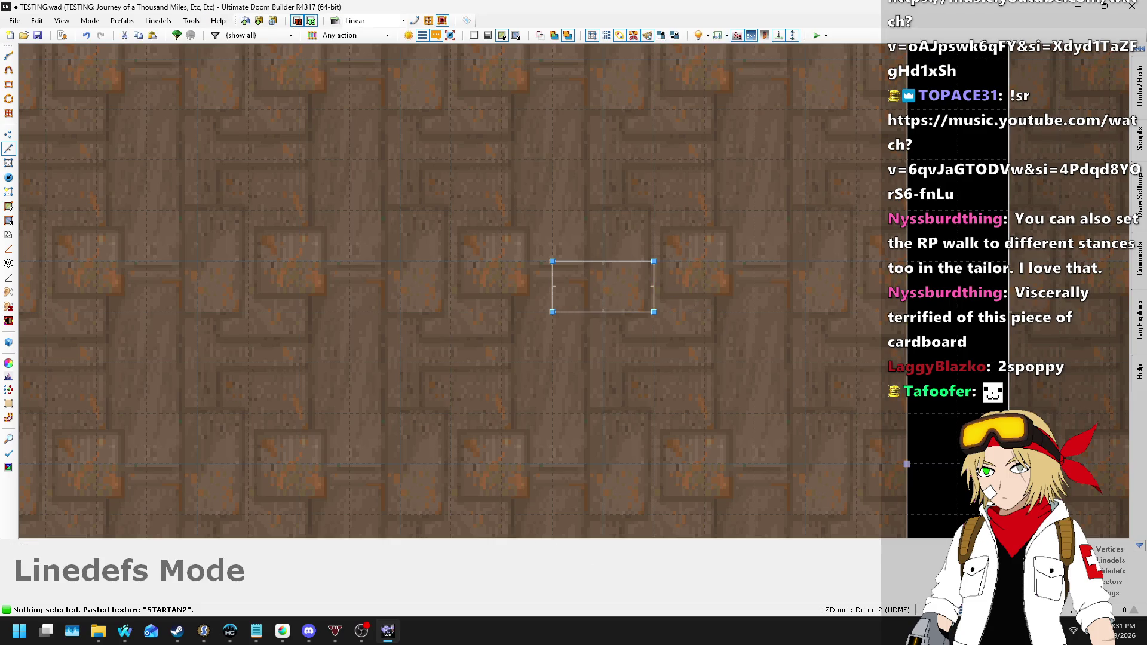
{"action": "left_click", "coordinate": [7, 178]}
- Insert a Dummy Ghost thing from the ESP - World - Testing category
{"action": "key", "text": "Insert"}
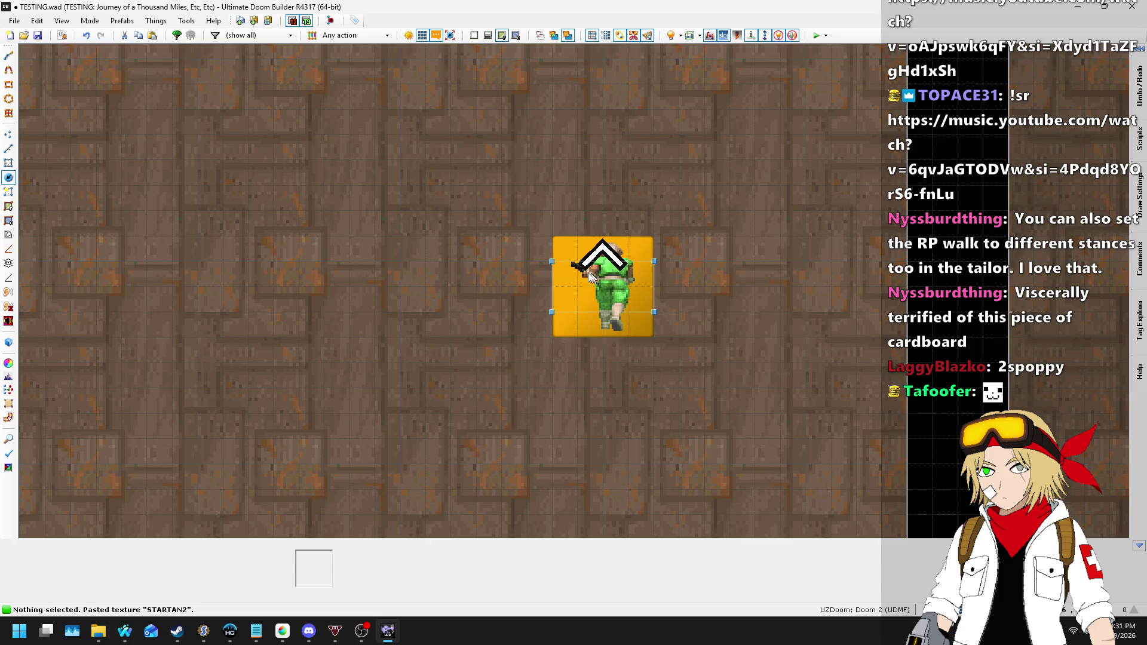
{"action": "scroll", "coordinate": [447, 327], "scroll_direction": "down", "scroll_amount": 10}
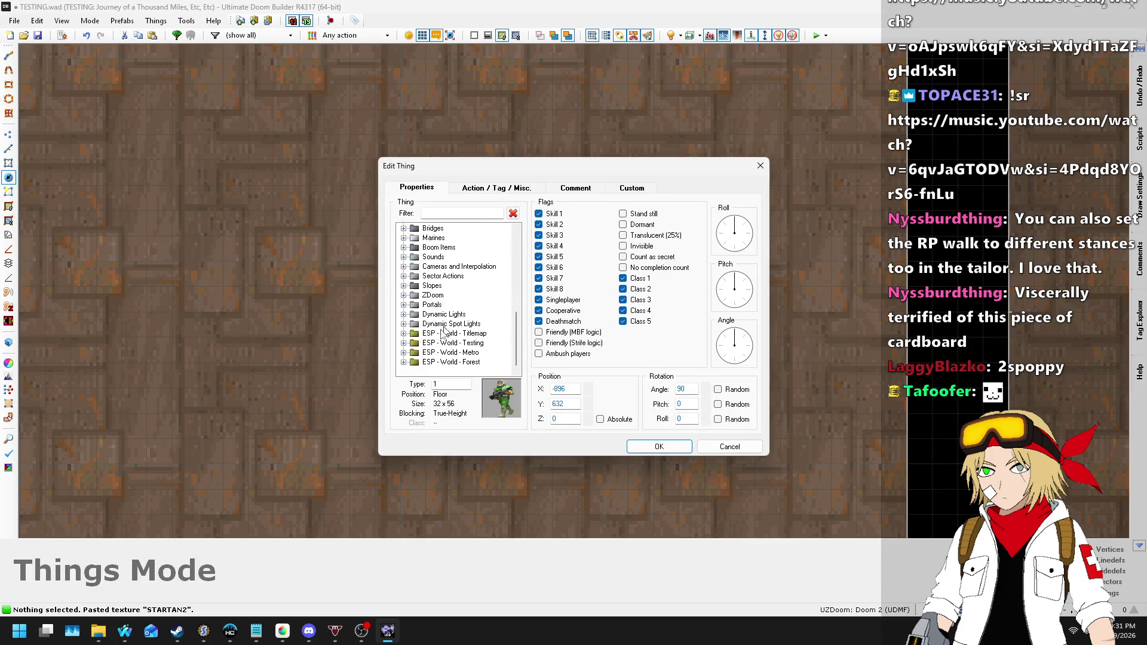
{"action": "left_click", "coordinate": [404, 343]}
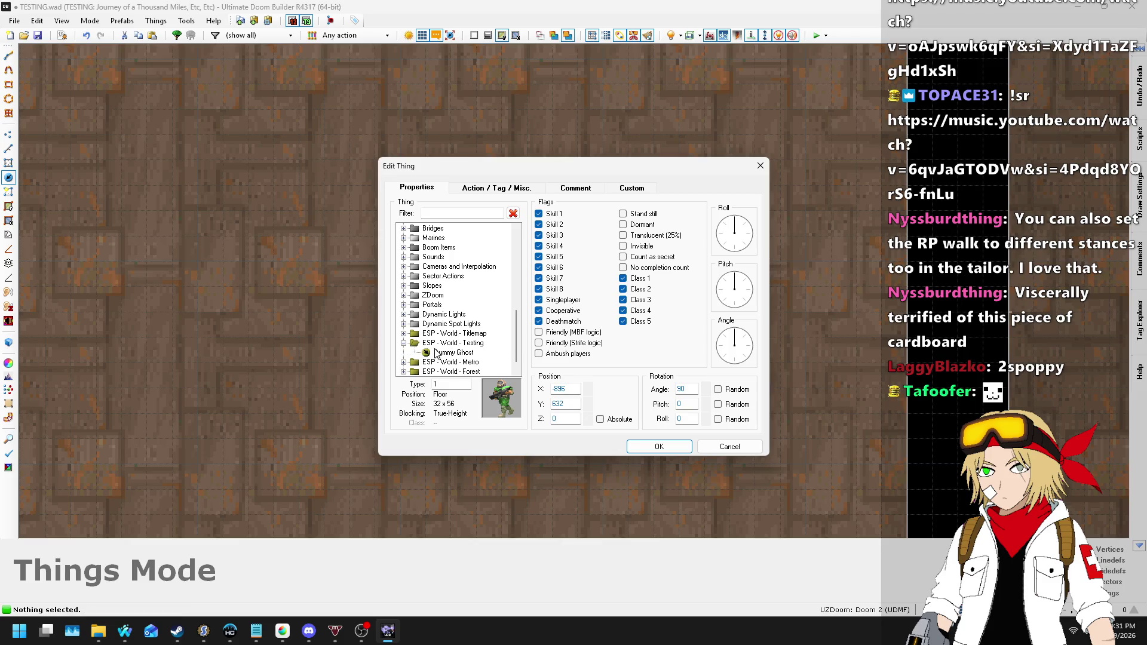
{"action": "left_click", "coordinate": [454, 352]}
{"action": "left_click", "coordinate": [659, 447]}
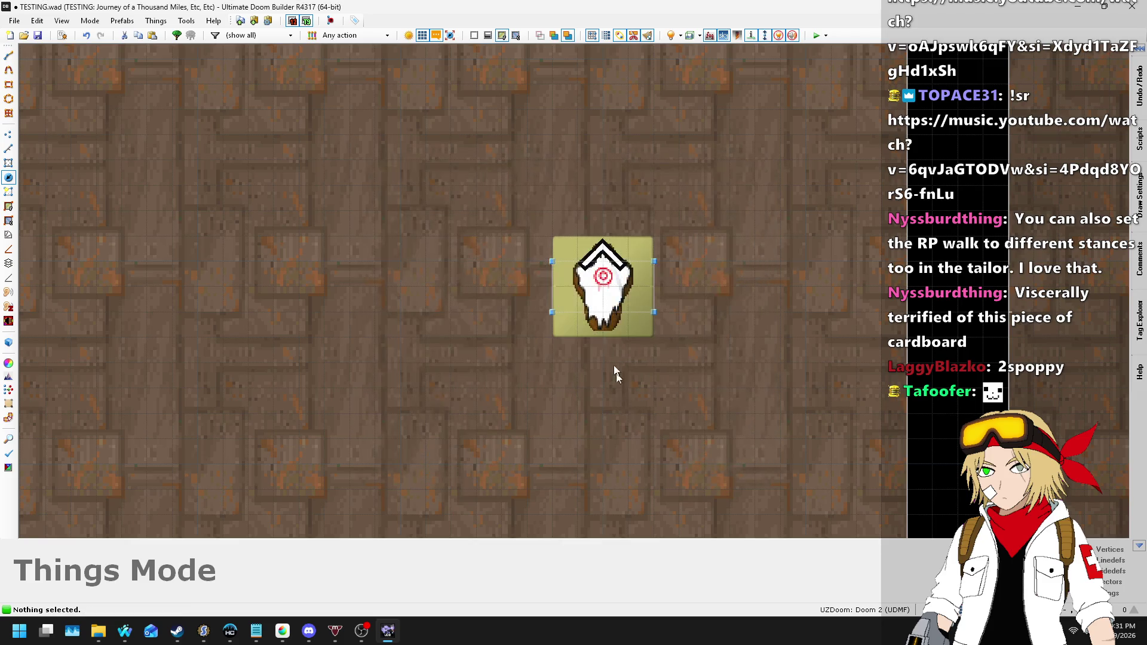
- Turn the ghost to face 270°, copy it, and save the map to TESTING.wad
{"action": "scroll", "coordinate": [758, 229], "scroll_direction": "down", "scroll_amount": 4}
{"action": "scroll", "coordinate": [749, 223], "scroll_direction": "up", "scroll_amount": 4}
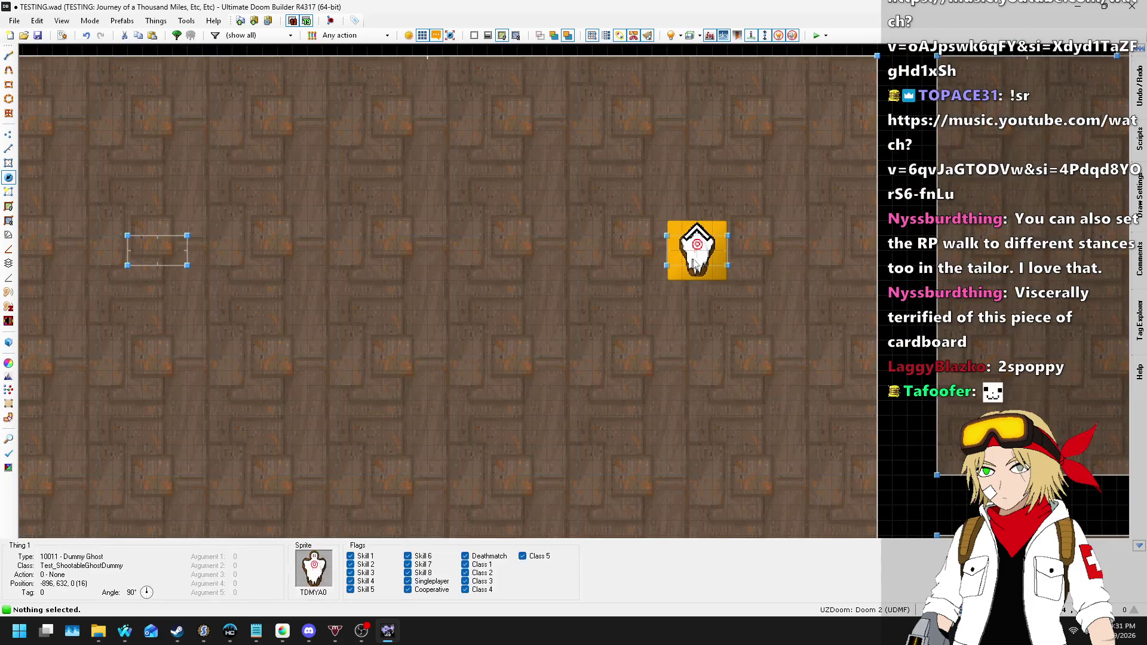
{"action": "right_click", "coordinate": [694, 263]}
{"action": "left_click", "coordinate": [734, 367]}
{"action": "left_click", "coordinate": [658, 447]}
{"action": "left_click", "coordinate": [702, 258]}
{"action": "key", "text": "ctrl+c"}
{"action": "scroll", "coordinate": [164, 242], "scroll_direction": "up", "scroll_amount": 2}
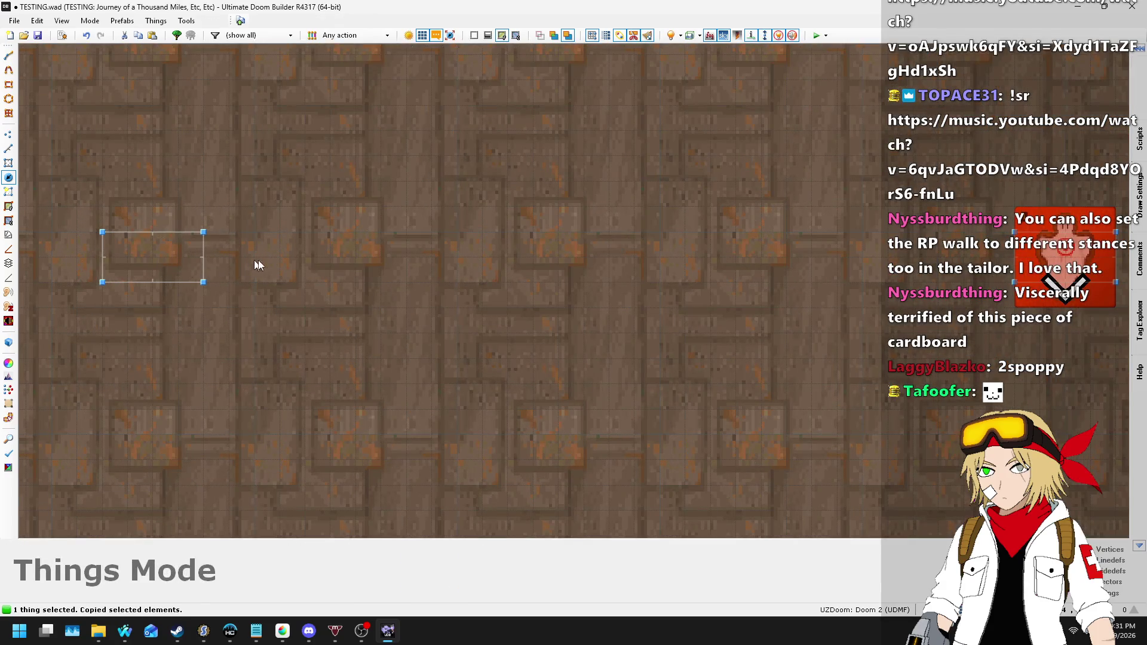
{"action": "scroll", "coordinate": [400, 209], "scroll_direction": "down", "scroll_amount": 5}
{"action": "key", "text": "ctrl+s"}
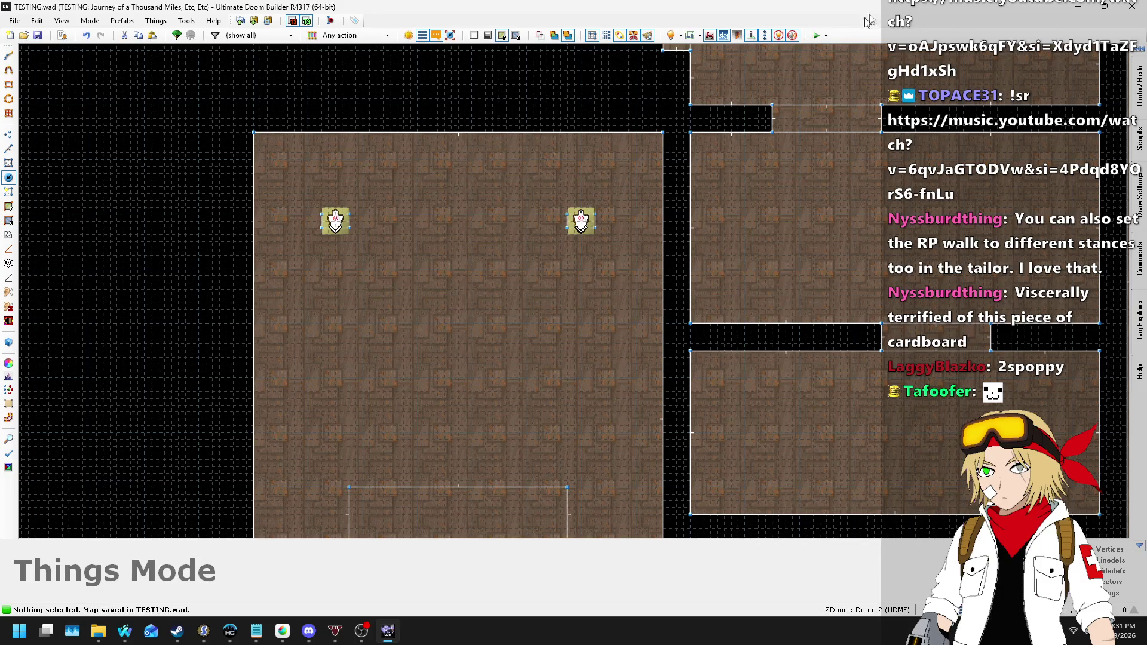
- Launch the map in UZDoom 4.14.3 with Test Map, then return to SLADE
{"action": "left_click", "coordinate": [814, 37]}
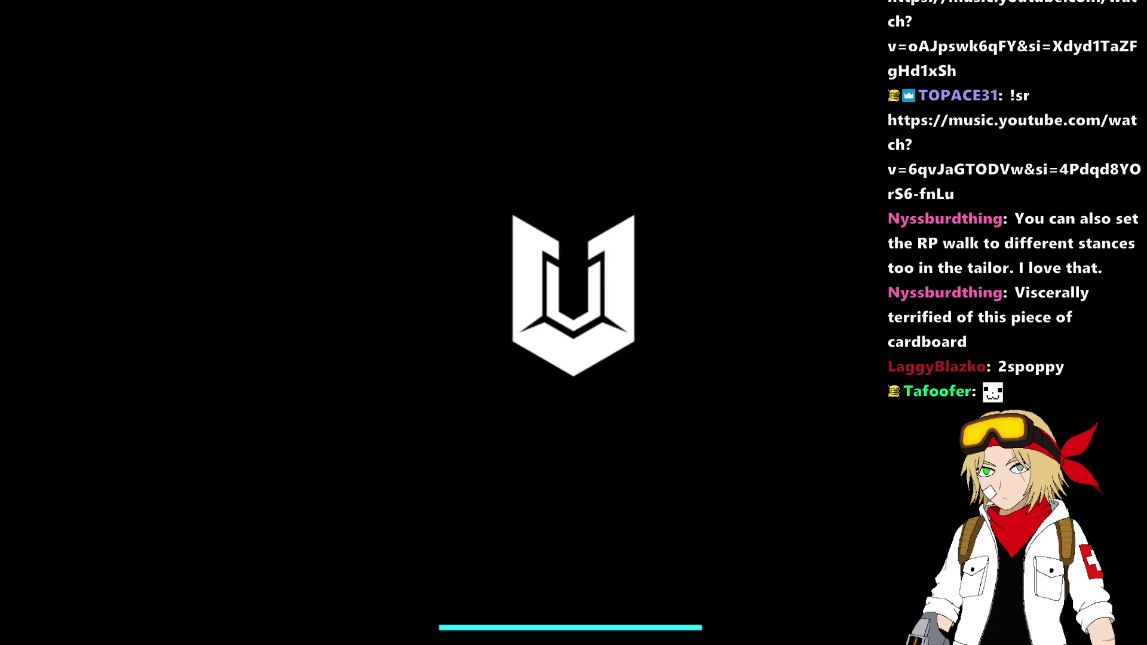
{"action": "key", "text": "alt+Tab"}
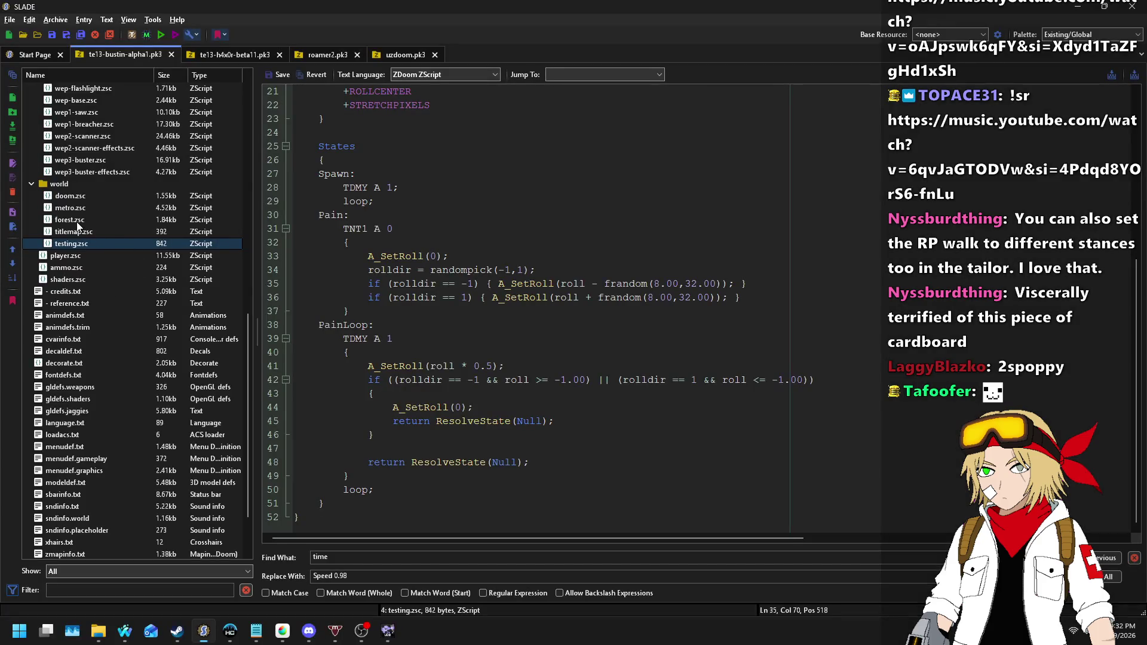
- In forest.zsc, rename the ForestFire class to Forest_Fire
{"action": "left_click", "coordinate": [76, 221]}
{"action": "left_click", "coordinate": [695, 293]}
{"action": "scroll", "coordinate": [695, 292], "scroll_direction": "down", "scroll_amount": 13}
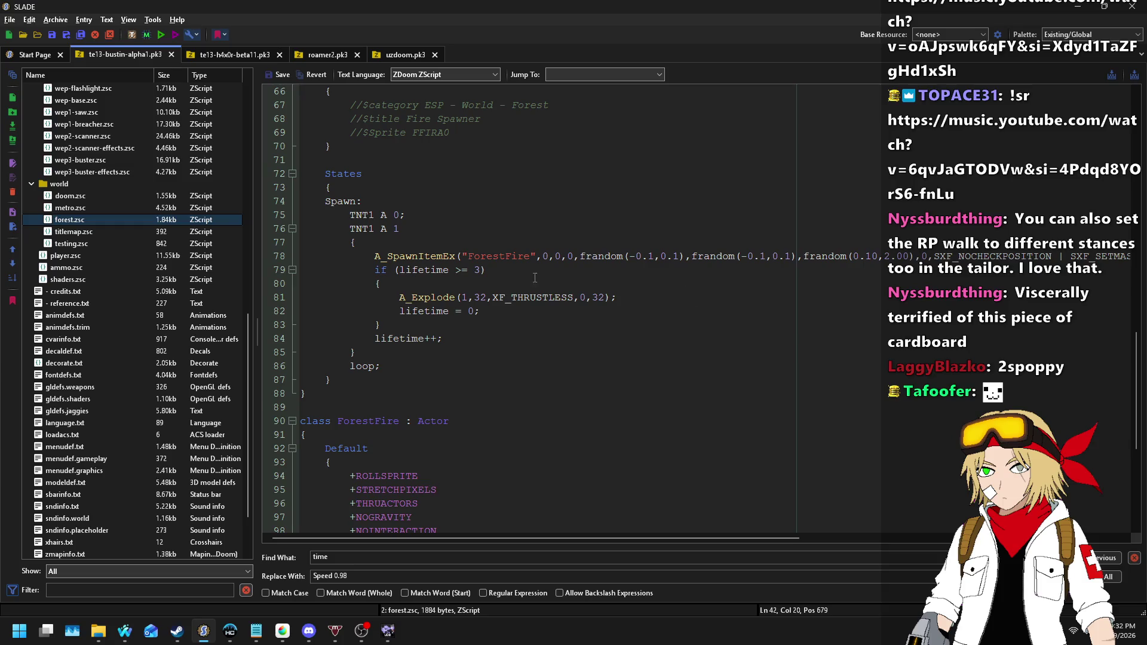
{"action": "left_click", "coordinate": [507, 258]}
{"action": "scroll", "coordinate": [681, 293], "scroll_direction": "down", "scroll_amount": 3}
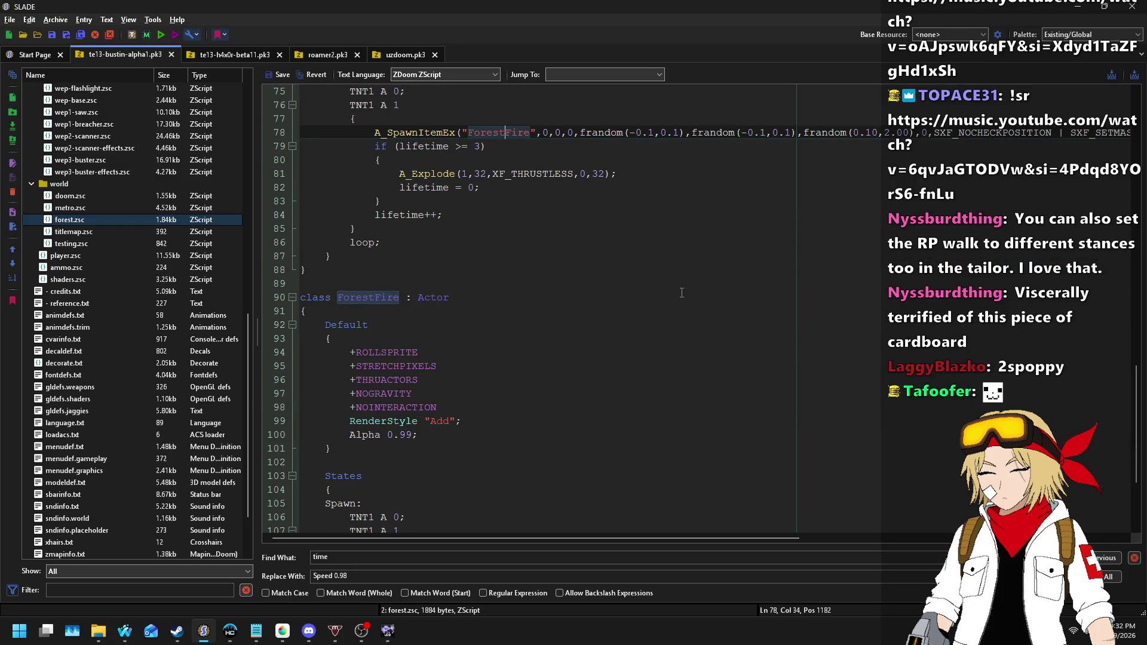
{"action": "scroll", "coordinate": [681, 293], "scroll_direction": "up", "scroll_amount": 14}
{"action": "scroll", "coordinate": [585, 275], "scroll_direction": "down", "scroll_amount": 13}
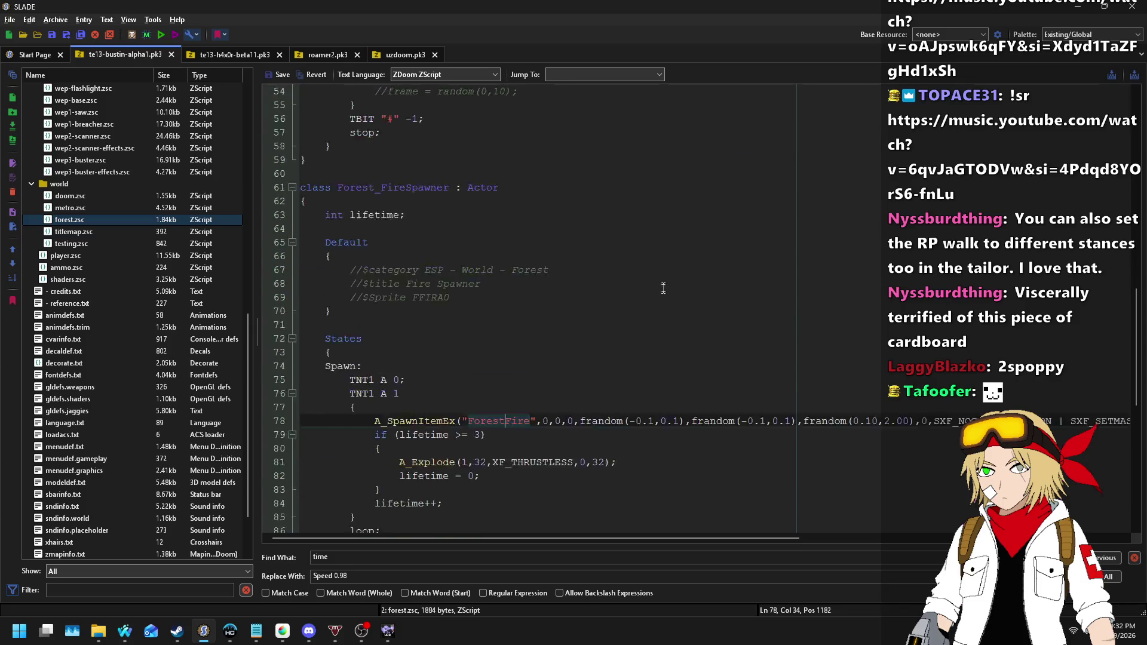
{"action": "left_click", "coordinate": [369, 339]}
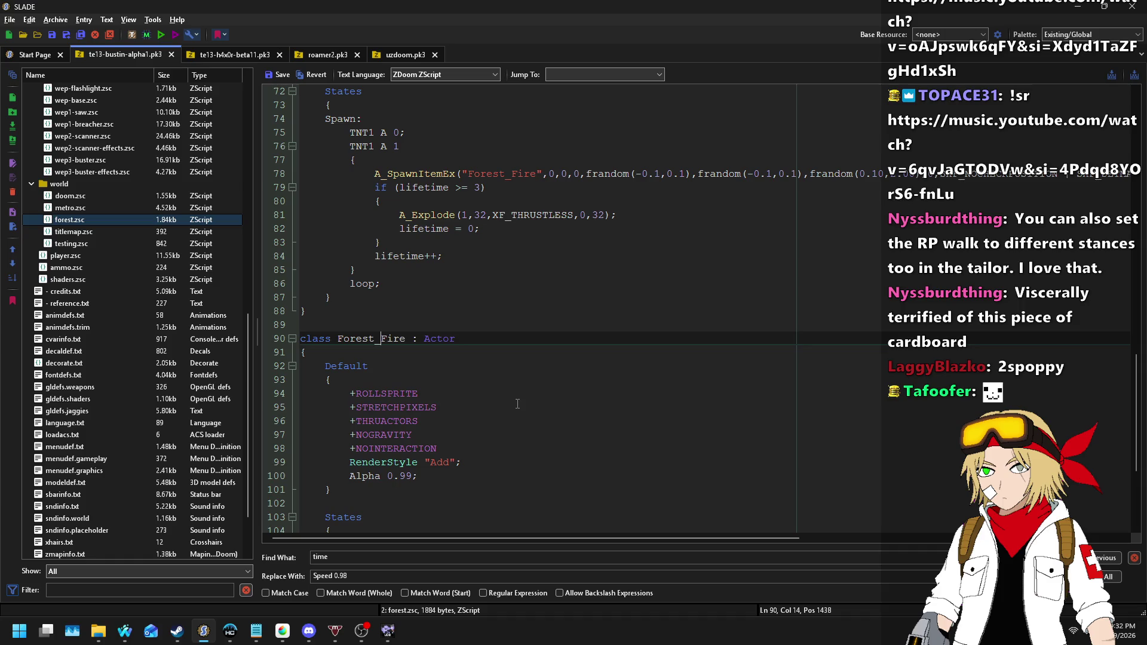
{"action": "type", "text": "_"}
- Rename ForestTreeLeaves to Forest_TreeLeaves, save forest.zsc, and bring up the Run Archive settings
{"action": "scroll", "coordinate": [507, 412], "scroll_direction": "down", "scroll_amount": 3}
{"action": "scroll", "coordinate": [556, 380], "scroll_direction": "up", "scroll_amount": 5}
{"action": "scroll", "coordinate": [556, 380], "scroll_direction": "up", "scroll_amount": 20}
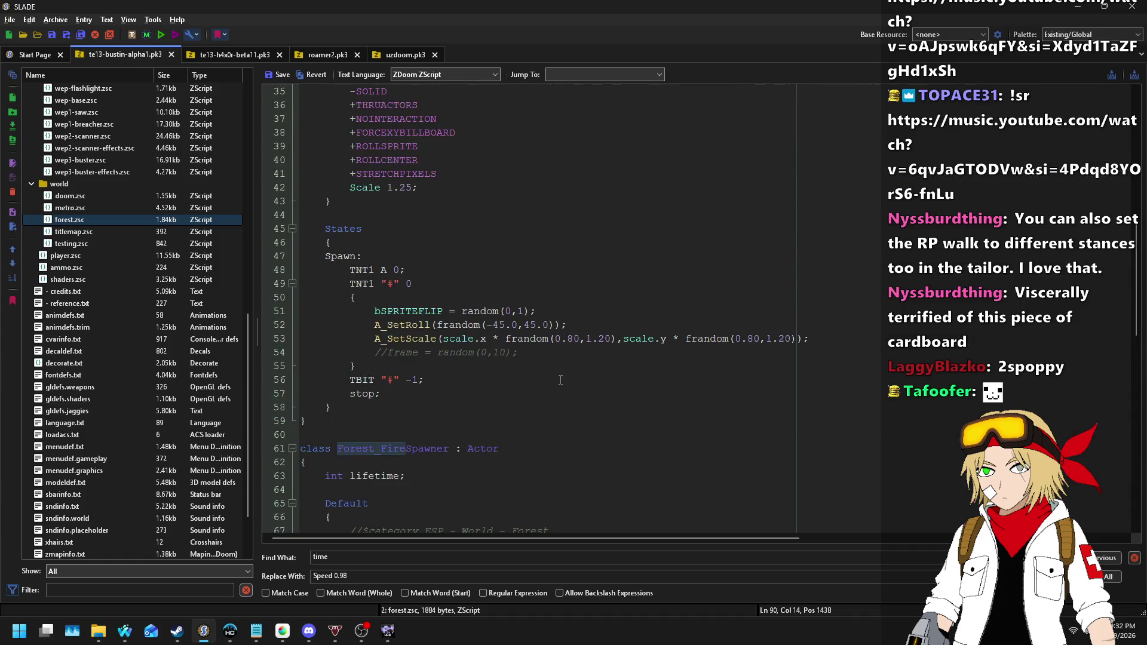
{"action": "left_click", "coordinate": [535, 326]}
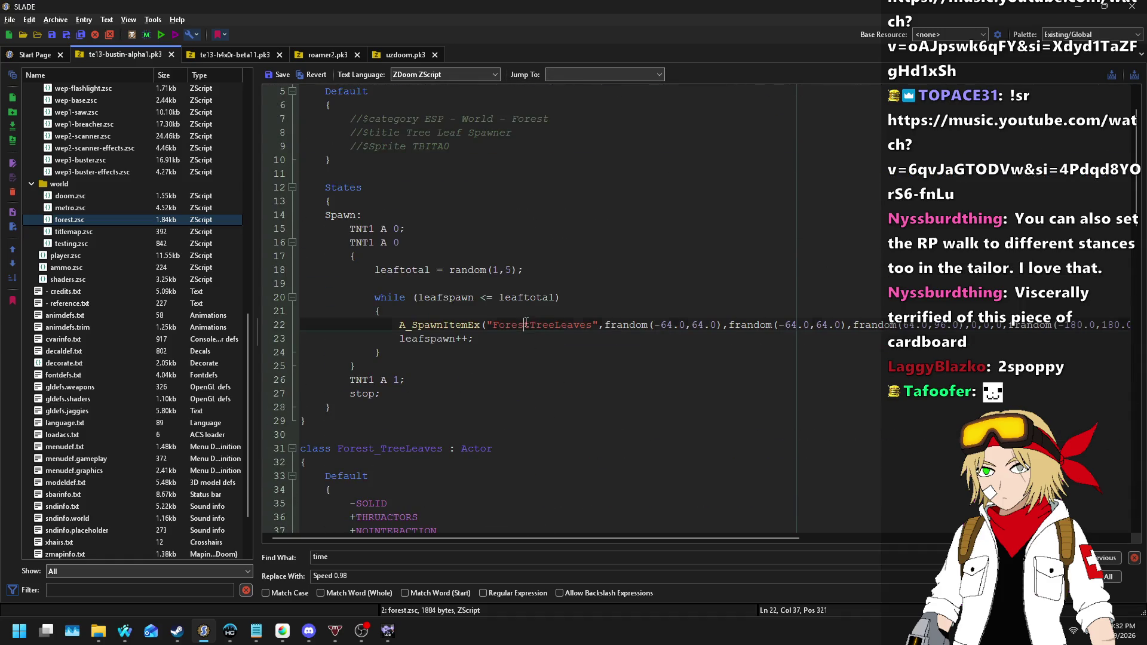
{"action": "type", "text": "_"}
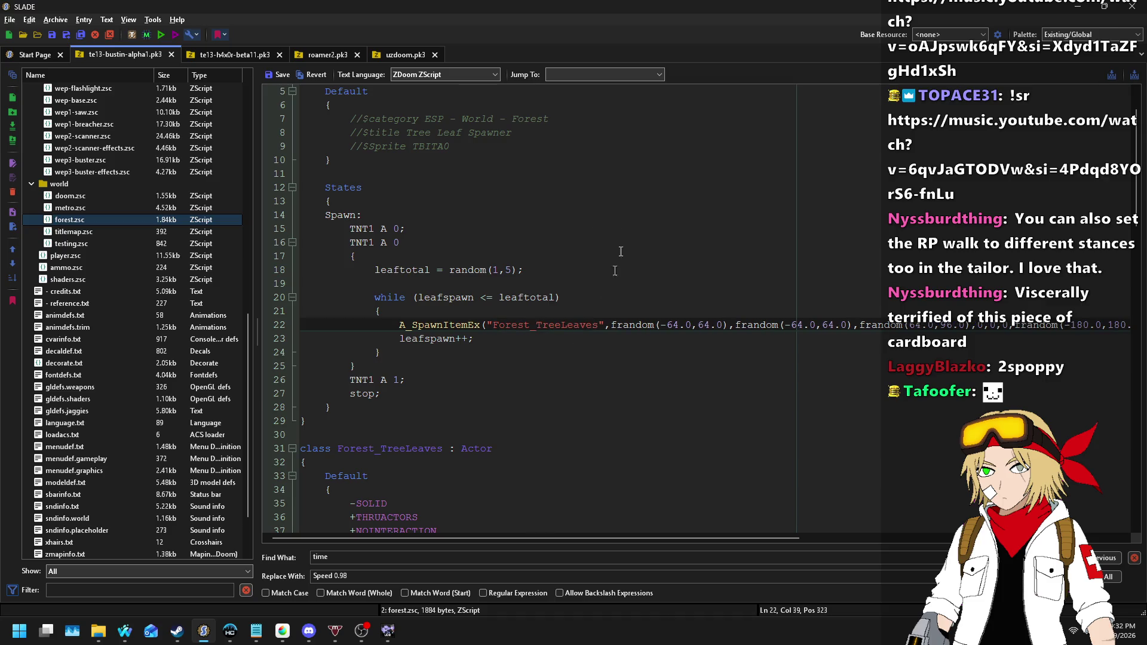
{"action": "left_click", "coordinate": [268, 73]}
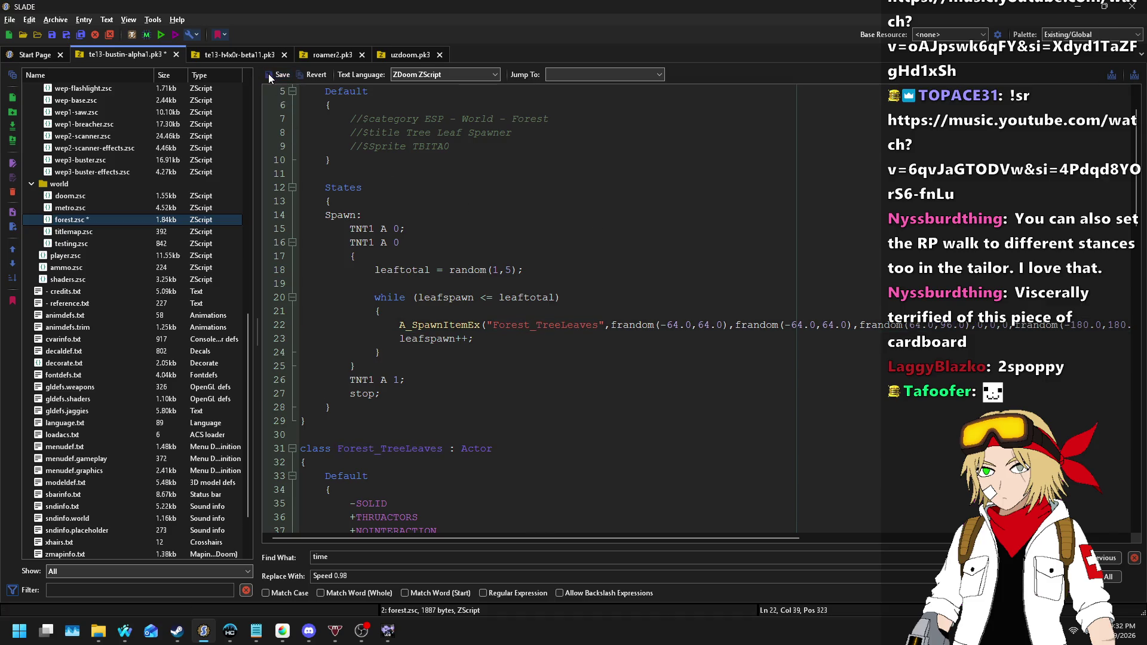
{"action": "left_click", "coordinate": [160, 34]}
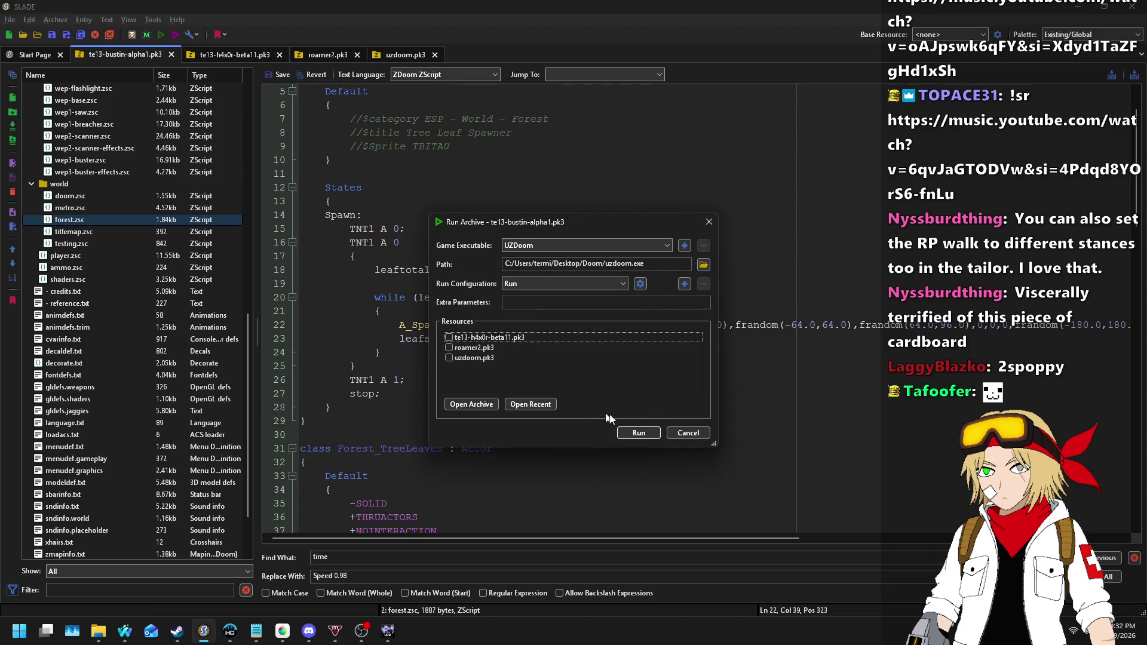
- Run the archive in UZDoom without uzdoom.pk3 up to the episode menu, then return to Ultimate Doom Builder's TESTING.wad map
{"action": "left_click", "coordinate": [638, 433]}
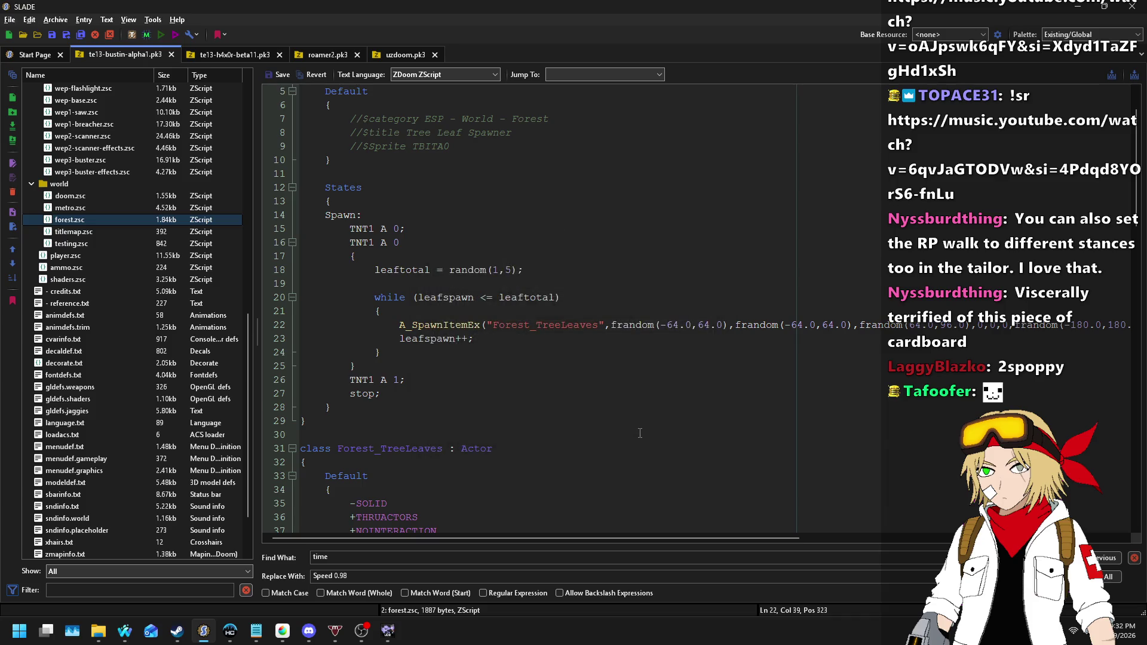
{"action": "key", "text": "Return"}
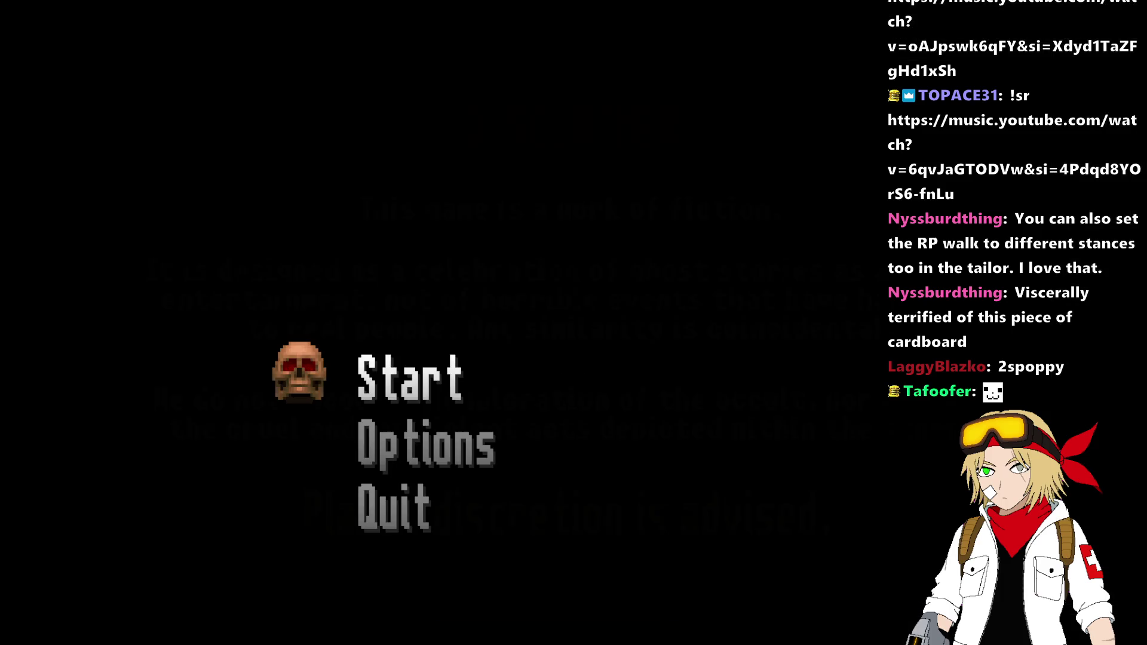
{"action": "key", "text": "Return"}
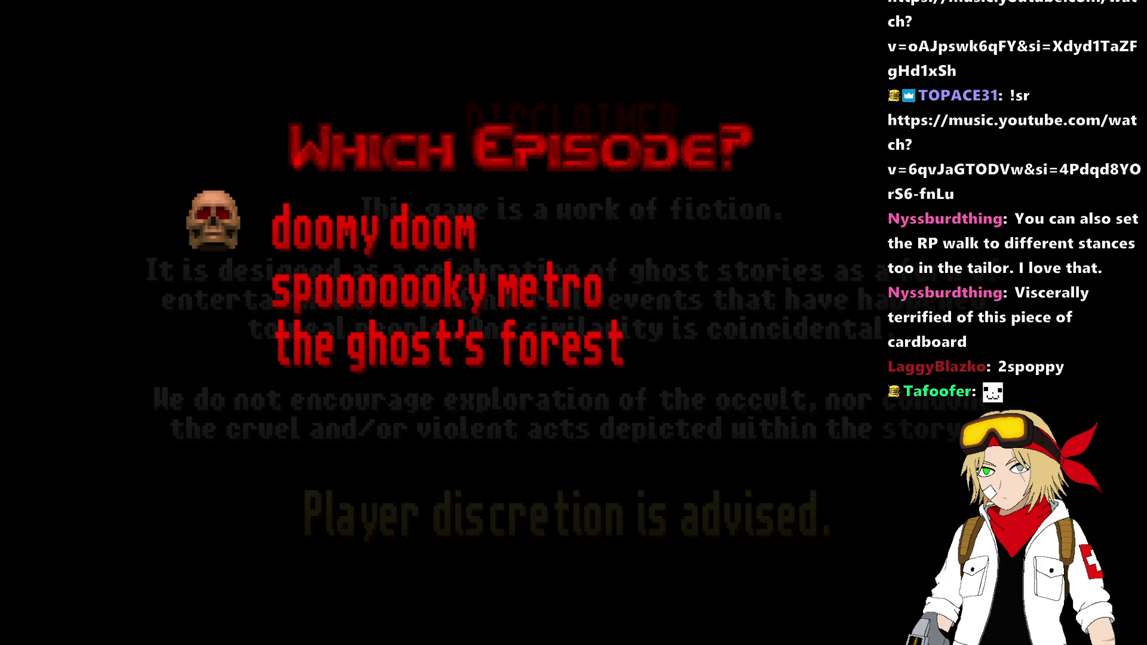
{"action": "key", "text": "alt+Tab"}
{"action": "left_click", "coordinate": [388, 631]}
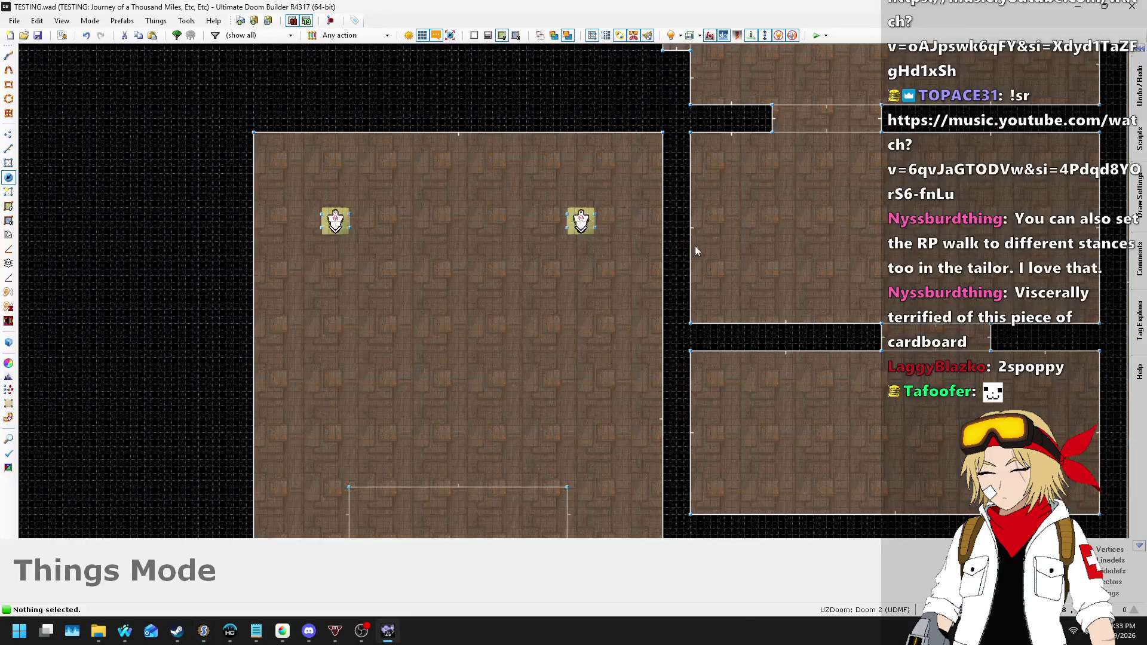
- Launch a UZDoom test of the map and stab the ghost target three times with the lockpick
{"action": "left_click", "coordinate": [816, 37]}
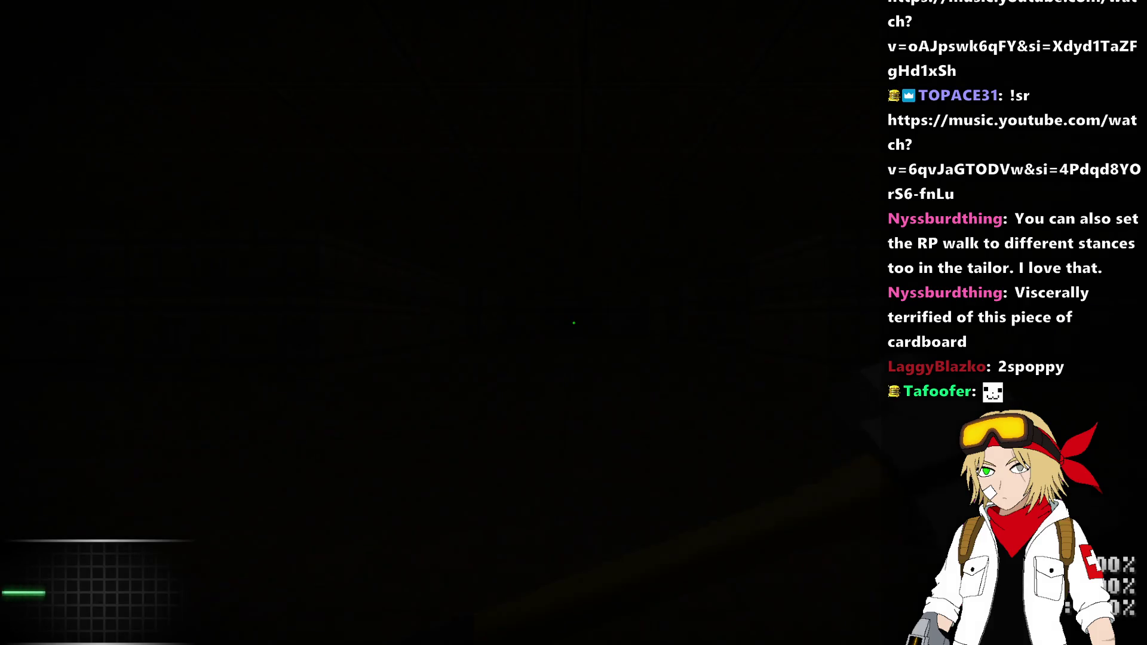
{"action": "scroll", "coordinate": [573, 323], "scroll_direction": "down", "scroll_amount": 1}
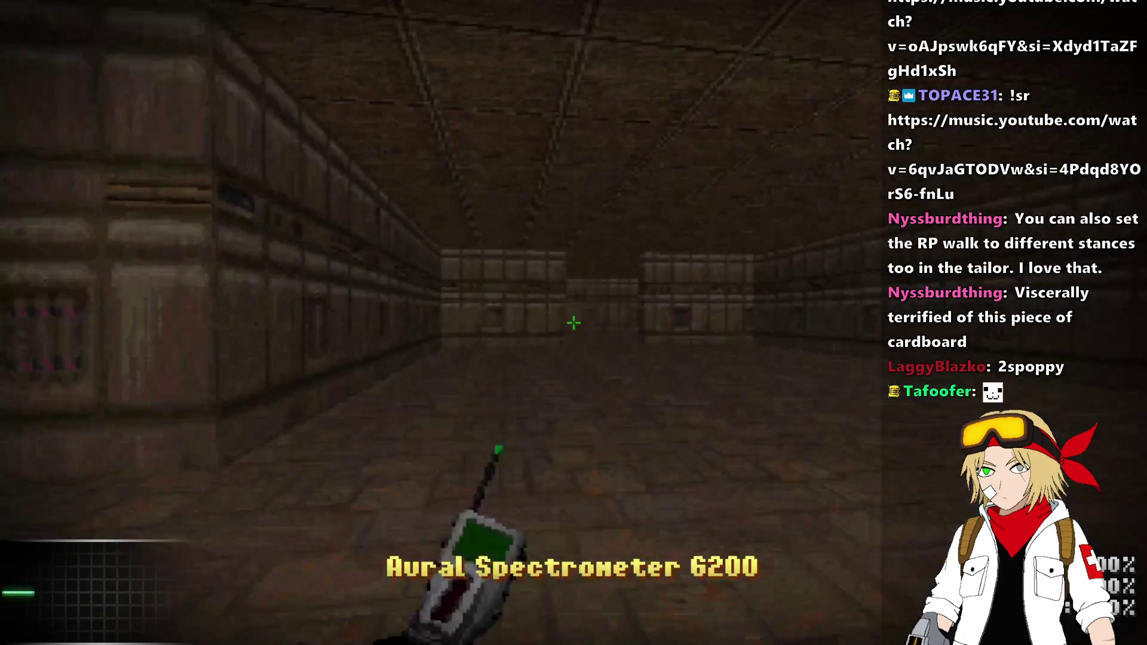
{"action": "scroll", "coordinate": [573, 322], "scroll_direction": "down", "scroll_amount": 1}
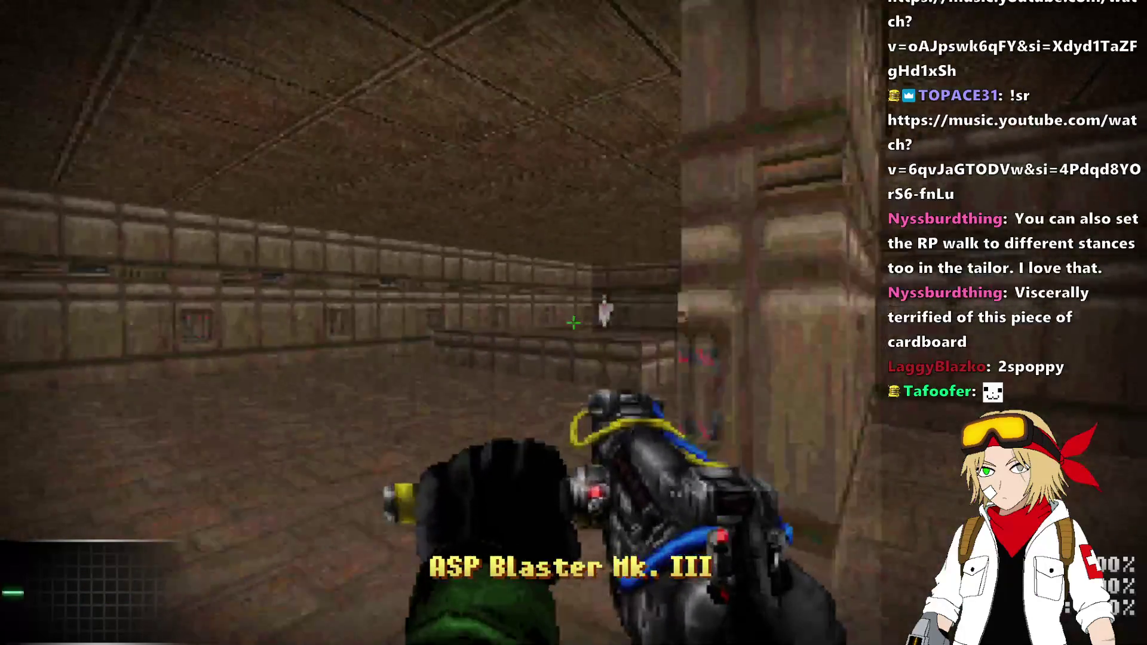
{"action": "scroll", "coordinate": [573, 322], "scroll_direction": "down", "scroll_amount": 1}
{"action": "key", "text": "w"}
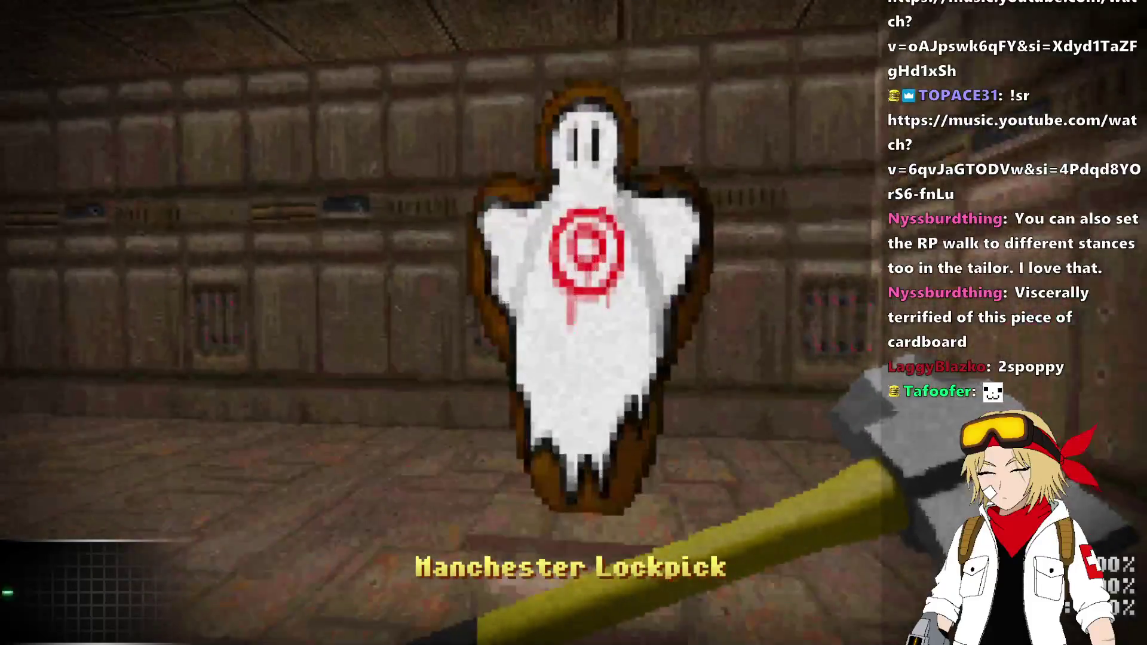
{"action": "left_click", "coordinate": [573, 323]}
{"action": "left_click", "coordinate": [573, 322]}
{"action": "left_click", "coordinate": [573, 322]}
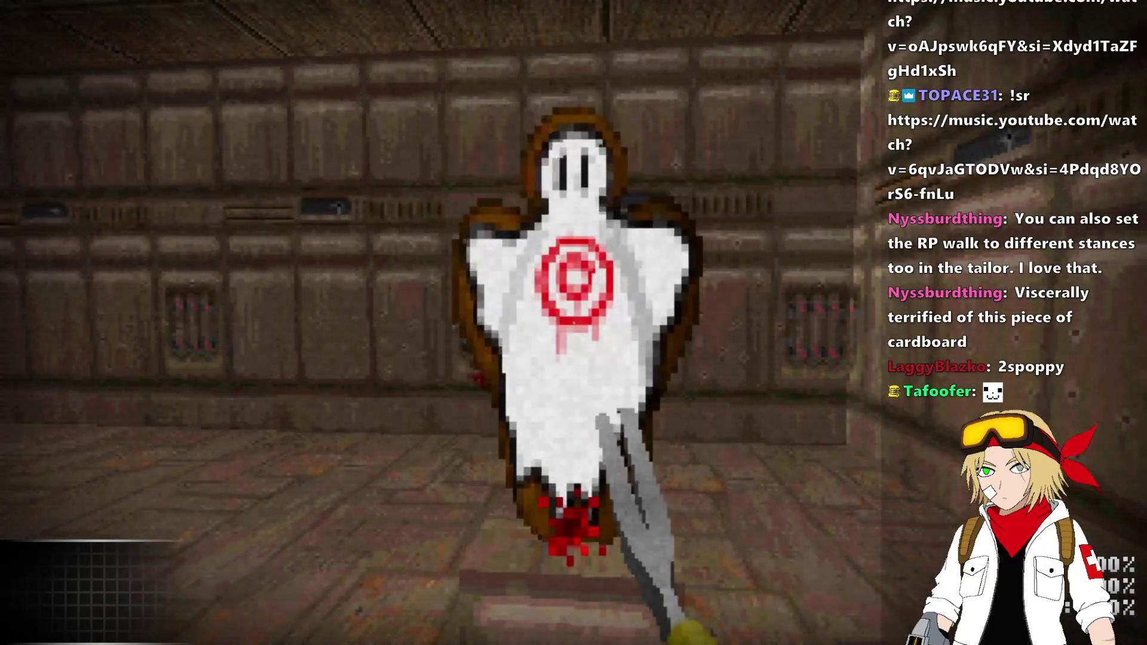
- Fire the blaster at the ghost target twice and slow the game to 0.2 timescale
{"action": "scroll", "coordinate": [573, 323], "scroll_direction": "down", "scroll_amount": 1}
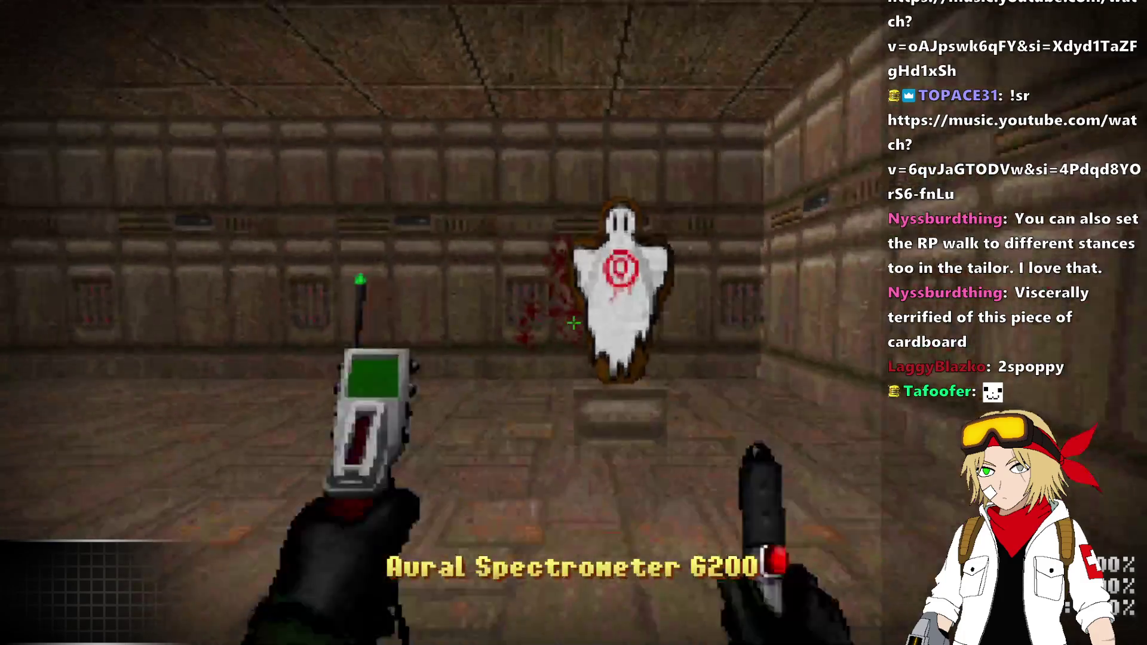
{"action": "scroll", "coordinate": [574, 323], "scroll_direction": "down", "scroll_amount": 1}
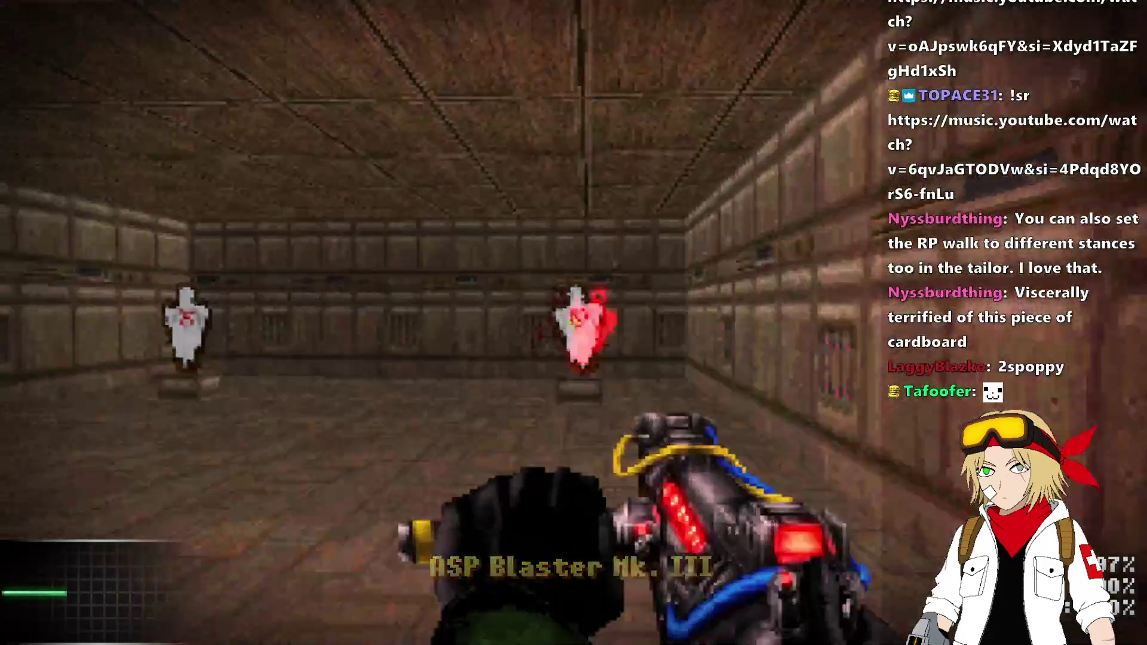
{"action": "left_click", "coordinate": [573, 323]}
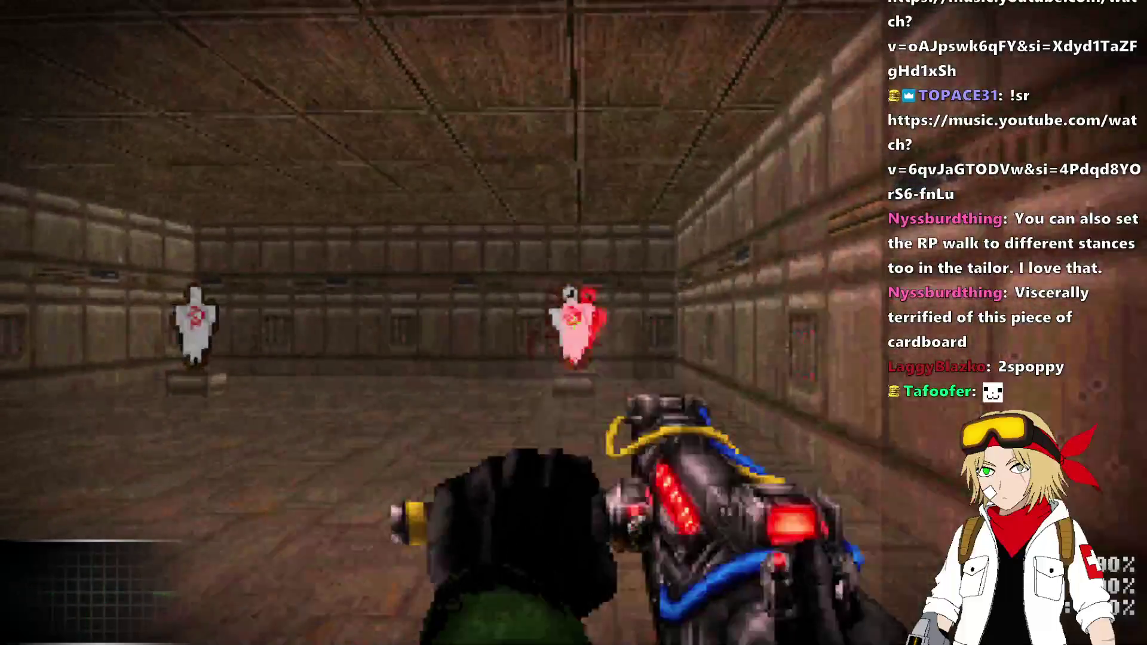
{"action": "left_click", "coordinate": [574, 322]}
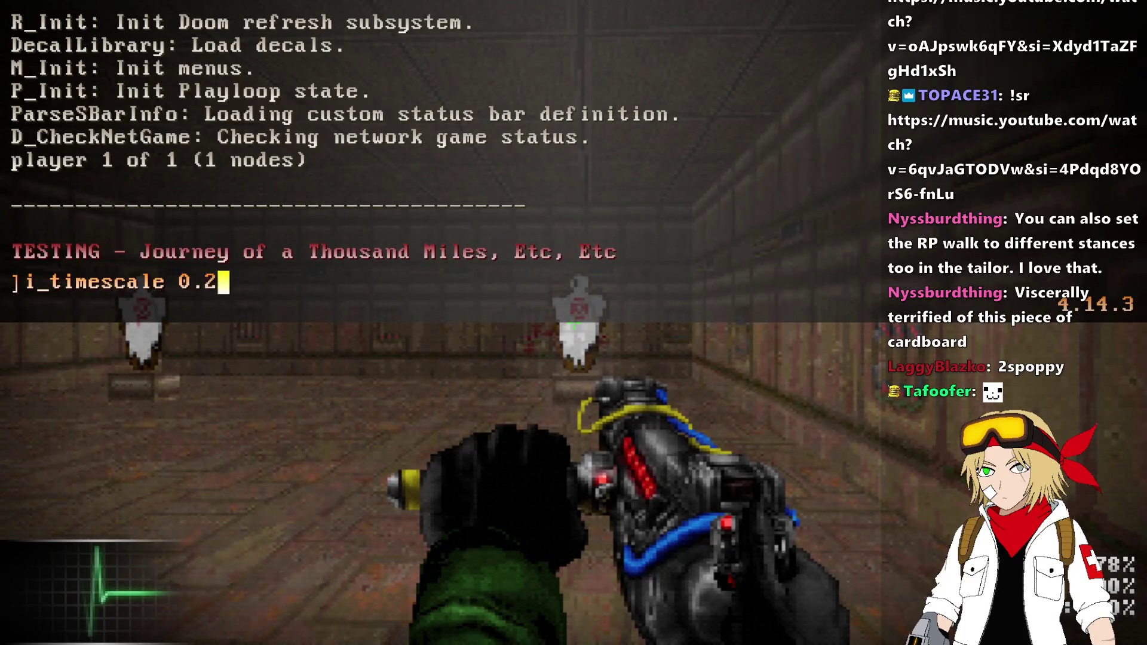
{"action": "key", "text": "Return"}
{"action": "key", "text": "grave"}
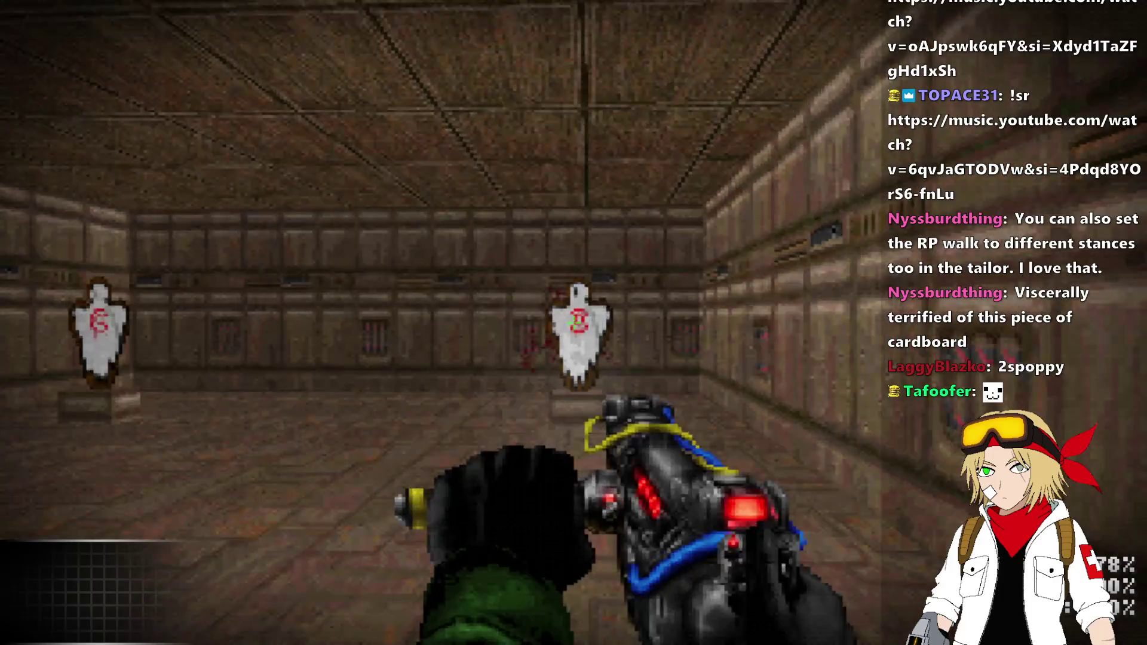
- Shoot the centre ghost dummy repeatedly with the buster in slow motion, then quit back to SLADE
{"action": "left_click", "coordinate": [574, 319]}
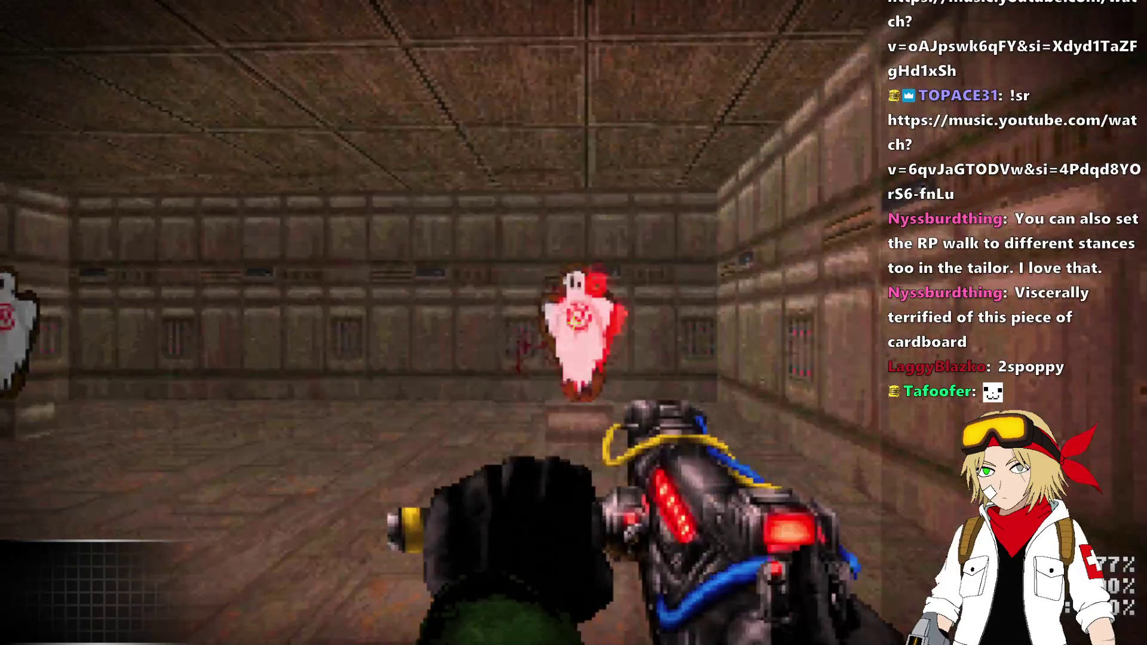
{"action": "left_click", "coordinate": [573, 322]}
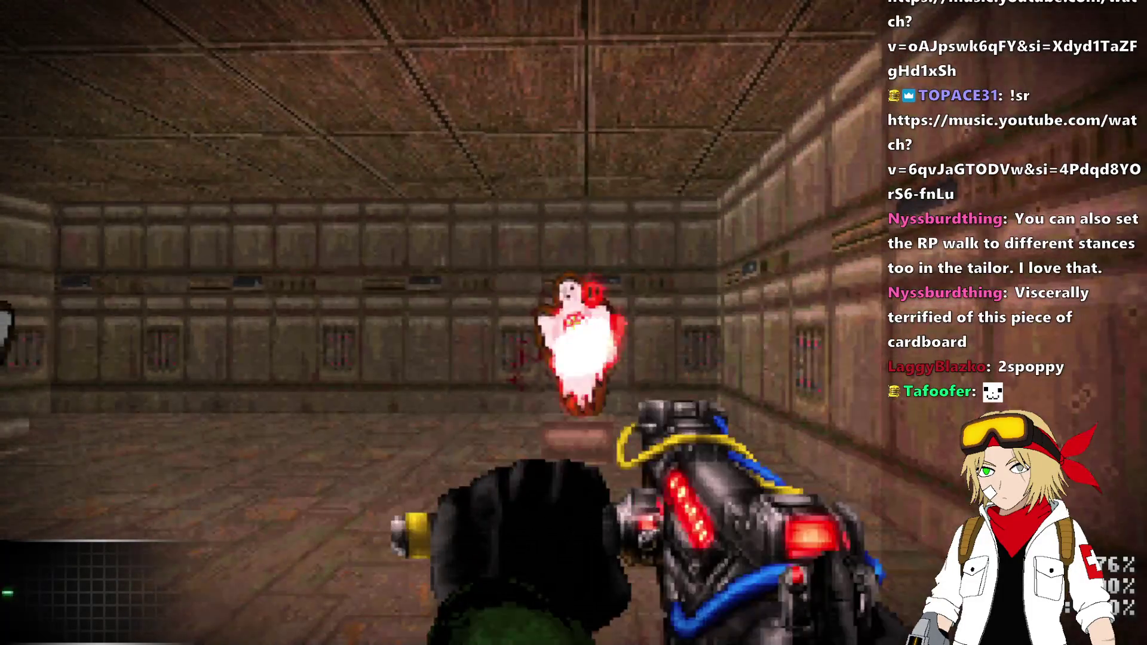
{"action": "left_click", "coordinate": [573, 323]}
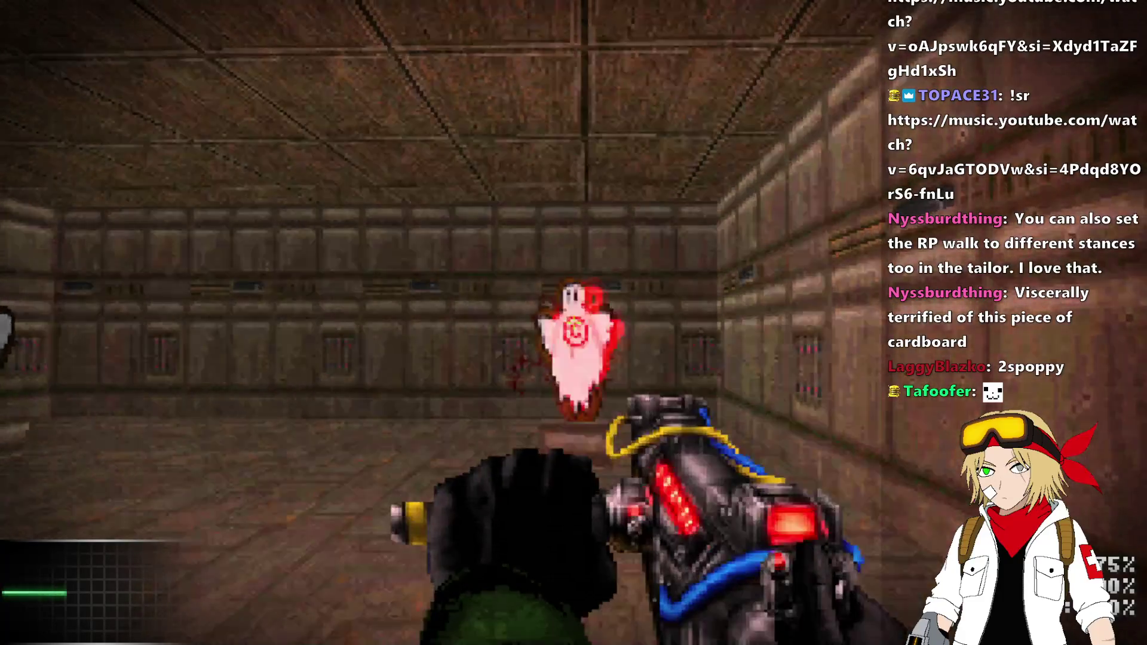
{"action": "left_click", "coordinate": [573, 323]}
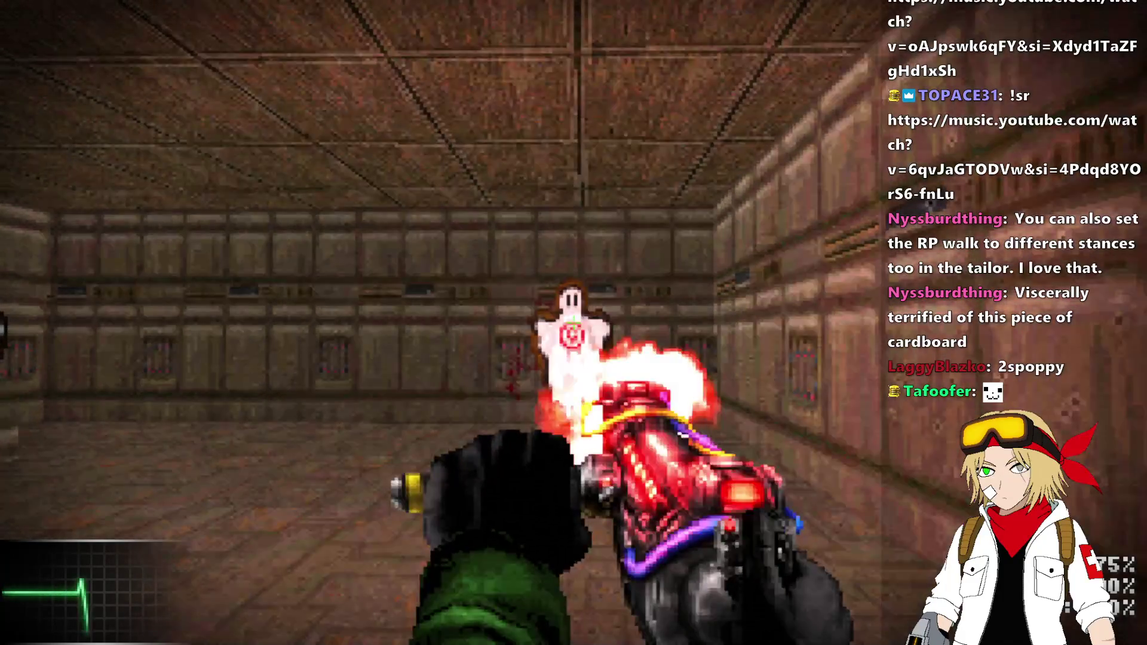
{"action": "left_click", "coordinate": [574, 323]}
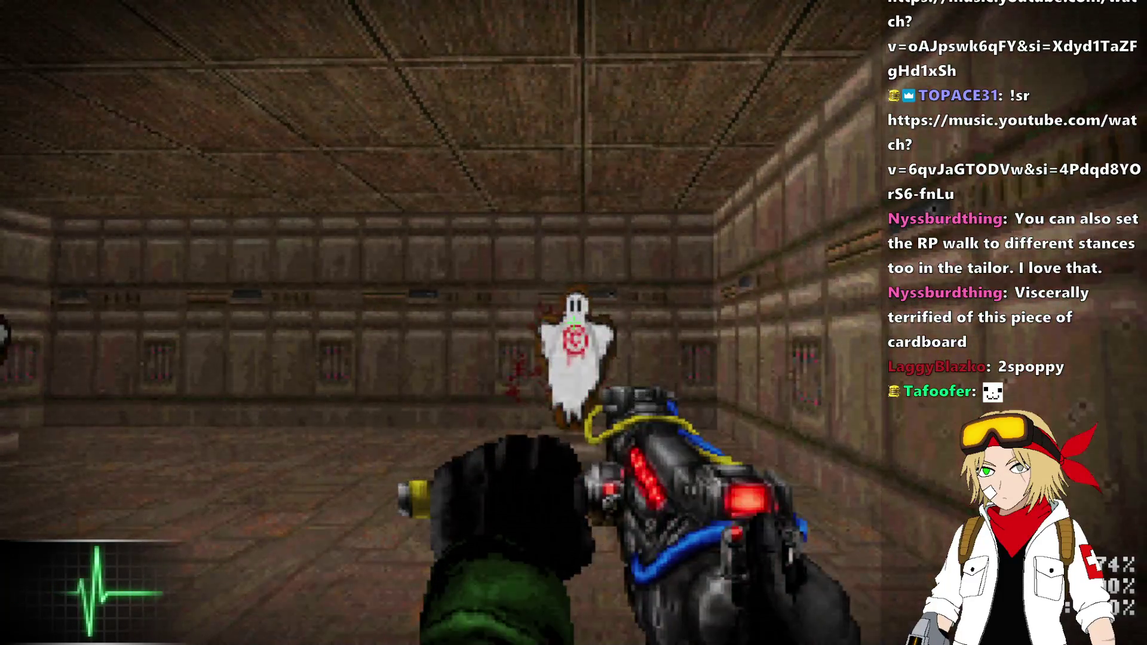
{"action": "left_click", "coordinate": [573, 322]}
{"action": "key", "text": "alt+F4"}
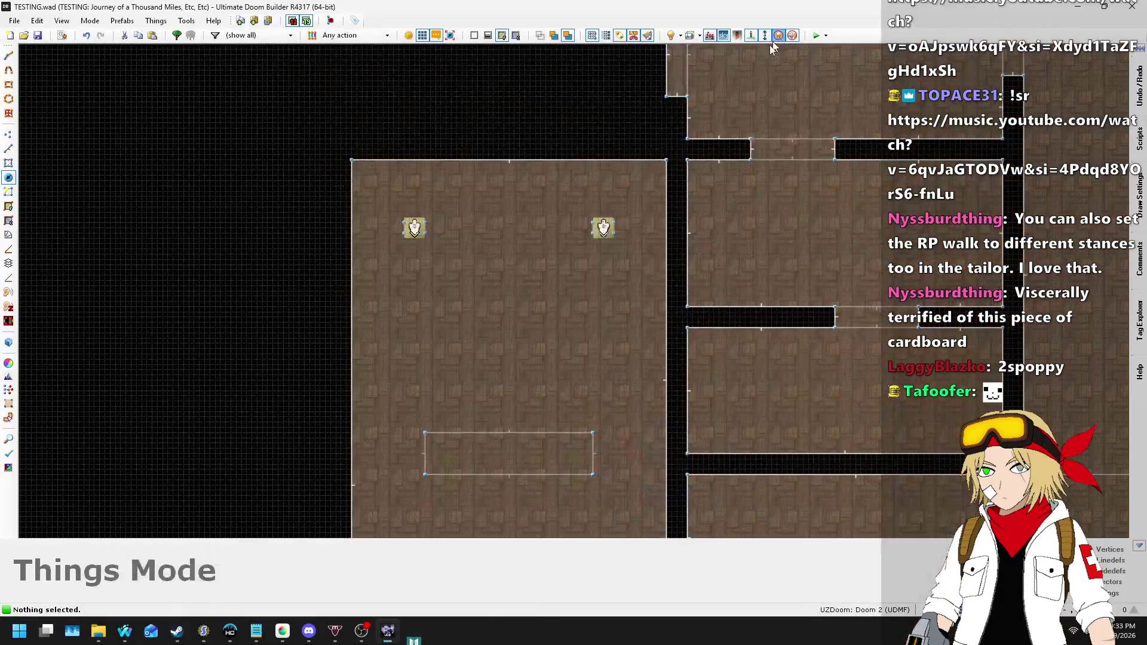
{"action": "left_click", "coordinate": [206, 628]}
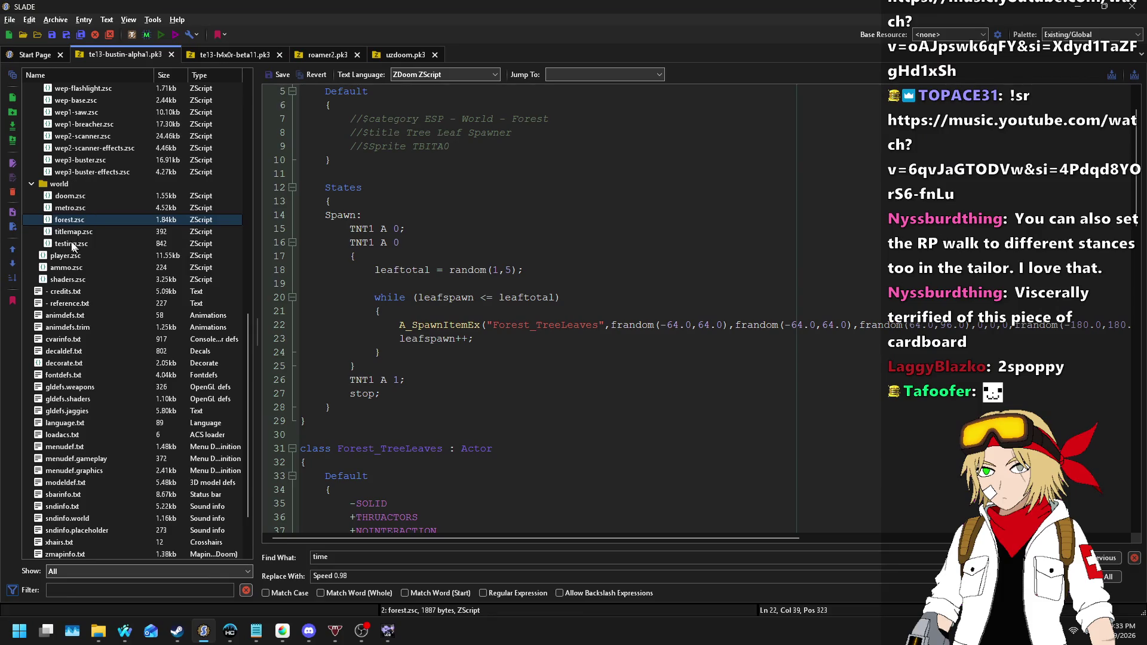
- Open wep3-buster-effects.zsc at its XDeath state, at the EnergyHitEffectColor spawn's last zero argument on line 72
{"action": "left_click", "coordinate": [66, 196]}
{"action": "scroll", "coordinate": [101, 233], "scroll_direction": "up", "scroll_amount": 3}
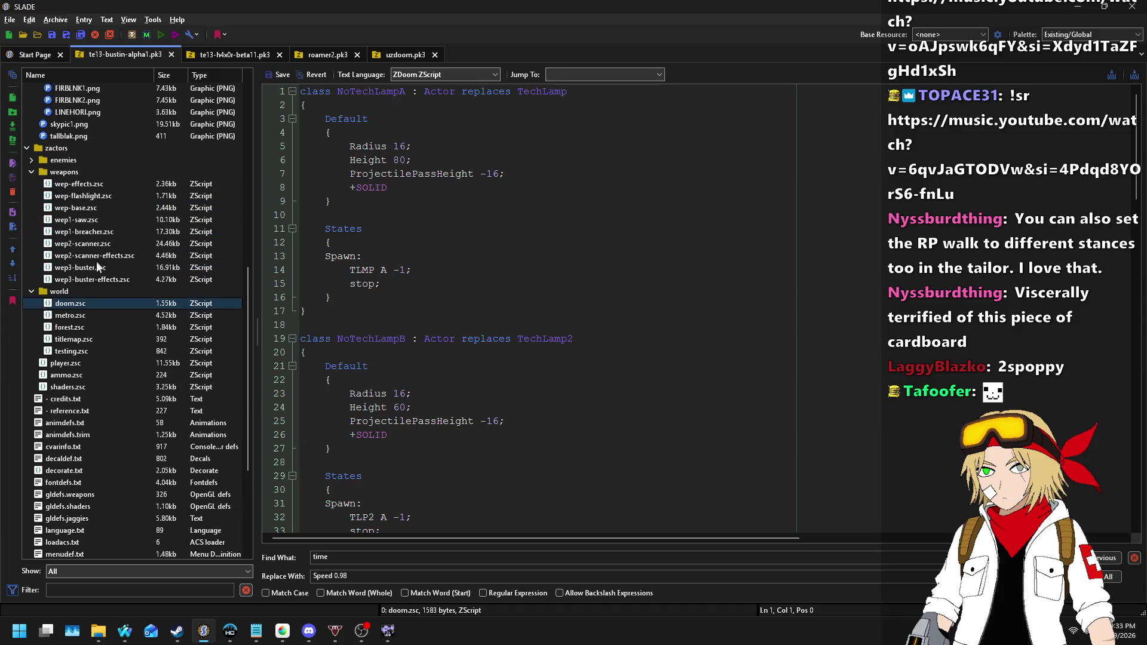
{"action": "left_click", "coordinate": [92, 280]}
{"action": "scroll", "coordinate": [574, 213], "scroll_direction": "down", "scroll_amount": 8}
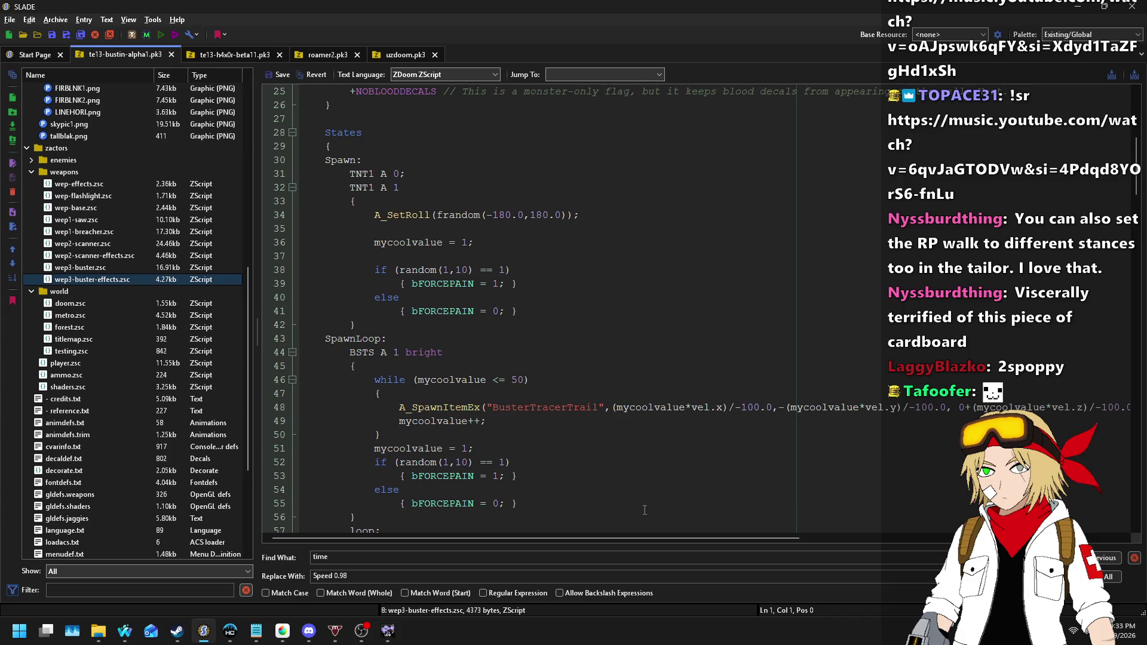
{"action": "scroll", "coordinate": [629, 468], "scroll_direction": "down", "scroll_amount": 9}
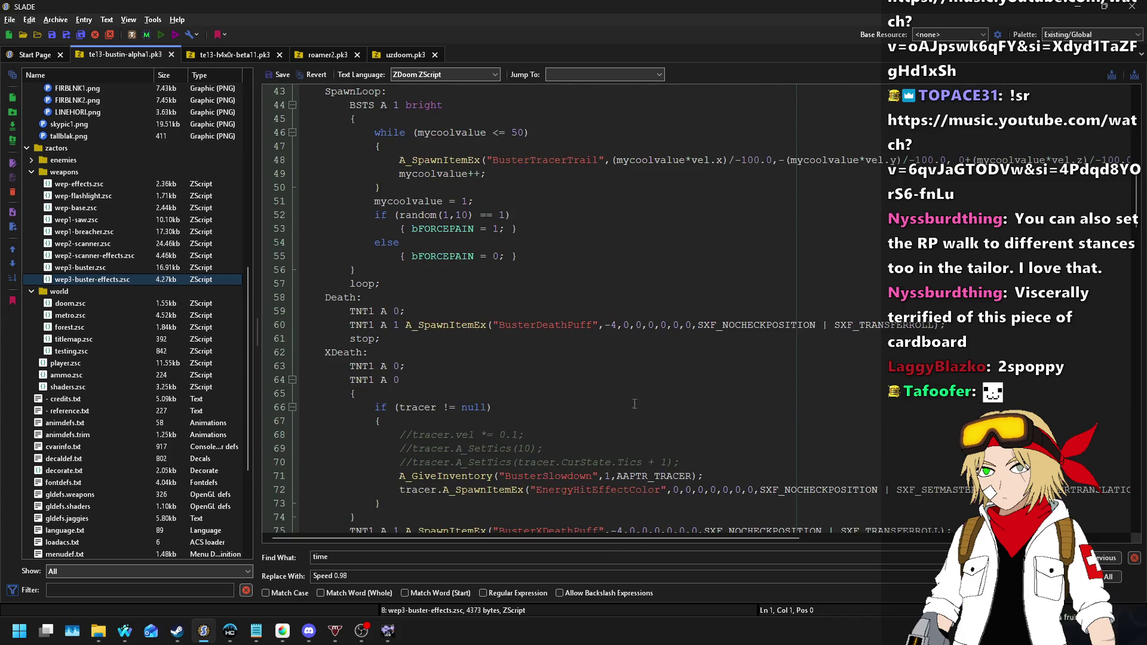
{"action": "mouse_move", "coordinate": [626, 540]}
{"action": "left_mouse_down"}
{"action": "mouse_move", "coordinate": [959, 515]}
{"action": "mouse_move", "coordinate": [683, 545]}
{"action": "mouse_move", "coordinate": [608, 532]}
{"action": "left_mouse_up"}
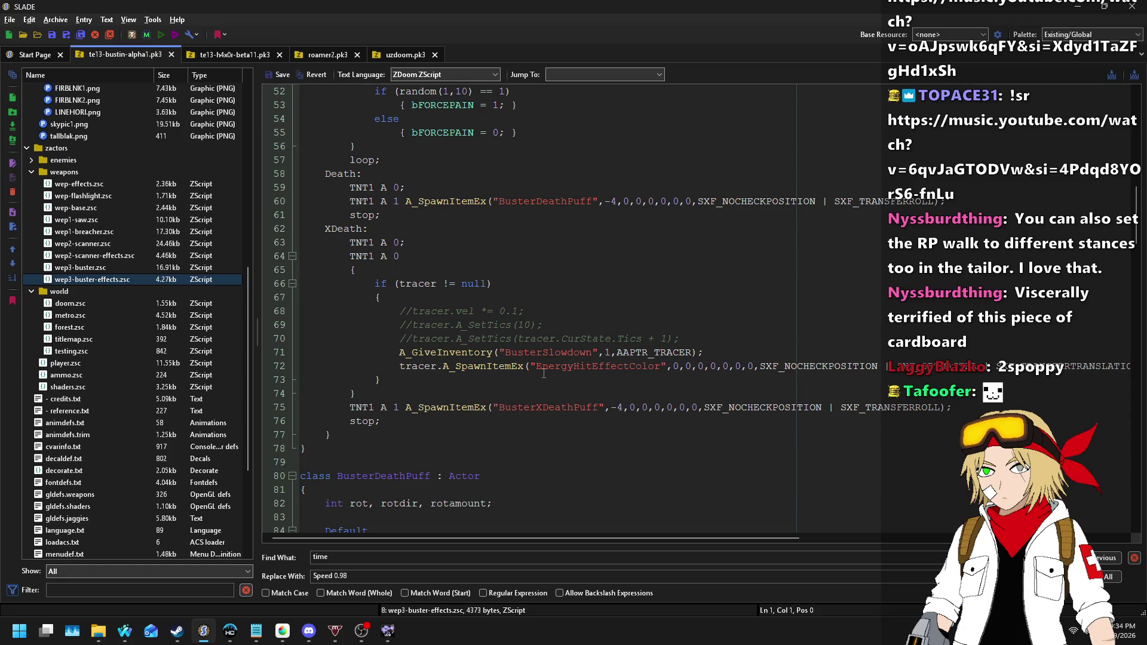
{"action": "left_click", "coordinate": [755, 364]}
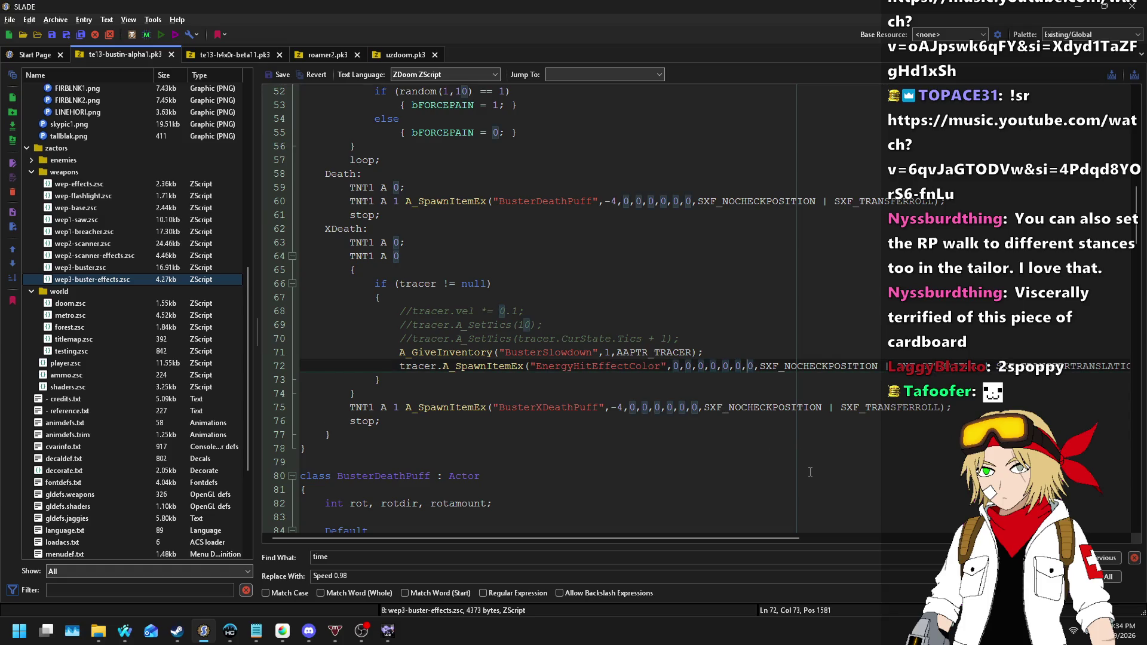
- Replace the last 0 argument on line 72 with tracer.angle
{"action": "key", "text": "BackSpace"}
{"action": "type", "text": "tracer.angle"}
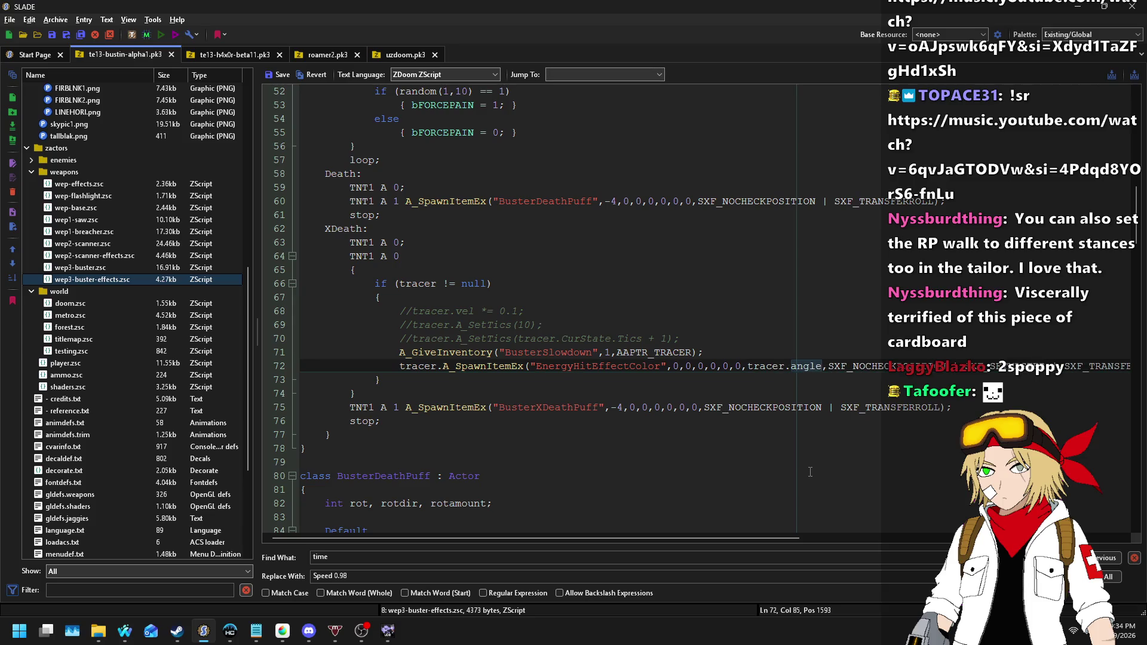
{"action": "key", "text": "End"}
{"action": "key", "text": "Home"}
- Move frame = master.frame onto its own indented line inside a braced block, then switch to Doom Builder
{"action": "scroll", "coordinate": [674, 273], "scroll_direction": "down", "scroll_amount": 11}
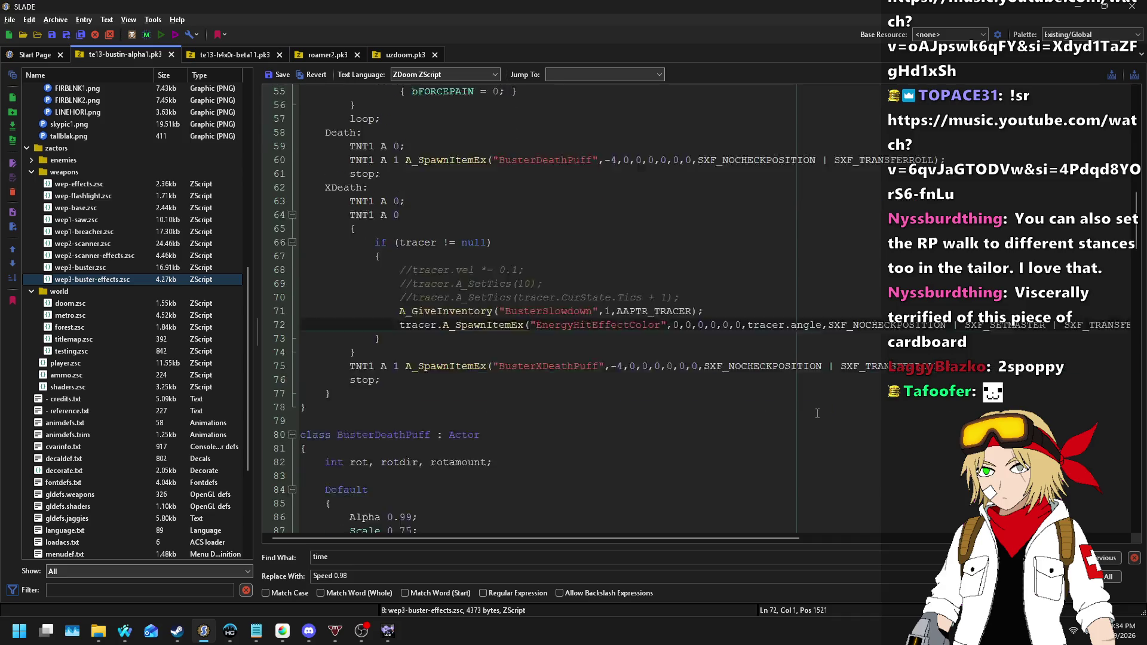
{"action": "scroll", "coordinate": [674, 273], "scroll_direction": "down", "scroll_amount": 20}
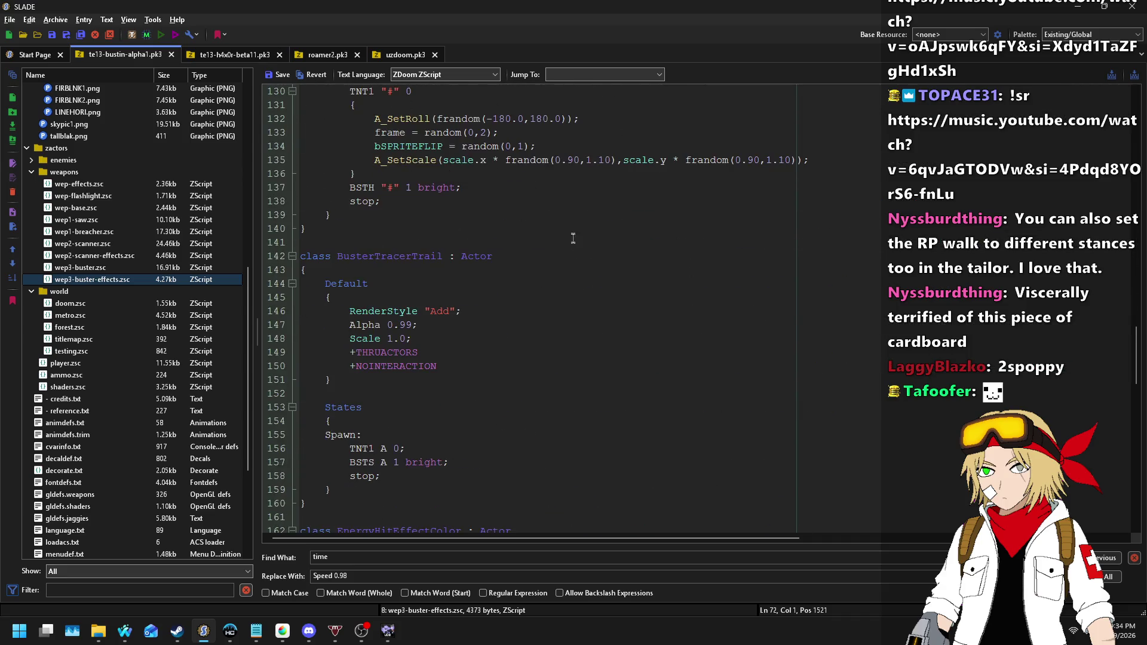
{"action": "scroll", "coordinate": [547, 193], "scroll_direction": "down", "scroll_amount": 7}
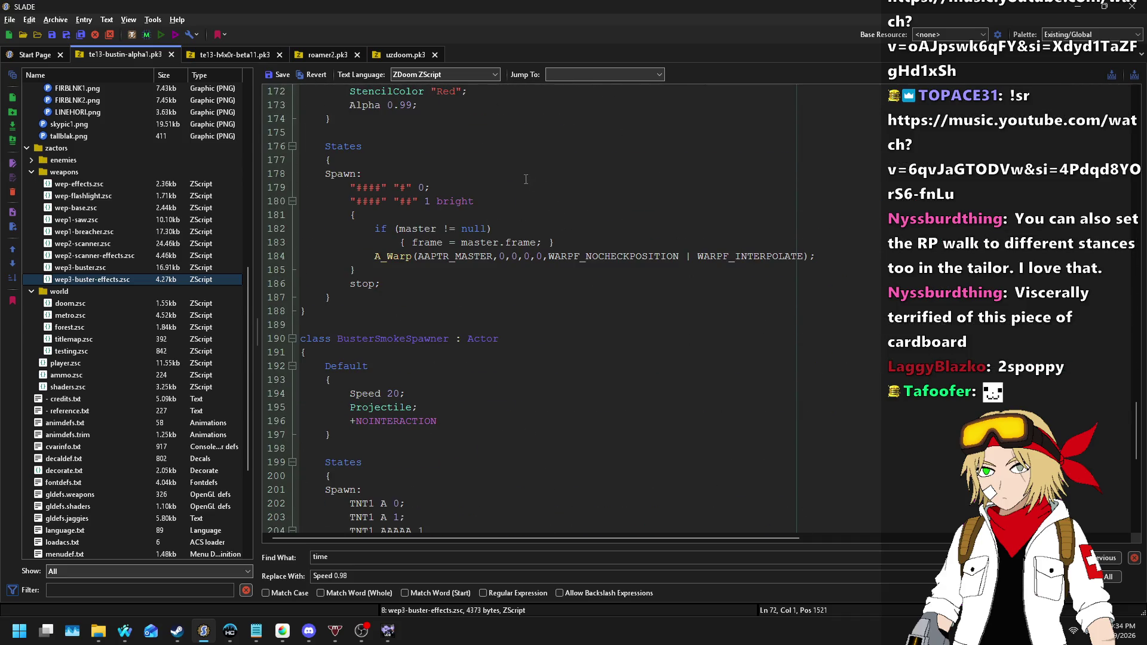
{"action": "scroll", "coordinate": [501, 221], "scroll_direction": "up", "scroll_amount": 3}
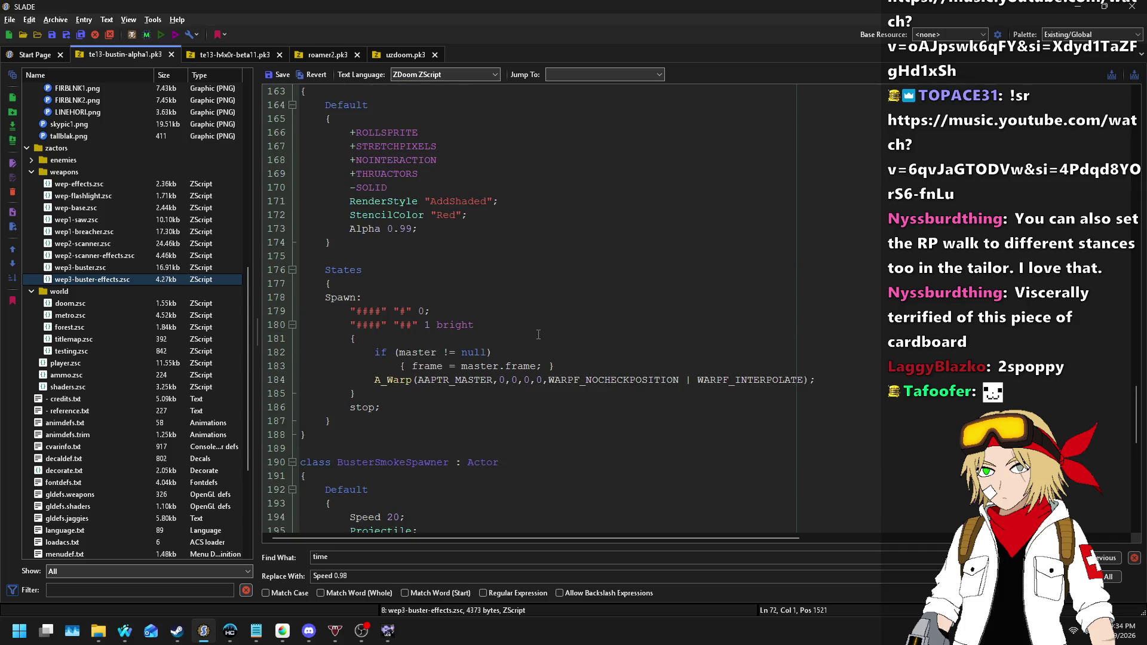
{"action": "left_click", "coordinate": [583, 354]}
{"action": "left_click", "coordinate": [384, 372]}
{"action": "key", "text": "Return"}
{"action": "key", "text": "Tab"}
{"action": "key", "text": "Return"}
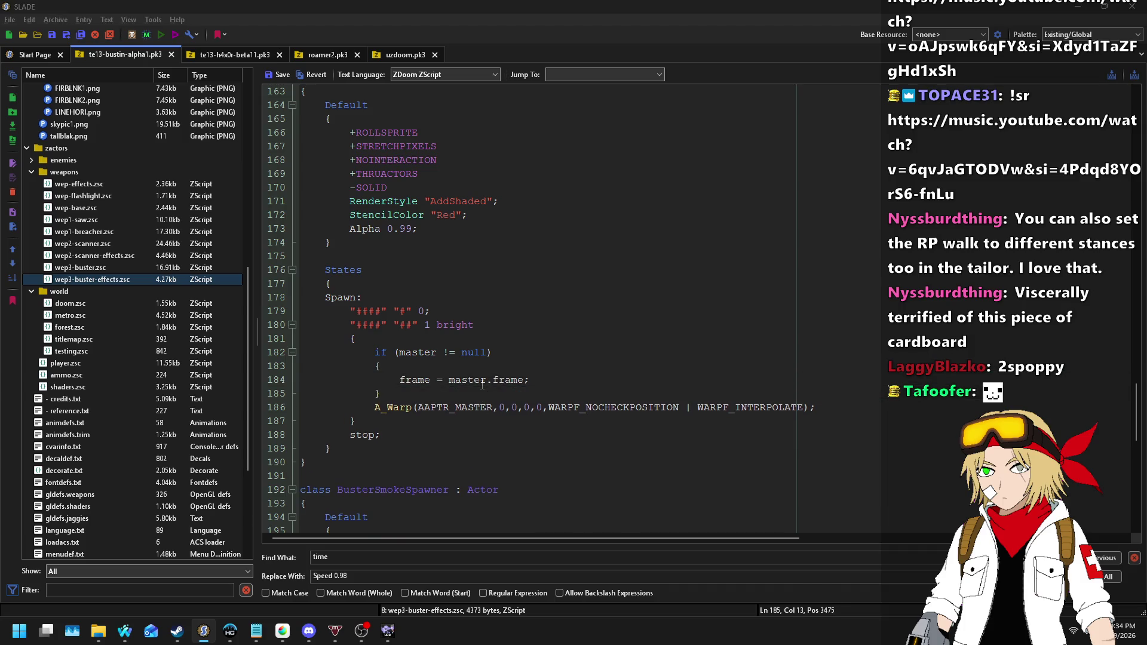
{"action": "key", "text": "super+Tab"}
{"action": "key", "text": "Return"}
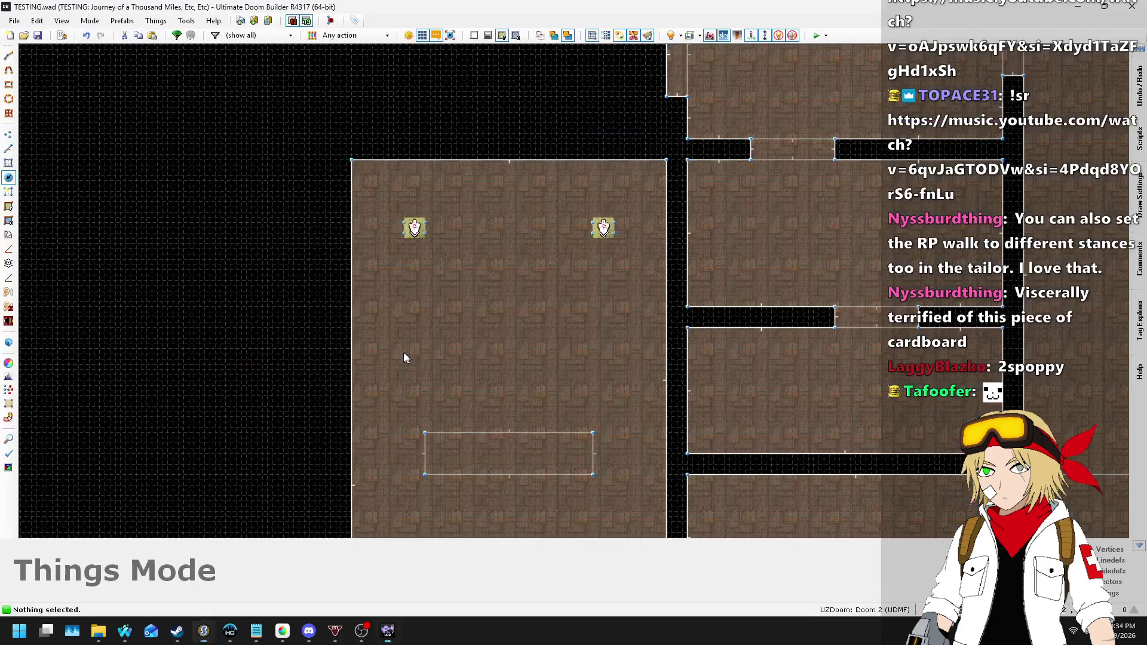
- Check the Nightbot song request player and queue in Waterfox, then go back through Doom Builder to SLADE
{"action": "mouse_move", "coordinate": [124, 632]}
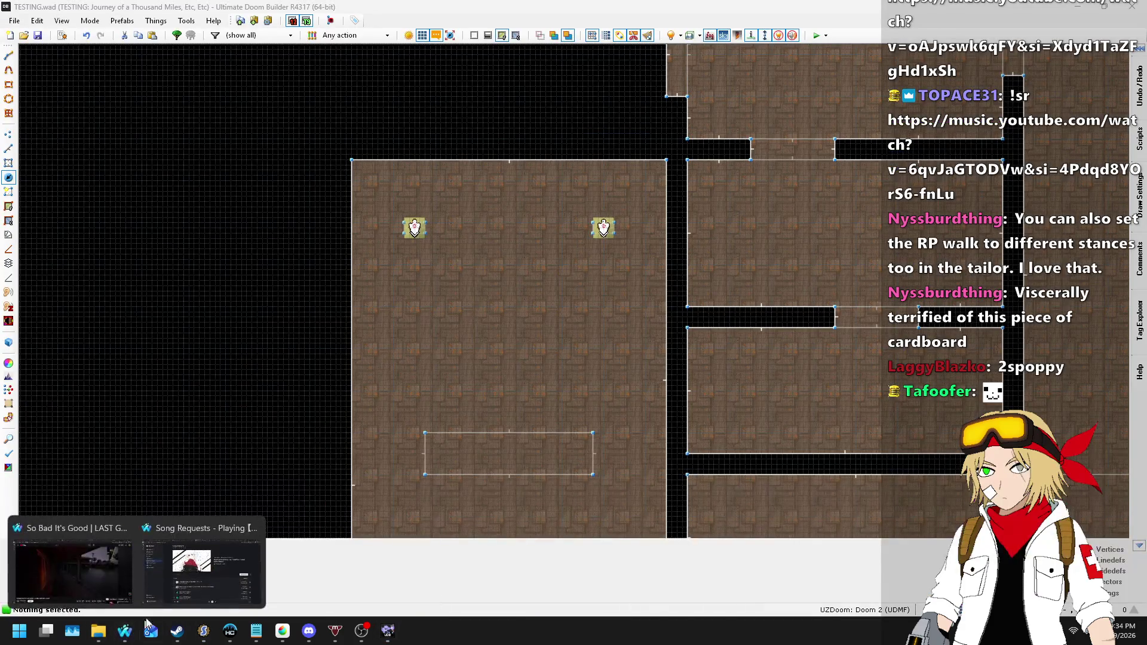
{"action": "left_click", "coordinate": [206, 577]}
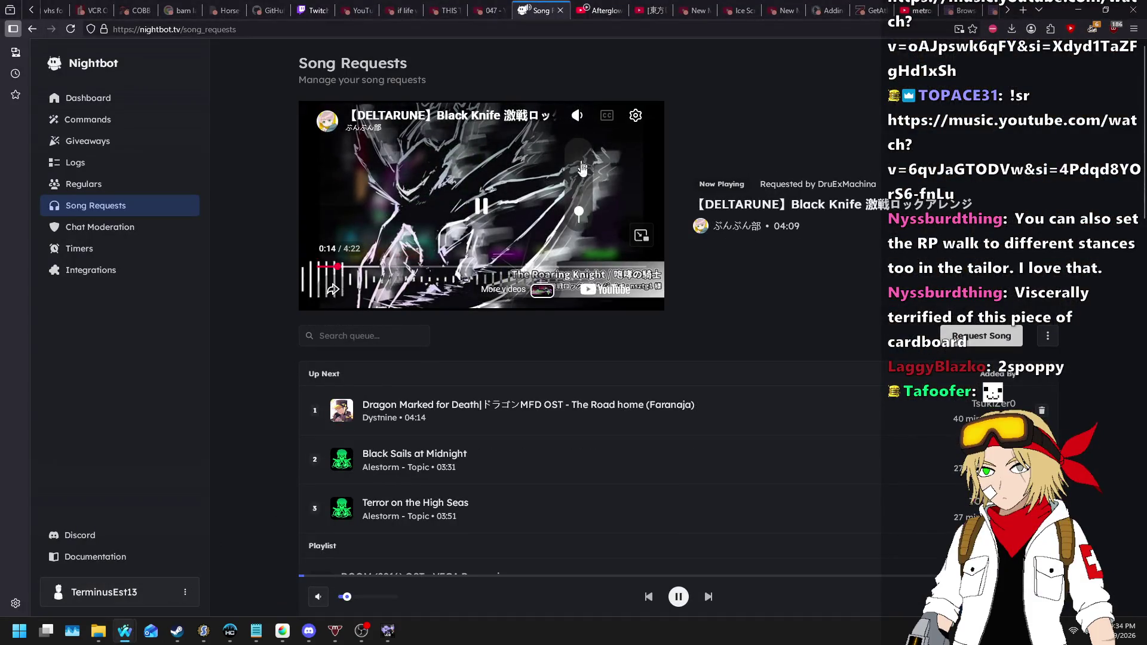
{"action": "scroll", "coordinate": [579, 212], "scroll_direction": "up", "scroll_amount": 1}
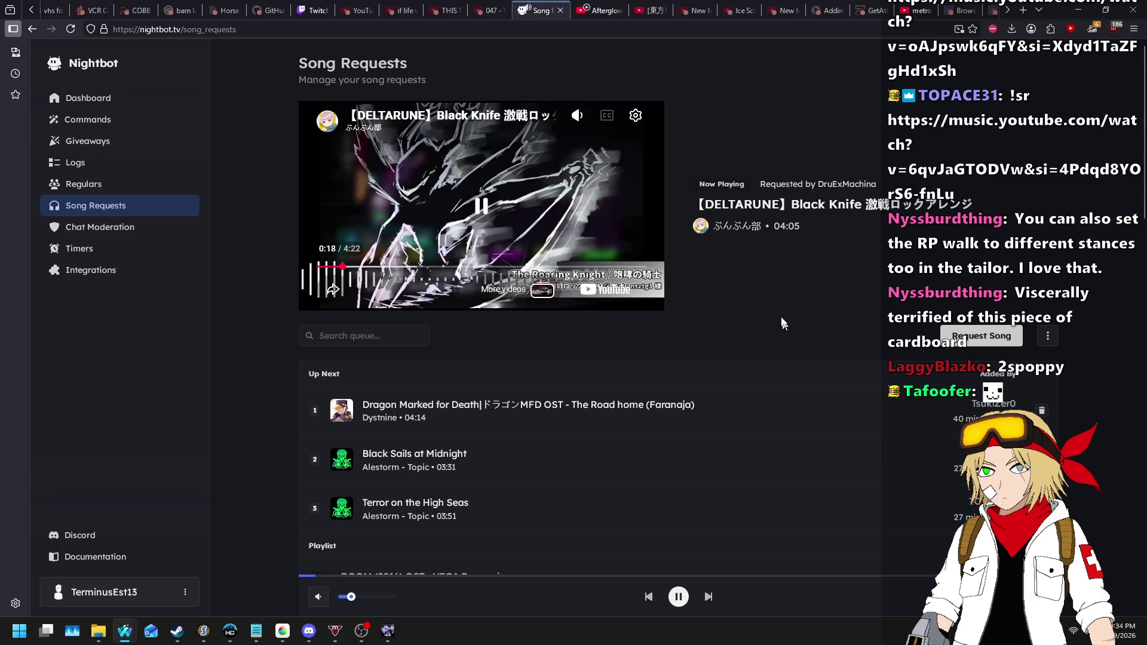
{"action": "key", "text": "alt+Tab"}
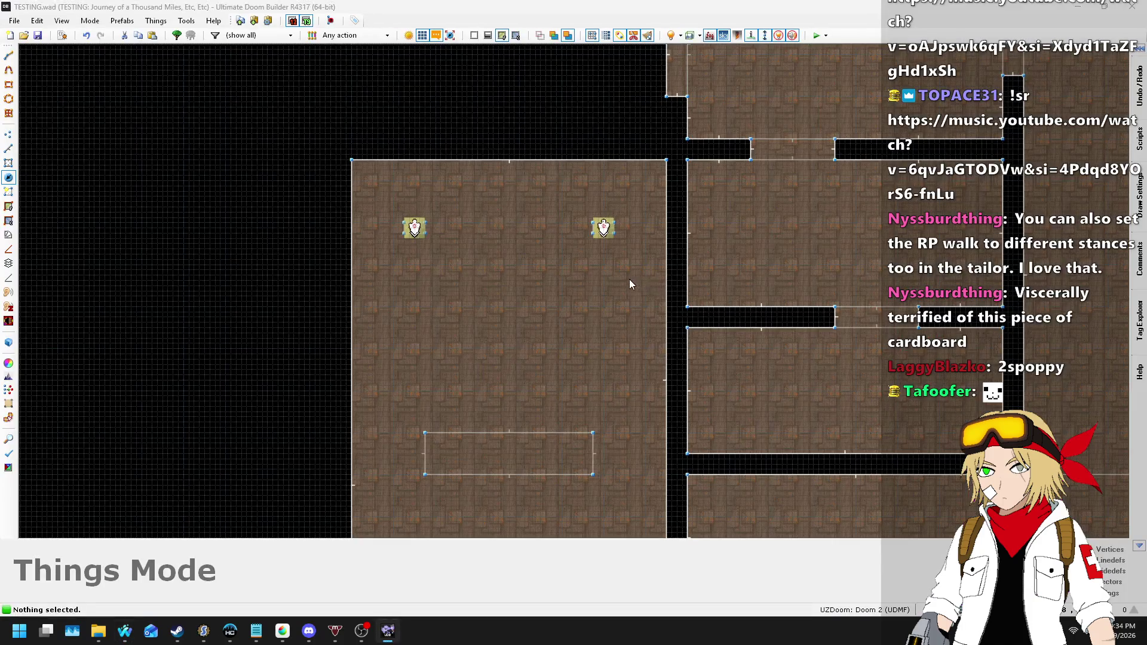
{"action": "key", "text": "alt+Tab"}
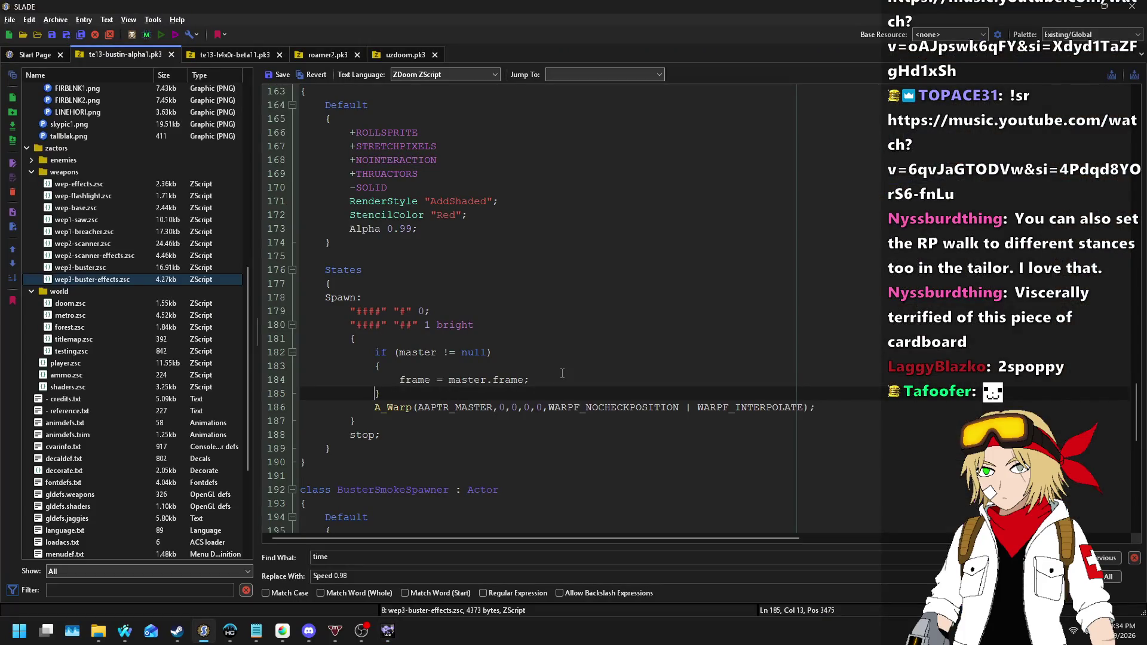
- Add an A_SetRoll(master.roll) call on a new line under frame = master.frame
{"action": "key", "text": "Return"}
{"action": "key", "text": "Up"}
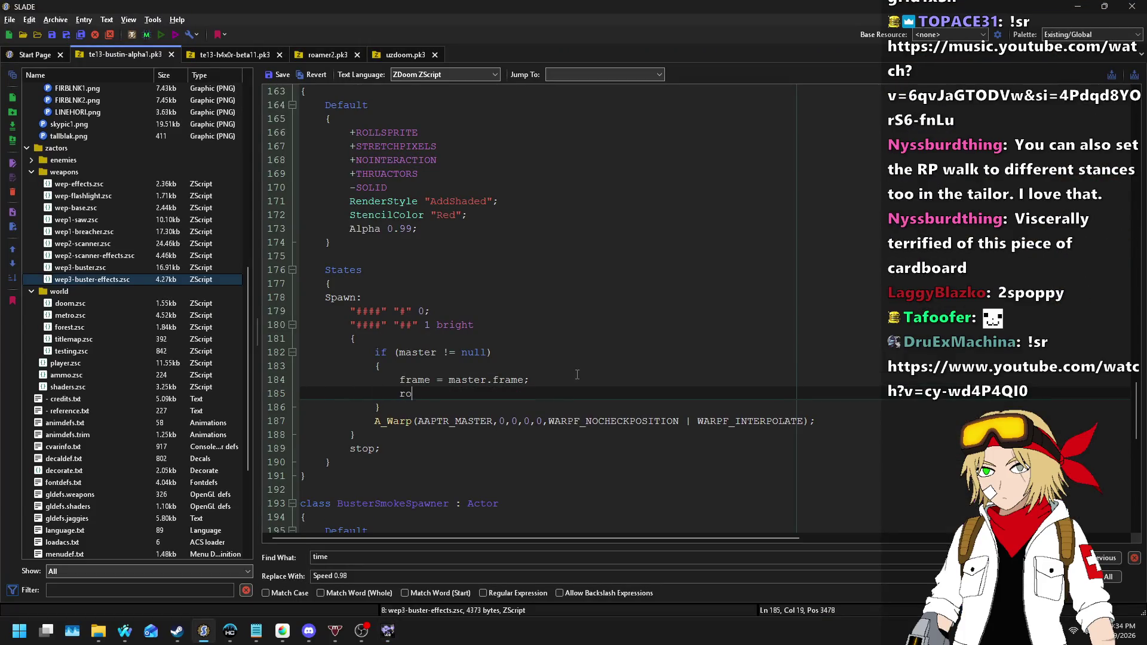
{"action": "type", "text": "aster.roll"}
{"action": "type", "text": ";"}
{"action": "key", "text": "shift+Right"}
{"action": "key", "text": "shift+Right"}
{"action": "key", "text": "shift+Right"}
{"action": "type", "text": "A_SetRo"}
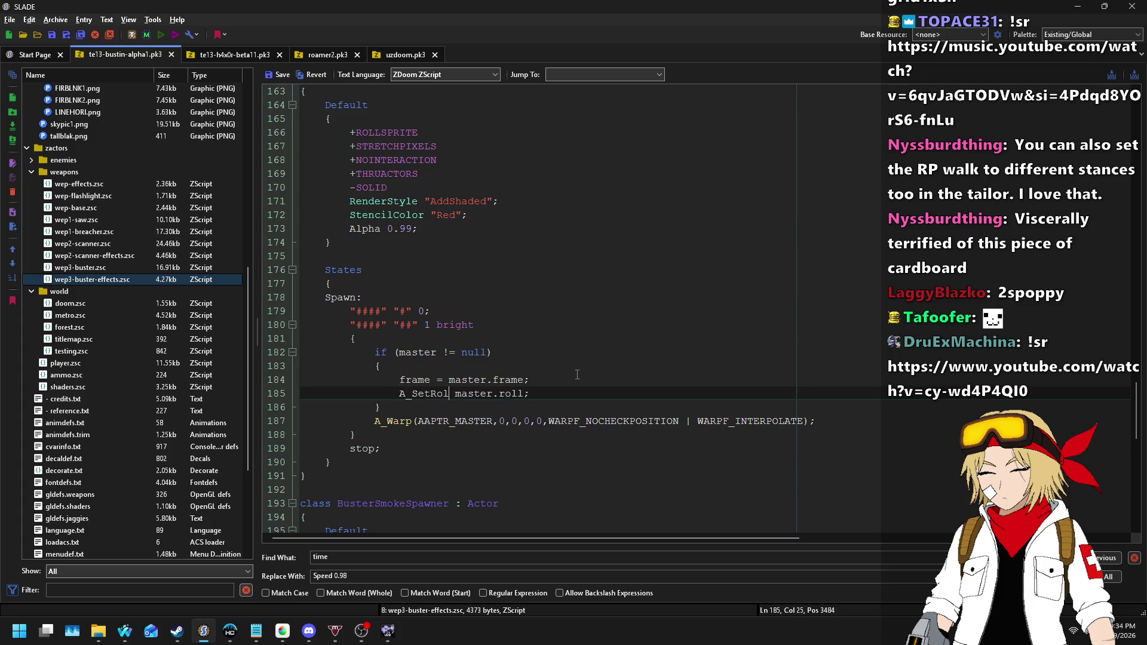
{"action": "type", "text": "ll("}
{"action": "key", "text": "Delete"}
{"action": "key", "text": "BackSpace"}
{"action": "type", "text": ")"}
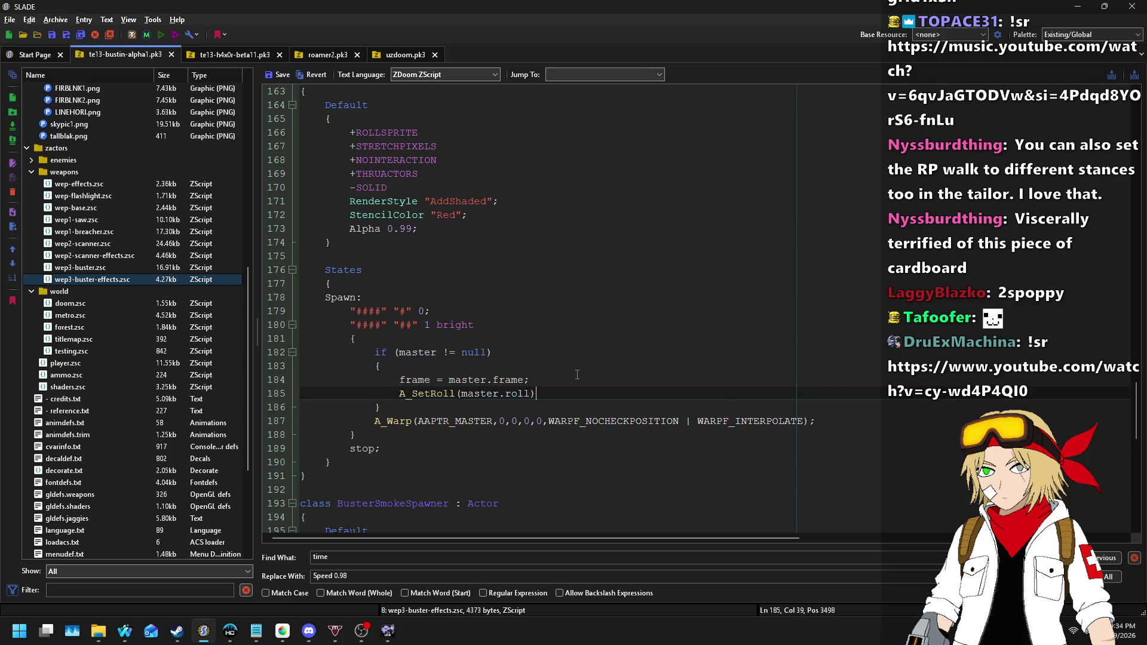
- Save the script entry and the whole archive, then switch to Ultimate Doom Builder
{"action": "left_click", "coordinate": [275, 76]}
{"action": "key", "text": "ctrl+s"}
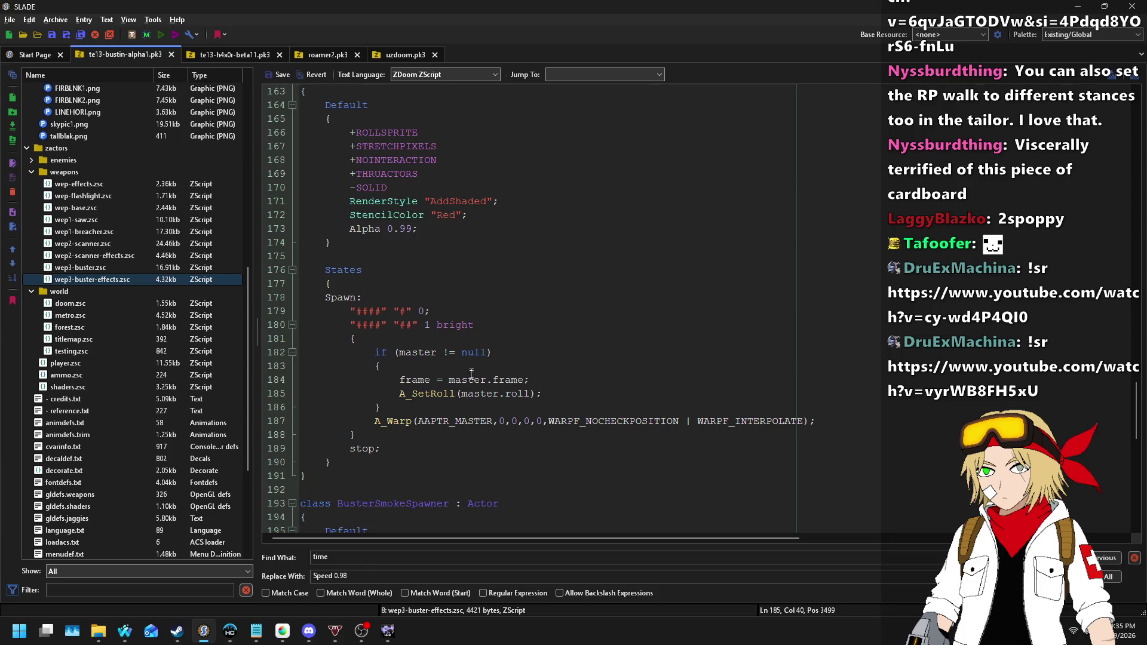
{"action": "left_click", "coordinate": [387, 631]}
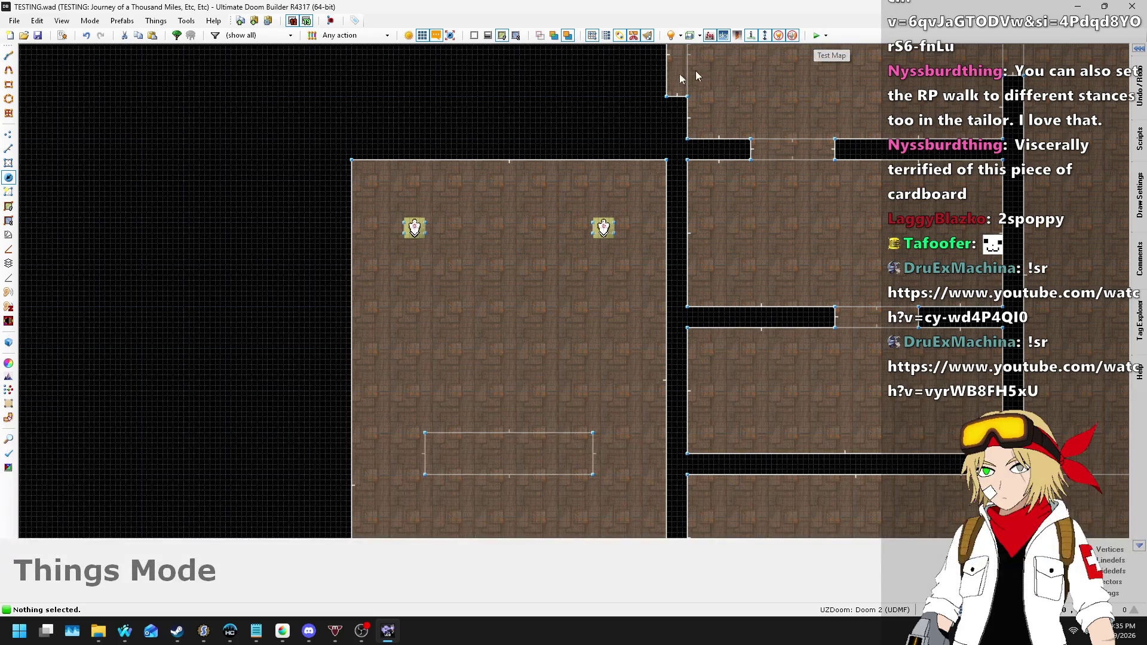
- Save the test map, then in SLADE's testing.zsc add +NOBLOOD after Monster; on the ghost dummy
{"action": "left_click", "coordinate": [39, 38]}
{"action": "left_click", "coordinate": [204, 634]}
{"action": "left_click", "coordinate": [205, 632]}
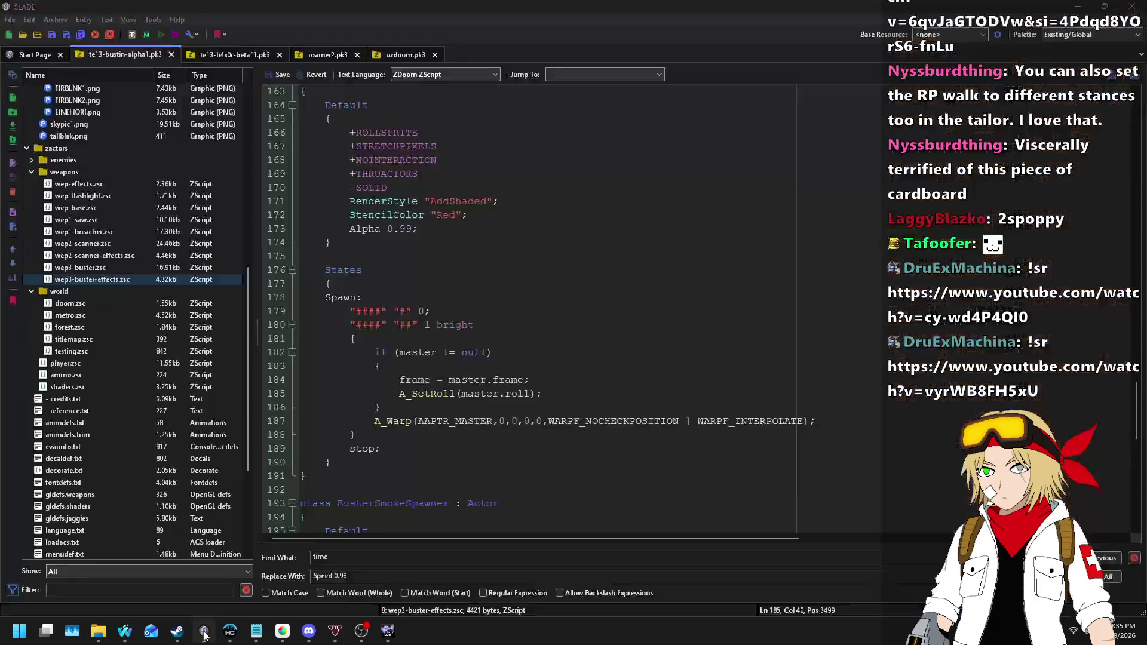
{"action": "scroll", "coordinate": [160, 275], "scroll_direction": "up", "scroll_amount": 1}
{"action": "left_click", "coordinate": [86, 363]}
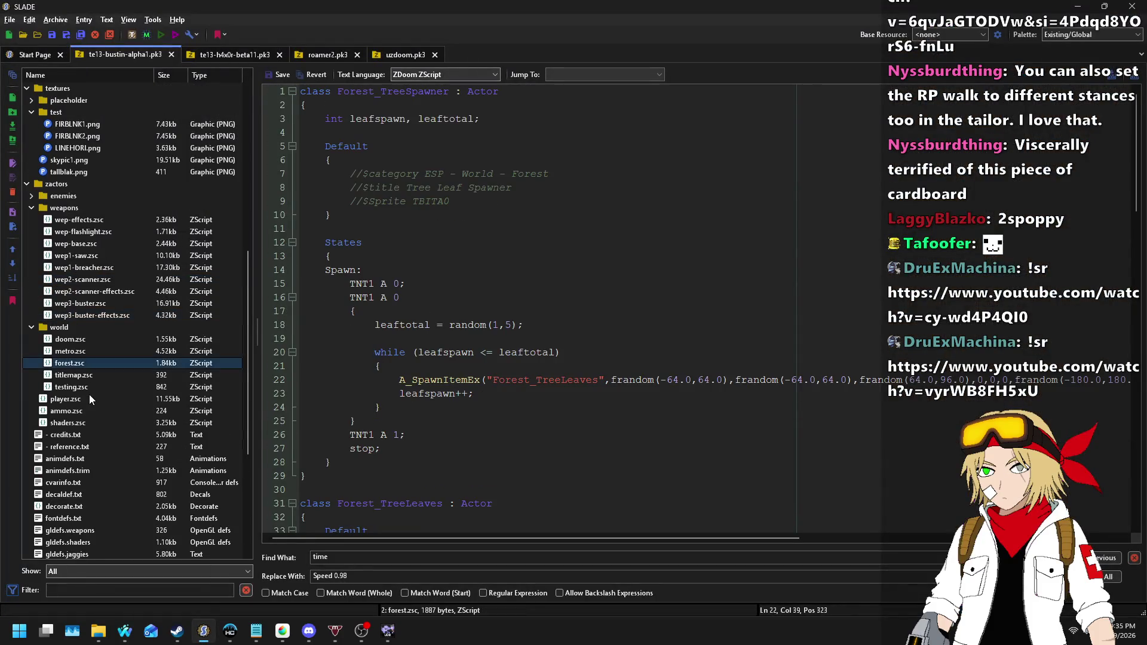
{"action": "left_click", "coordinate": [78, 386]}
{"action": "left_click", "coordinate": [532, 260]}
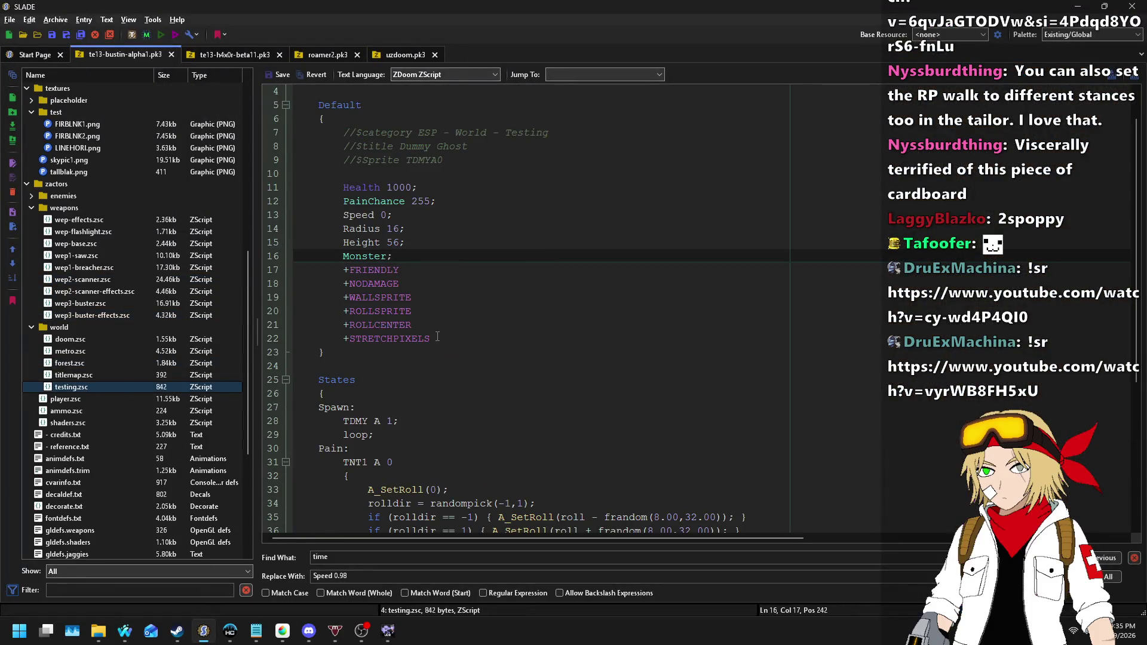
{"action": "scroll", "coordinate": [495, 328], "scroll_direction": "up", "scroll_amount": 1}
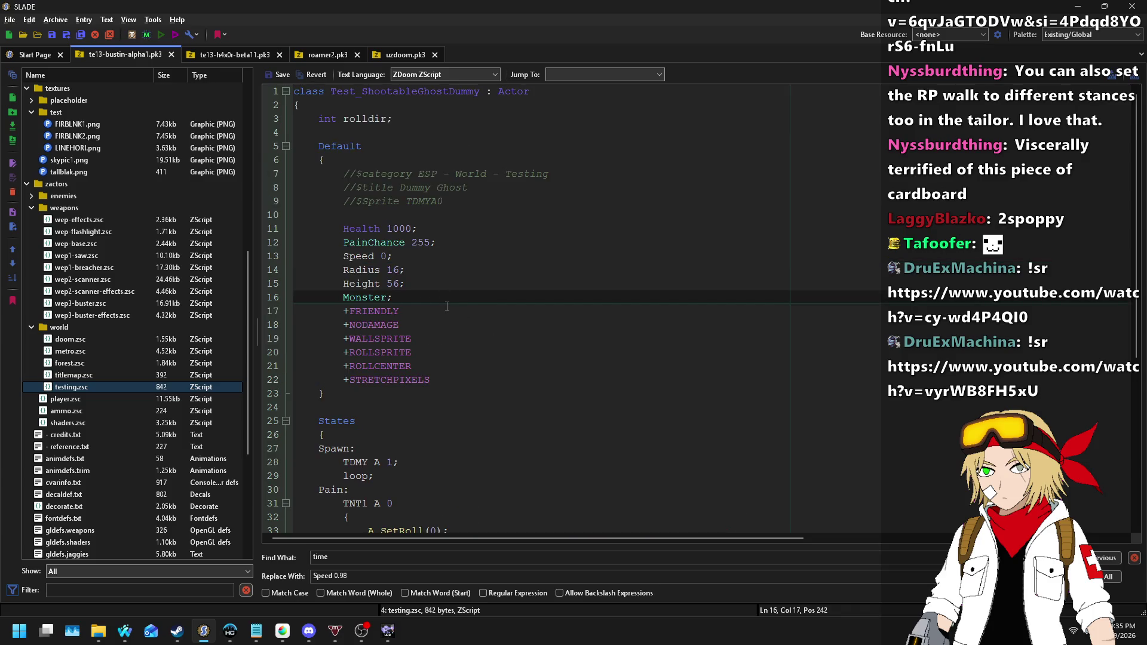
{"action": "key", "text": "Return"}
{"action": "type", "text": "+NOBLOOD"}
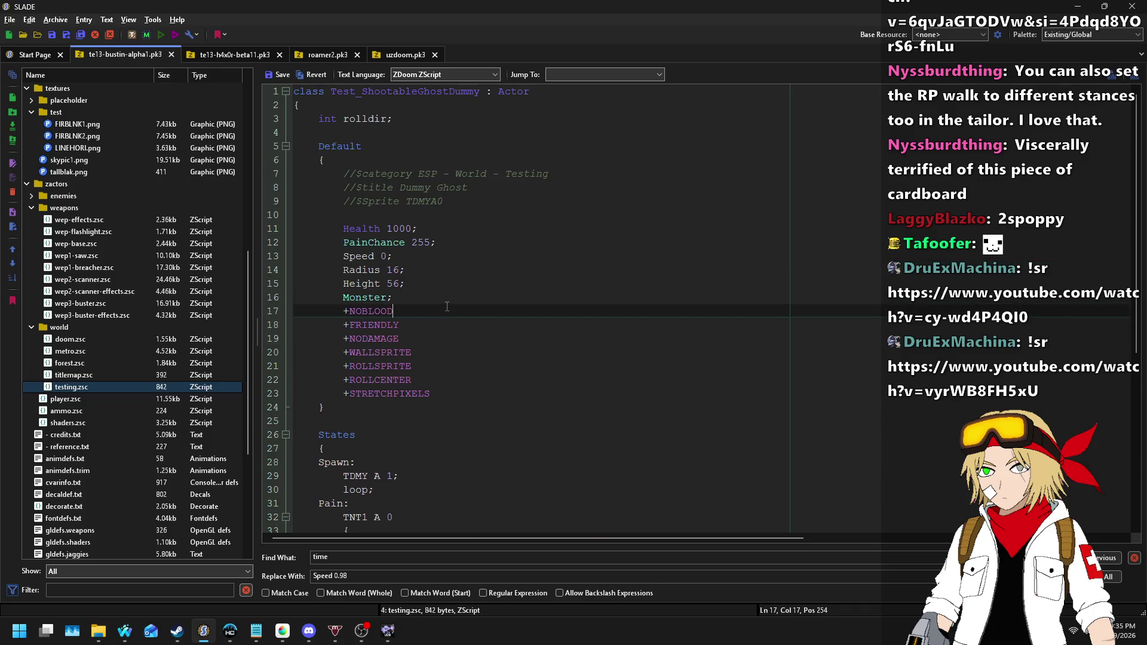
- Save testing.zsc and launch the map for test play from Ultimate Doom Builder
{"action": "left_click", "coordinate": [277, 76]}
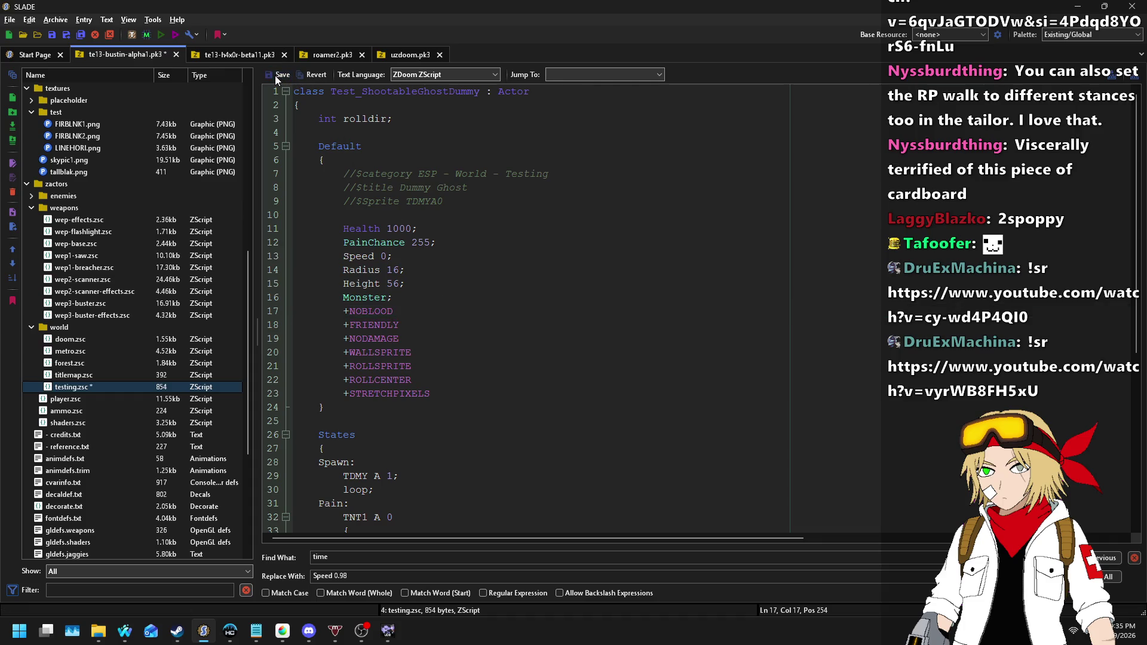
{"action": "left_click", "coordinate": [388, 631]}
{"action": "left_click", "coordinate": [815, 36]}
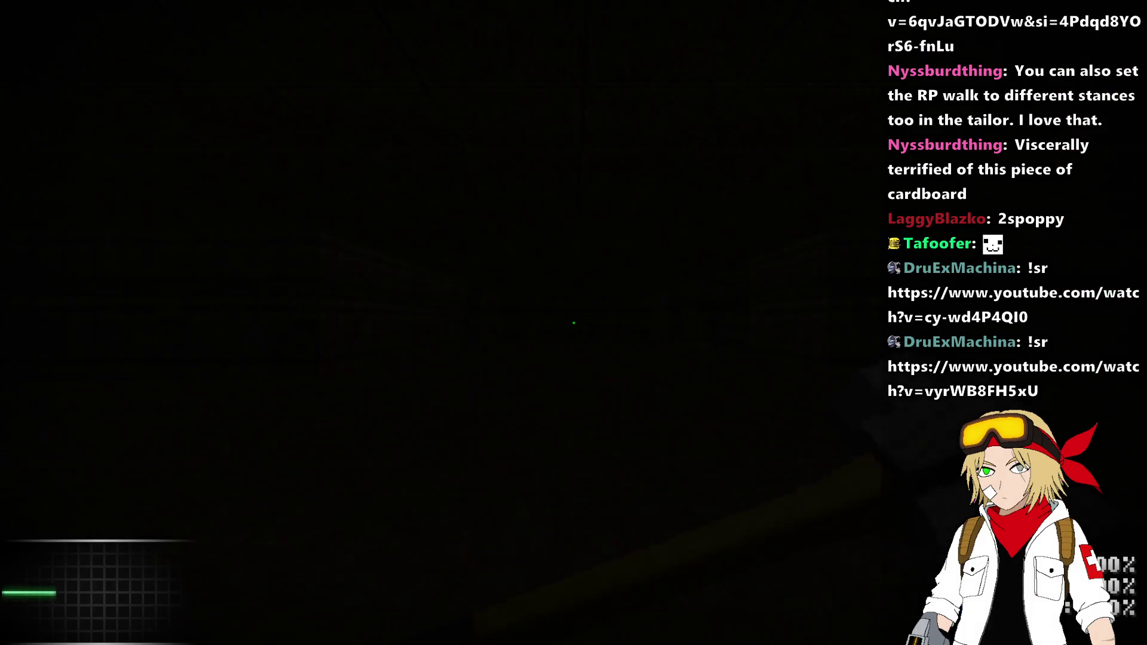
- Strike the ghost dummy repeatedly with the knife, pickaxe and sledgehammer, watching the yellow spark hit marks
{"action": "key", "text": "2"}
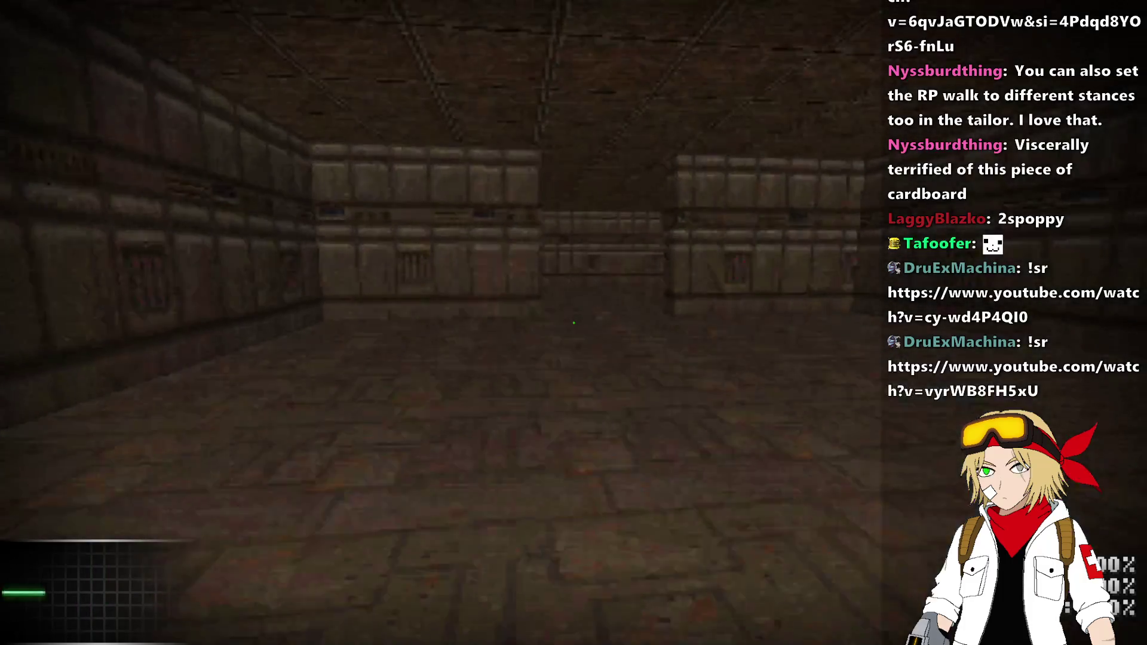
{"action": "key", "text": "w"}
{"action": "key", "text": "w"}
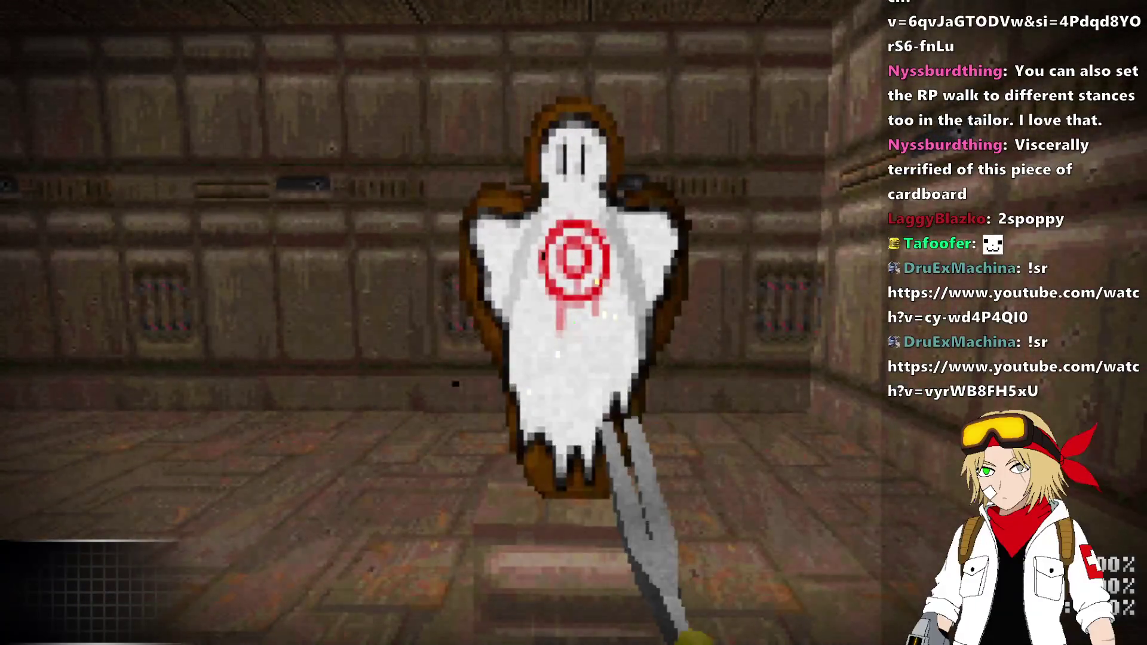
{"action": "left_click", "coordinate": [574, 322]}
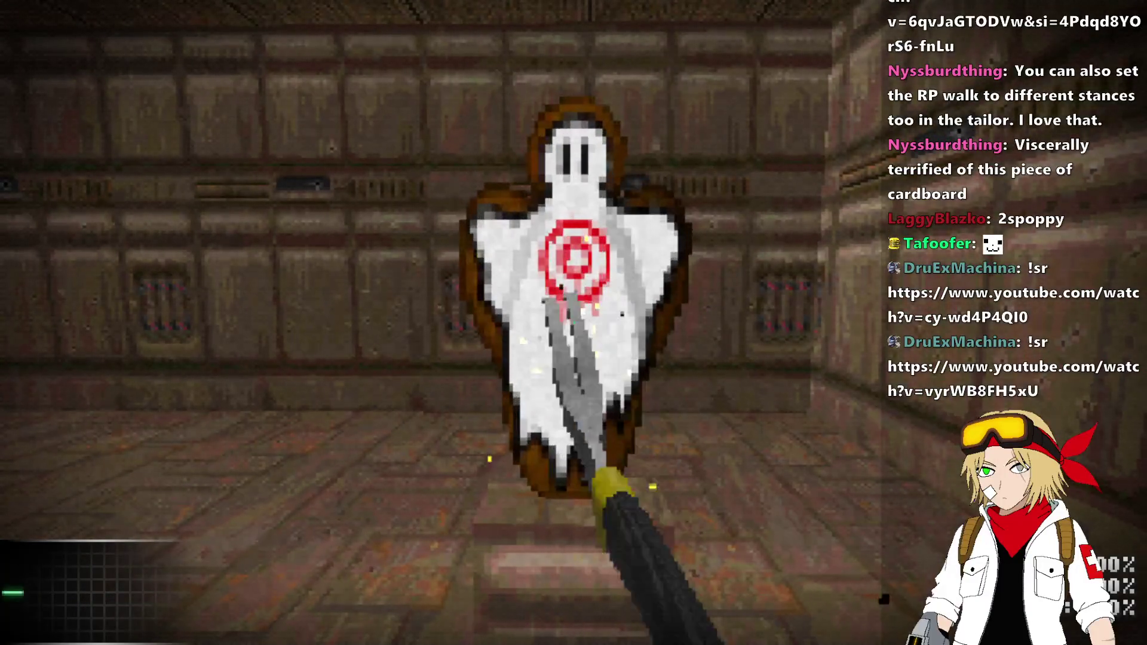
{"action": "left_click", "coordinate": [573, 323]}
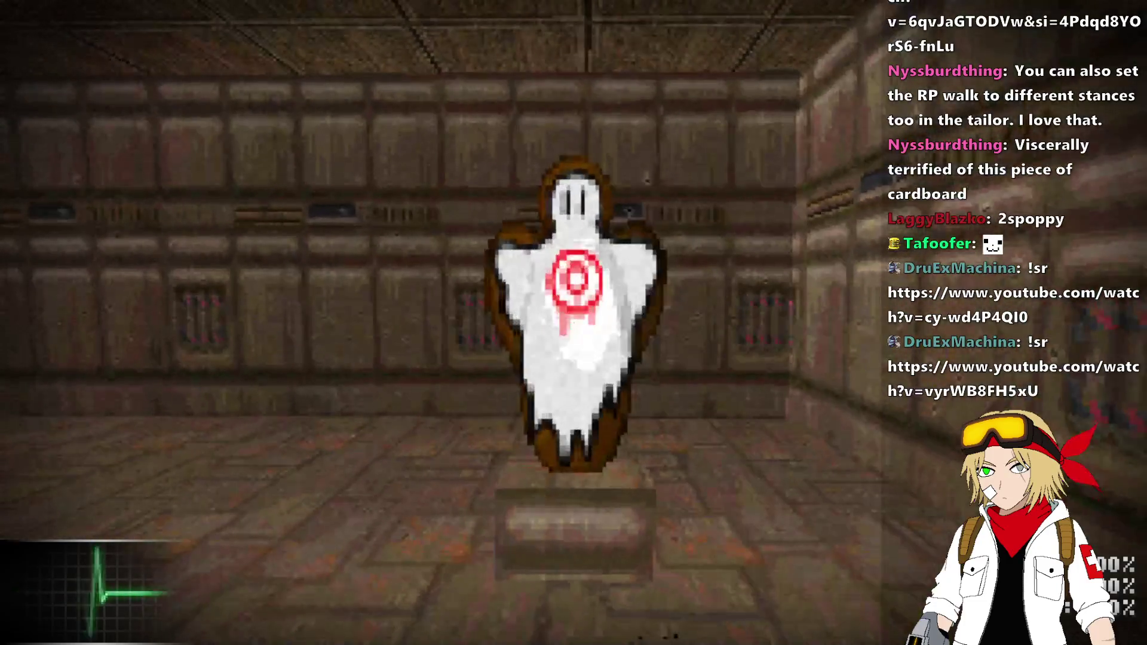
{"action": "left_click", "coordinate": [573, 323]}
{"action": "key", "text": "w"}
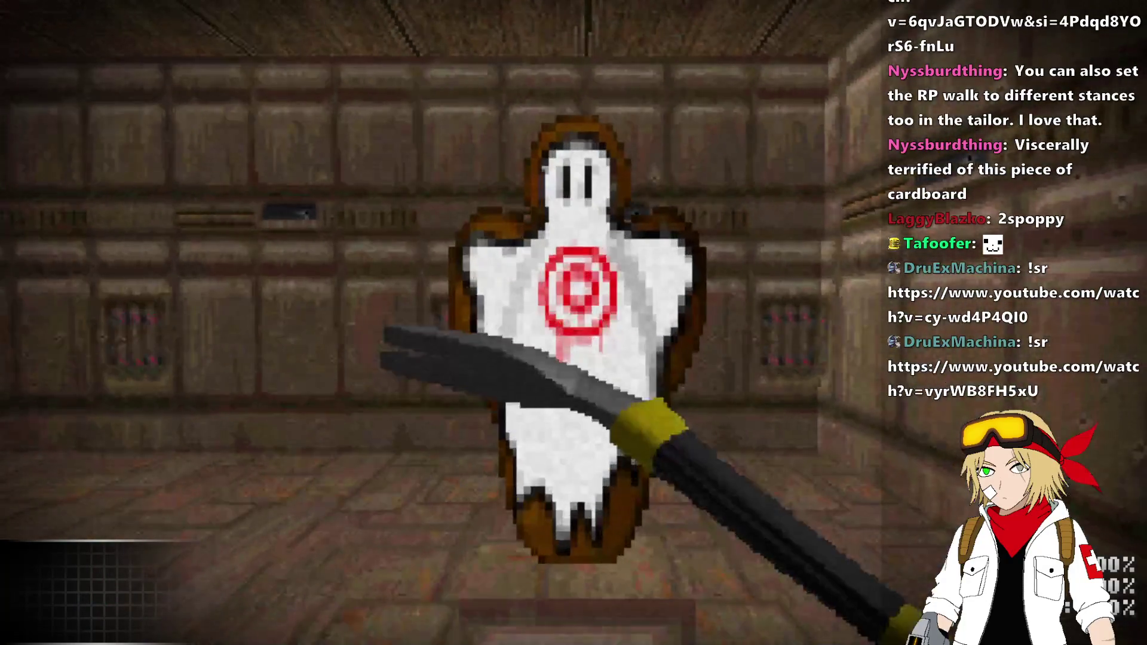
{"action": "left_click", "coordinate": [574, 323]}
{"action": "key", "text": "s"}
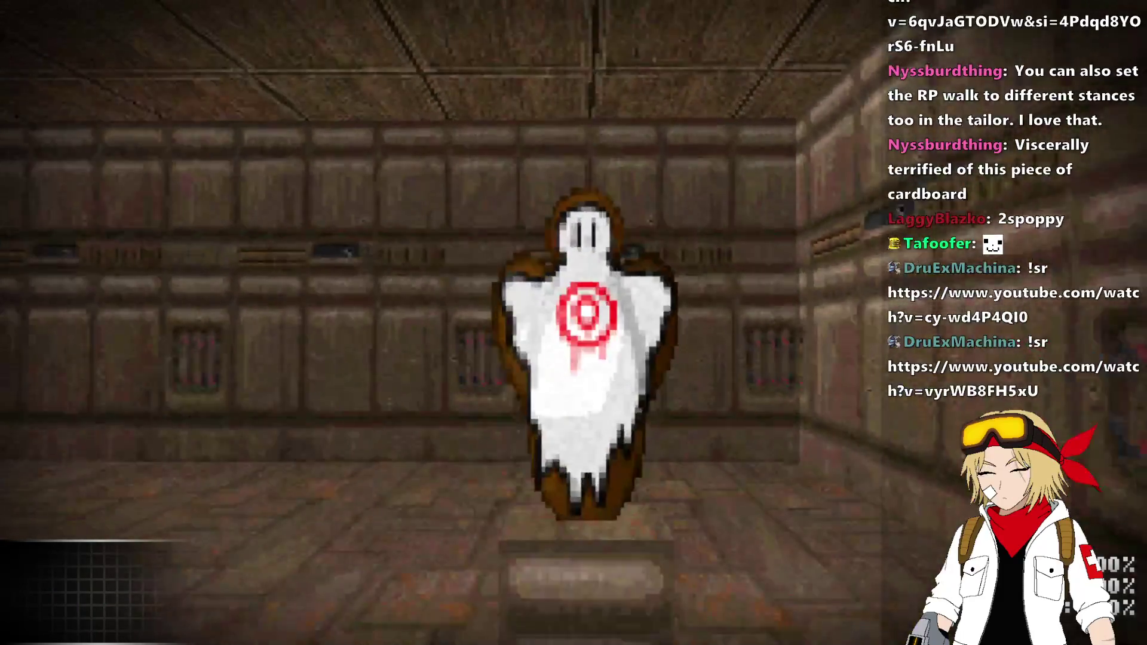
{"action": "key", "text": "w"}
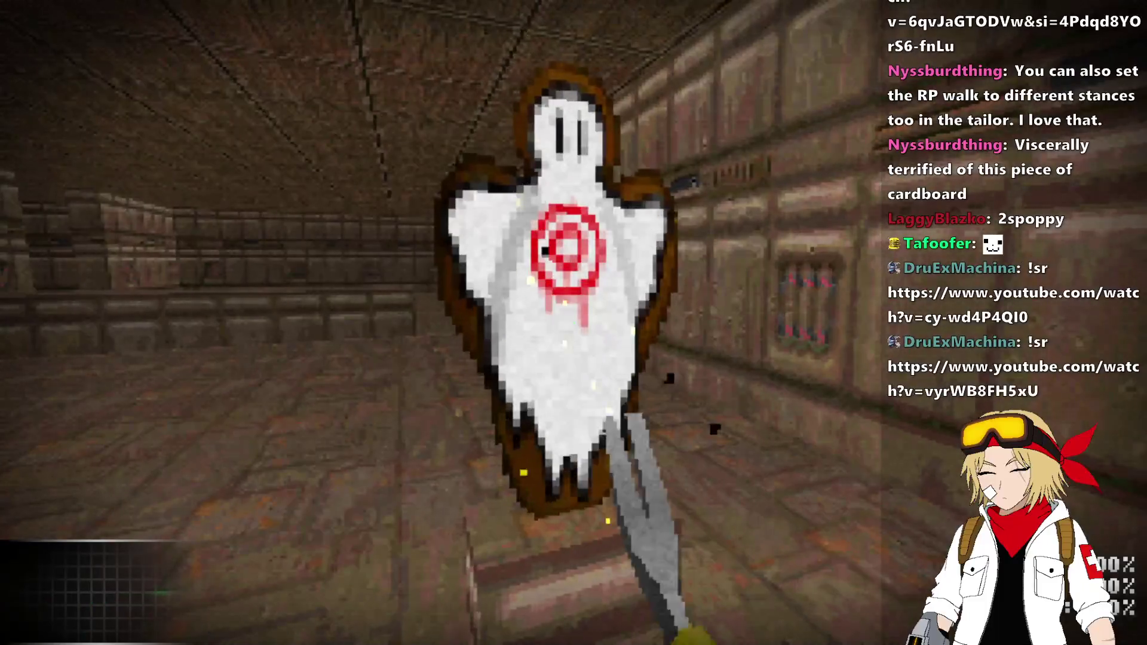
{"action": "left_click", "coordinate": [573, 323]}
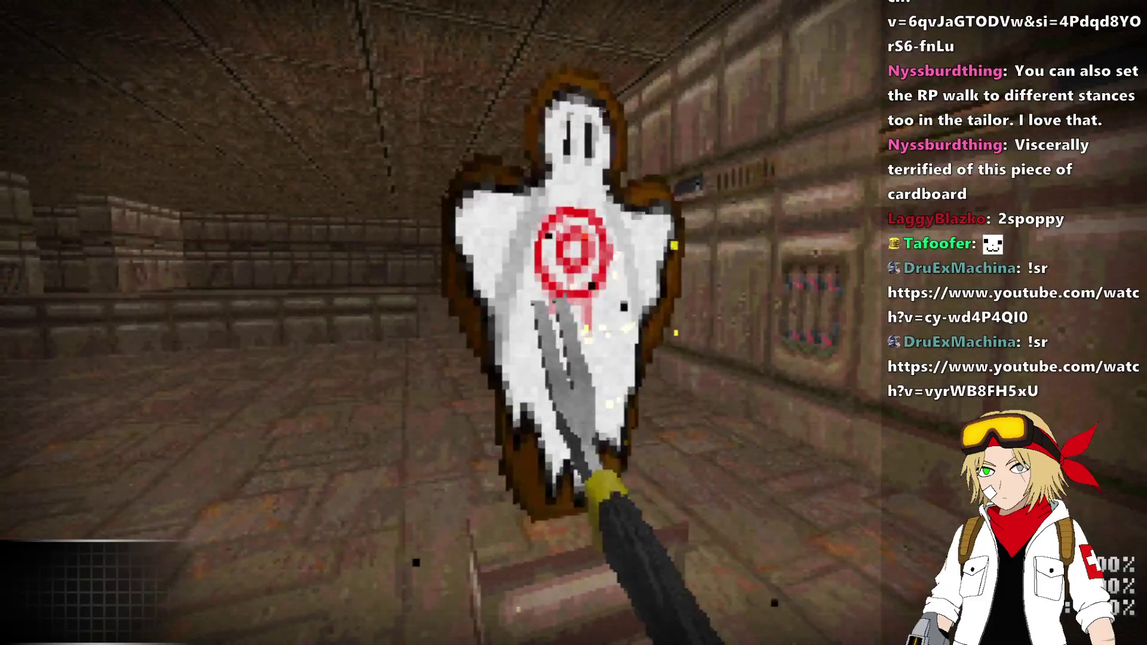
{"action": "key", "text": "s"}
{"action": "key", "text": "s"}
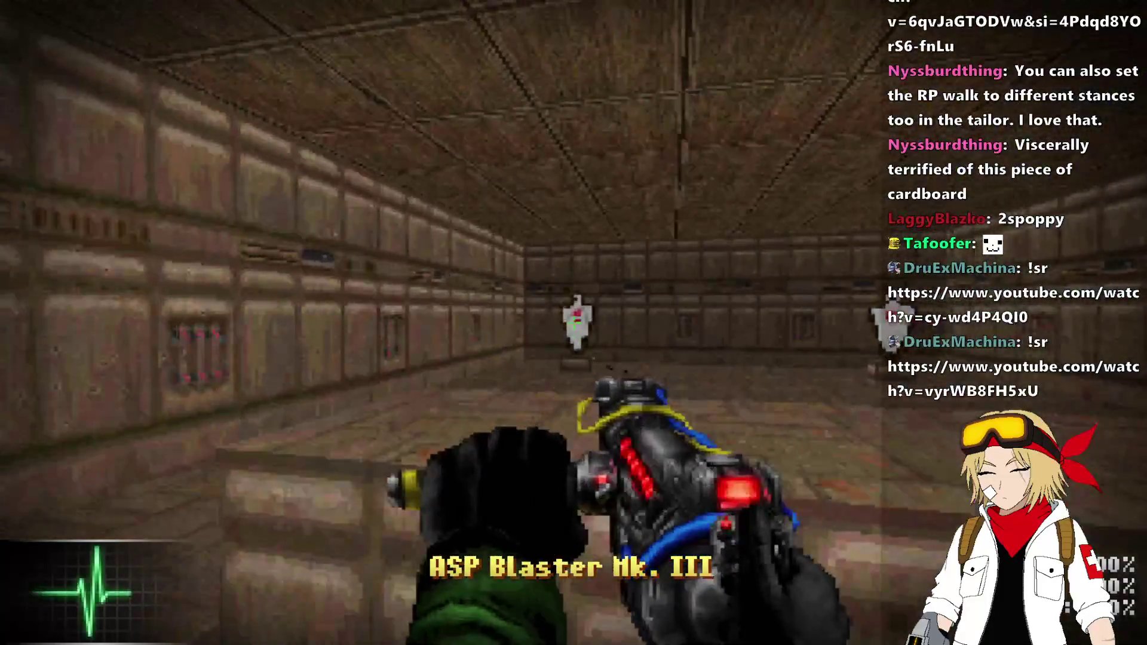
- Switch to the ASP Blaster, shoot the ghost target, and set the game to 0.2 timescale
{"action": "left_click", "coordinate": [574, 323]}
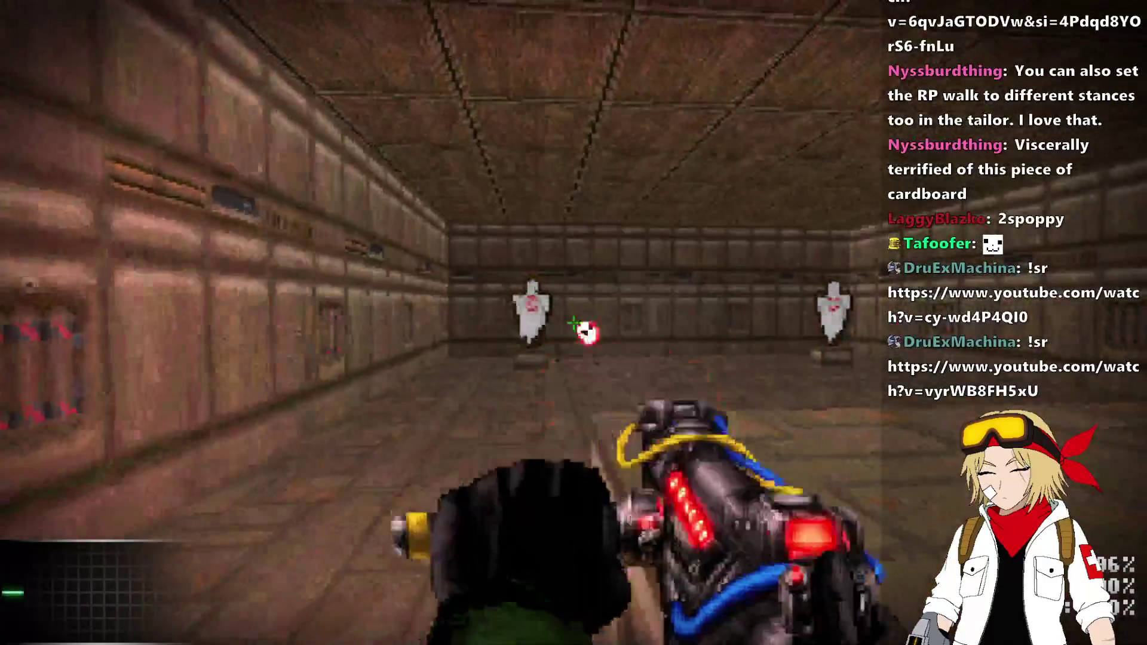
{"action": "key", "text": "w"}
{"action": "left_click", "coordinate": [573, 323]}
{"action": "key", "text": "w"}
{"action": "left_click", "coordinate": [573, 323]}
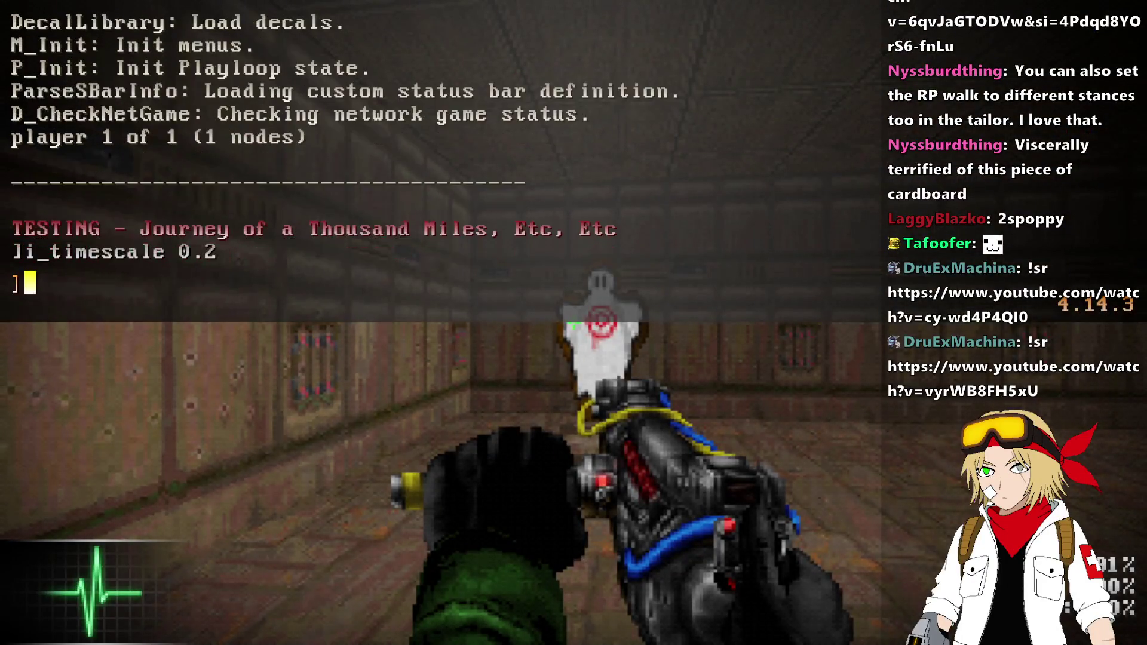
{"action": "key", "text": "grave"}
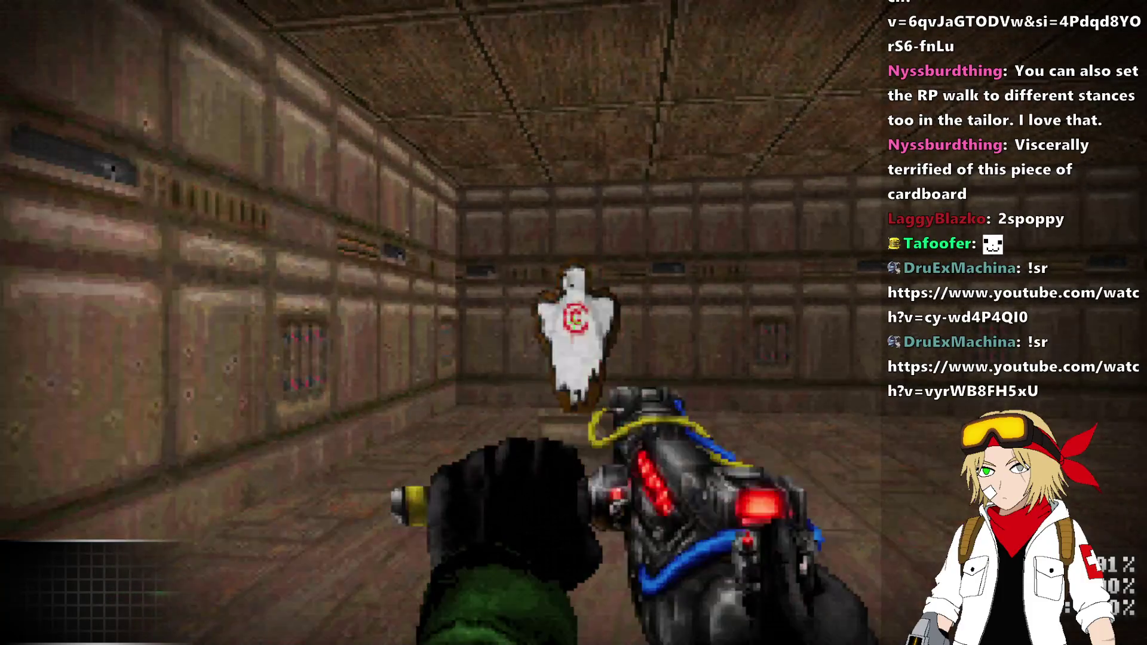
- Fire nine blaster shots at the ghost dummy to watch its red hit flashes
{"action": "left_click", "coordinate": [573, 323]}
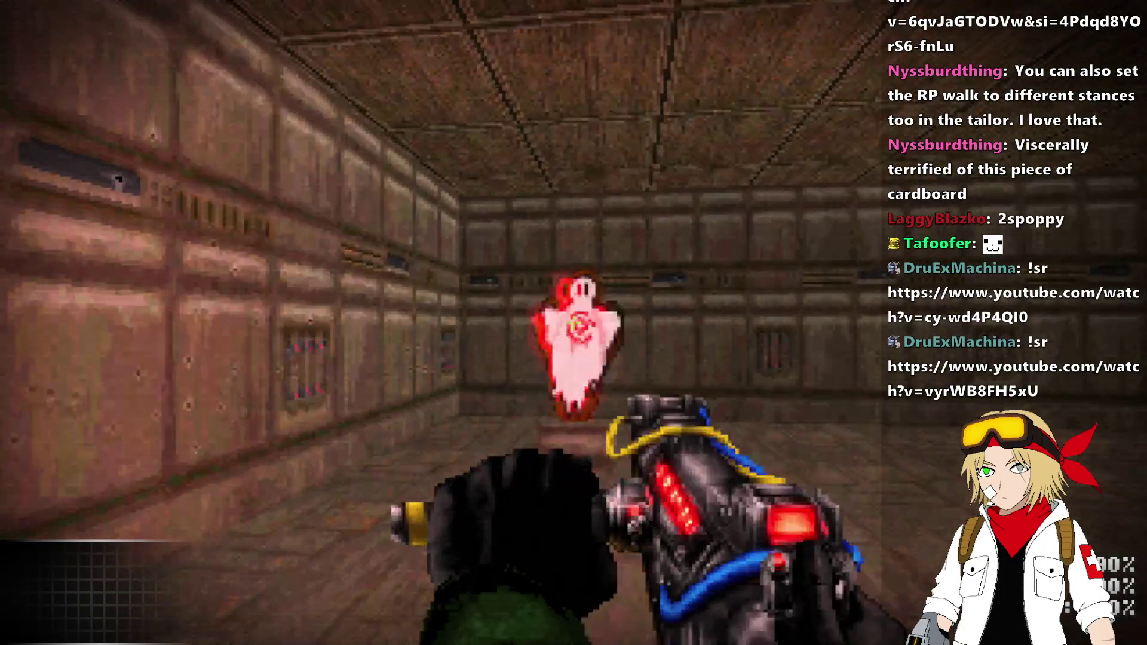
{"action": "left_click", "coordinate": [574, 322]}
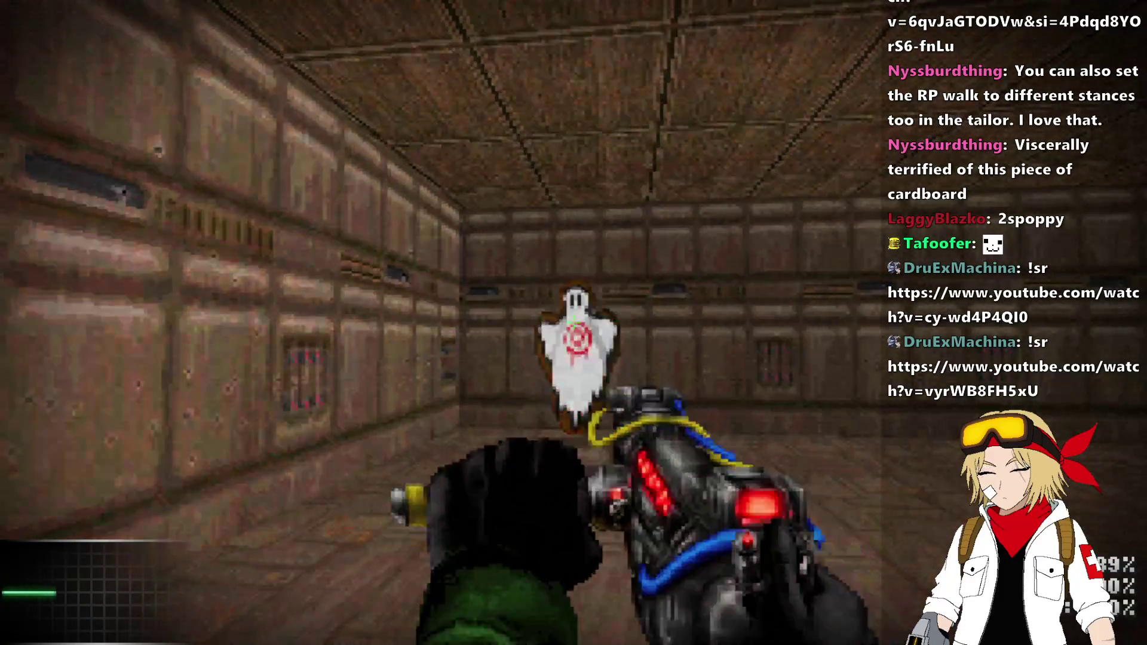
{"action": "left_click", "coordinate": [573, 322]}
{"action": "left_click", "coordinate": [573, 323]}
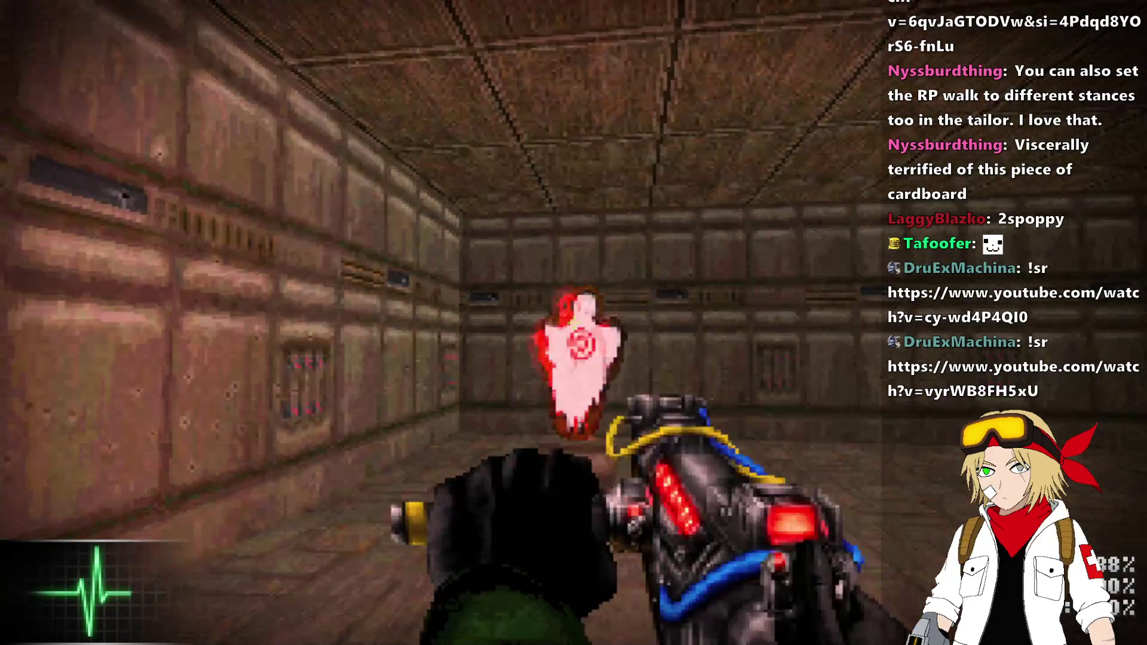
{"action": "left_click", "coordinate": [573, 322]}
{"action": "left_click", "coordinate": [573, 323]}
{"action": "left_click", "coordinate": [574, 323]}
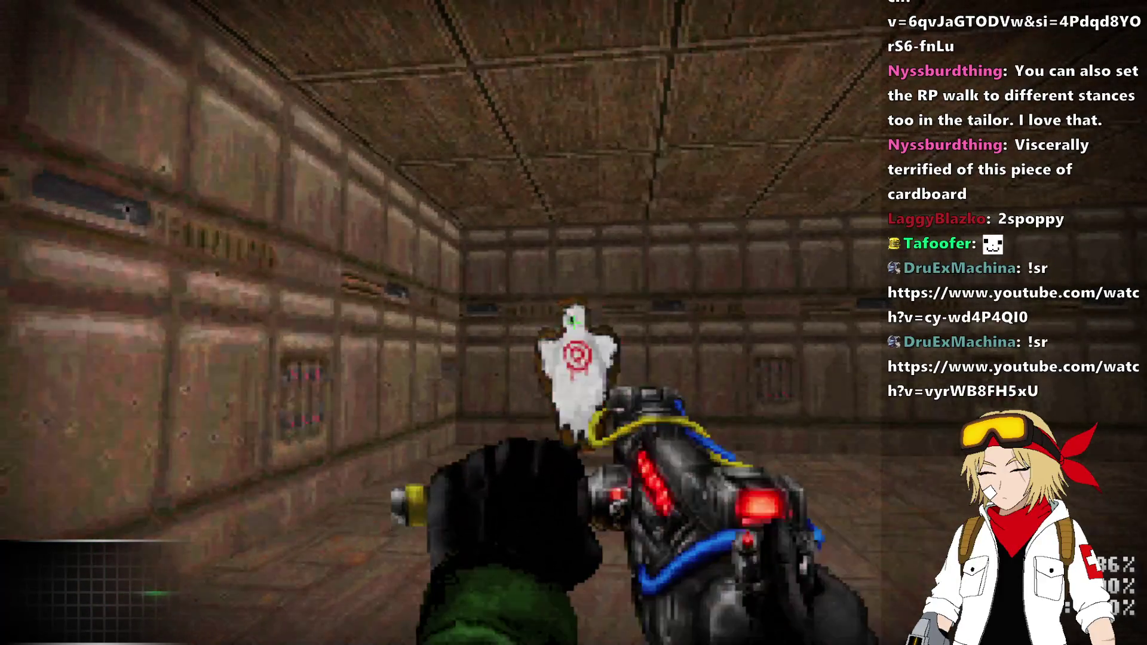
{"action": "left_click", "coordinate": [573, 323]}
{"action": "left_click", "coordinate": [573, 322]}
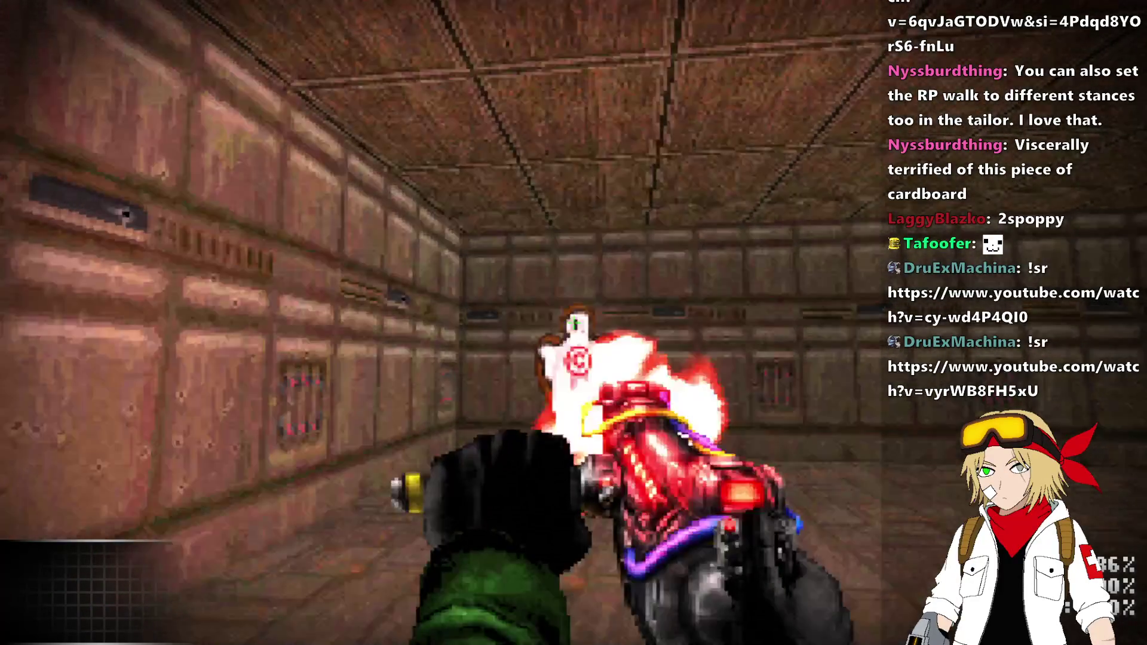
- Quit the UZDoom test, switch to the Waterfox browser and open a new tab
{"action": "key", "text": "alt+F4"}
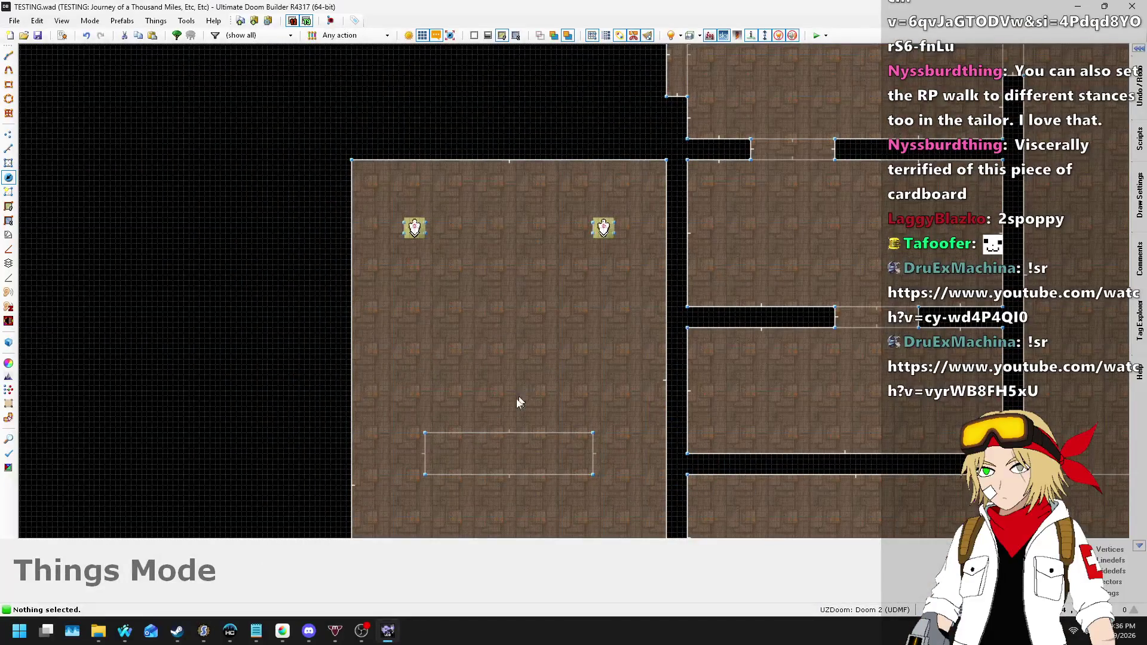
{"action": "key", "text": "alt+Tab"}
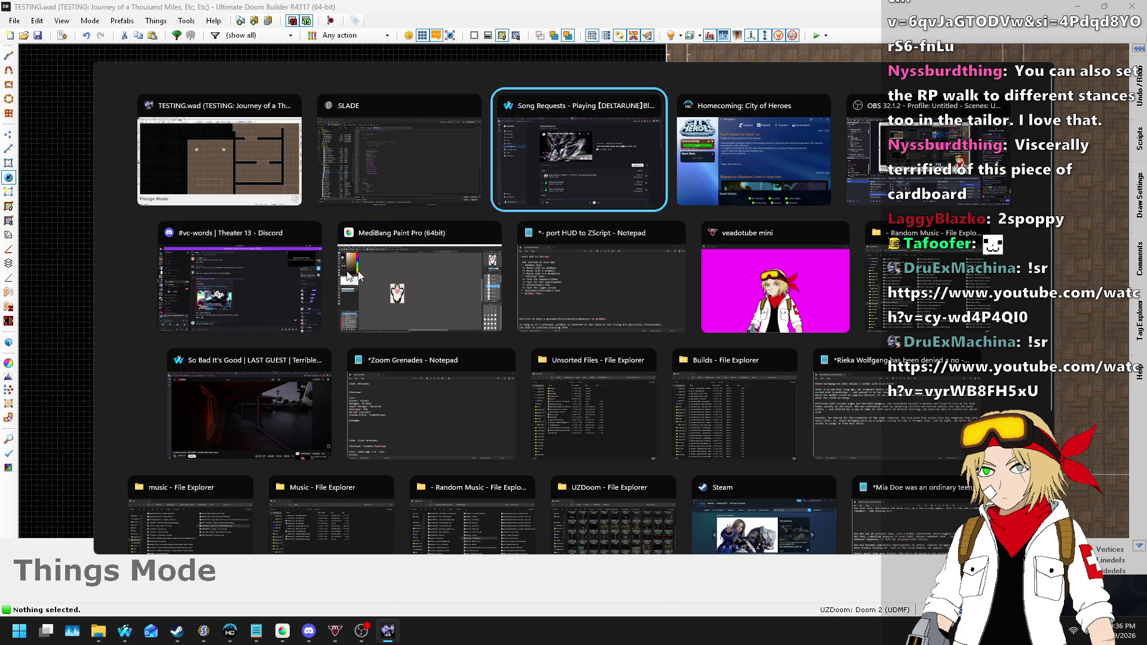
{"action": "left_click", "coordinate": [556, 167]}
{"action": "key", "text": "ctrl+t"}
- Search A_SpawnItemEx, open its ZDoom Wiki page and select the SXF_ABSOLUTEANGLE flag name
{"action": "type", "text": "A_Spawn"}
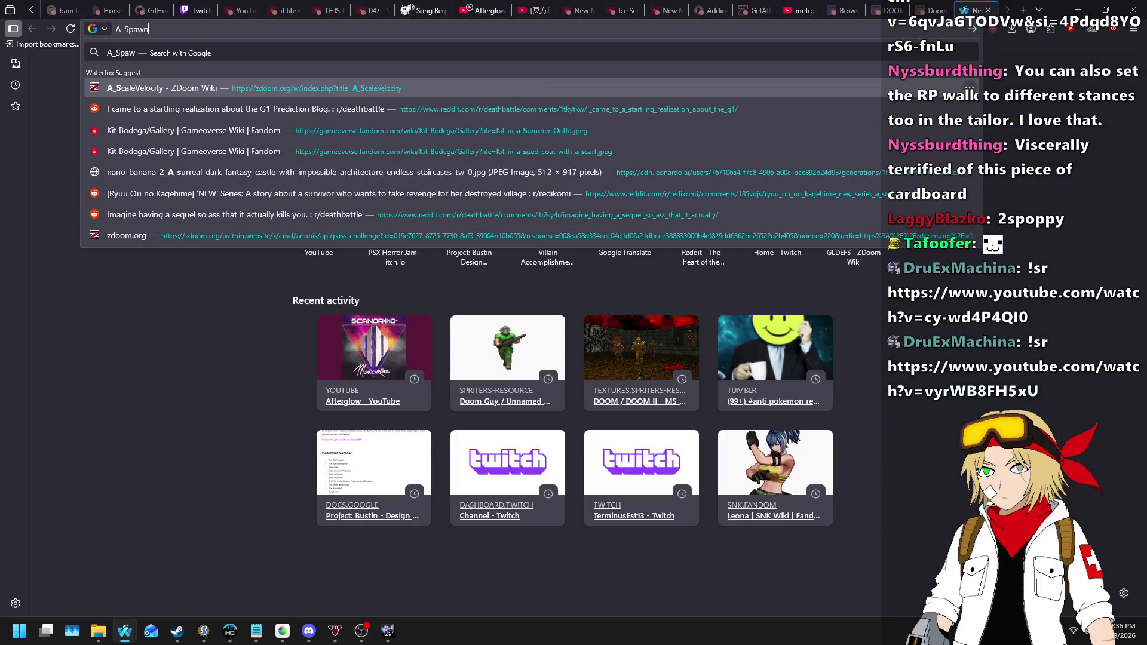
{"action": "type", "text": "ItemEx"}
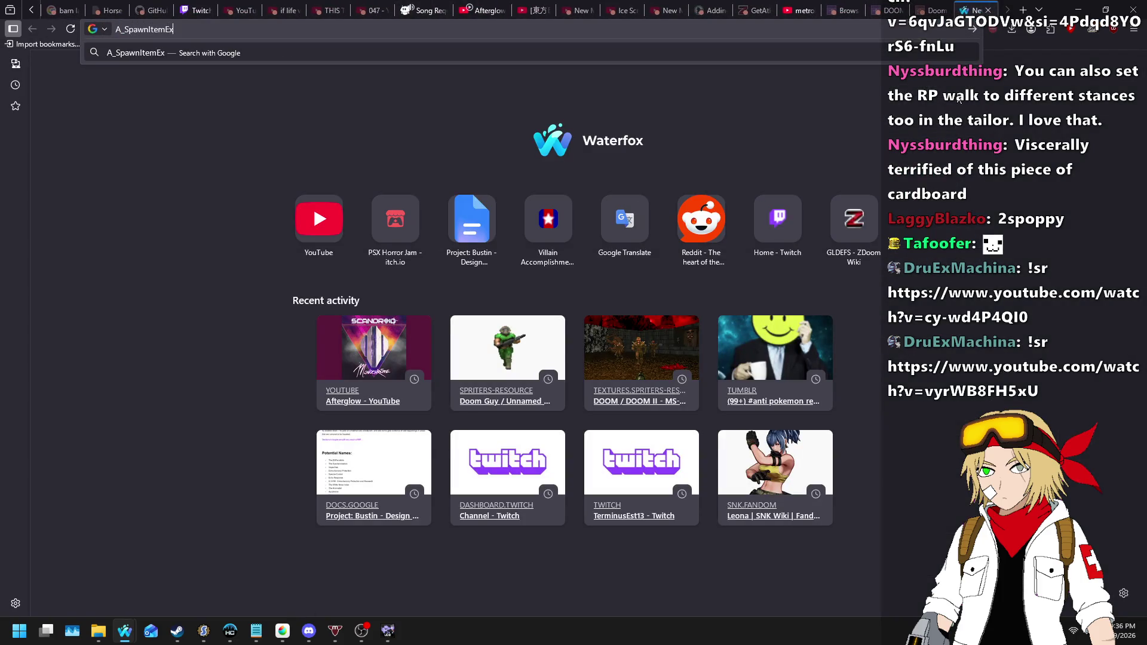
{"action": "key", "text": "Return"}
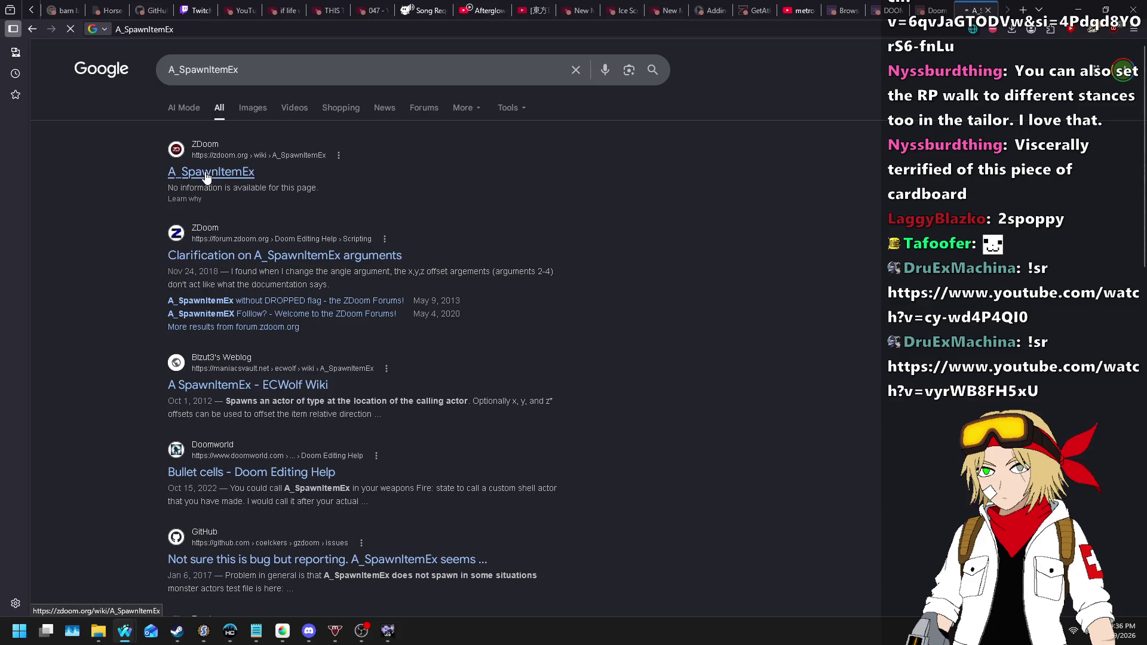
{"action": "left_click", "coordinate": [229, 171]}
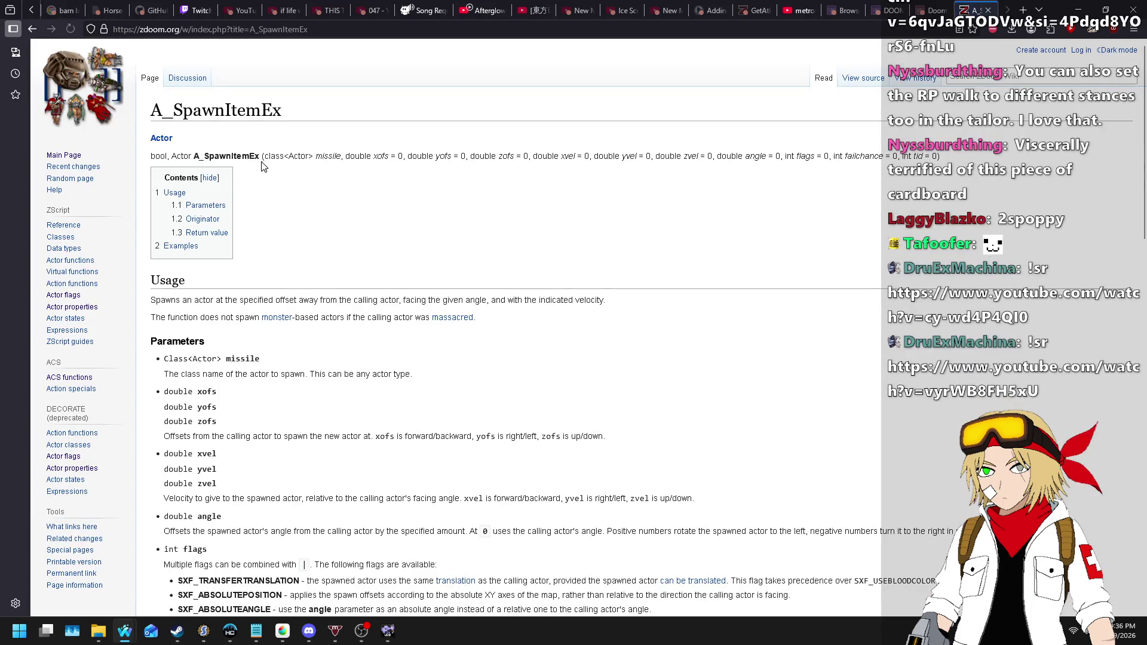
{"action": "scroll", "coordinate": [499, 292], "scroll_direction": "down", "scroll_amount": 5}
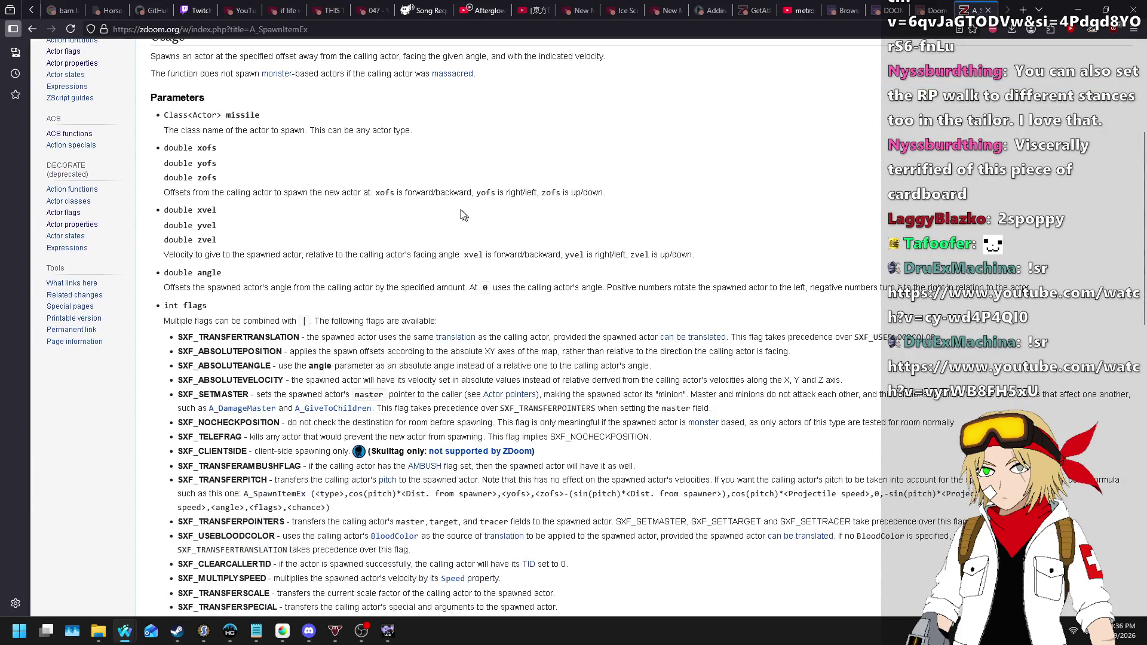
{"action": "double_click", "coordinate": [245, 364]}
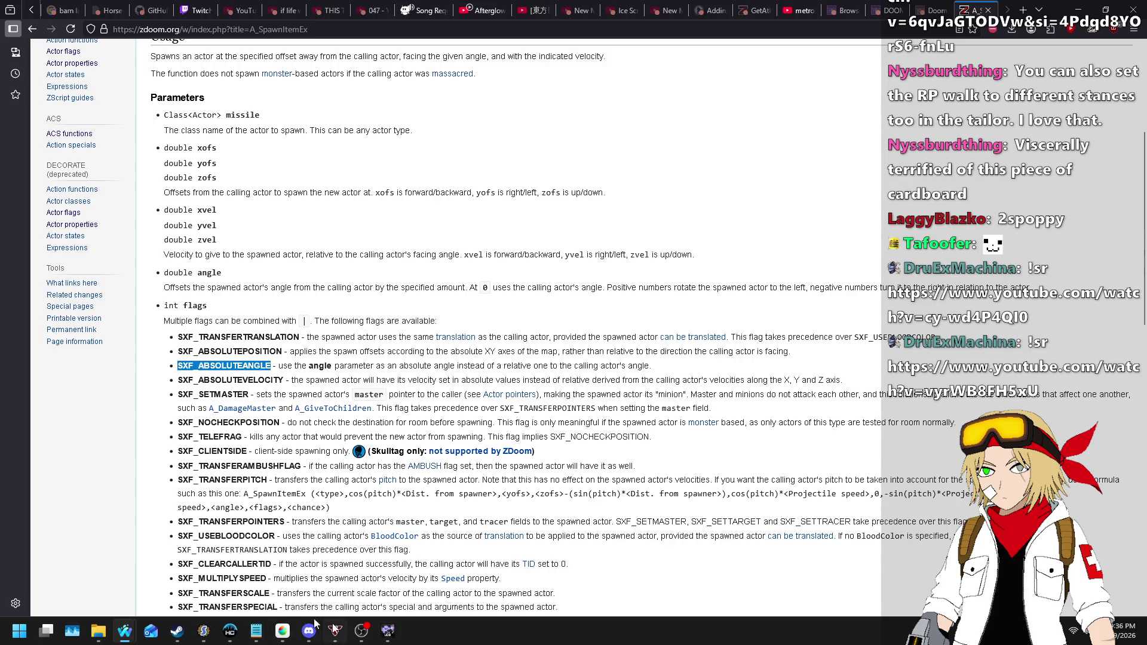
{"action": "left_click", "coordinate": [206, 634]}
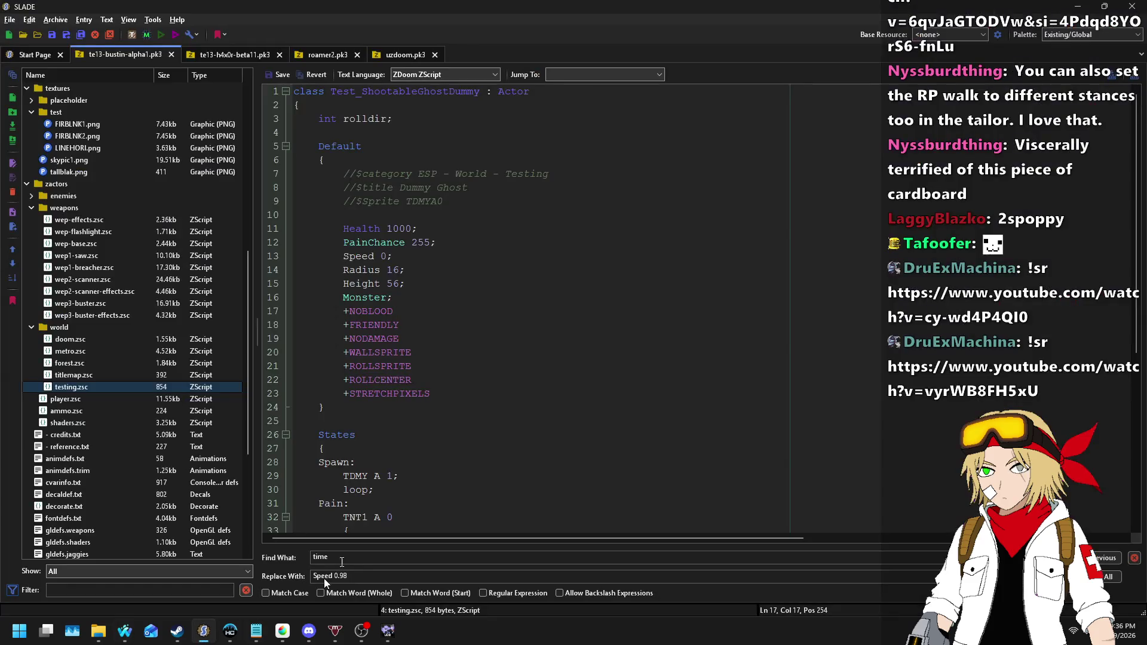
- Close the te13-h4x0r-beta11.pk3, roamer2.pk3 and uzdoom.pk3 archives
{"action": "left_click", "coordinate": [429, 174]}
{"action": "scroll", "coordinate": [705, 237], "scroll_direction": "down", "scroll_amount": 7}
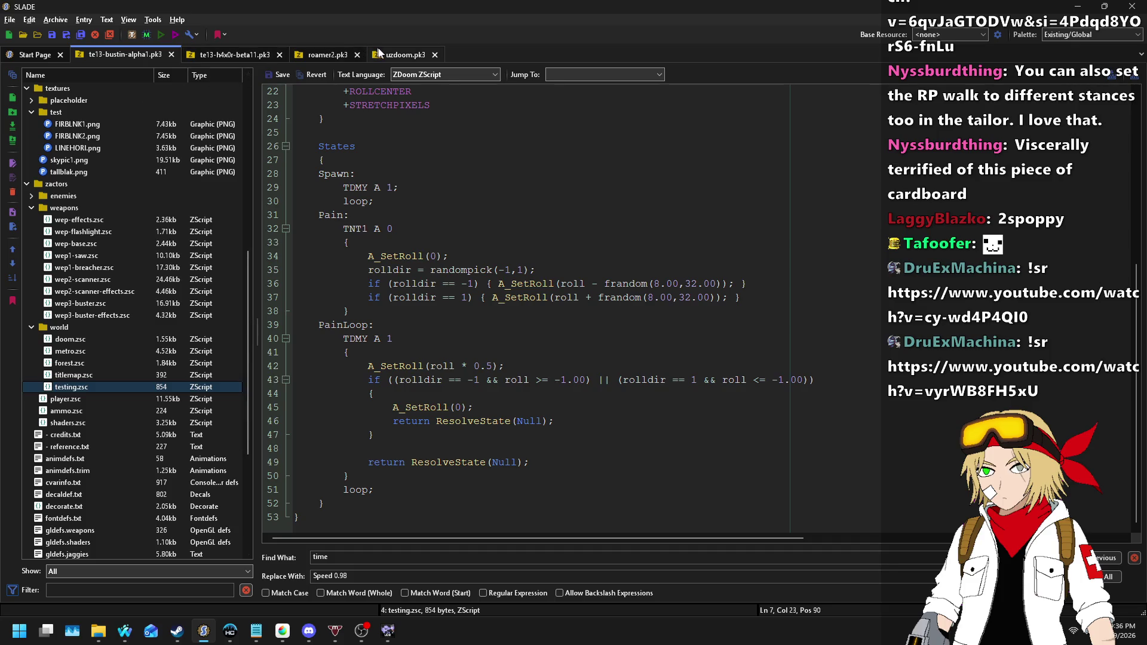
{"action": "left_click", "coordinate": [245, 60]}
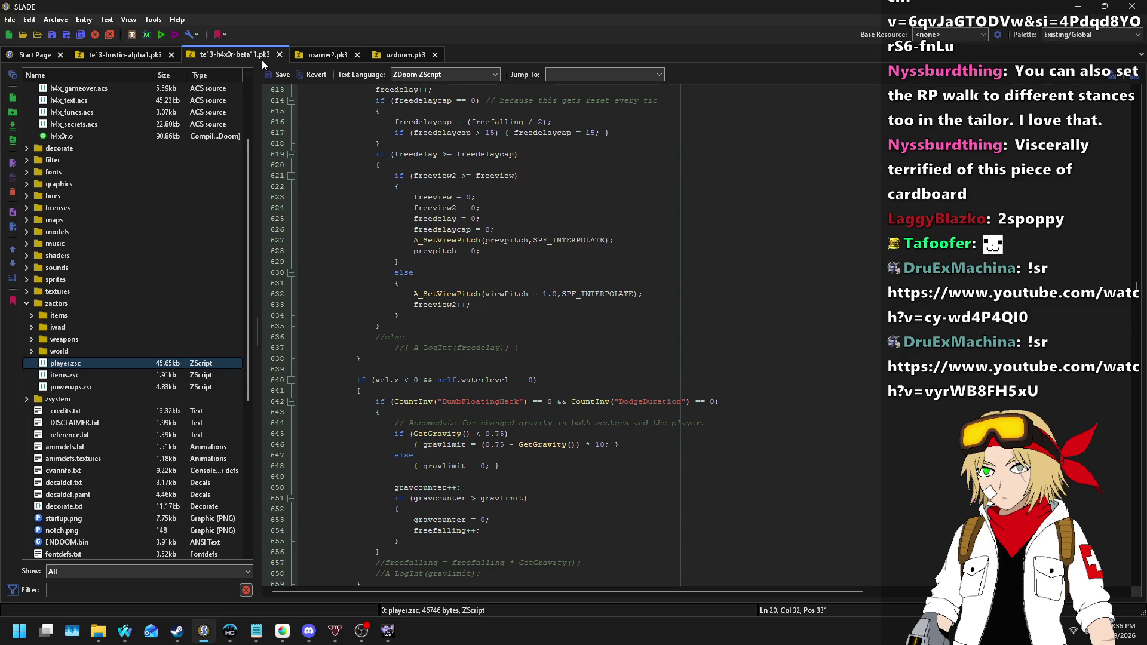
{"action": "left_click", "coordinate": [279, 56]}
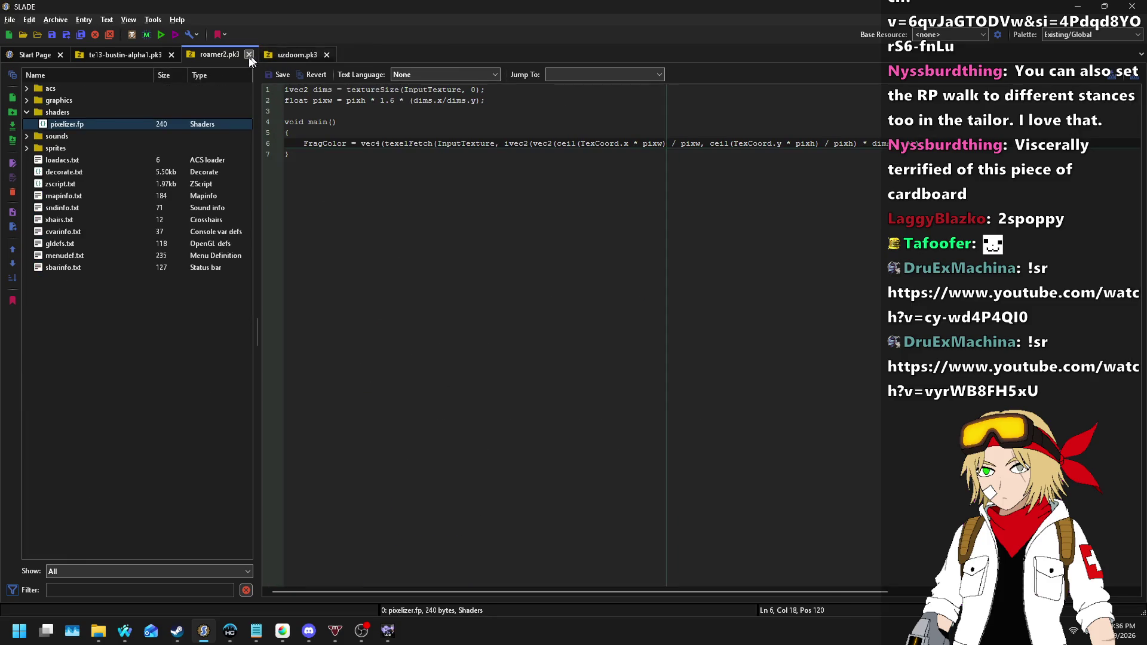
{"action": "left_click", "coordinate": [248, 55]}
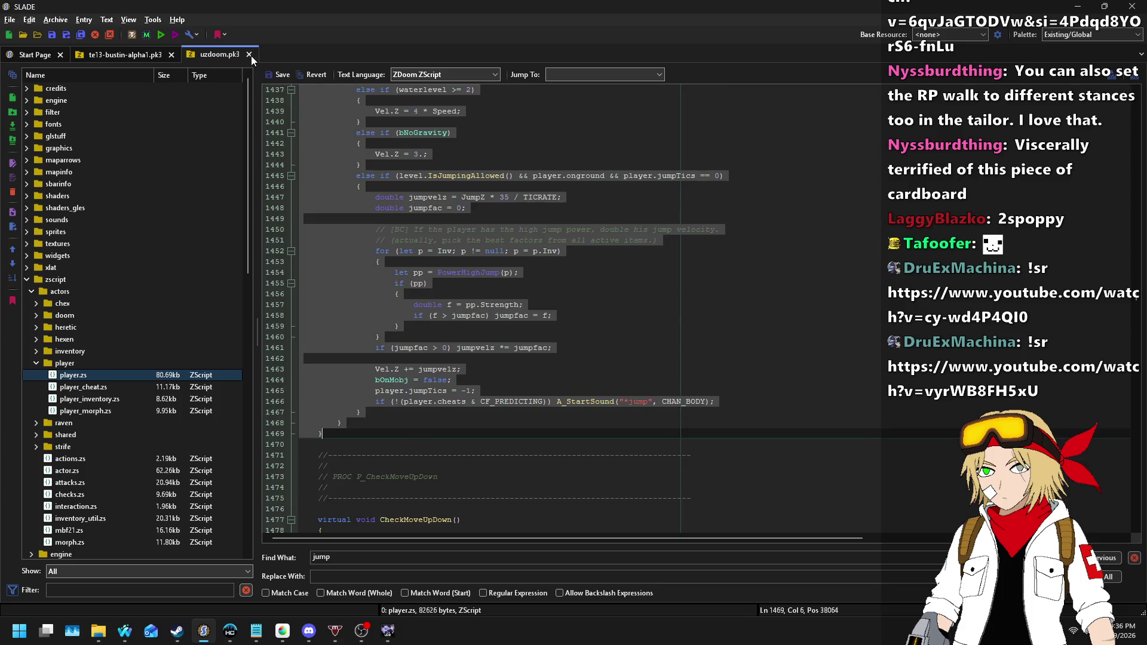
{"action": "left_click", "coordinate": [250, 55]}
- Open wep3-buster-effects.zsc and place the caret around line 177
{"action": "left_click", "coordinate": [85, 314]}
{"action": "left_click", "coordinate": [611, 407]}
{"action": "scroll", "coordinate": [611, 407], "scroll_direction": "down", "scroll_amount": 5}
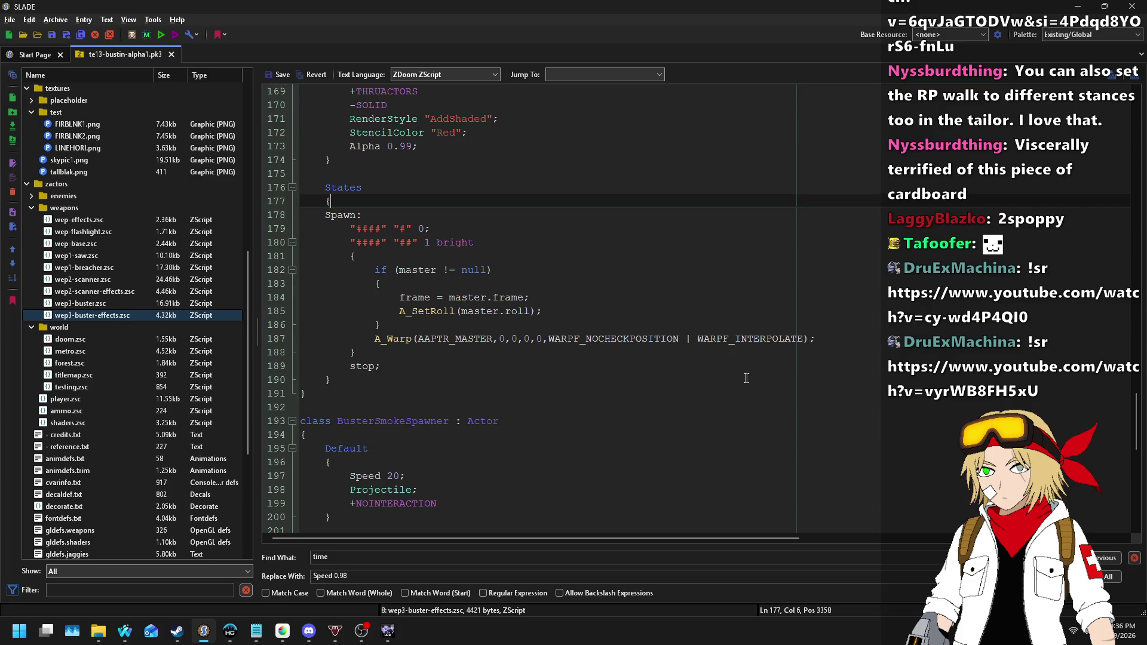
- Append '| SXF_ABSOLUTEANGLE' to the end of line 72's spawn flags
{"action": "scroll", "coordinate": [746, 378], "scroll_direction": "up", "scroll_amount": 3}
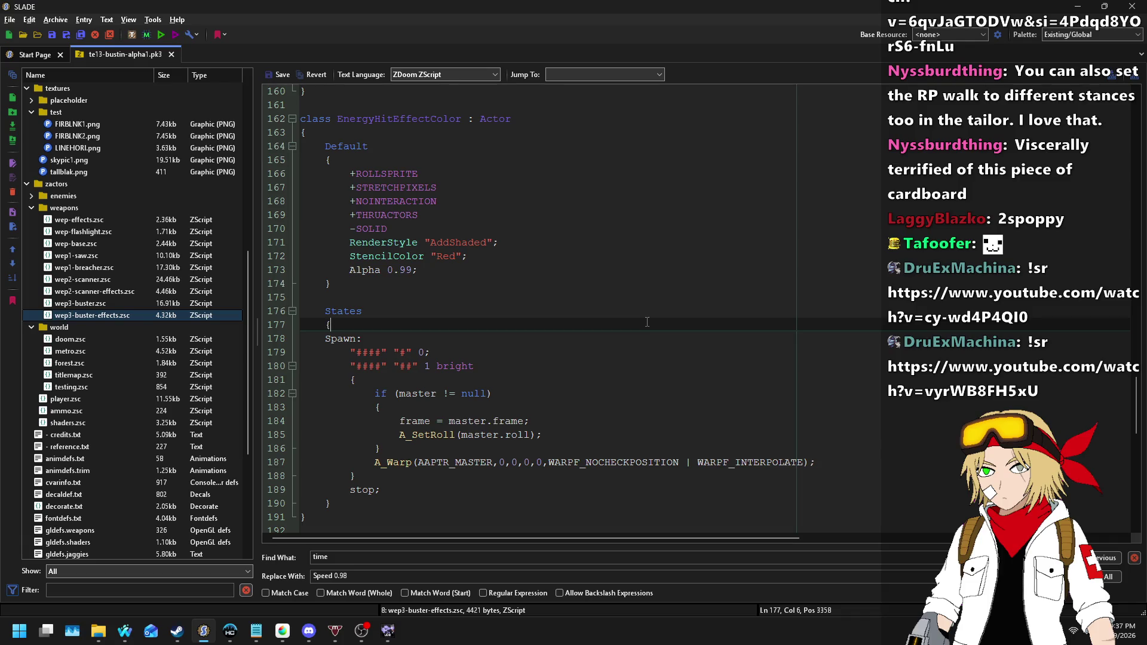
{"action": "scroll", "coordinate": [646, 322], "scroll_direction": "up", "scroll_amount": 13}
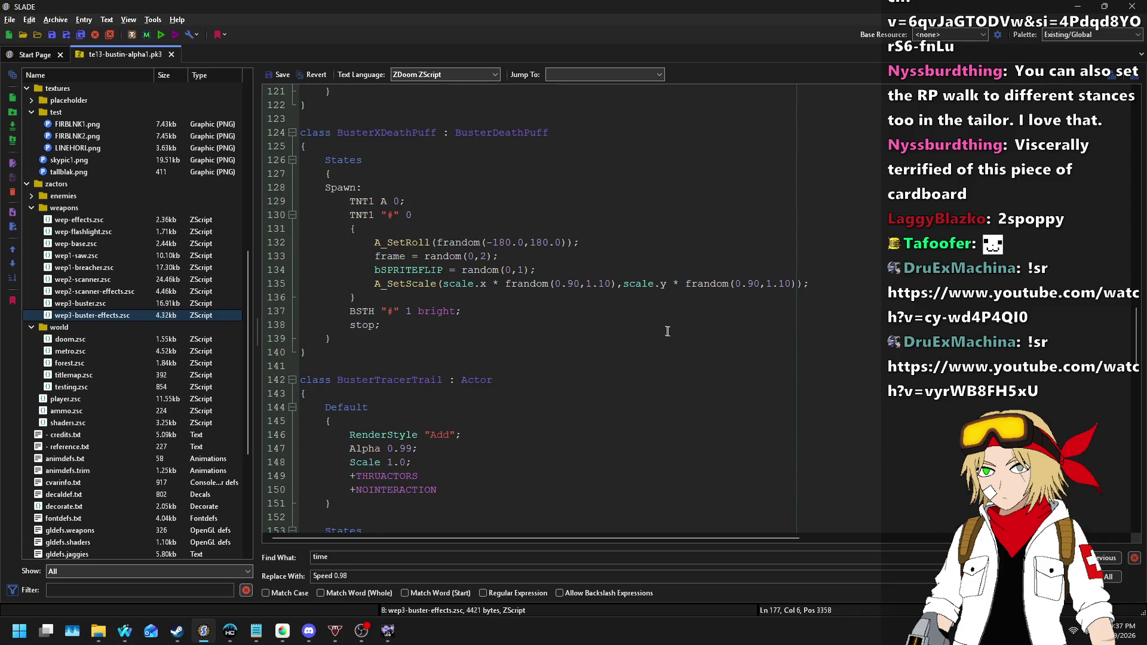
{"action": "scroll", "coordinate": [770, 311], "scroll_direction": "up", "scroll_amount": 17}
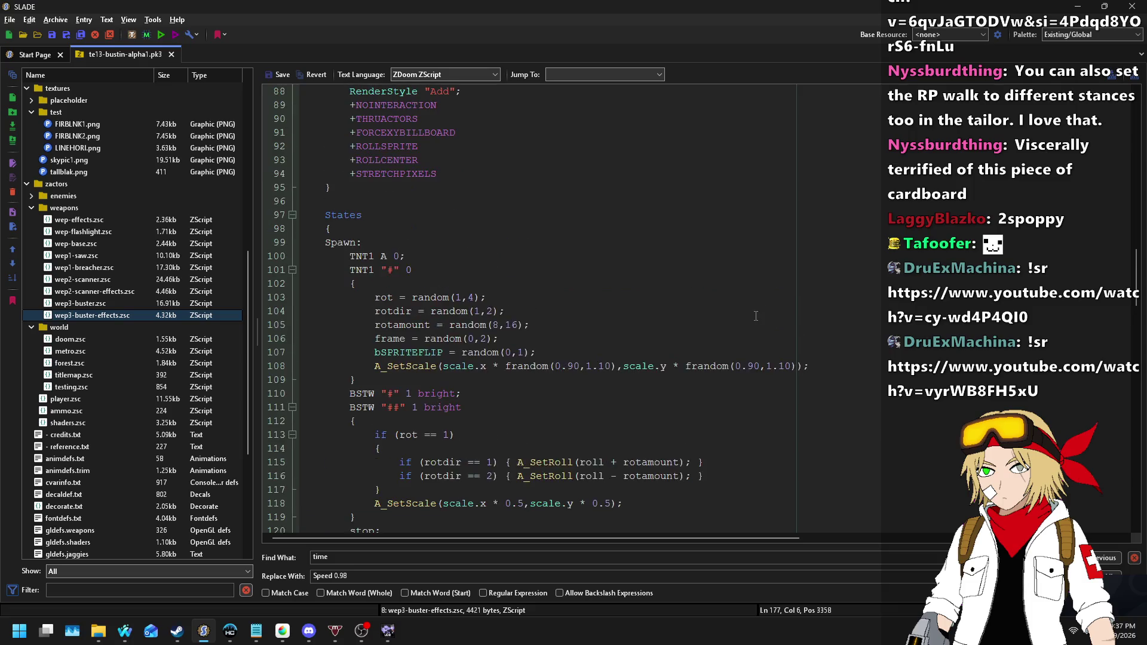
{"action": "scroll", "coordinate": [755, 330], "scroll_direction": "up", "scroll_amount": 5}
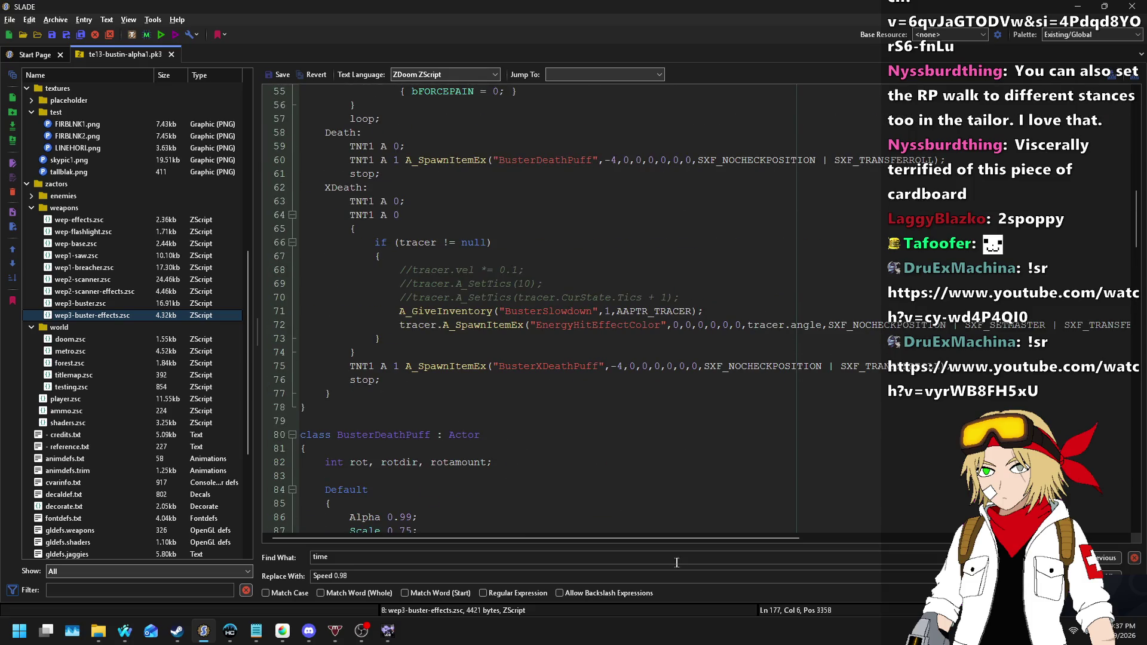
{"action": "left_click_drag", "start_coordinate": [721, 539], "coordinate": [997, 538]}
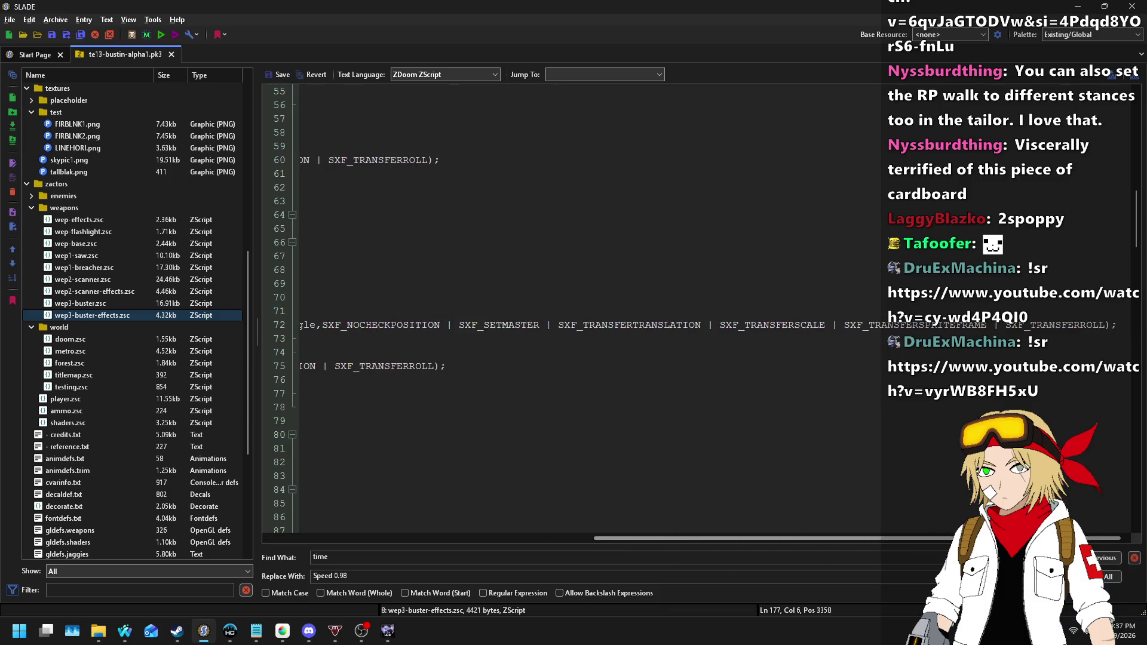
{"action": "left_click", "coordinate": [1105, 325]}
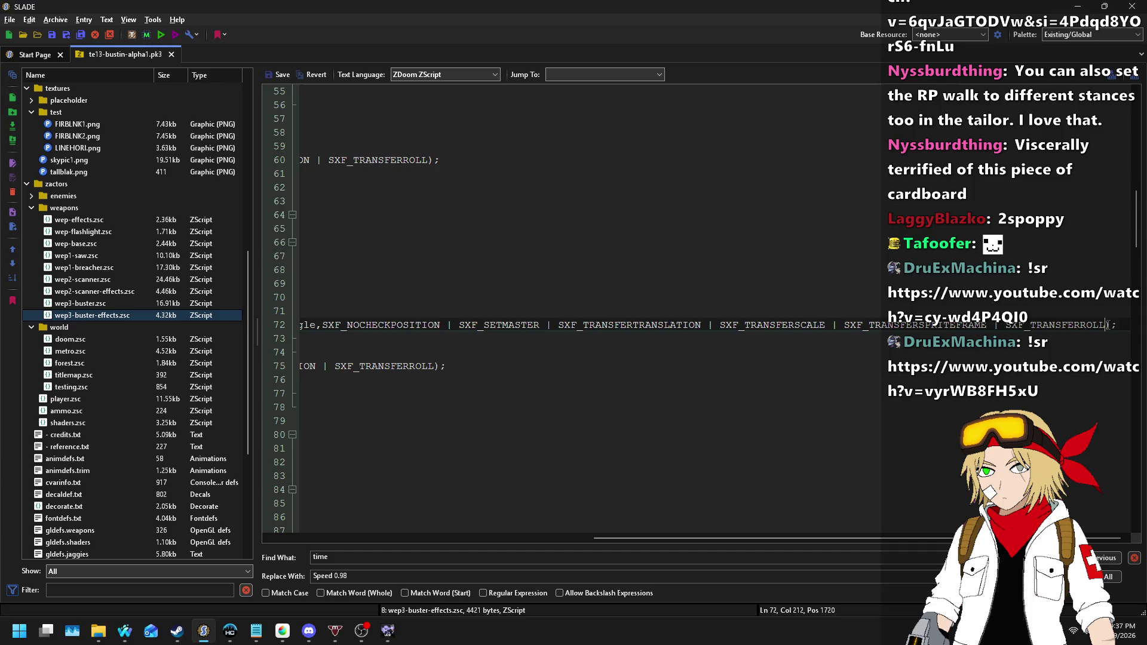
{"action": "type", "text": "| SXF_ABSOLUTEANGLE"}
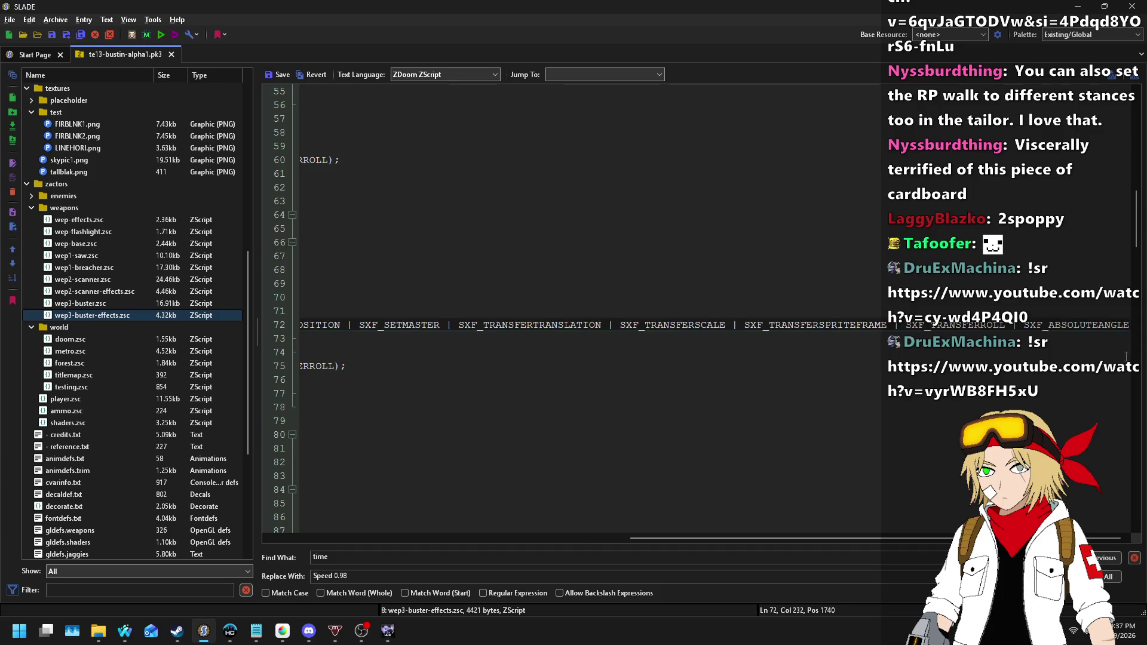
{"action": "key", "text": "Home"}
{"action": "key", "text": "End"}
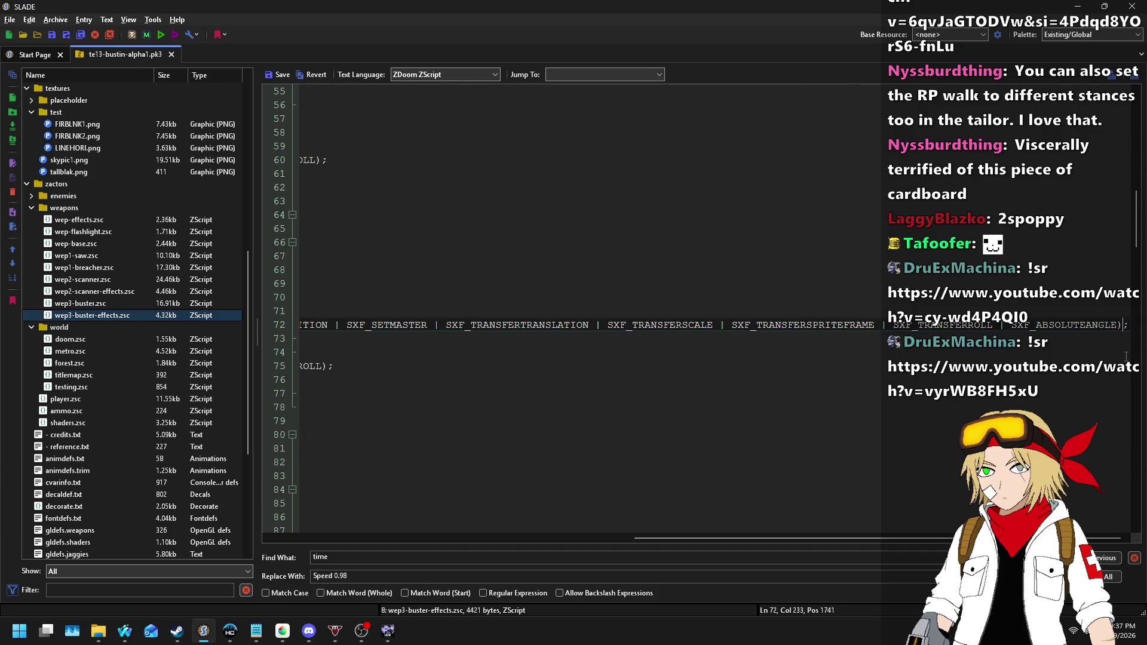
- Move SXF_ABSOLUTEANGLE to be the first flag after tracer.angle, removing the stray separator
{"action": "key", "text": "ctrl+shift+Left"}
{"action": "key", "text": "ctrl+shift+Left"}
{"action": "key", "text": "Home"}
{"action": "key", "text": "ctrl+Right"}
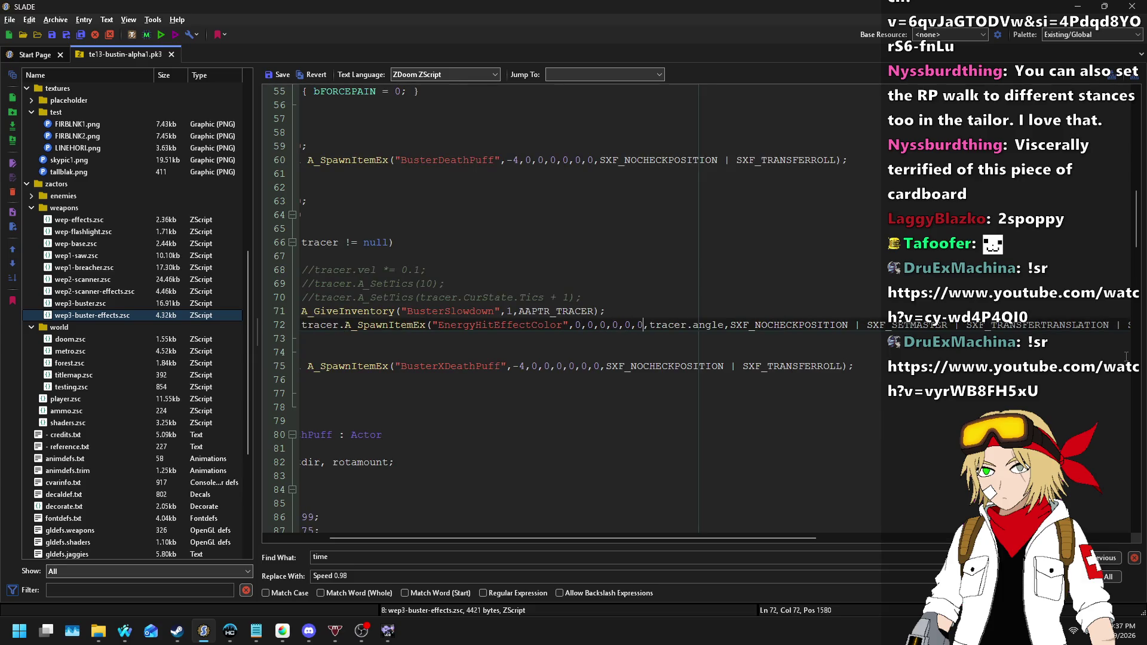
{"action": "type", "text": "| SXF_ABSOLUTEANGLE"}
{"action": "type", "text": "|"}
{"action": "key", "text": "ctrl+Left"}
{"action": "key", "text": "BackSpace"}
{"action": "key", "text": "BackSpace"}
{"action": "key", "text": "BackSpace"}
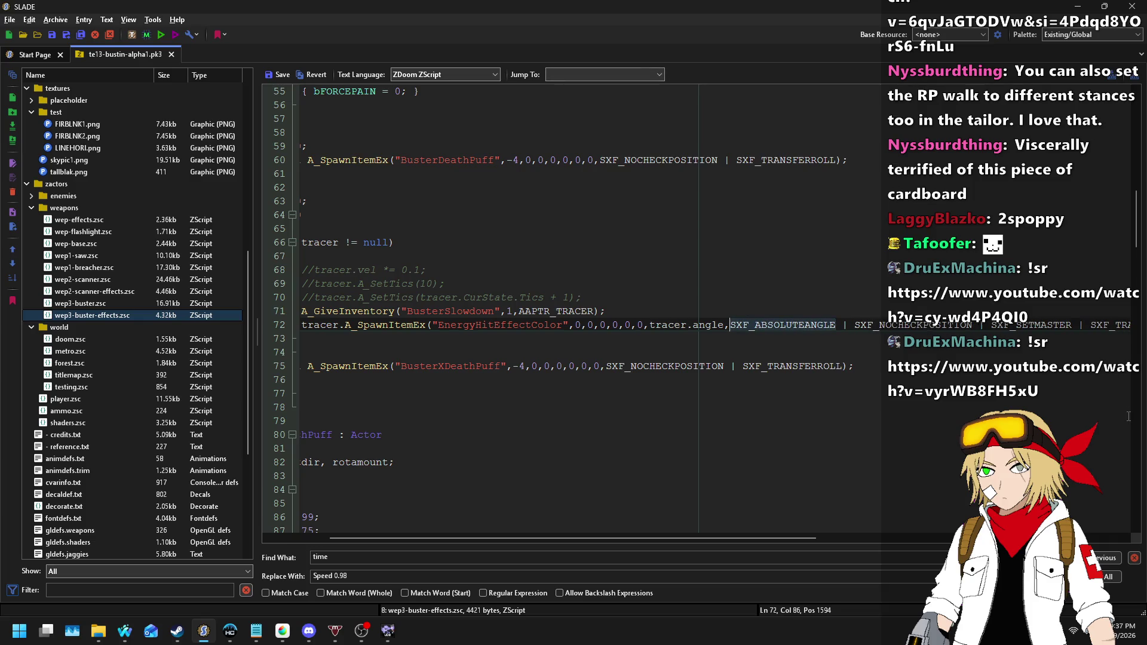
{"action": "key", "text": "Home"}
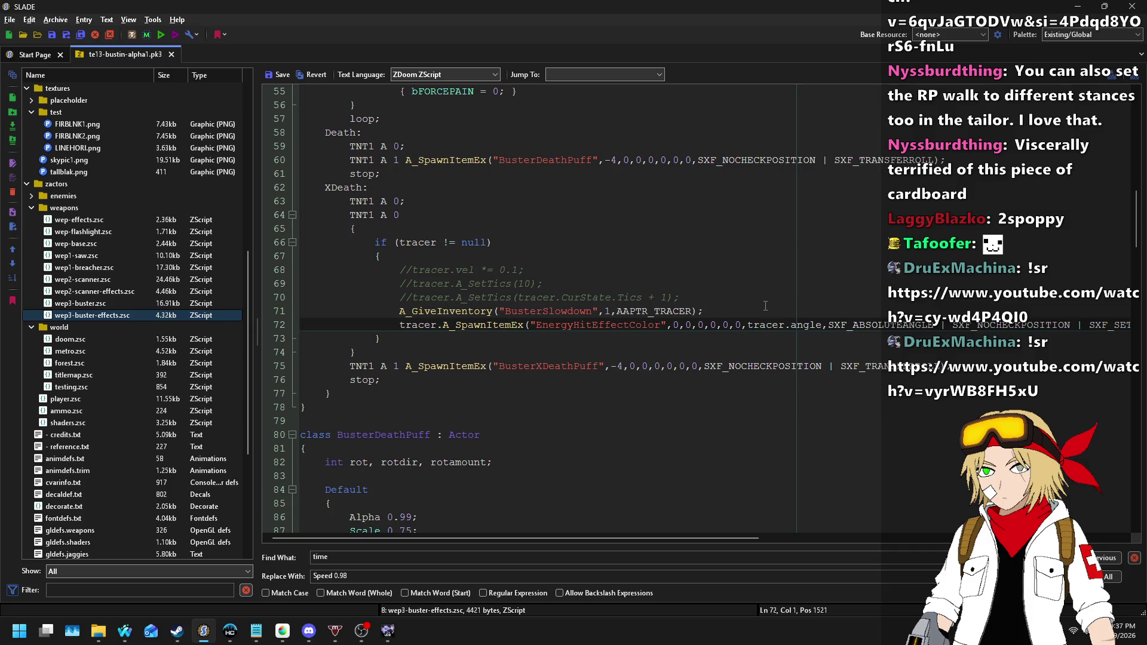
{"action": "scroll", "coordinate": [765, 306], "scroll_direction": "up", "scroll_amount": 6}
{"action": "scroll", "coordinate": [793, 309], "scroll_direction": "down", "scroll_amount": 15}
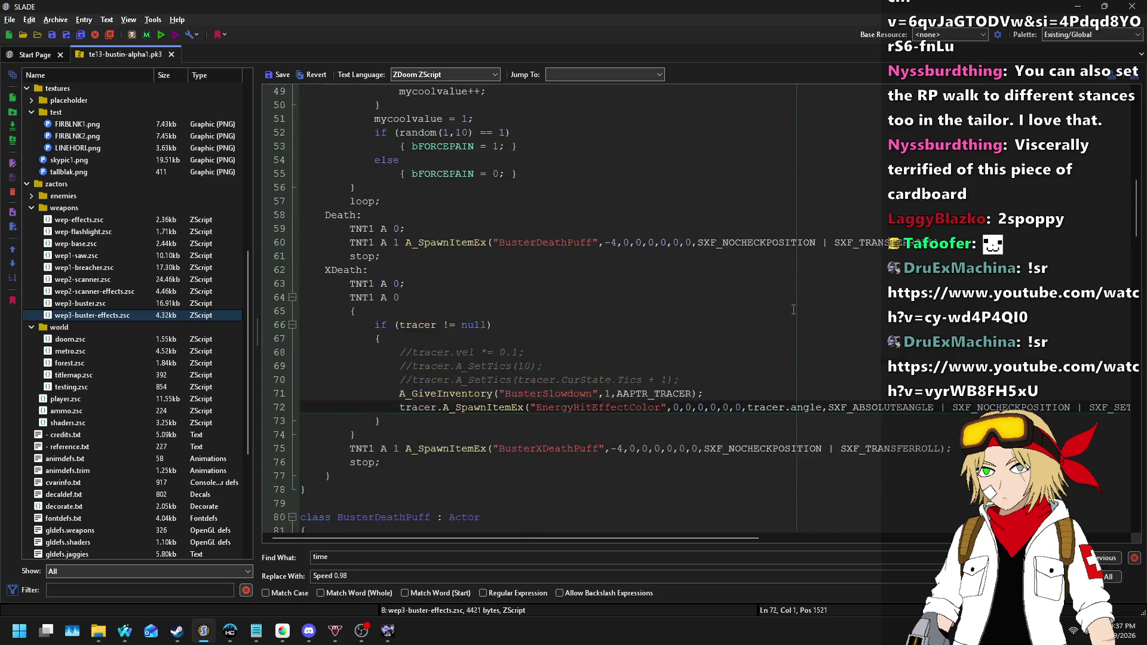
{"action": "scroll", "coordinate": [365, 208], "scroll_direction": "down", "scroll_amount": 5}
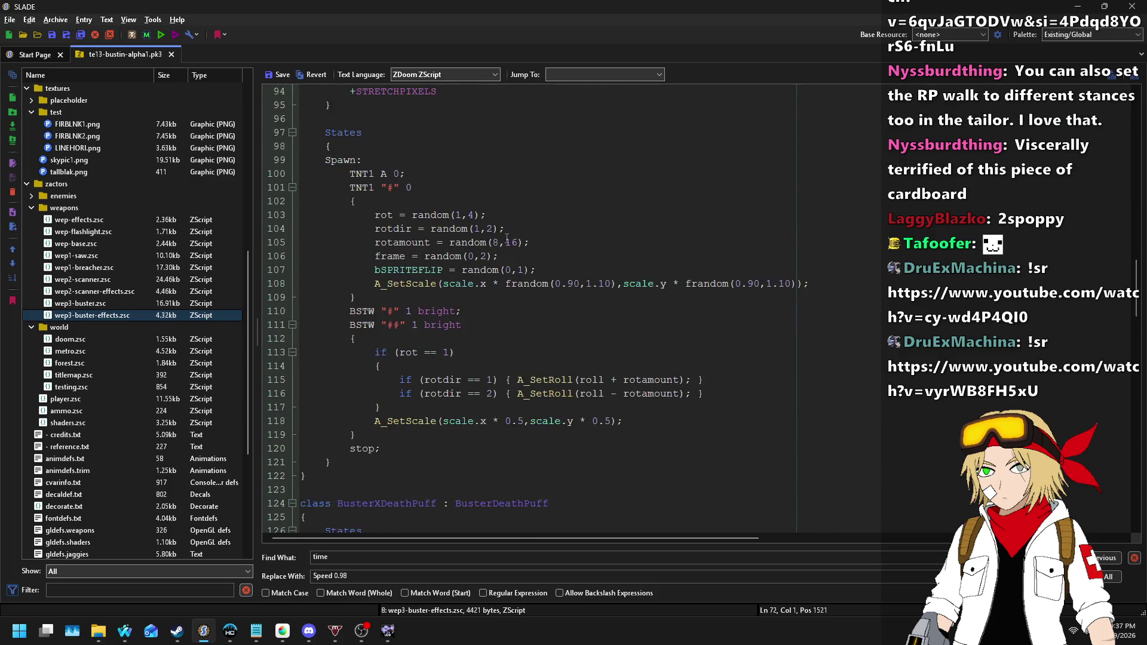
- Save, then add 'SetAngle(master.angle);' below the master frame-copy line and save again
{"action": "left_click", "coordinate": [272, 75]}
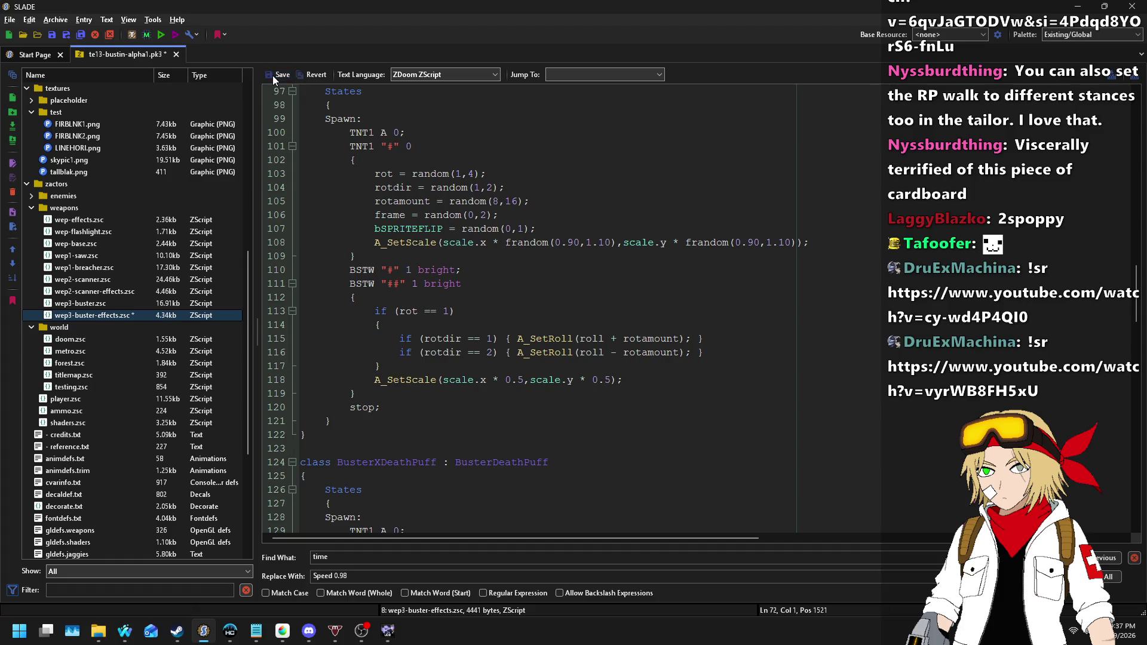
{"action": "scroll", "coordinate": [672, 407], "scroll_direction": "down", "scroll_amount": 14}
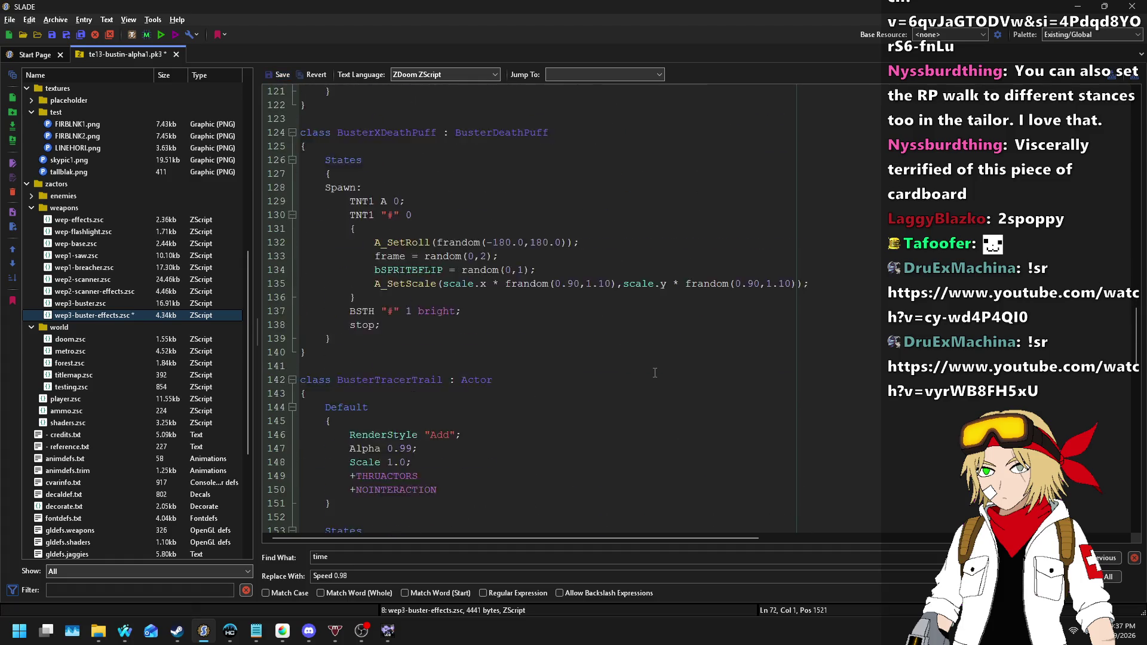
{"action": "scroll", "coordinate": [649, 351], "scroll_direction": "down", "scroll_amount": 11}
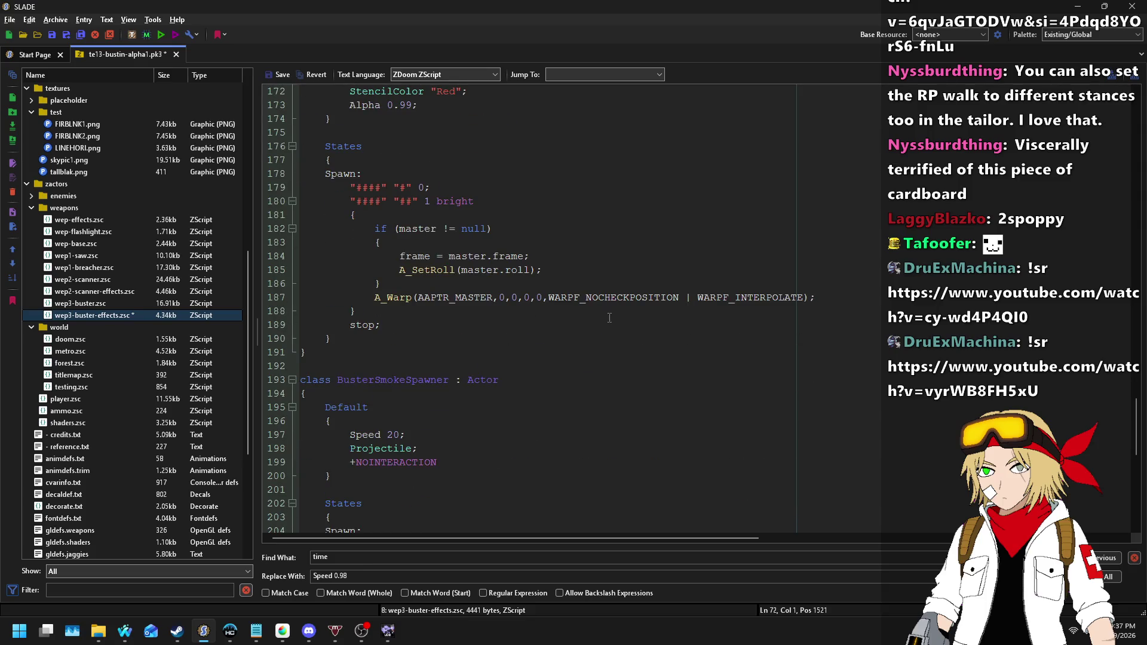
{"action": "left_click", "coordinate": [550, 264]}
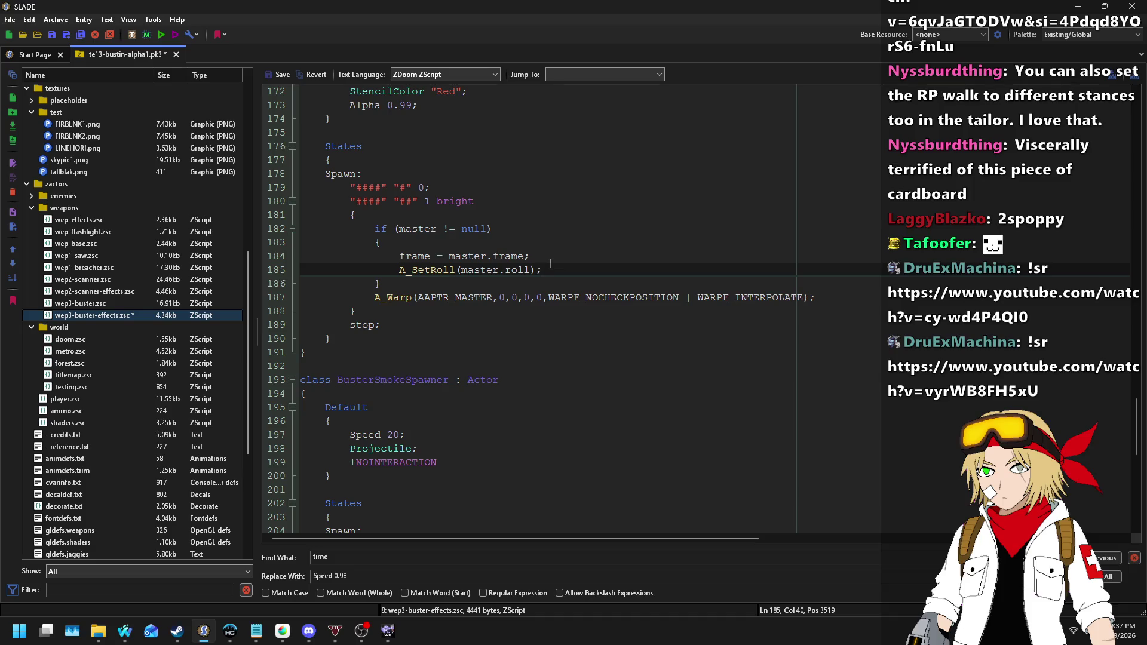
{"action": "left_click", "coordinate": [579, 259]}
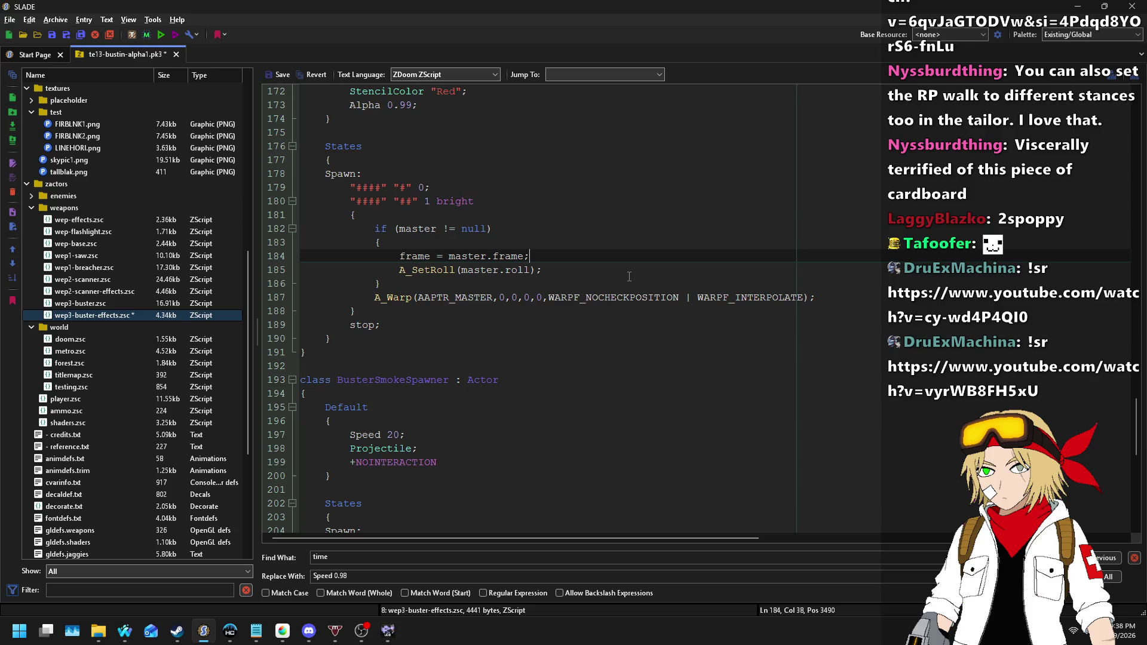
{"action": "key", "text": "Return"}
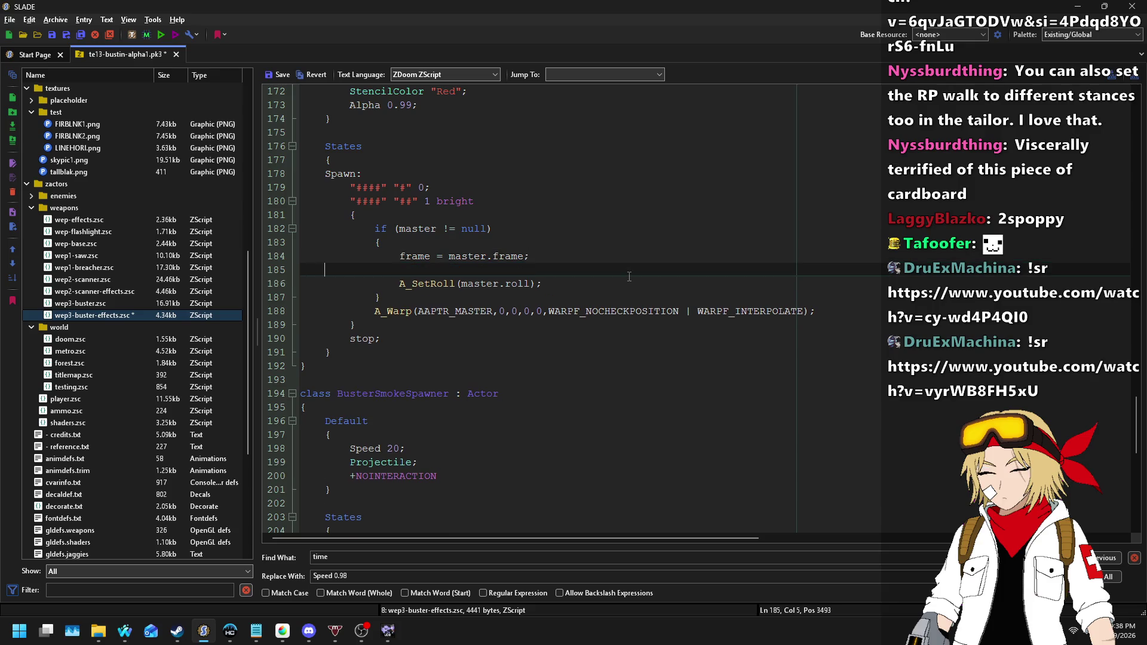
{"action": "type", "text": "A_SetAngle"}
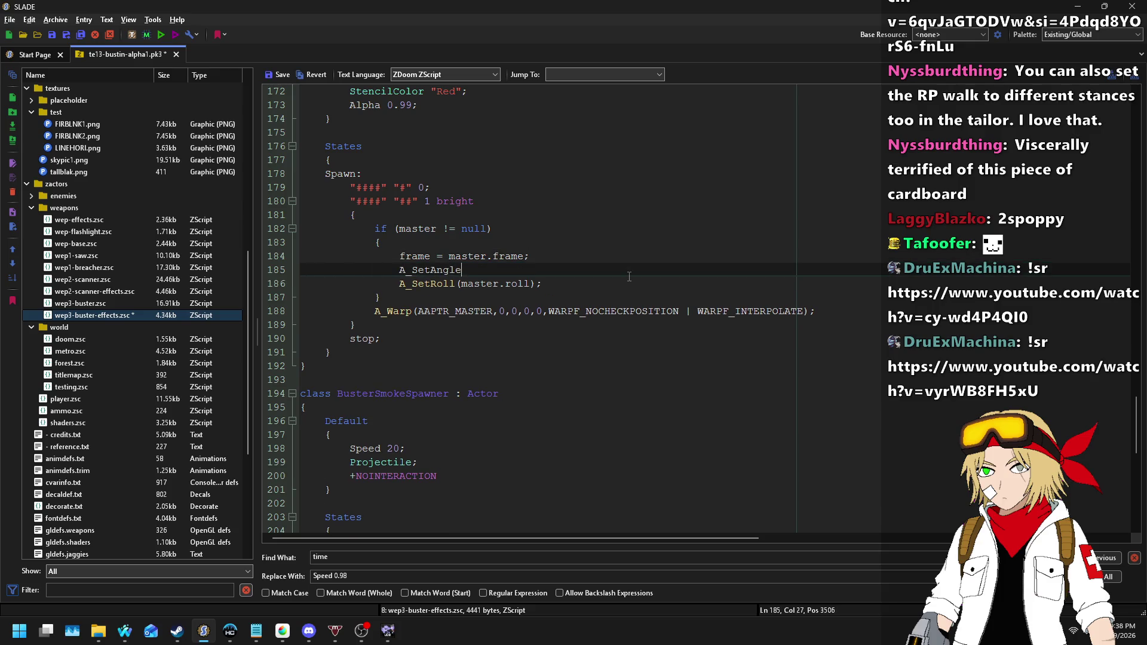
{"action": "type", "text": "(master.angle);"}
{"action": "left_click", "coordinate": [280, 76]}
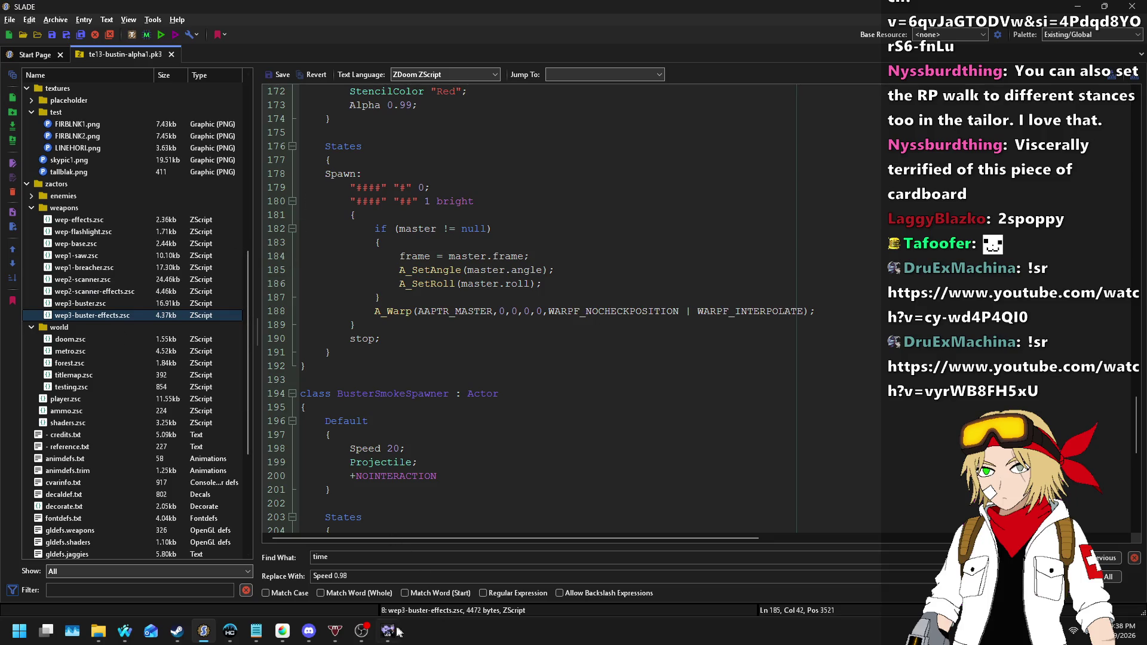
- Scroll back up through the hit-effect classes, then switch to Ultimate Doom Builder
{"action": "mouse_move", "coordinate": [394, 630]}
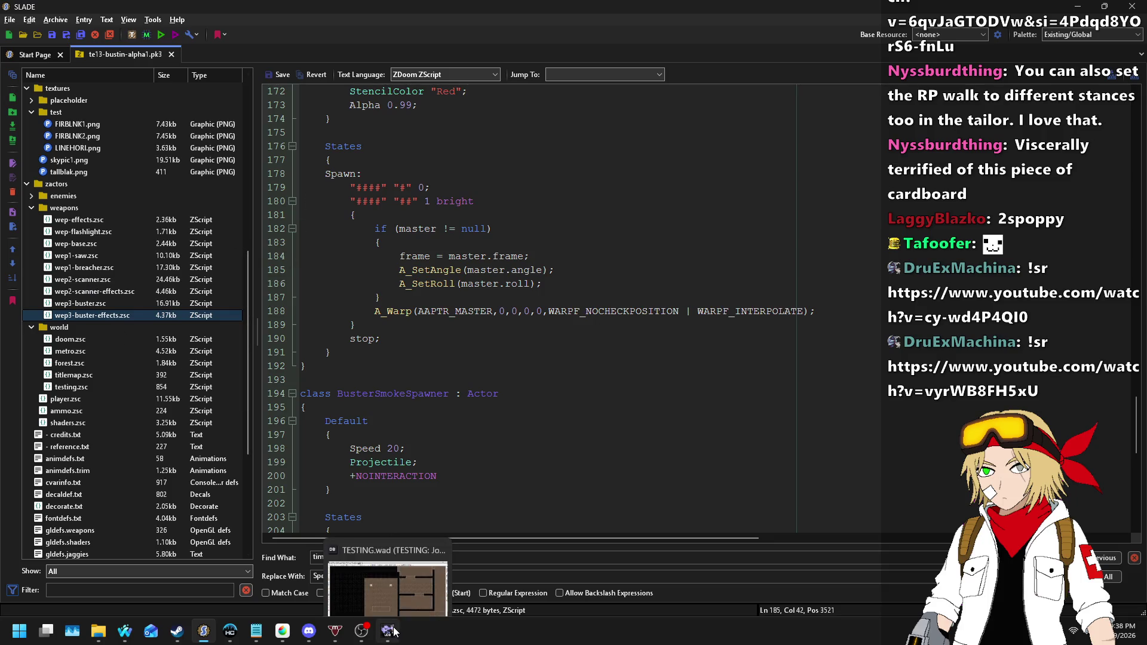
{"action": "left_click", "coordinate": [488, 326]}
{"action": "scroll", "coordinate": [488, 340], "scroll_direction": "up", "scroll_amount": 4}
{"action": "scroll", "coordinate": [488, 340], "scroll_direction": "up", "scroll_amount": 20}
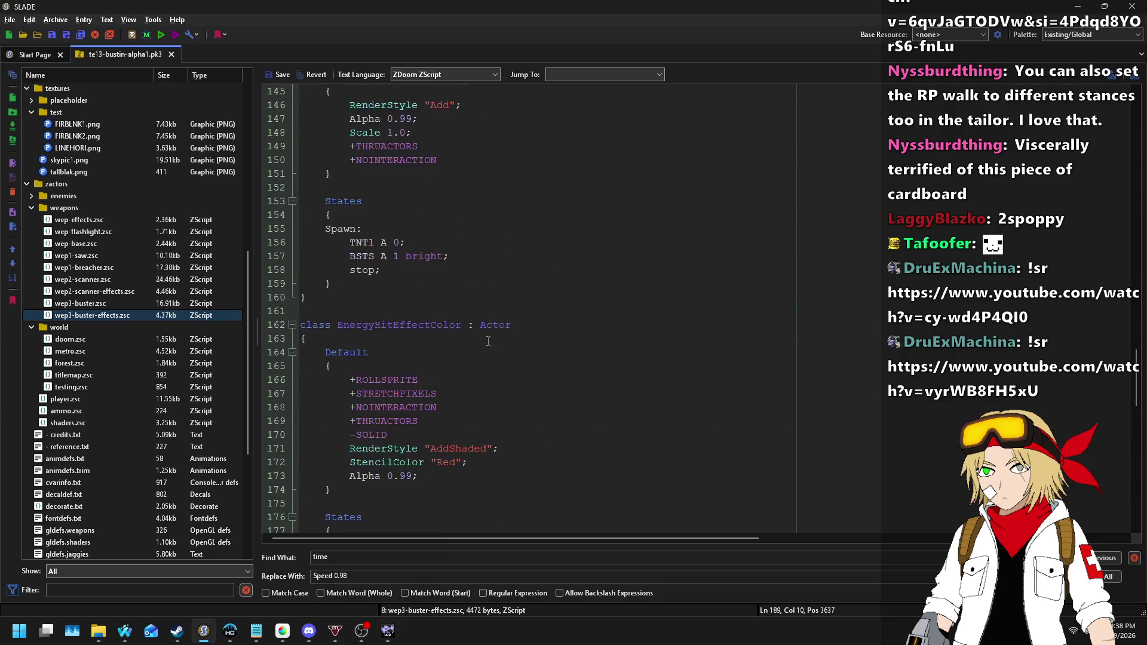
{"action": "scroll", "coordinate": [441, 304], "scroll_direction": "up", "scroll_amount": 9}
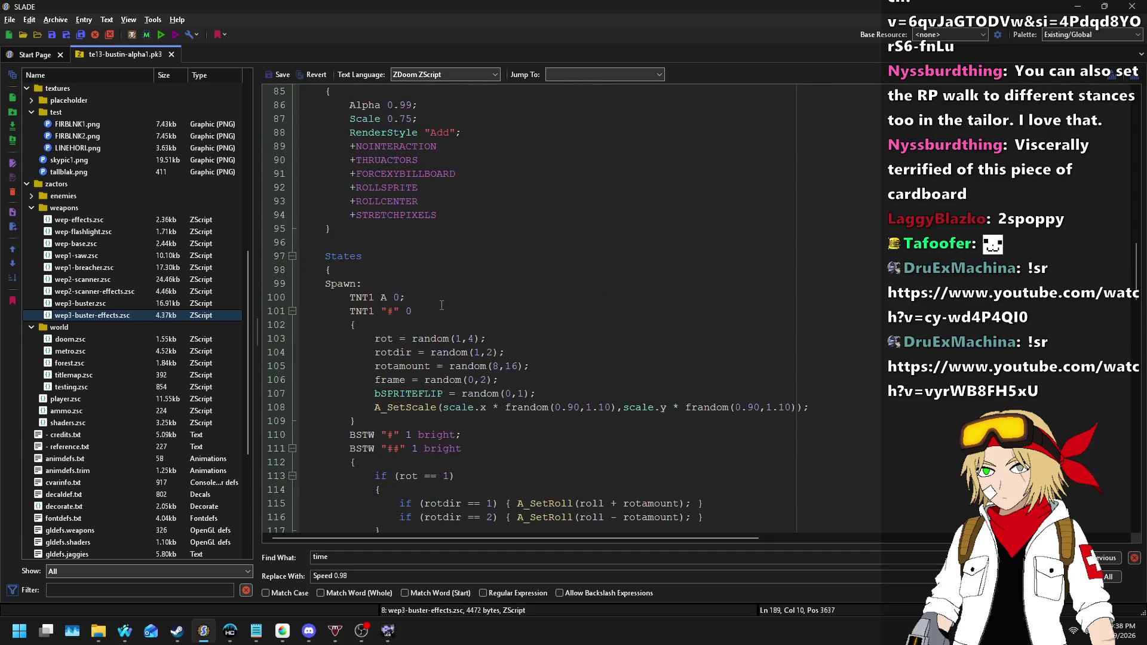
{"action": "left_click", "coordinate": [388, 630]}
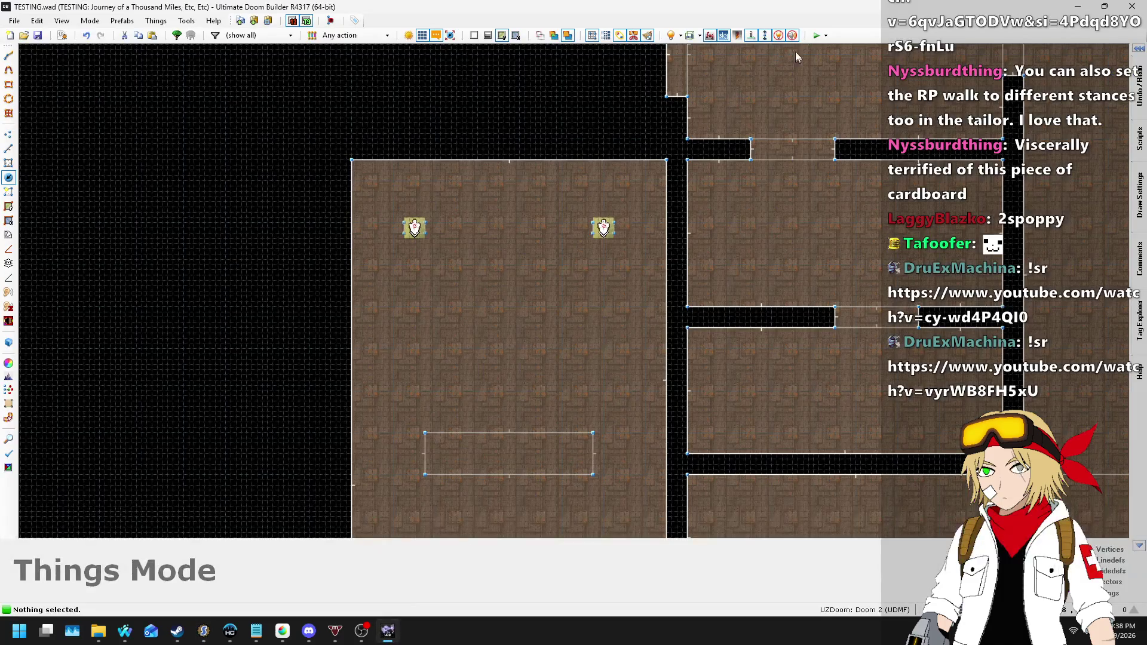
- Play-test the map and fire the ASP Blaster at the centre ghost target
{"action": "left_click", "coordinate": [816, 35]}
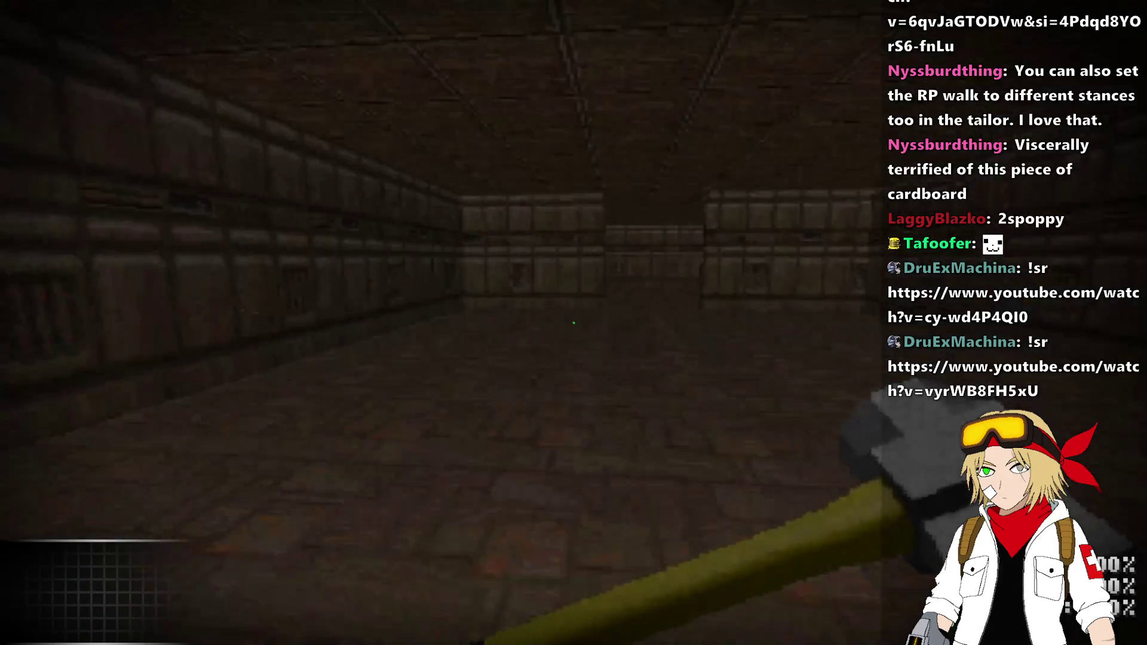
{"action": "scroll", "coordinate": [574, 323], "scroll_direction": "down", "scroll_amount": 1}
{"action": "scroll", "coordinate": [573, 322], "scroll_direction": "down", "scroll_amount": 1}
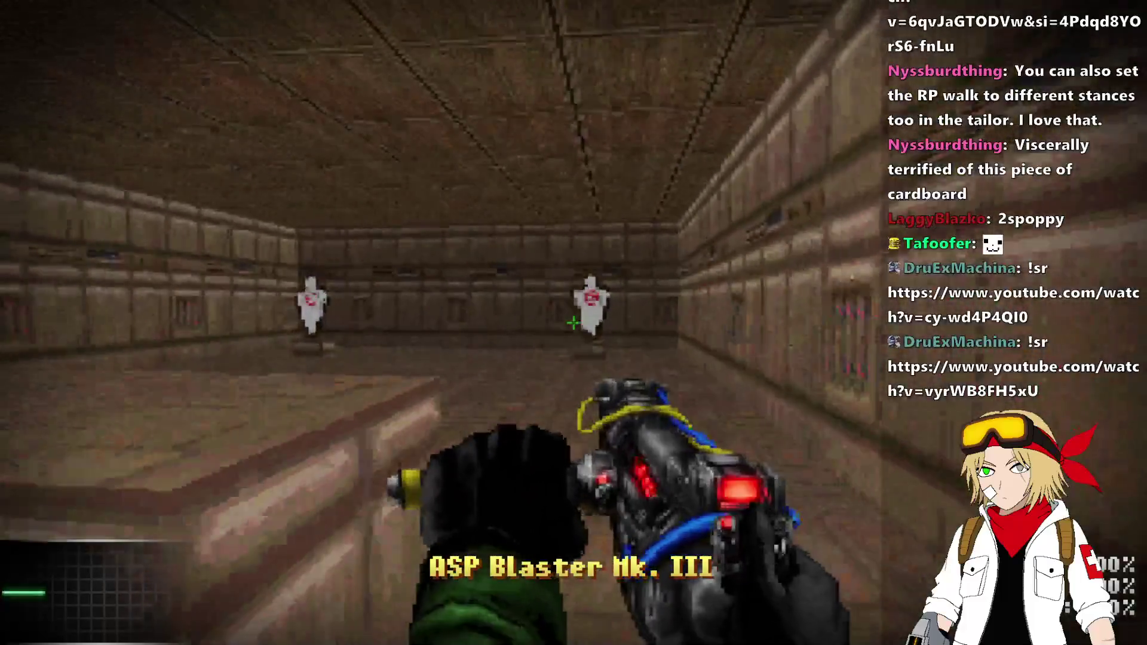
{"action": "left_click", "coordinate": [573, 323]}
{"action": "left_click", "coordinate": [574, 323]}
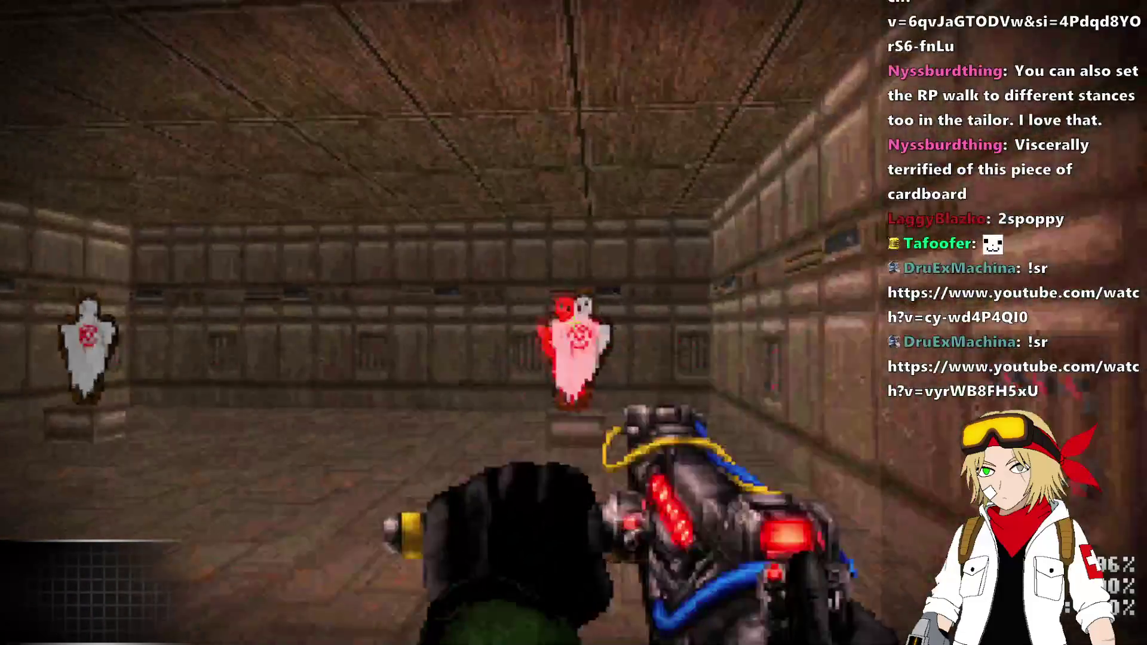
{"action": "left_click", "coordinate": [574, 323]}
{"action": "left_click", "coordinate": [574, 323]}
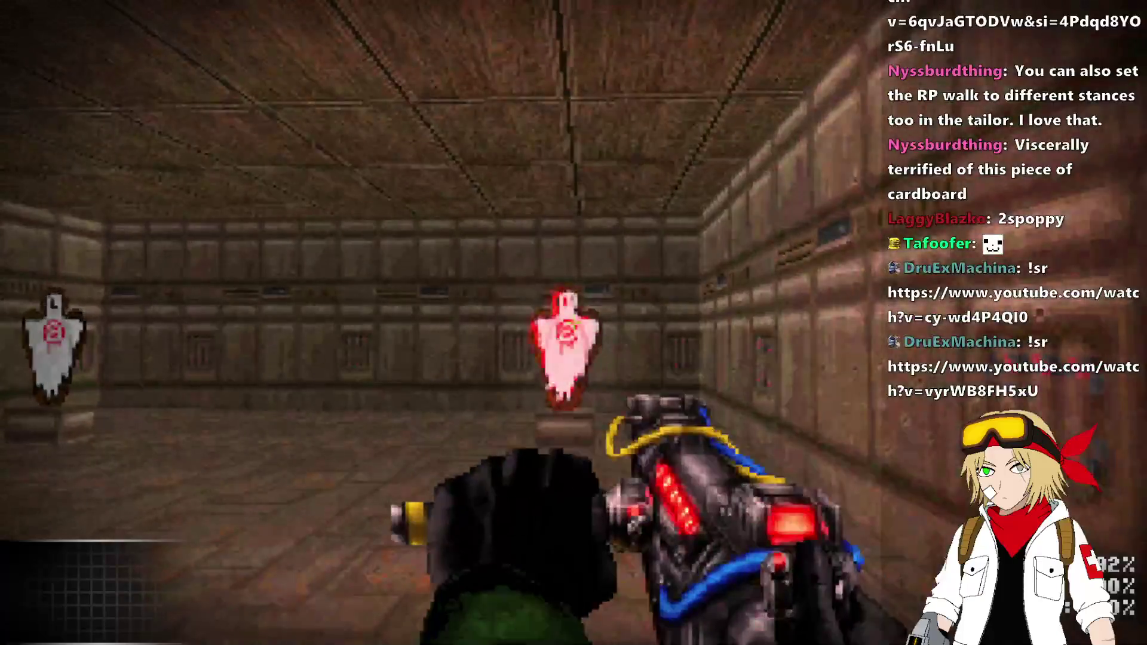
- Set i_timescale 0.2 in the console, keep shooting the ghost to watch its red flash, then quit
{"action": "key", "text": "grave"}
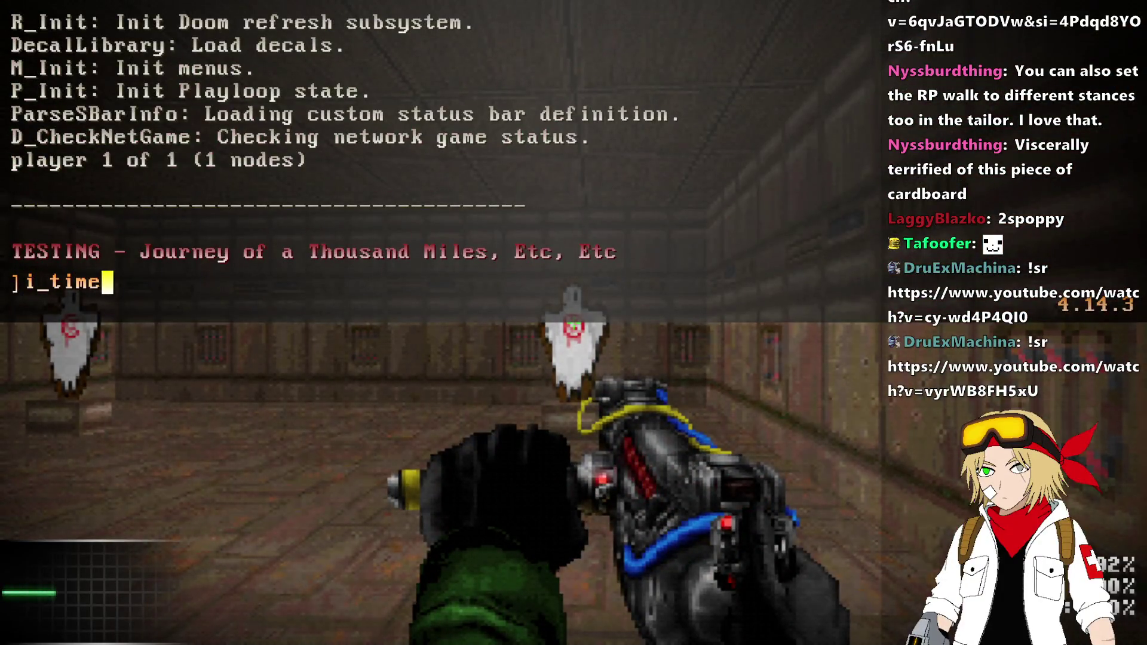
{"action": "key", "text": "grave"}
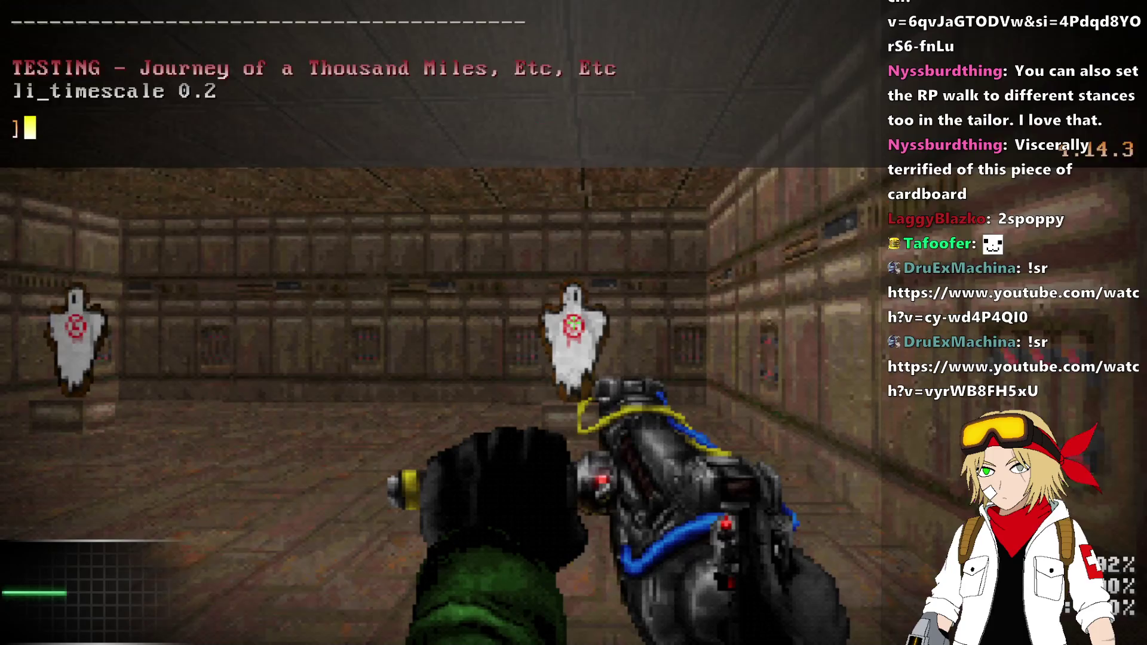
{"action": "left_click", "coordinate": [573, 323]}
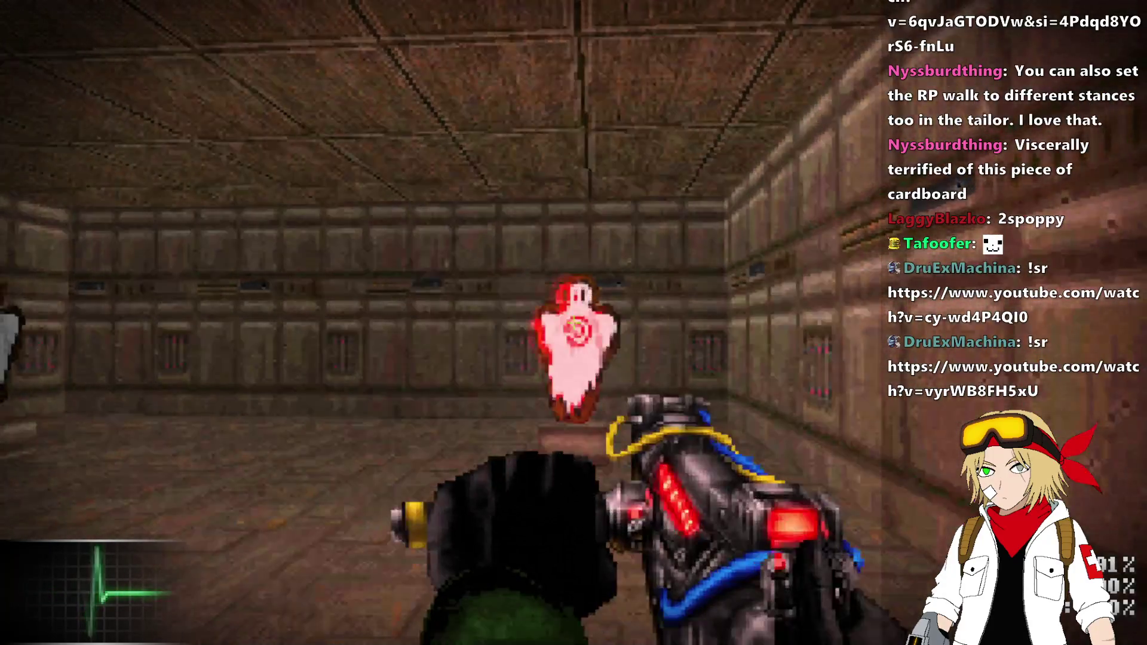
{"action": "left_click", "coordinate": [573, 323]}
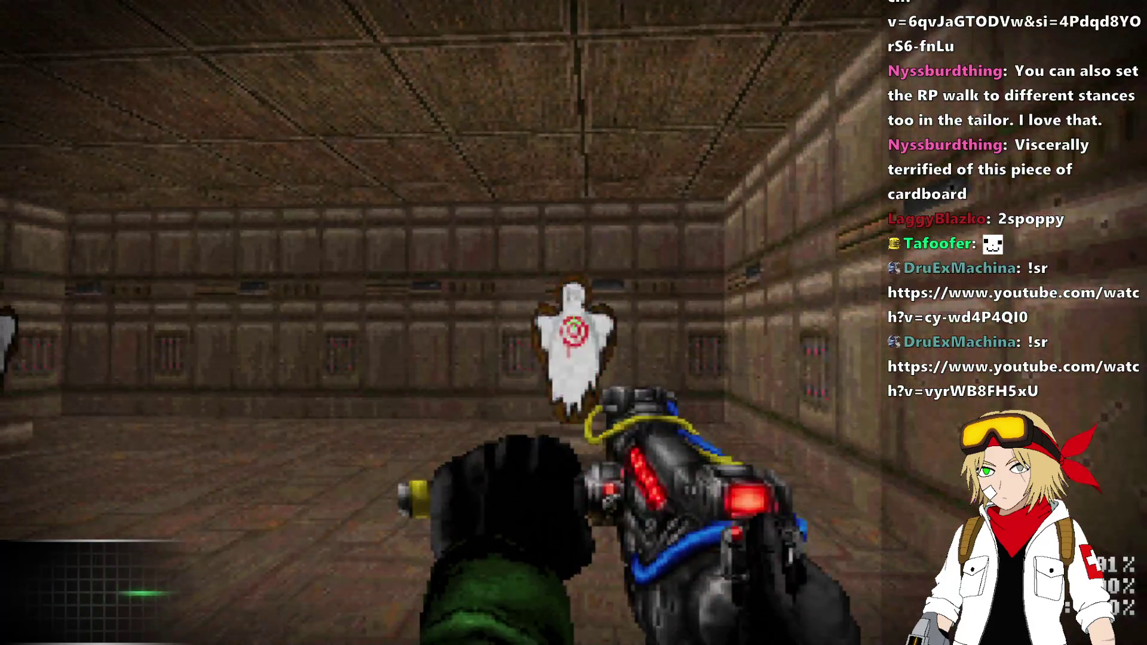
{"action": "key", "text": "w"}
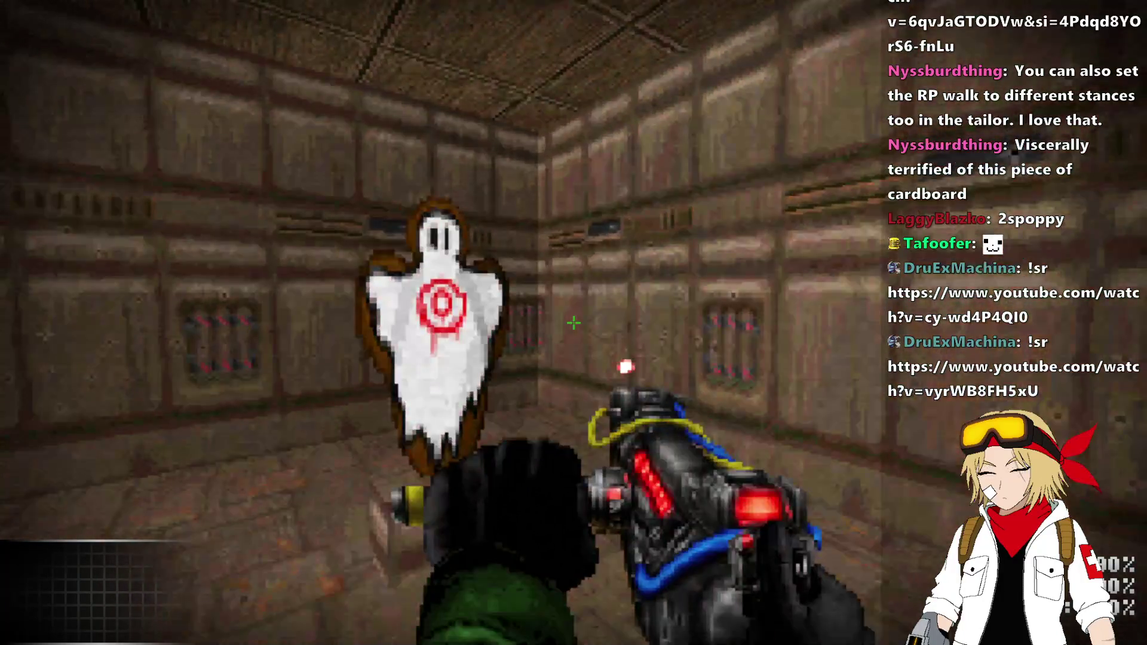
{"action": "left_click", "coordinate": [573, 322]}
{"action": "left_click", "coordinate": [573, 323]}
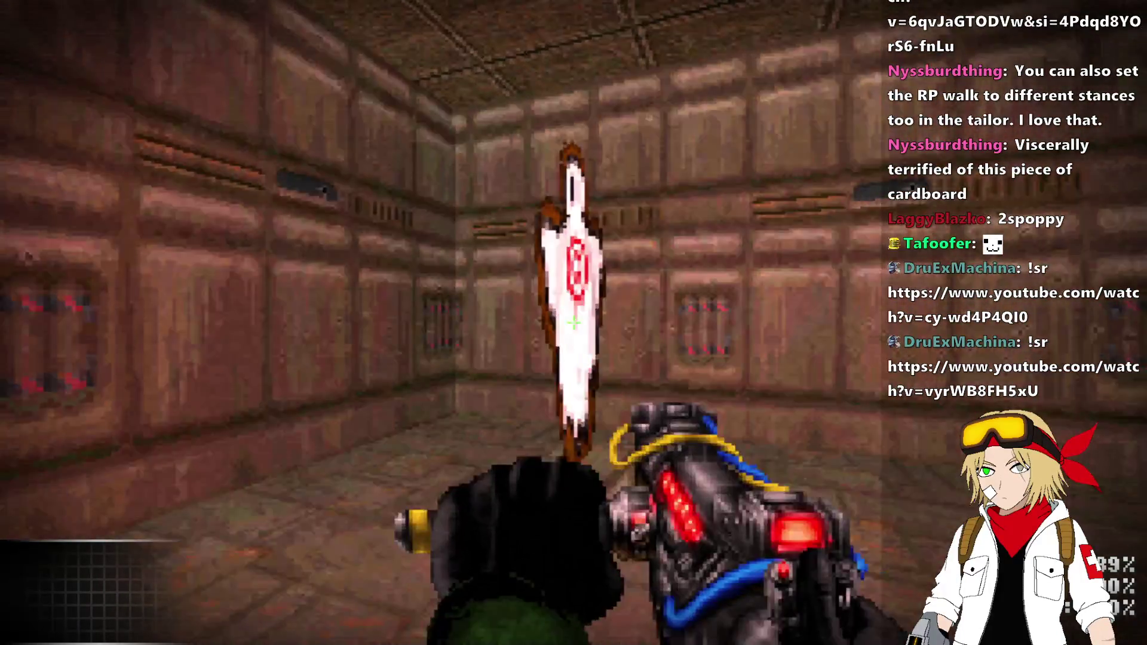
{"action": "left_click", "coordinate": [574, 323]}
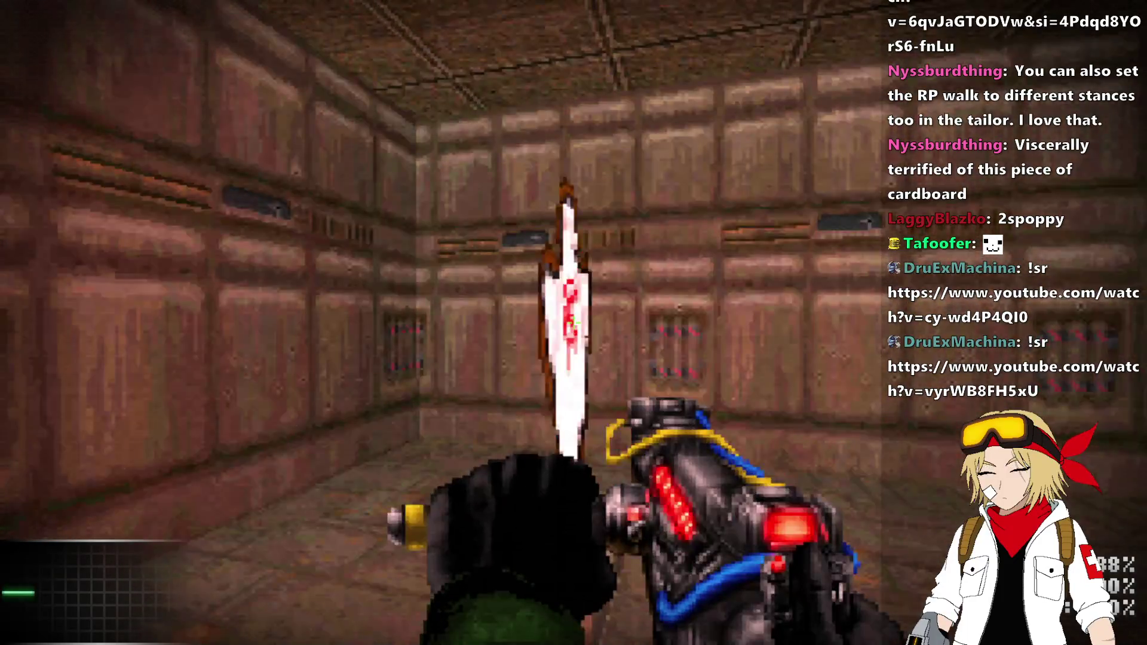
{"action": "left_click", "coordinate": [573, 322]}
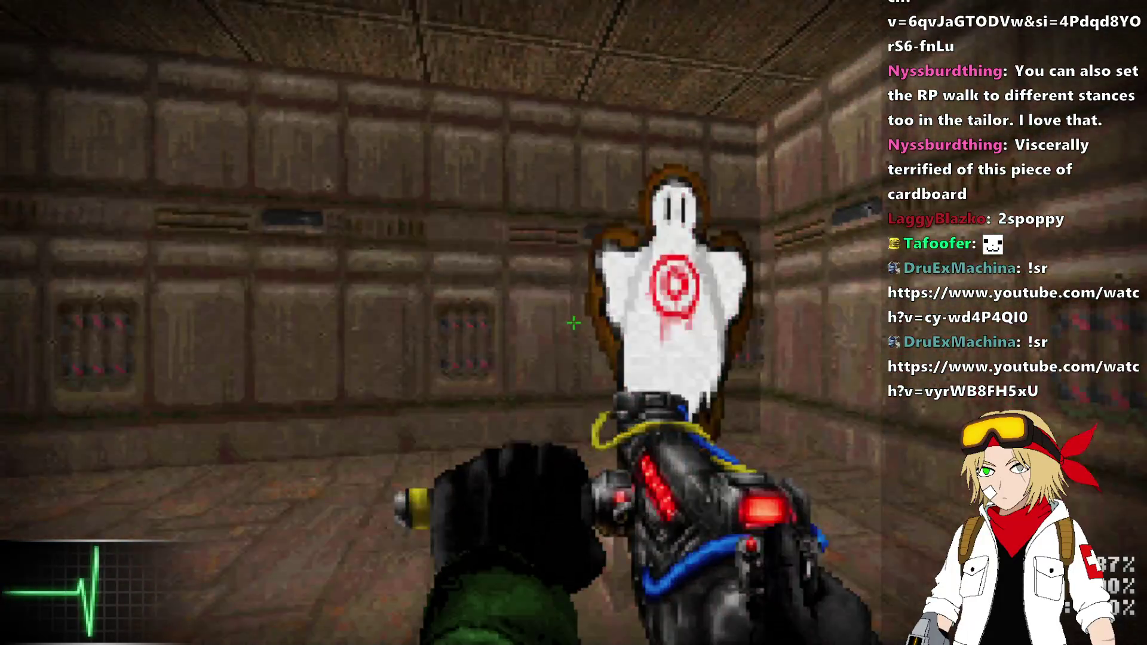
{"action": "left_click", "coordinate": [573, 323]}
{"action": "left_click", "coordinate": [574, 322]}
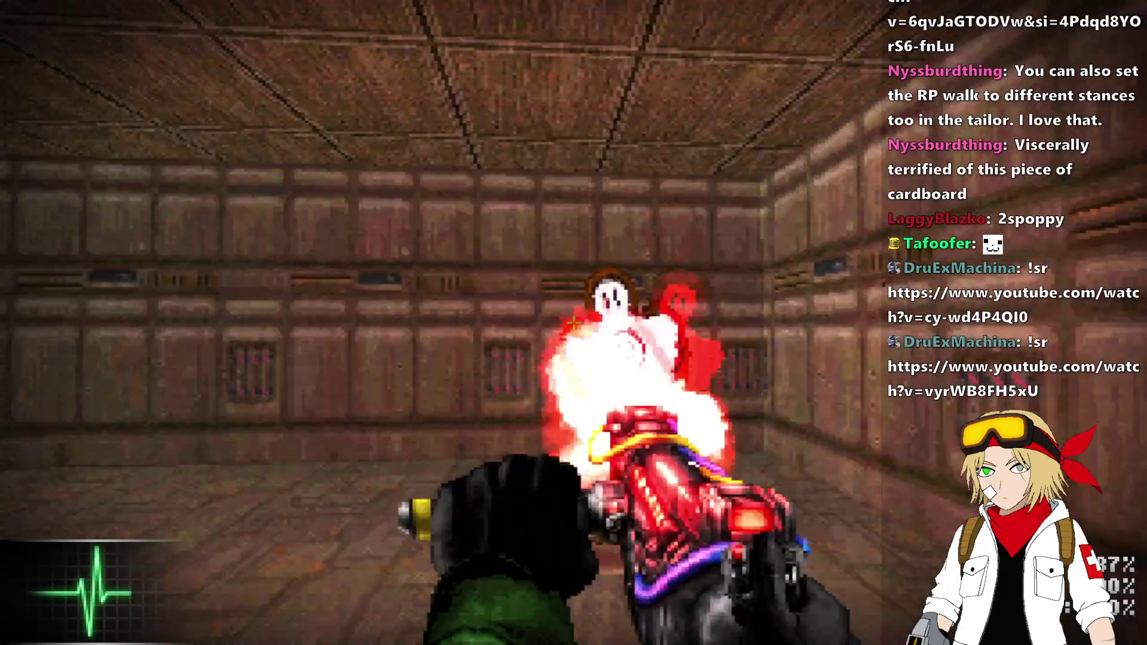
{"action": "key", "text": "alt+F4"}
{"action": "key", "text": "alt+Tab"}
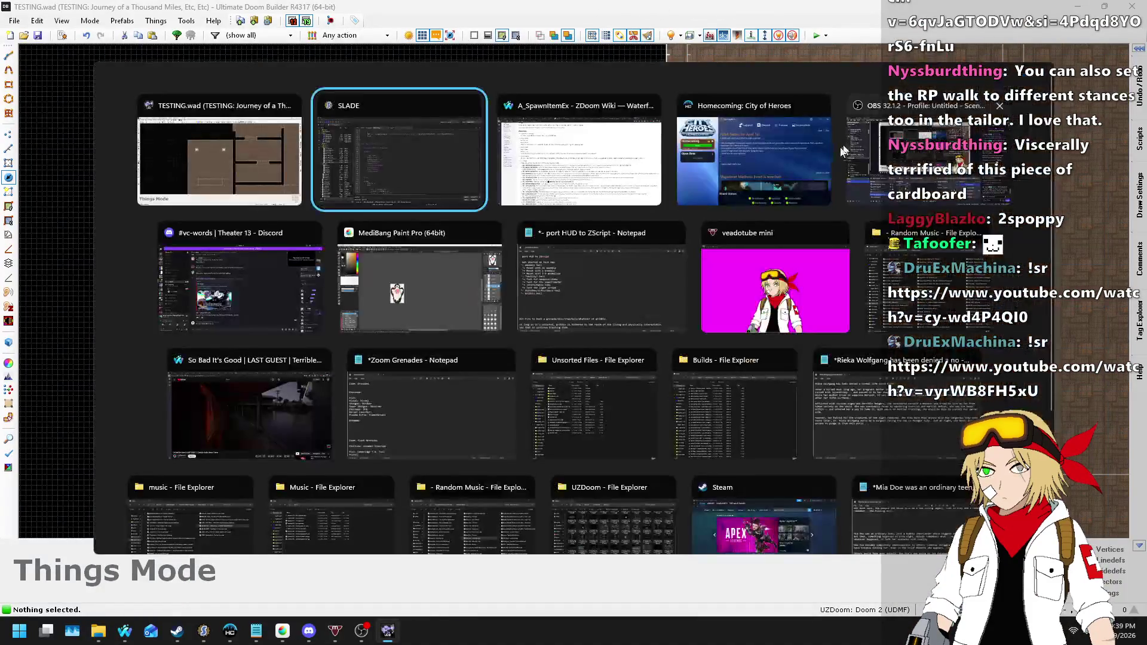
- Duplicate the first Spawn frame line of EnergyHitEffectColor
{"action": "left_click", "coordinate": [501, 347]}
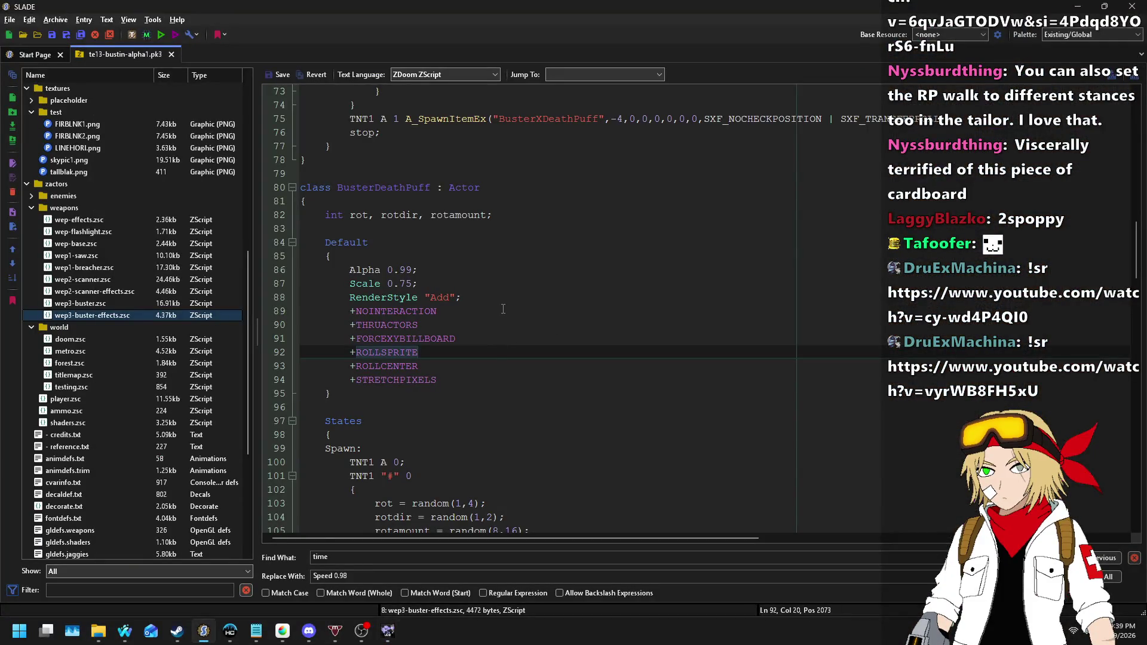
{"action": "scroll", "coordinate": [505, 290], "scroll_direction": "down", "scroll_amount": 12}
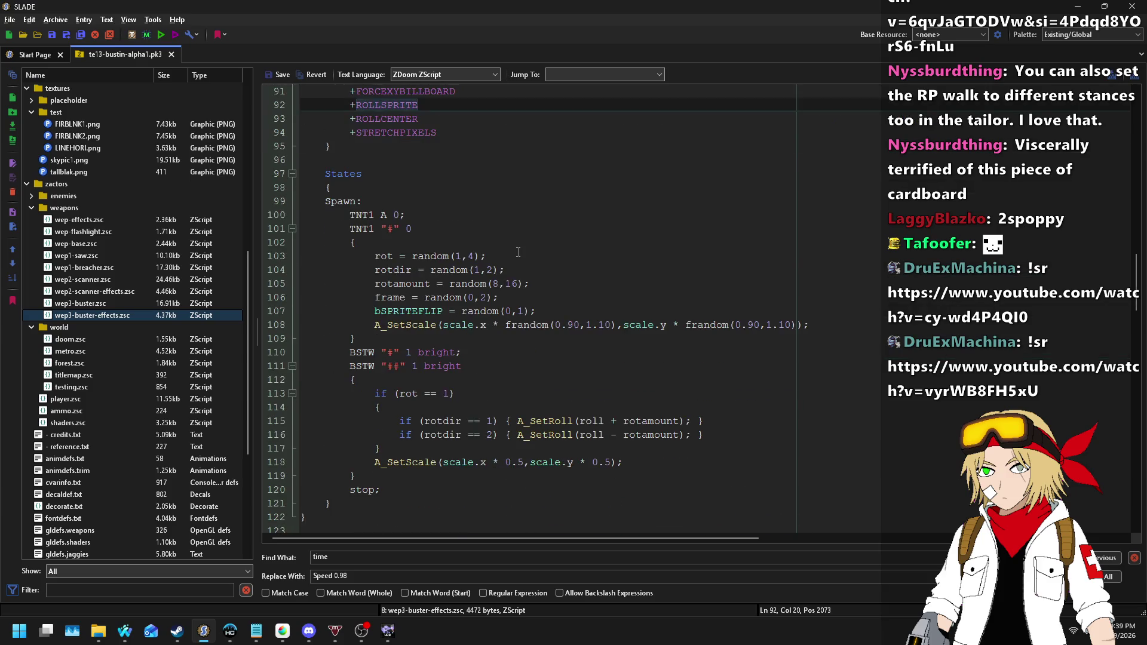
{"action": "scroll", "coordinate": [517, 243], "scroll_direction": "down", "scroll_amount": 14}
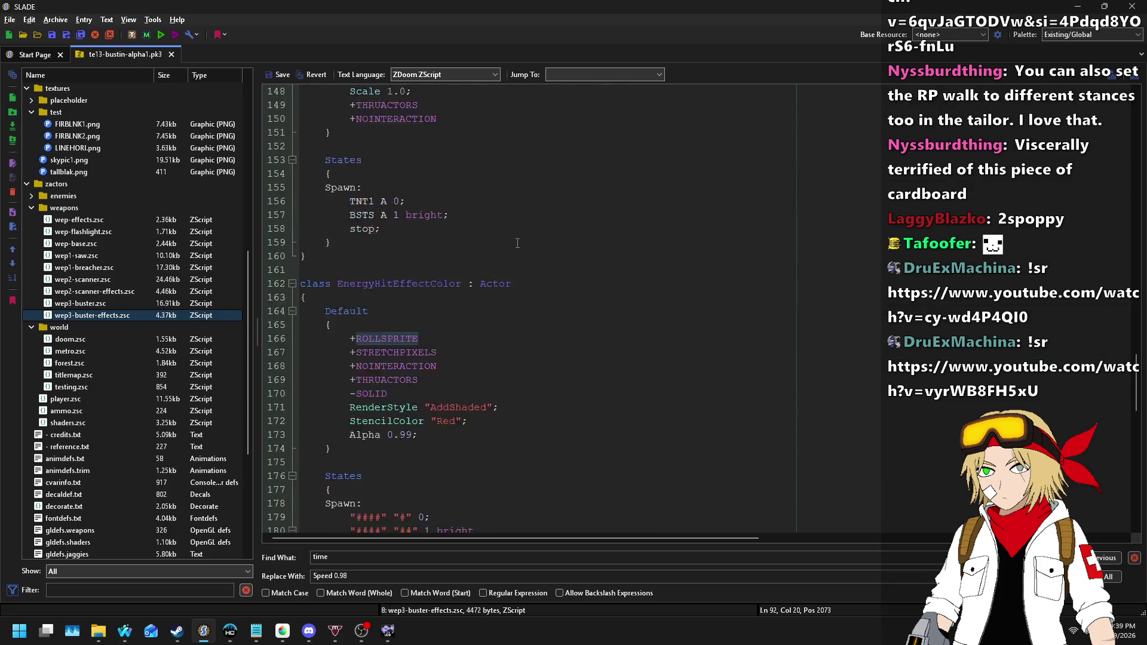
{"action": "scroll", "coordinate": [517, 243], "scroll_direction": "down", "scroll_amount": 5}
{"action": "scroll", "coordinate": [517, 243], "scroll_direction": "up", "scroll_amount": 4}
{"action": "scroll", "coordinate": [517, 243], "scroll_direction": "down", "scroll_amount": 6}
{"action": "scroll", "coordinate": [490, 257], "scroll_direction": "down", "scroll_amount": 2}
{"action": "scroll", "coordinate": [469, 270], "scroll_direction": "up", "scroll_amount": 4}
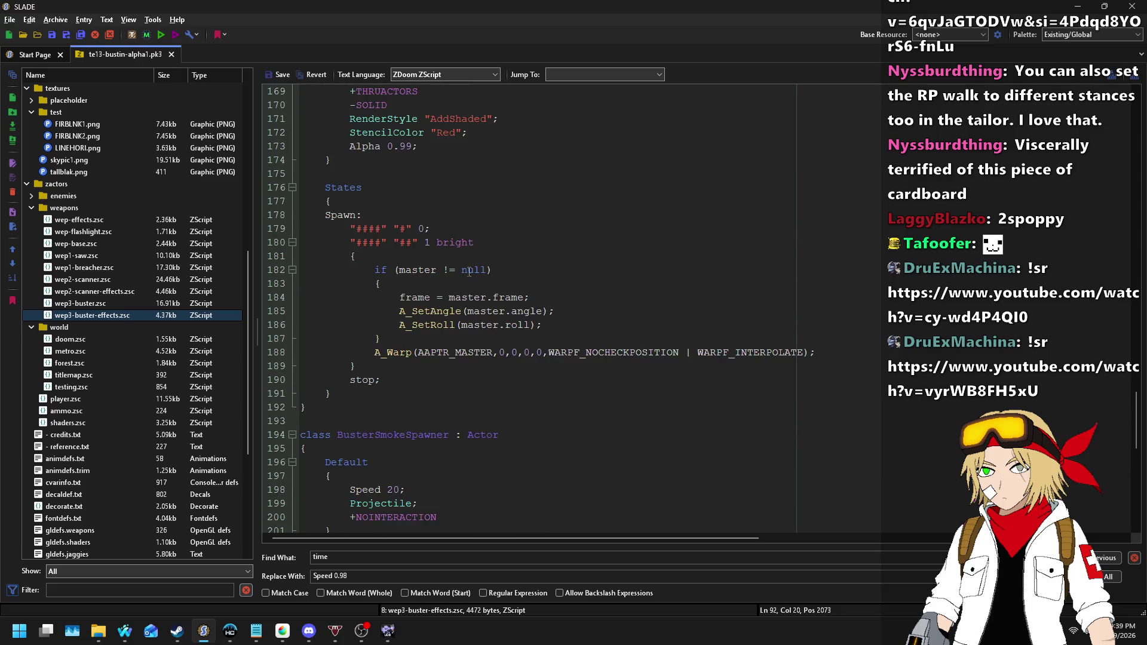
{"action": "left_click", "coordinate": [464, 224]}
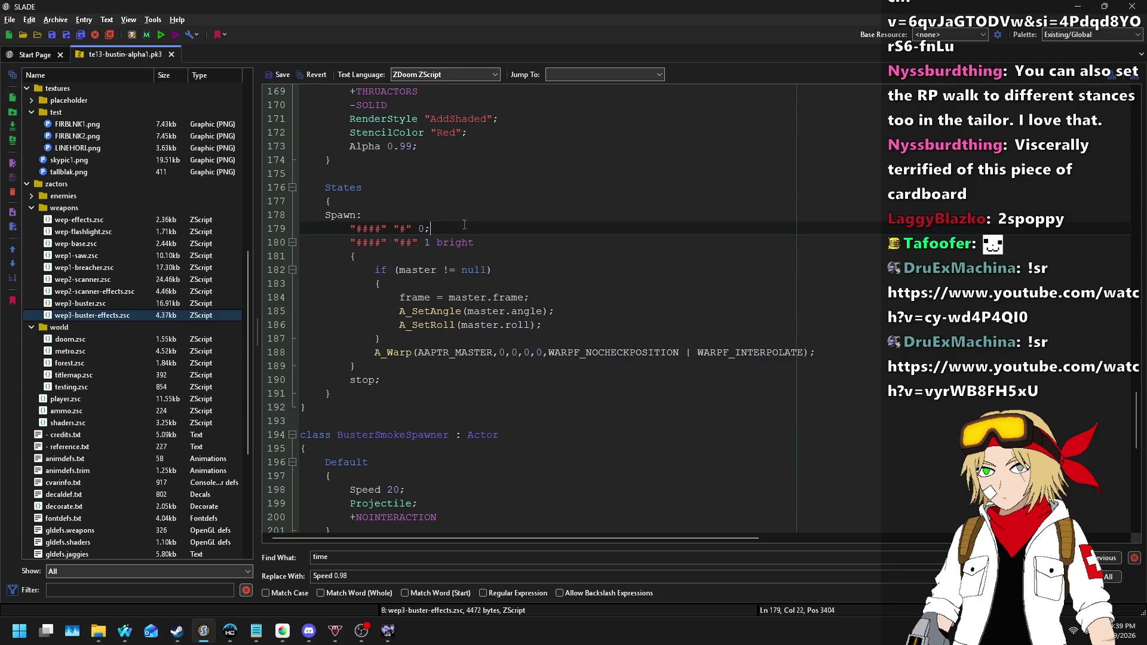
{"action": "key", "text": "shift+Home"}
{"action": "key", "text": "ctrl+c"}
{"action": "key", "text": "End"}
{"action": "key", "text": "Return"}
{"action": "key", "text": "ctrl+v"}
{"action": "key", "text": "Left"}
- Turn the duplicated frame into a { } code block
{"action": "key", "text": "Delete"}
{"action": "key", "text": "Return"}
{"action": "type", "text": "{"}
{"action": "key", "text": "Return"}
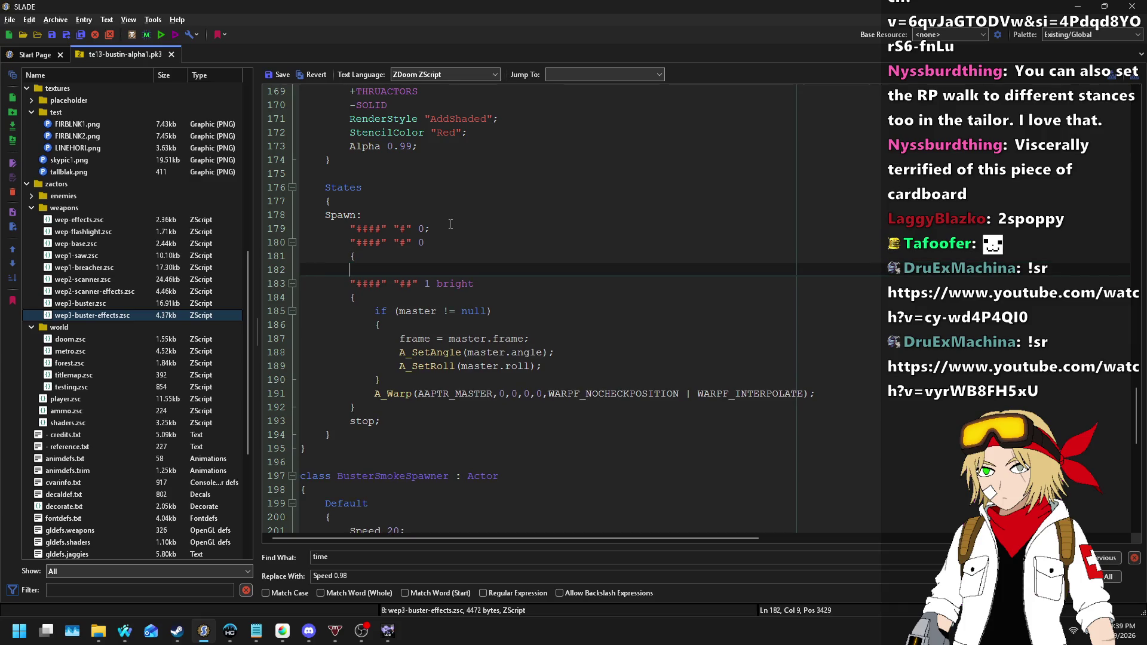
{"action": "key", "text": "Return"}
{"action": "type", "text": "}"}
{"action": "key", "text": "Up"}
- Add an if (master != null) block with a check that sets bWALLSPRITE from the master
{"action": "type", "text": "mast"}
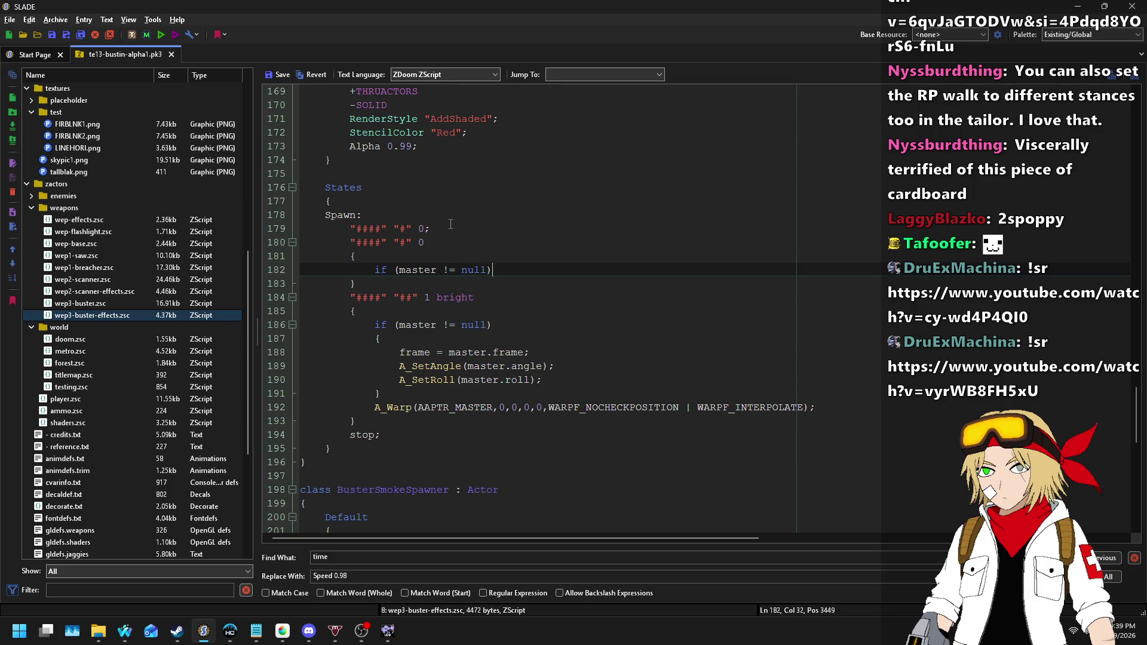
{"action": "key", "text": "Return"}
{"action": "type", "text": "{"}
{"action": "key", "text": "Return"}
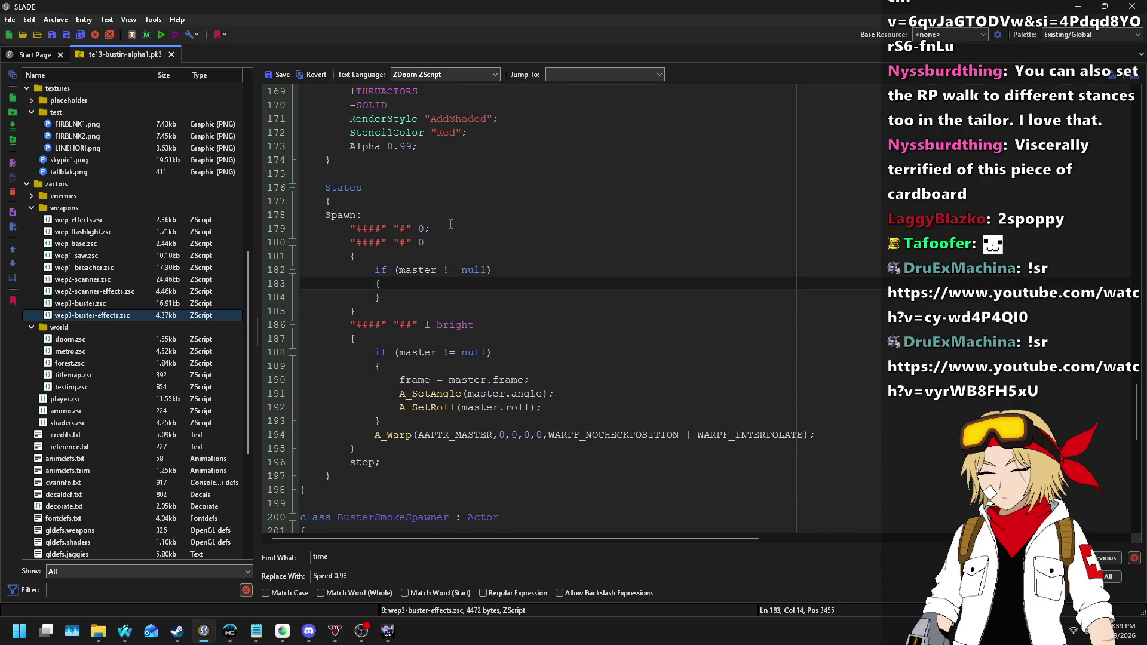
{"action": "key", "text": "Return"}
{"action": "type", "text": "}"}
{"action": "key", "text": "Up"}
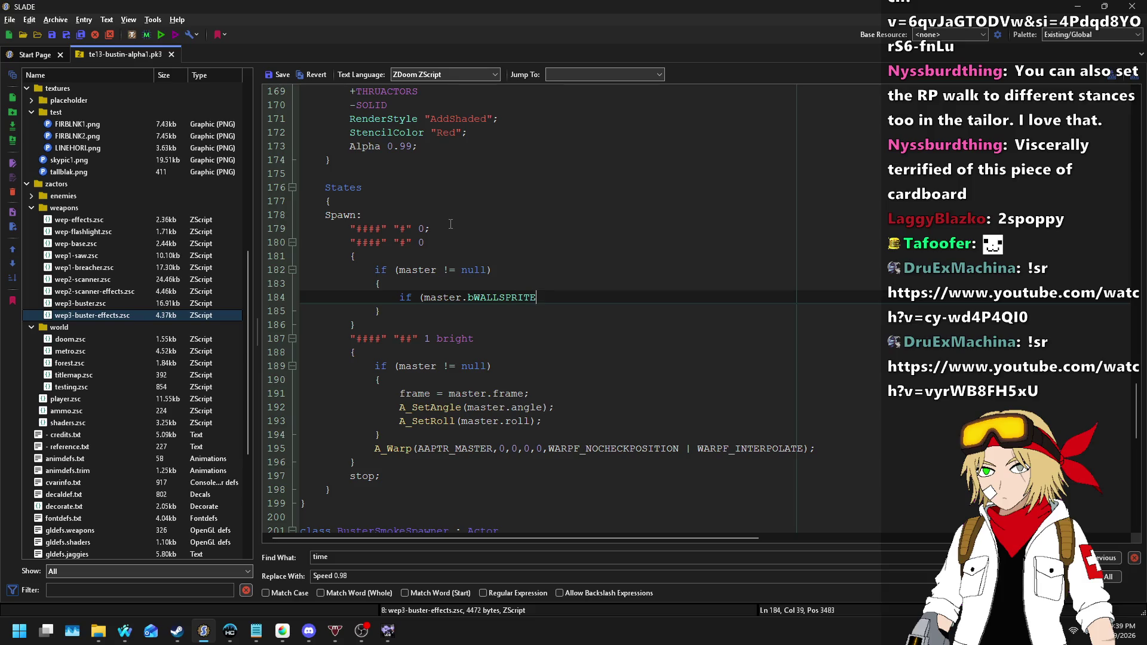
{"action": "key", "text": "Return"}
{"action": "type", "text": "{ bWALLSPRITE = 1;"}
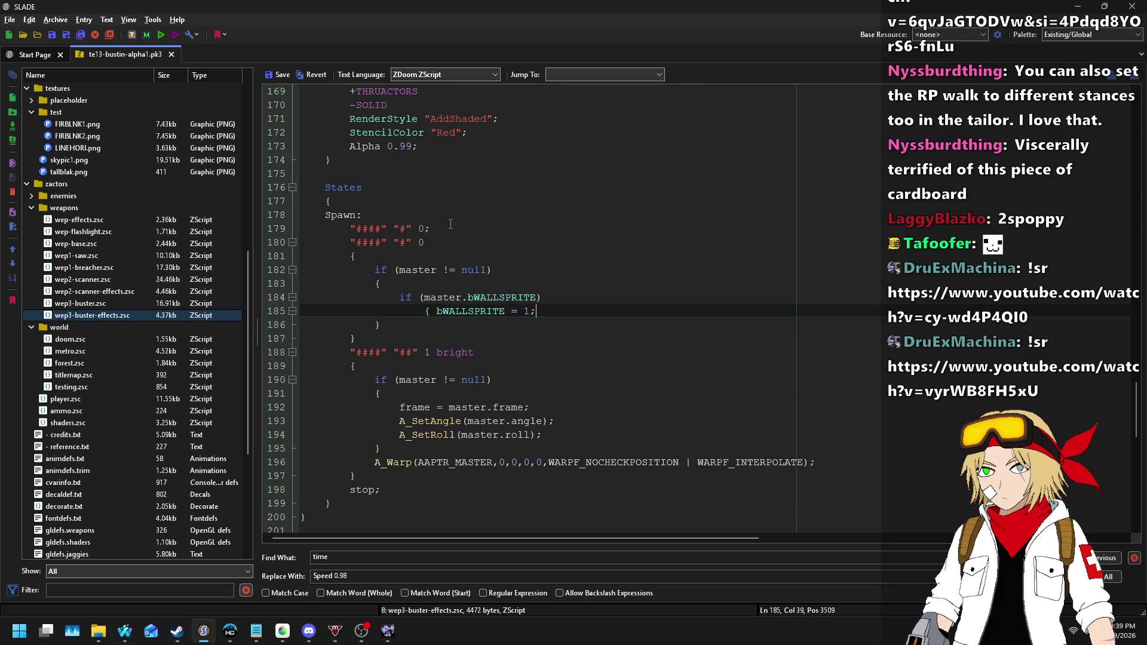
{"action": "type", "text": "}"}
- Copy the wall-sprite check into a bFLATSPRITE version and save the script
{"action": "key", "text": "shift+Up"}
{"action": "key", "text": "shift+Up"}
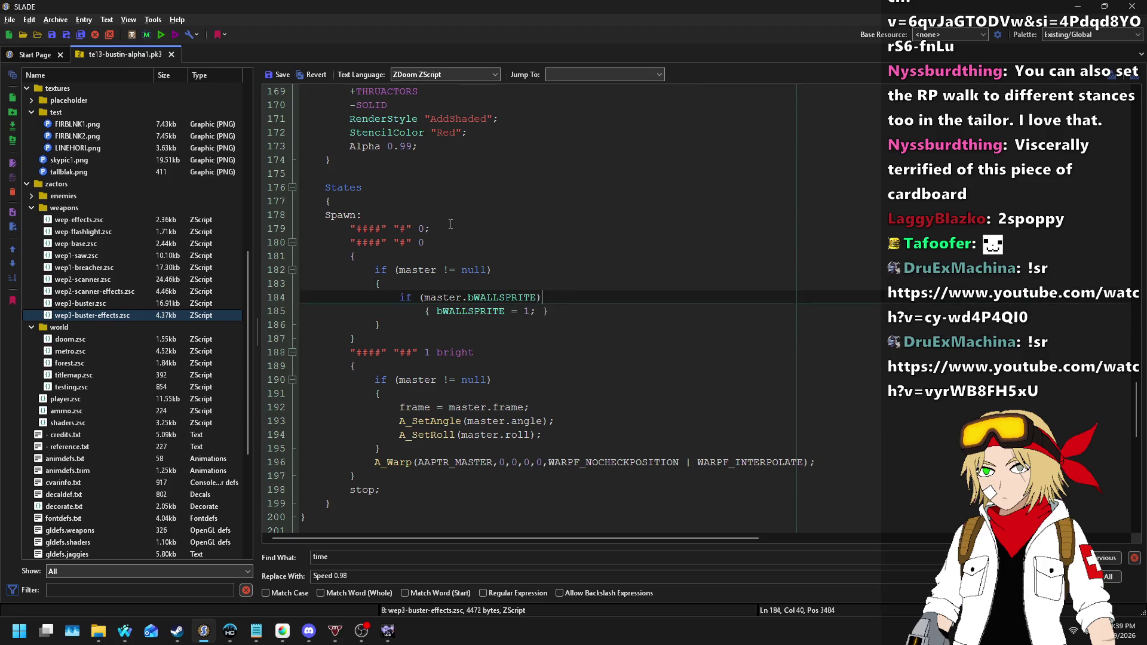
{"action": "key", "text": "ctrl+c"}
{"action": "key", "text": "Right"}
{"action": "key", "text": "ctrl+v"}
{"action": "key", "text": "Up"}
{"action": "key", "text": "shift+Right"}
{"action": "key", "text": "shift+Right"}
{"action": "key", "text": "shift+Right"}
{"action": "type", "text": "FLAT"}
{"action": "key", "text": "Down"}
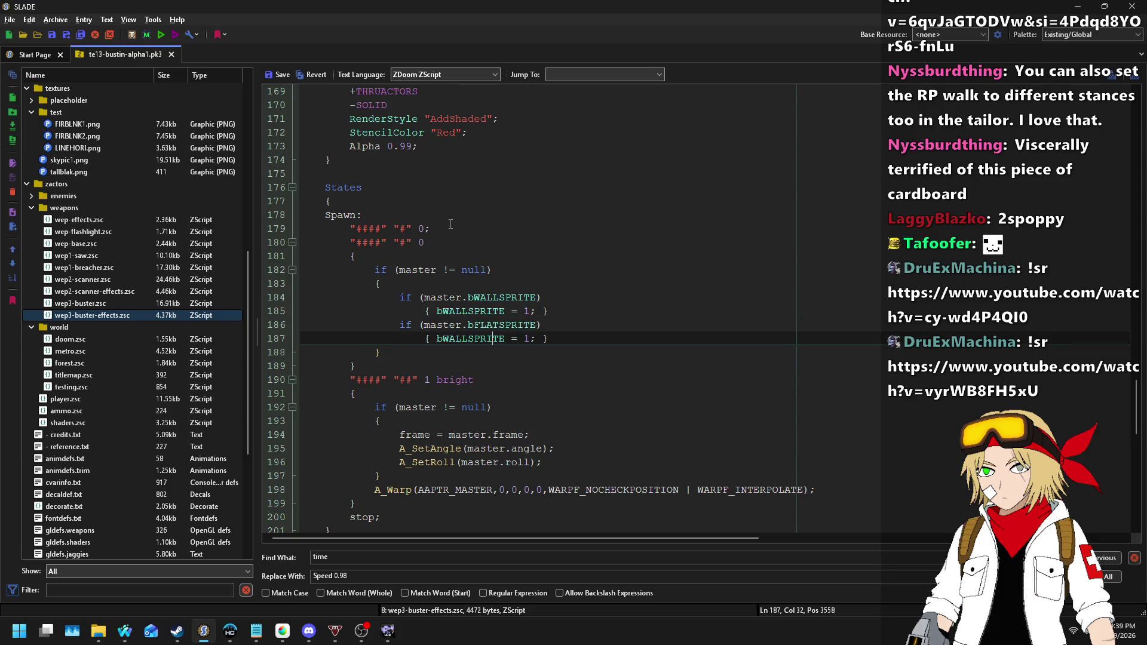
{"action": "key", "text": "shift+Left"}
{"action": "key", "text": "shift+Left"}
{"action": "key", "text": "shift+Left"}
{"action": "type", "text": "FLAG"}
{"action": "key", "text": "BackSpace"}
{"action": "type", "text": "T"}
{"action": "left_click", "coordinate": [274, 74]}
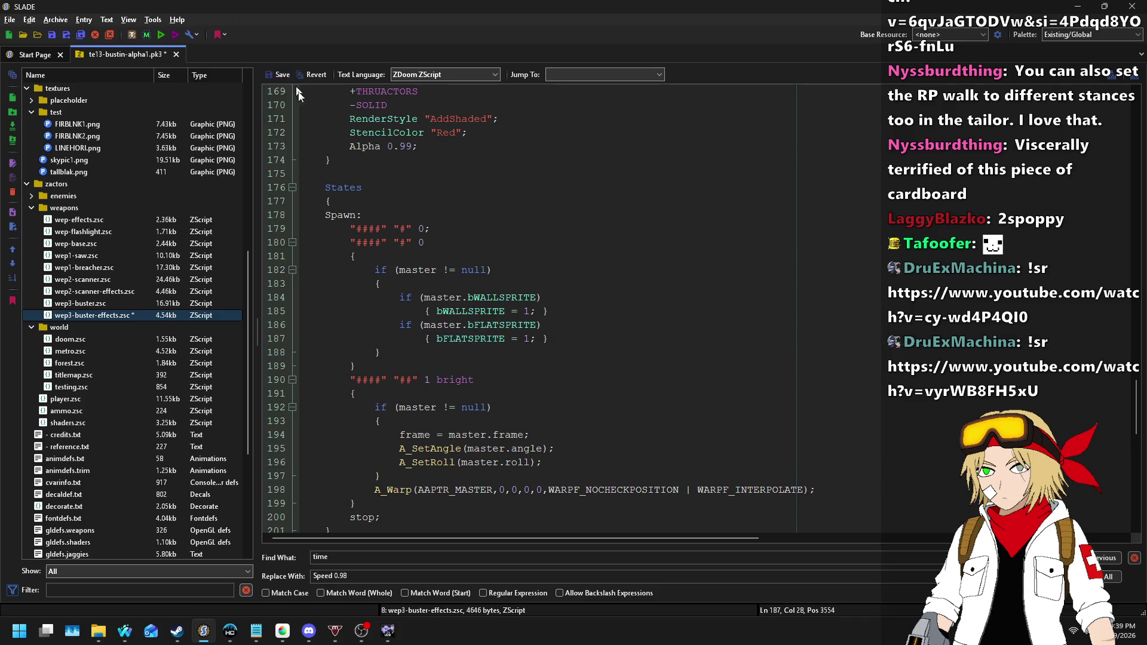
- Glance at the song requests page in the browser, then return to SLADE
{"action": "mouse_move", "coordinate": [124, 630]}
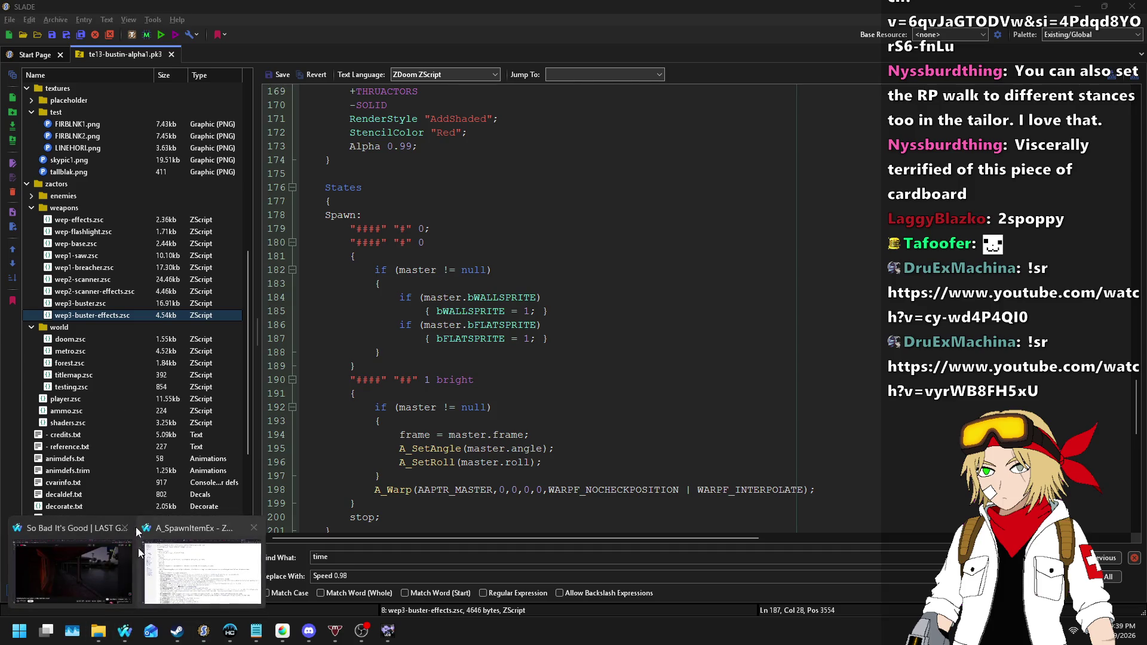
{"action": "left_click", "coordinate": [178, 582]}
{"action": "left_click", "coordinate": [441, 8]}
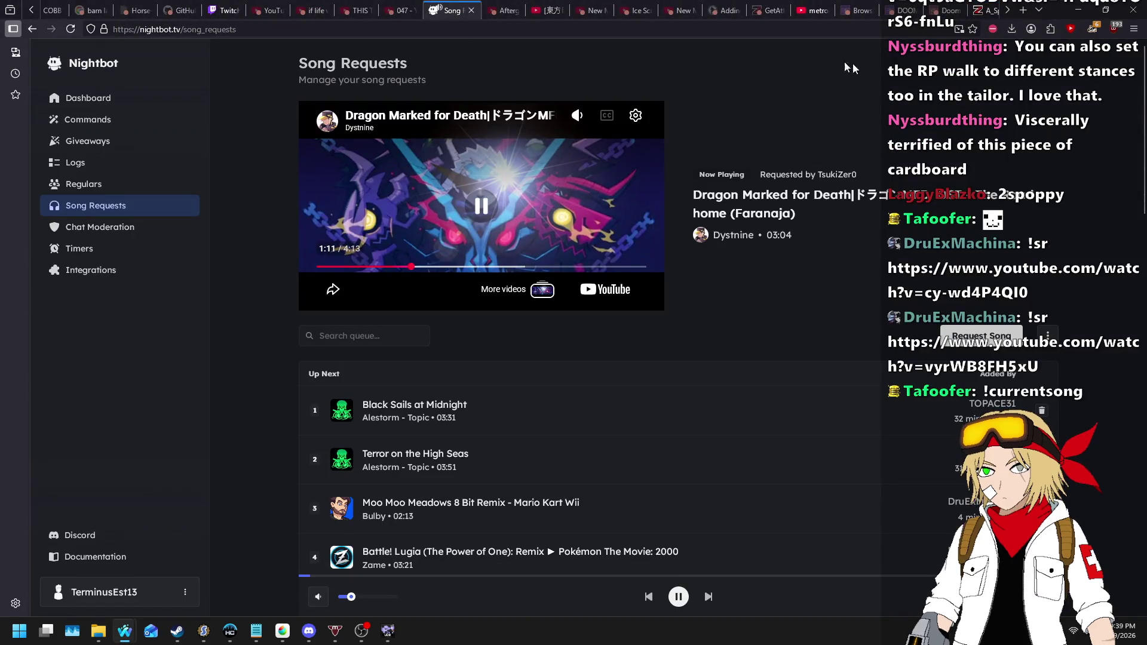
{"action": "key", "text": "alt+Tab"}
- Select wep2-scanner-effects.zsc, run the archive in UZDoom, quit, and bring up Ultimate Doom Builder
{"action": "left_click", "coordinate": [146, 291]}
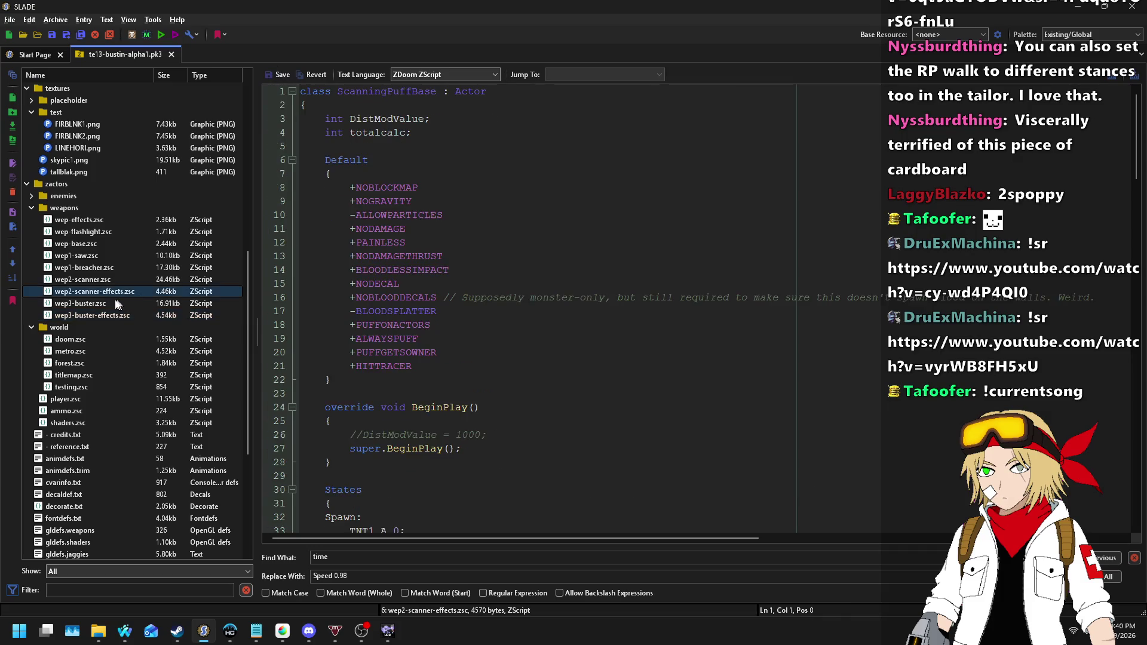
{"action": "left_click", "coordinate": [161, 35]}
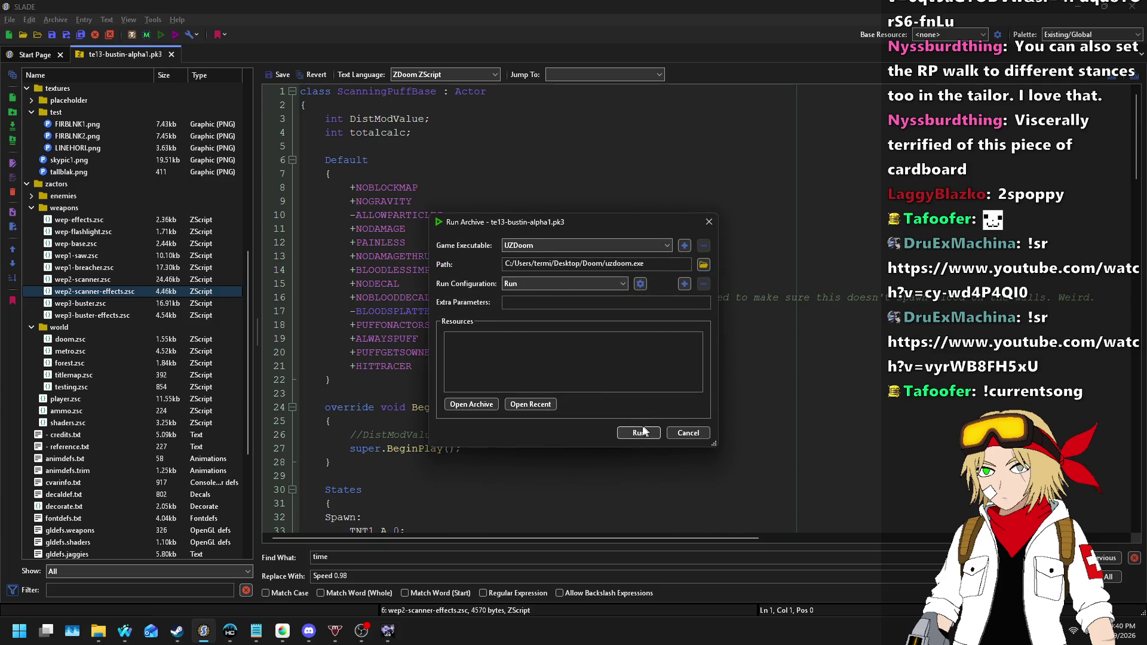
{"action": "left_click", "coordinate": [628, 430]}
{"action": "key", "text": "Return"}
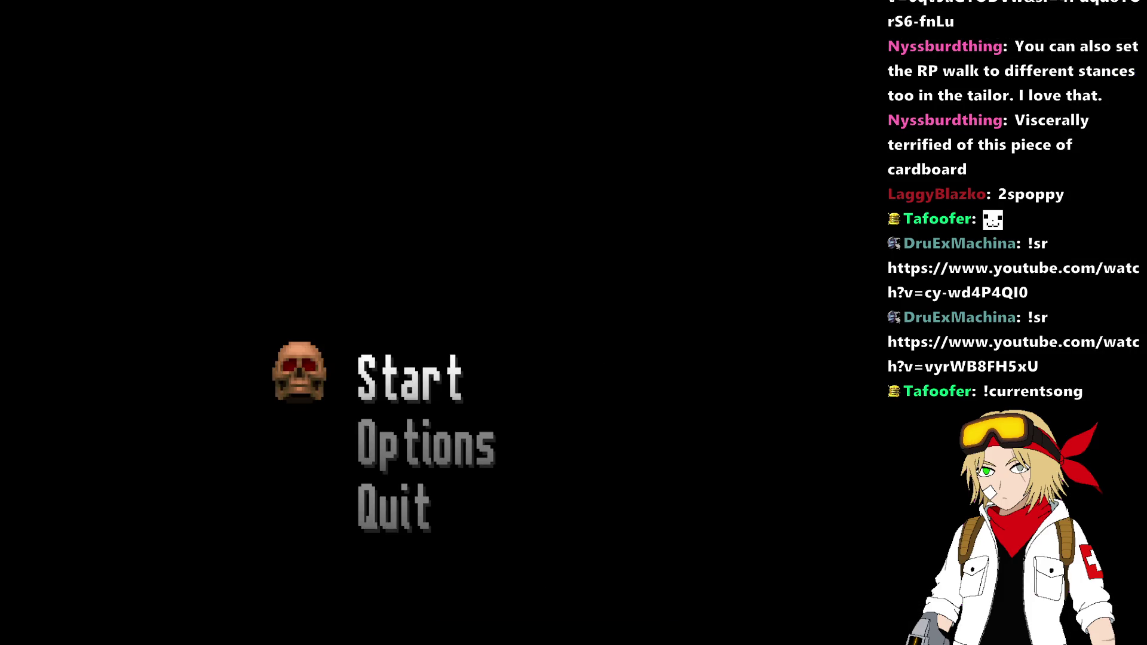
{"action": "key", "text": "alt+F4"}
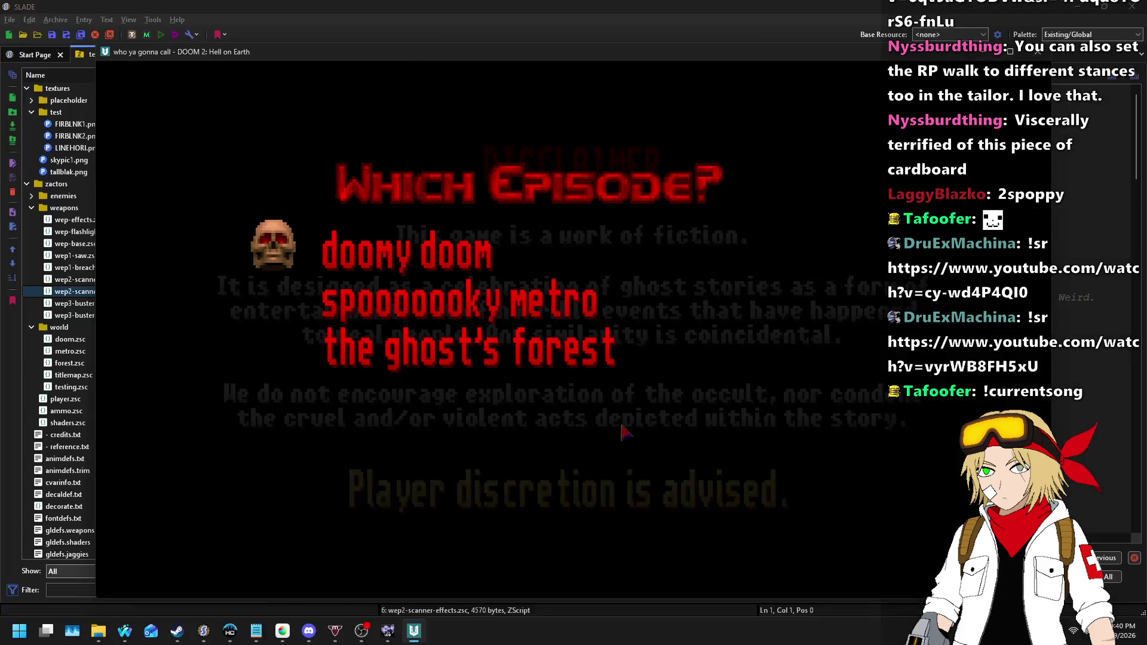
{"action": "left_click", "coordinate": [387, 631]}
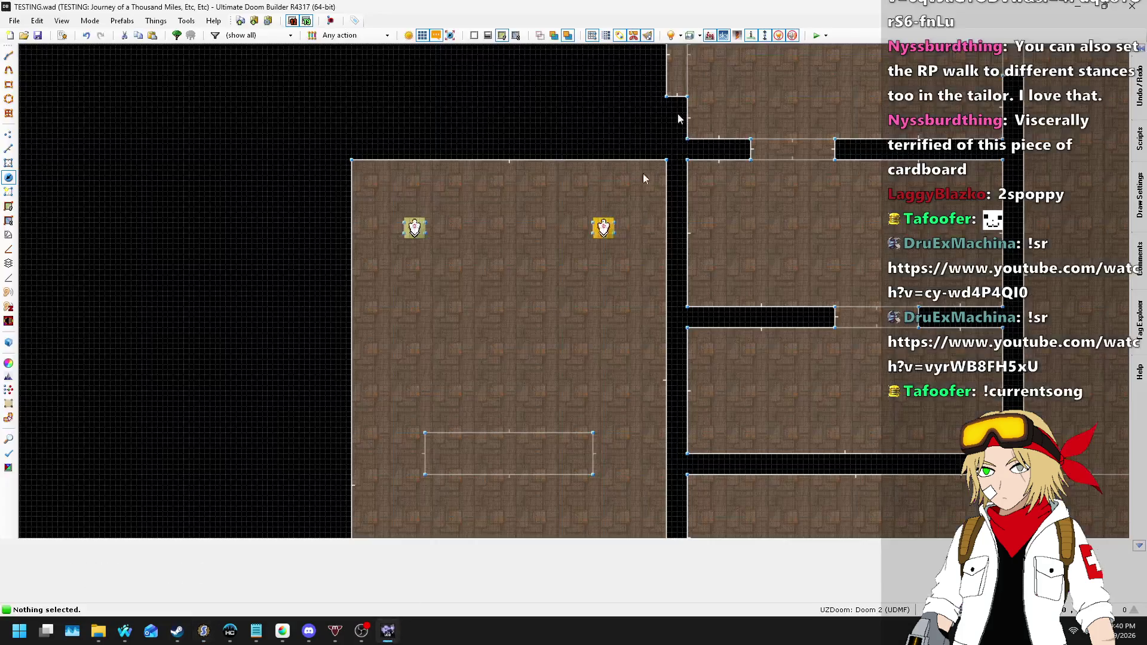
{"action": "left_click", "coordinate": [813, 36]}
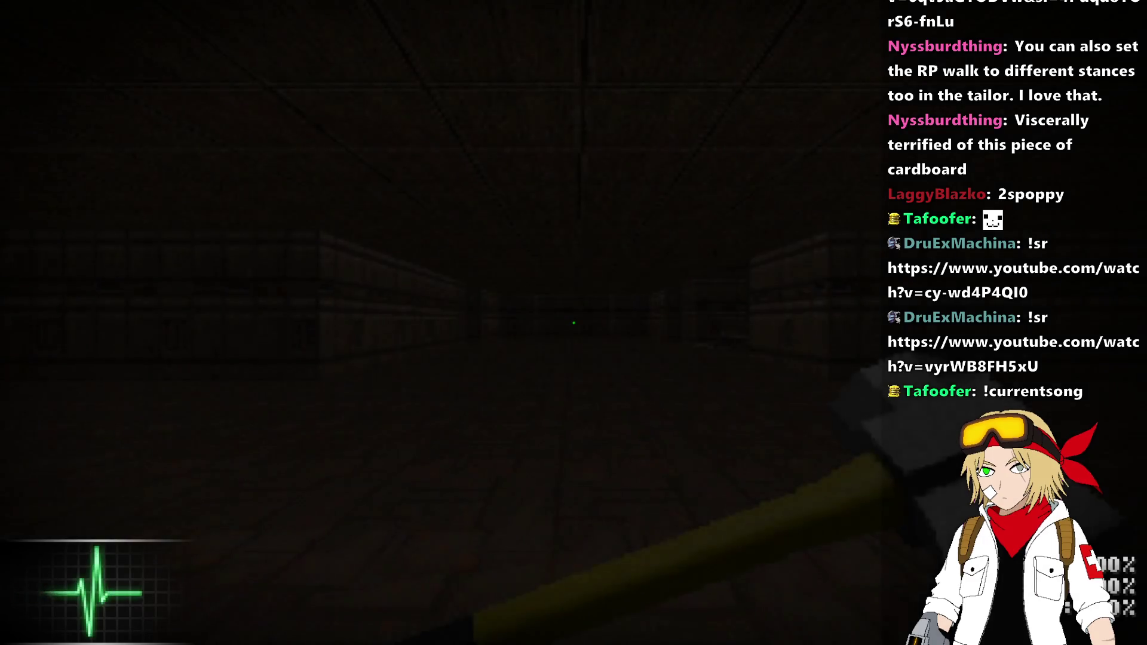
{"action": "key", "text": "2"}
{"action": "key", "text": "3"}
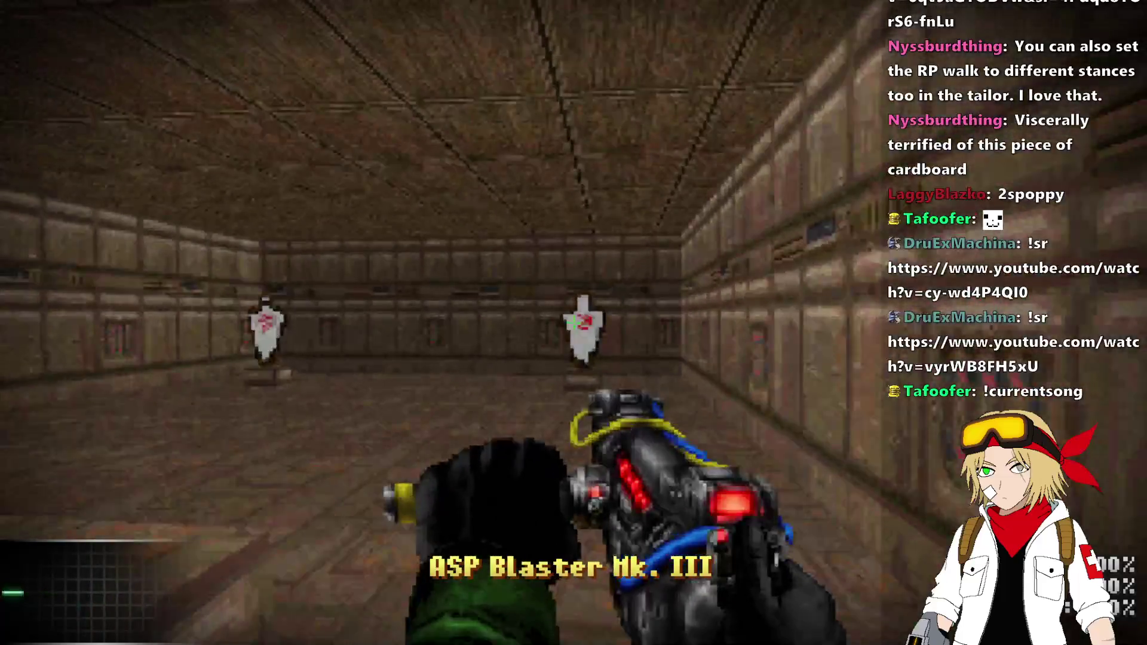
{"action": "left_click", "coordinate": [574, 323]}
{"action": "key", "text": "w"}
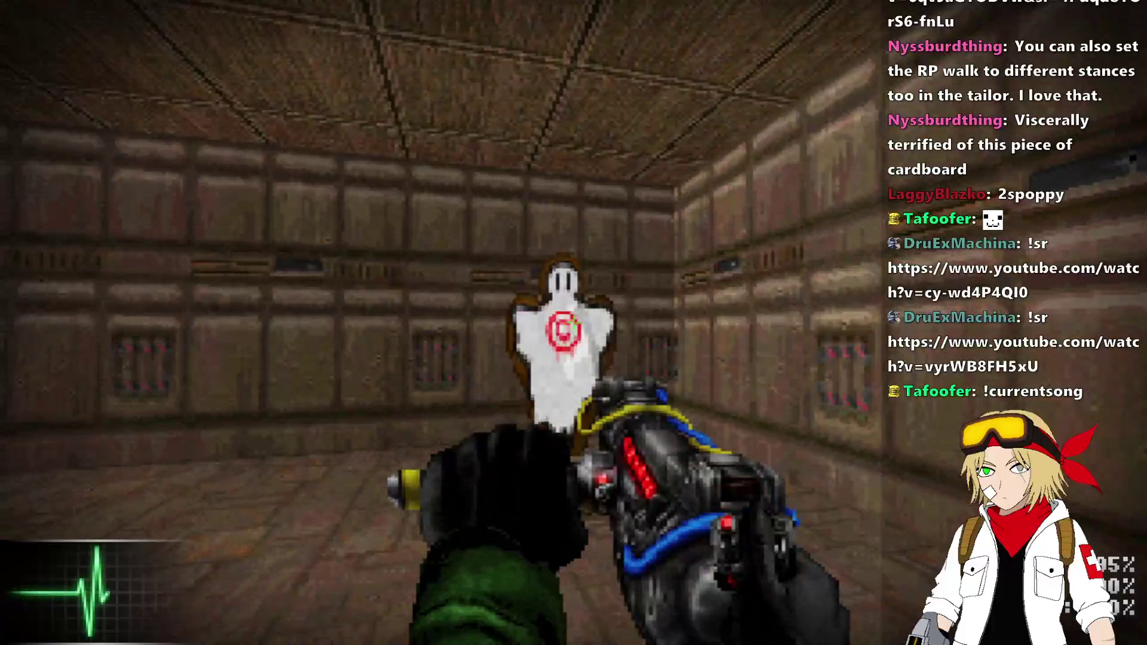
{"action": "left_click", "coordinate": [573, 322]}
{"action": "key", "text": "grave"}
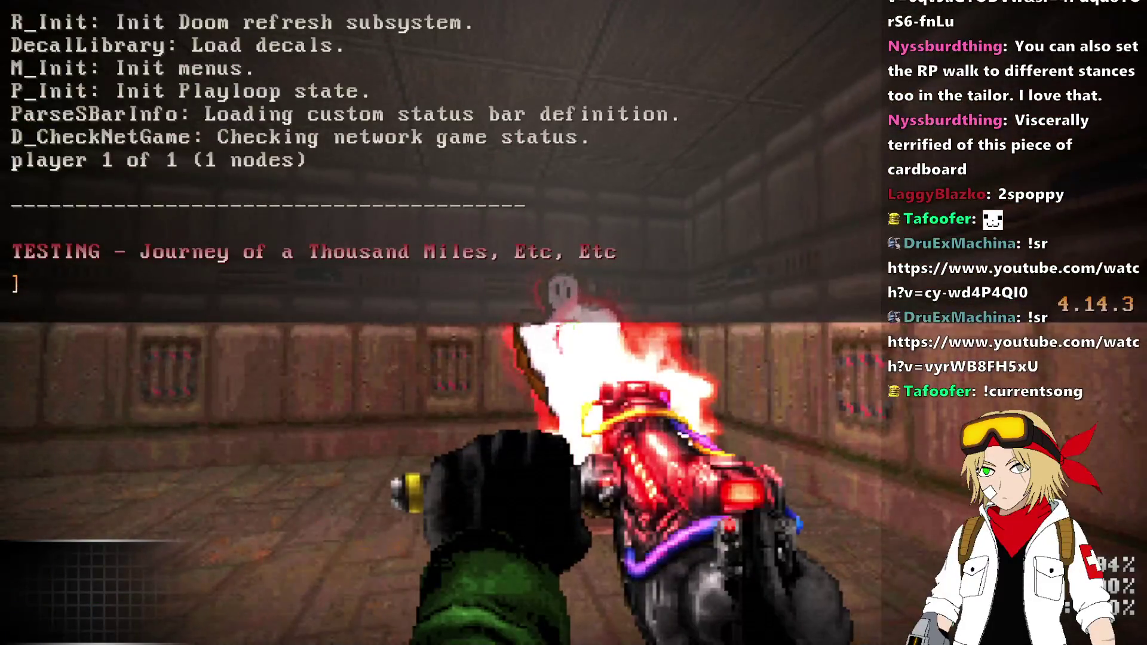
{"action": "key", "text": "grave"}
{"action": "left_click", "coordinate": [573, 323]}
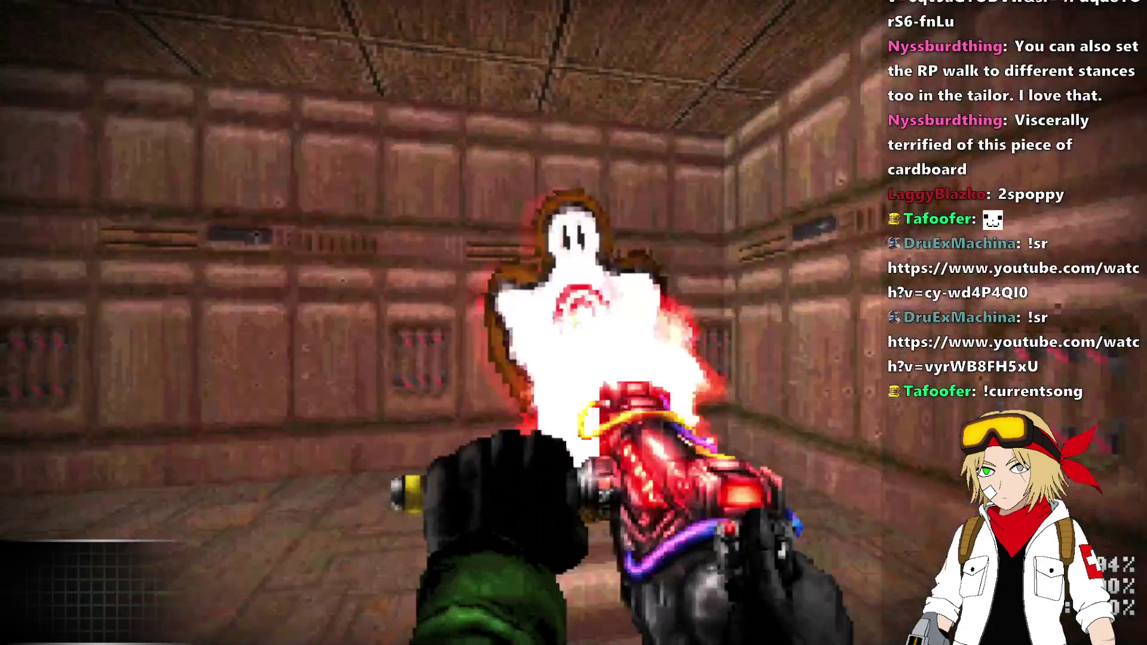
{"action": "key", "text": "grave"}
{"action": "key", "text": "grave"}
{"action": "left_click", "coordinate": [573, 322]}
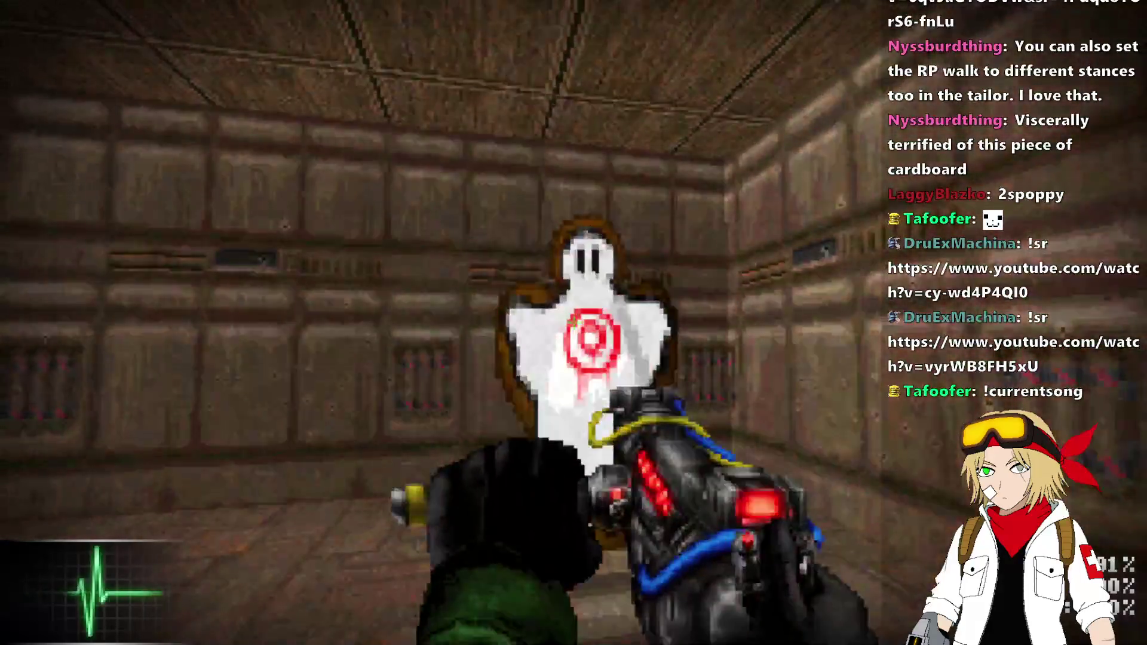
{"action": "left_click", "coordinate": [574, 323]}
{"action": "left_click", "coordinate": [573, 323]}
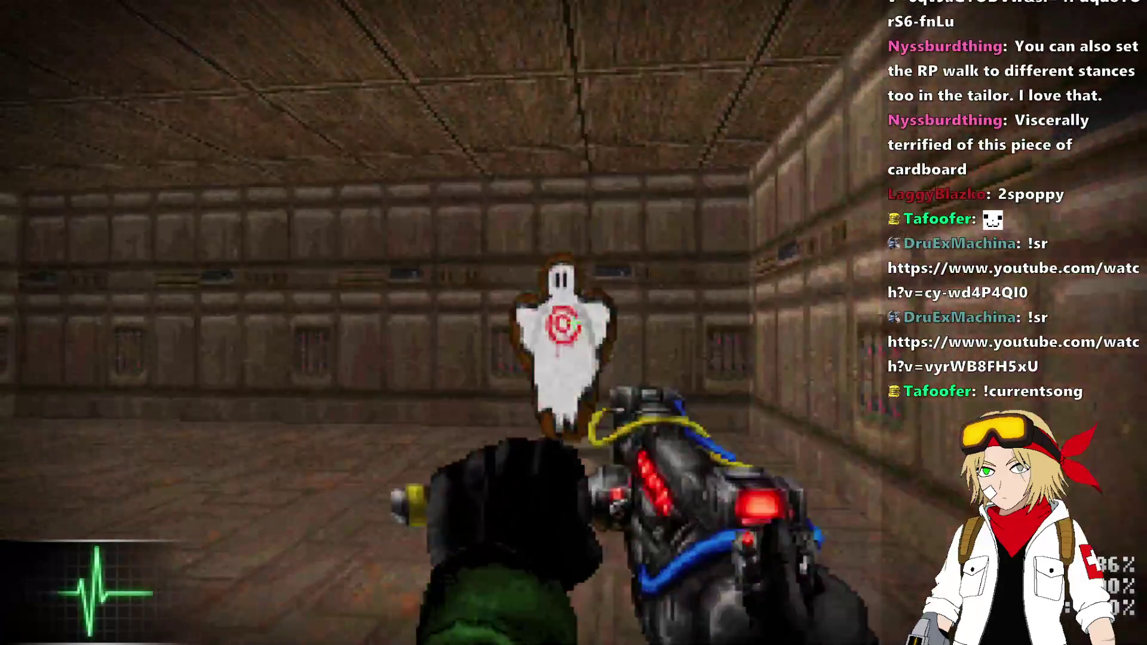
{"action": "left_click", "coordinate": [573, 322]}
{"action": "key", "text": "s"}
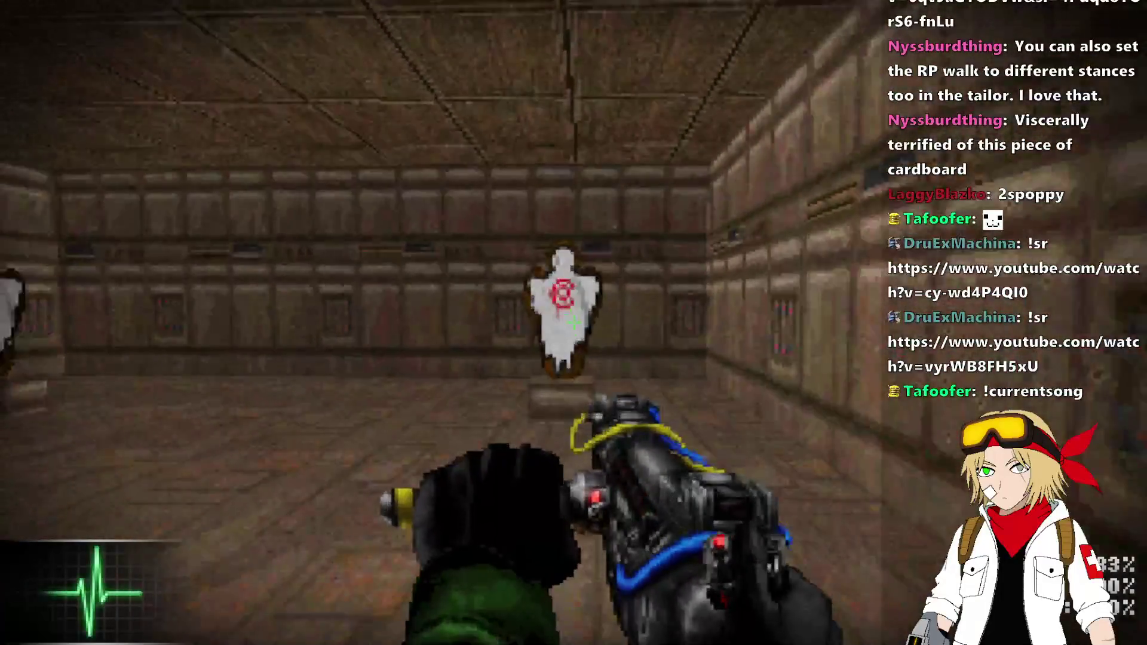
{"action": "key", "text": "alt+F4"}
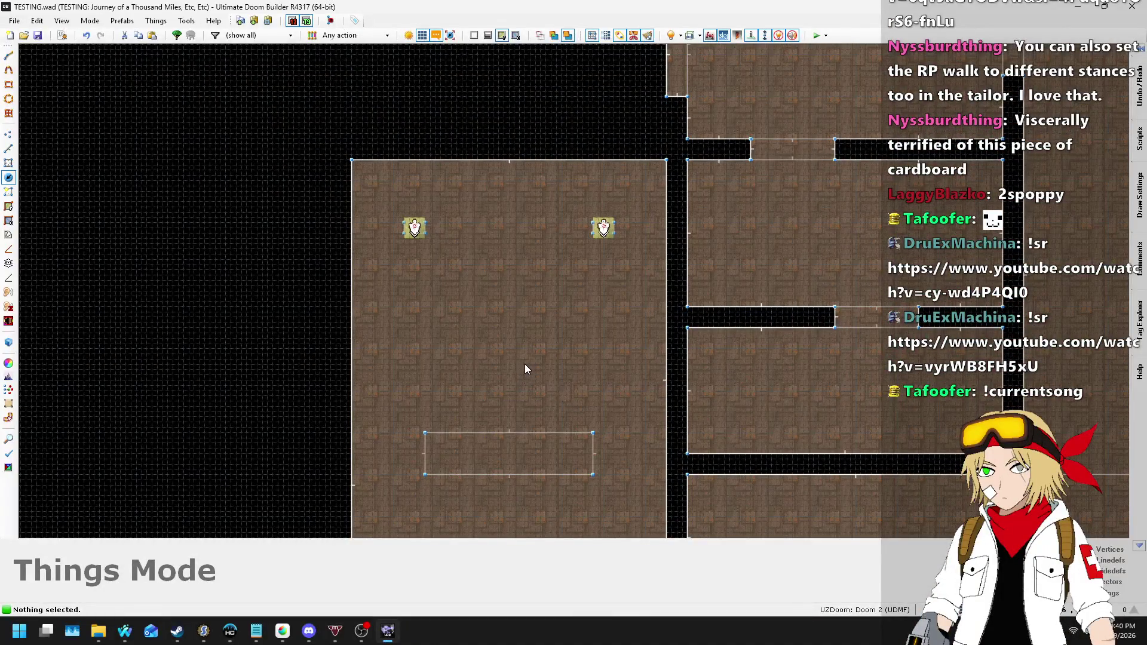
- Open wep3-buster-effects.zsc, delete WARPF_INTERPOLATE from line 198's A_Warp call, then undo it
{"action": "key", "text": "alt+Tab"}
{"action": "scroll", "coordinate": [489, 371], "scroll_direction": "down", "scroll_amount": 20}
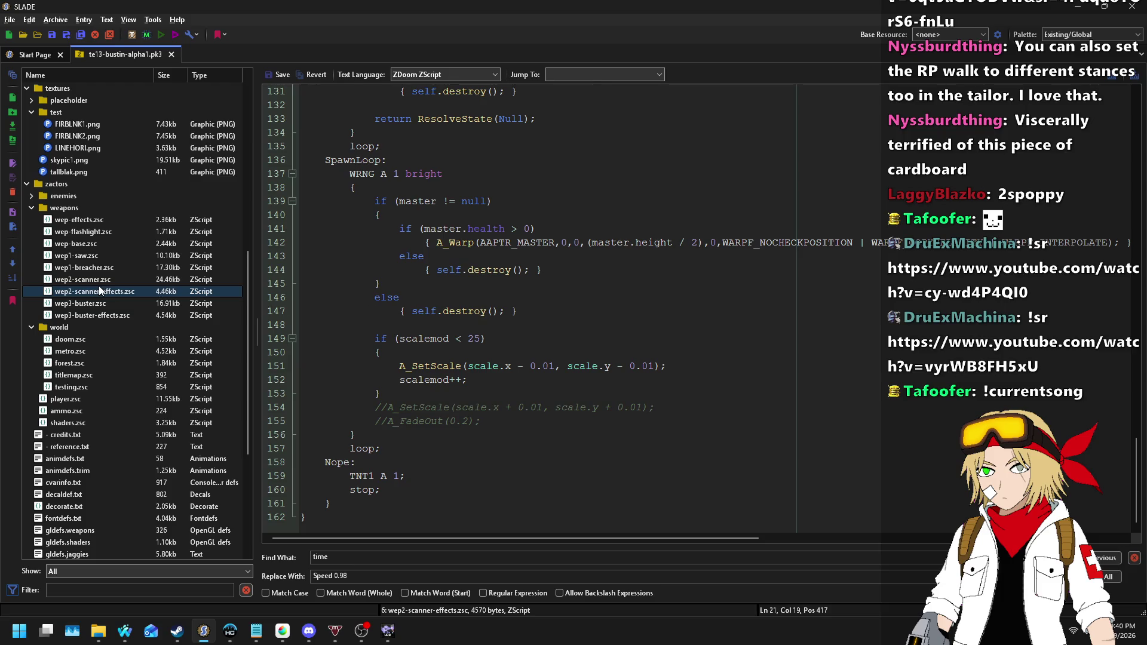
{"action": "left_click", "coordinate": [127, 315]}
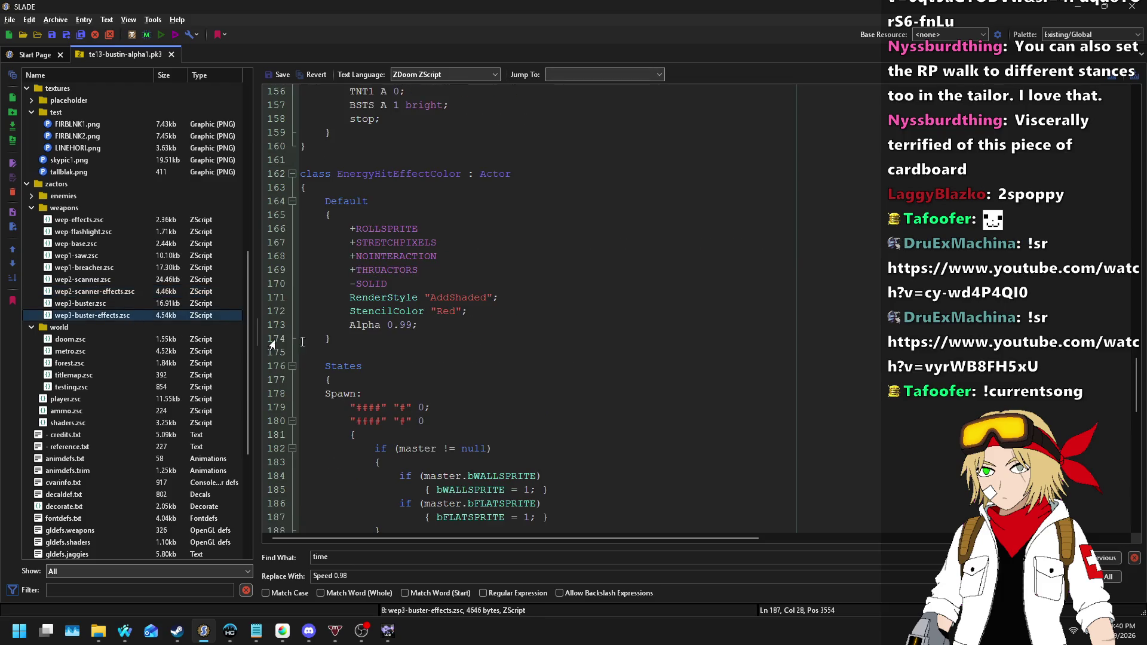
{"action": "scroll", "coordinate": [602, 323], "scroll_direction": "down", "scroll_amount": 6}
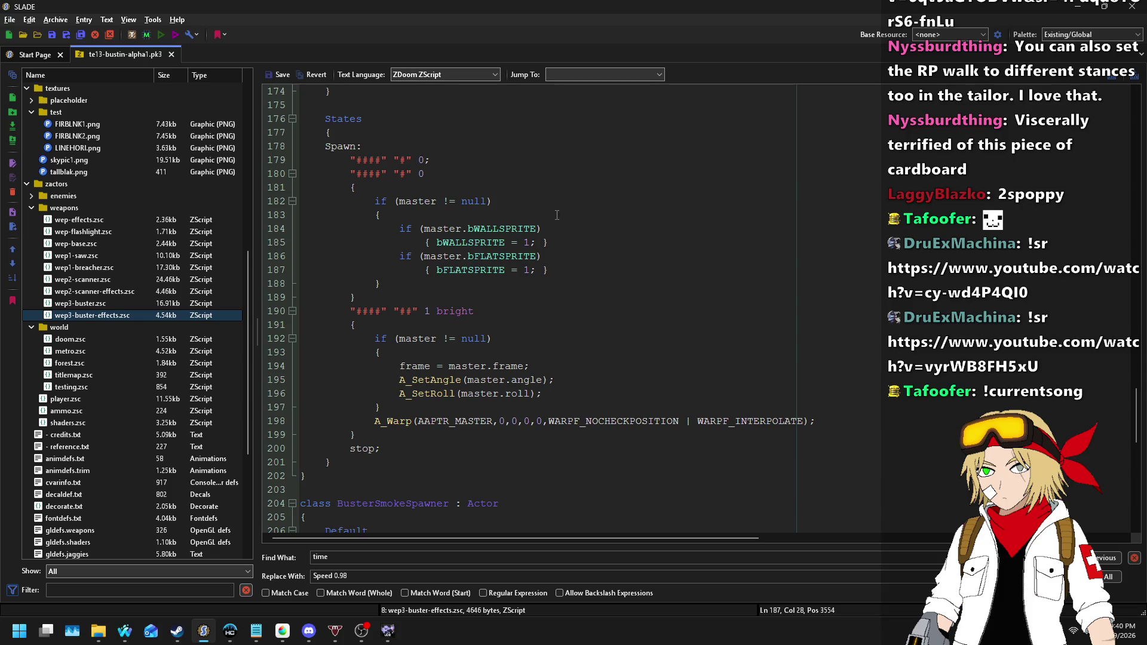
{"action": "double_click", "coordinate": [721, 421]}
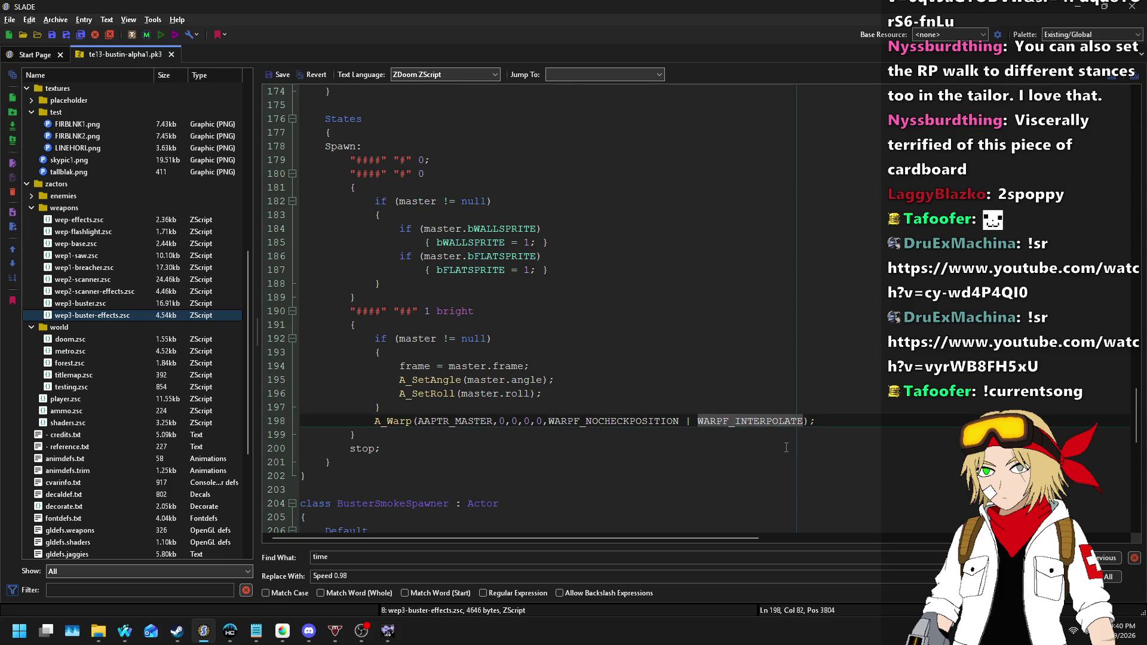
{"action": "key", "text": "BackSpace"}
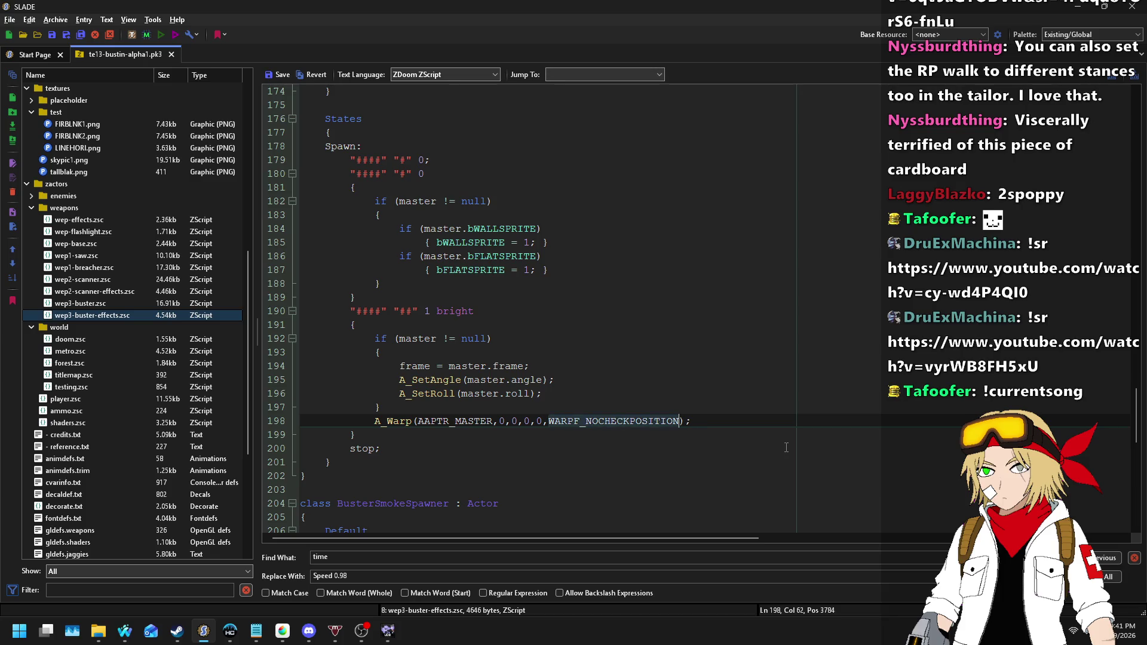
{"action": "key", "text": "ctrl+z"}
{"action": "key", "text": "ctrl+z"}
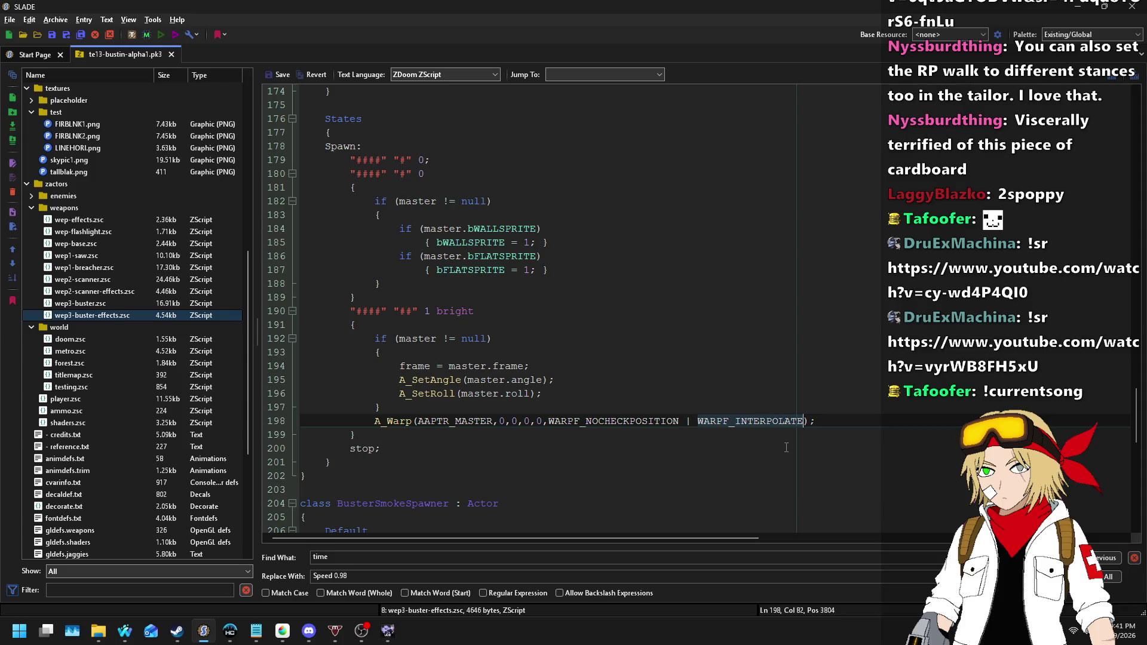
- Open testing.zsc and change line 36's roll range to frandom(16.00,48.00)
{"action": "scroll", "coordinate": [785, 447], "scroll_direction": "up", "scroll_amount": 20}
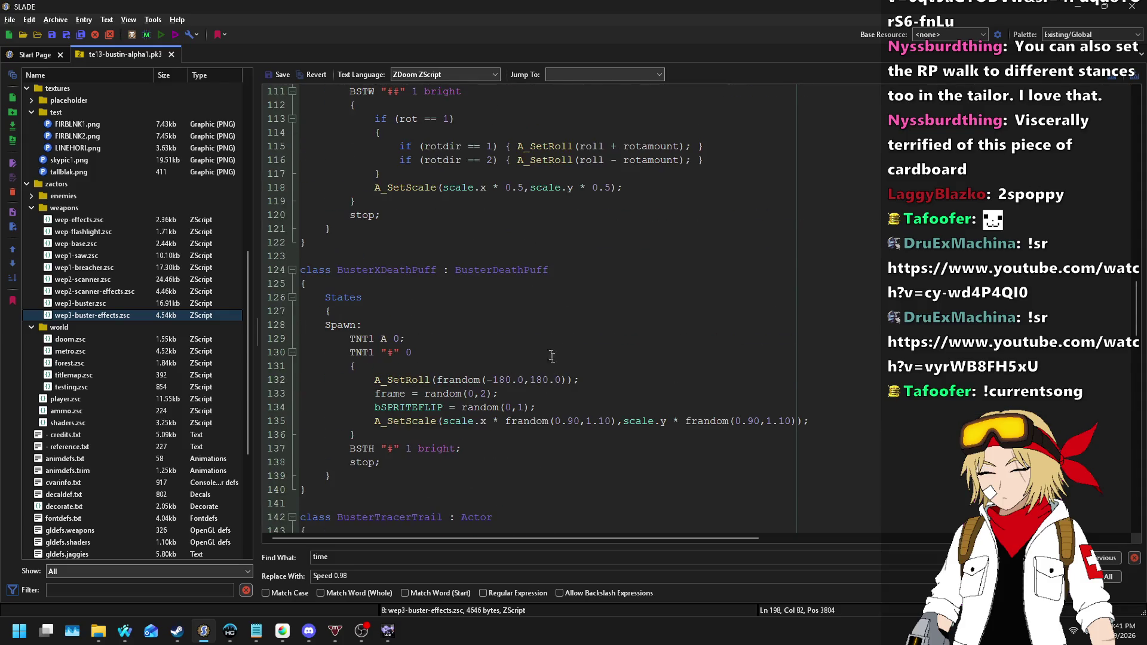
{"action": "scroll", "coordinate": [552, 357], "scroll_direction": "up", "scroll_amount": 10}
{"action": "scroll", "coordinate": [576, 252], "scroll_direction": "down", "scroll_amount": 10}
{"action": "left_click", "coordinate": [76, 388]}
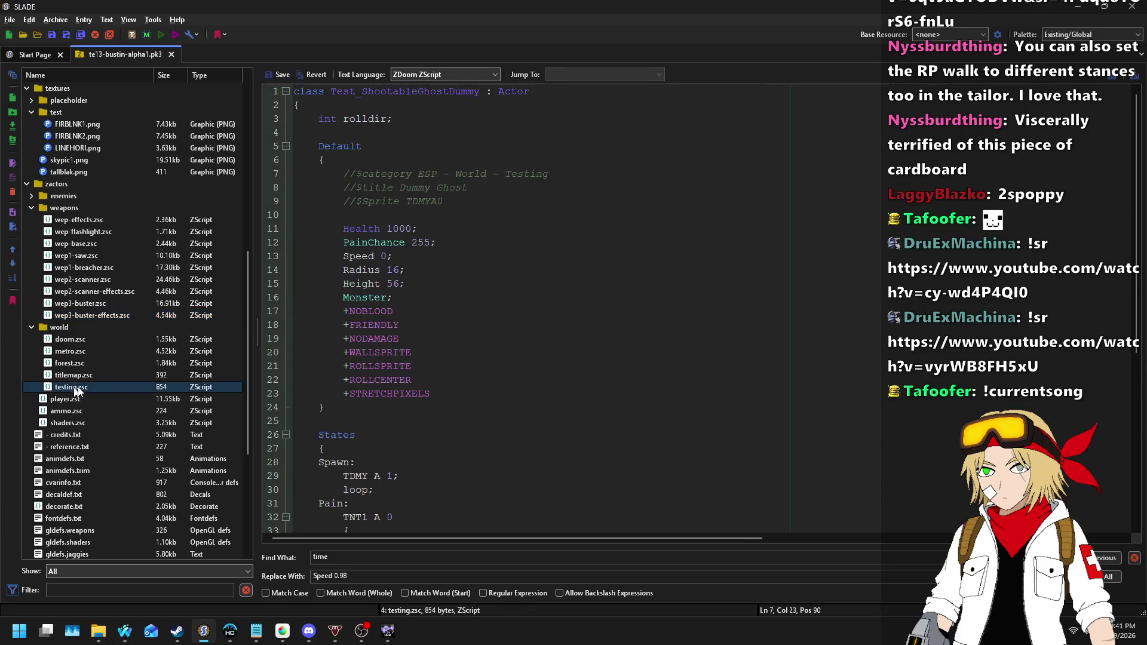
{"action": "left_click", "coordinate": [560, 218]}
{"action": "scroll", "coordinate": [562, 215], "scroll_direction": "down", "scroll_amount": 7}
{"action": "left_click", "coordinate": [656, 283]}
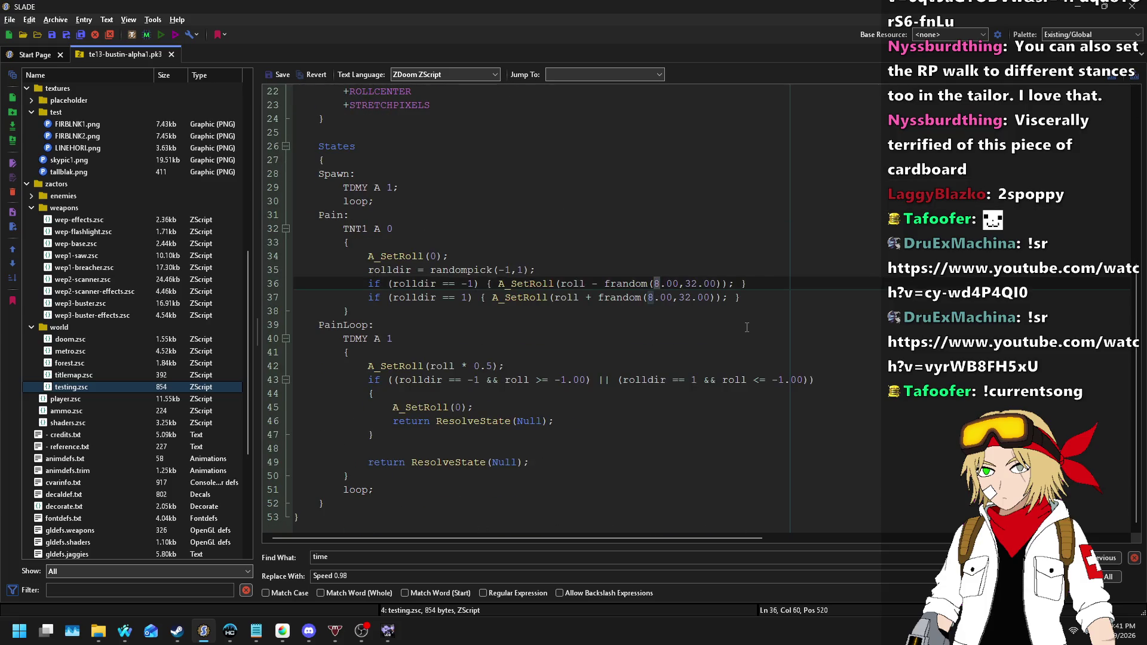
{"action": "type", "text": "6"}
{"action": "key", "text": "Right"}
{"action": "key", "text": "Right"}
{"action": "key", "text": "Right"}
{"action": "key", "text": "BackSpace"}
{"action": "key", "text": "BackSpace"}
{"action": "type", "text": "48"}
- Change line 37's roll range to 16.00–48.00 as well and save testing.zsc
{"action": "key", "text": "Down"}
{"action": "key", "text": "Left"}
{"action": "key", "text": "Left"}
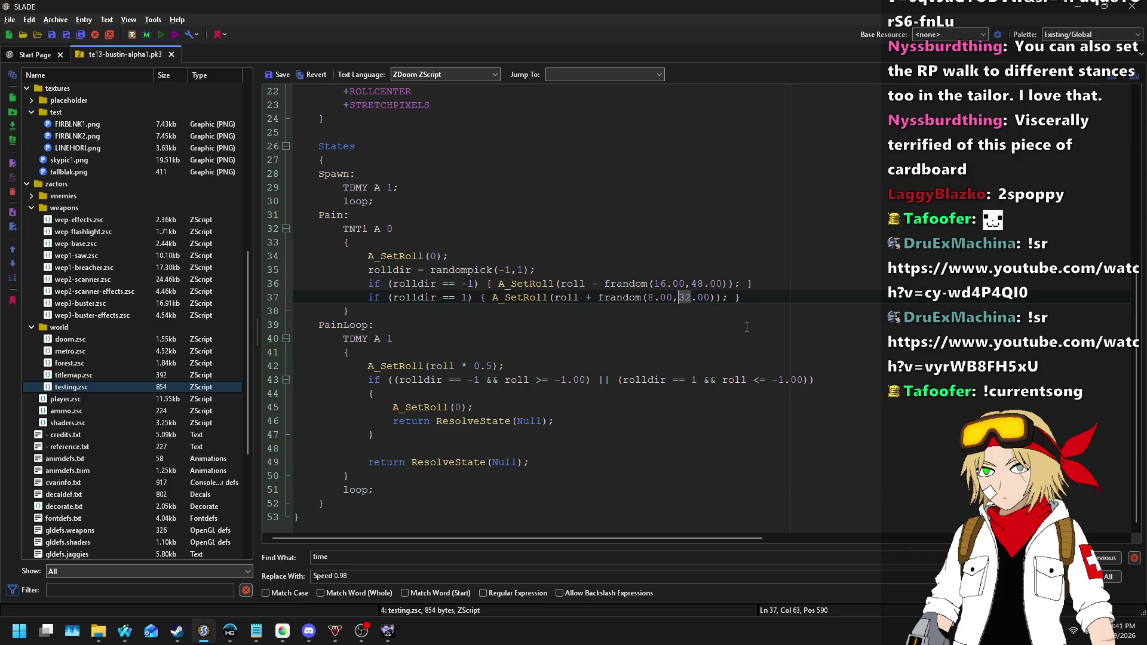
{"action": "key", "text": "Left"}
{"action": "key", "text": "Left"}
{"action": "key", "text": "Delete"}
{"action": "type", "text": "16"}
{"action": "left_click", "coordinate": [284, 78]}
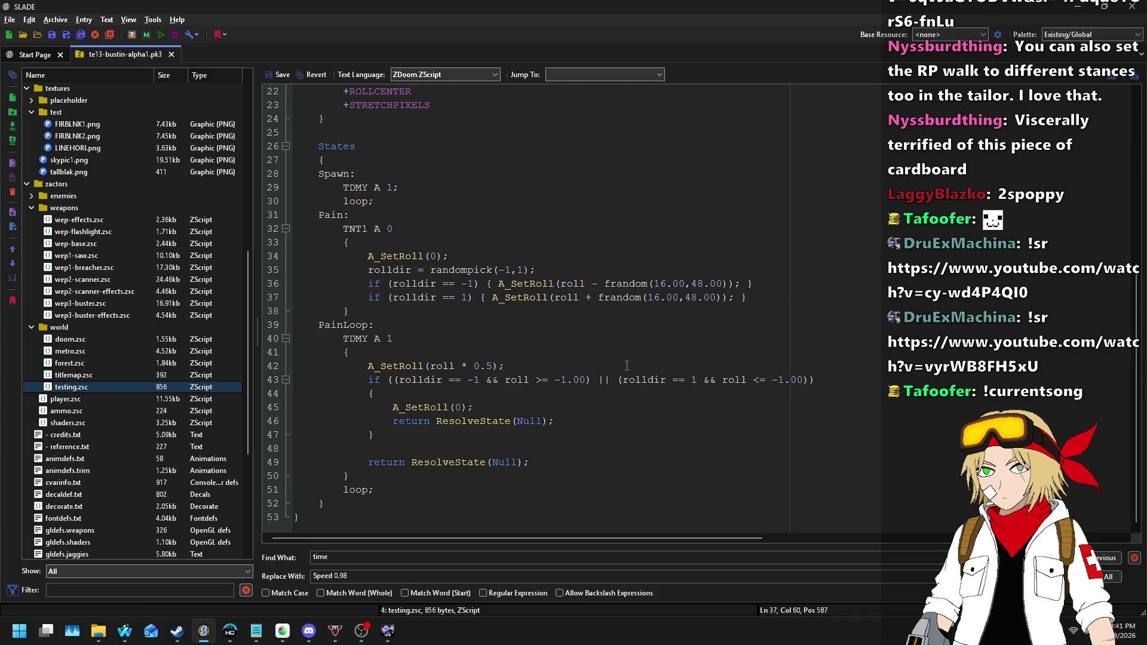
{"action": "key", "text": "alt+Tab"}
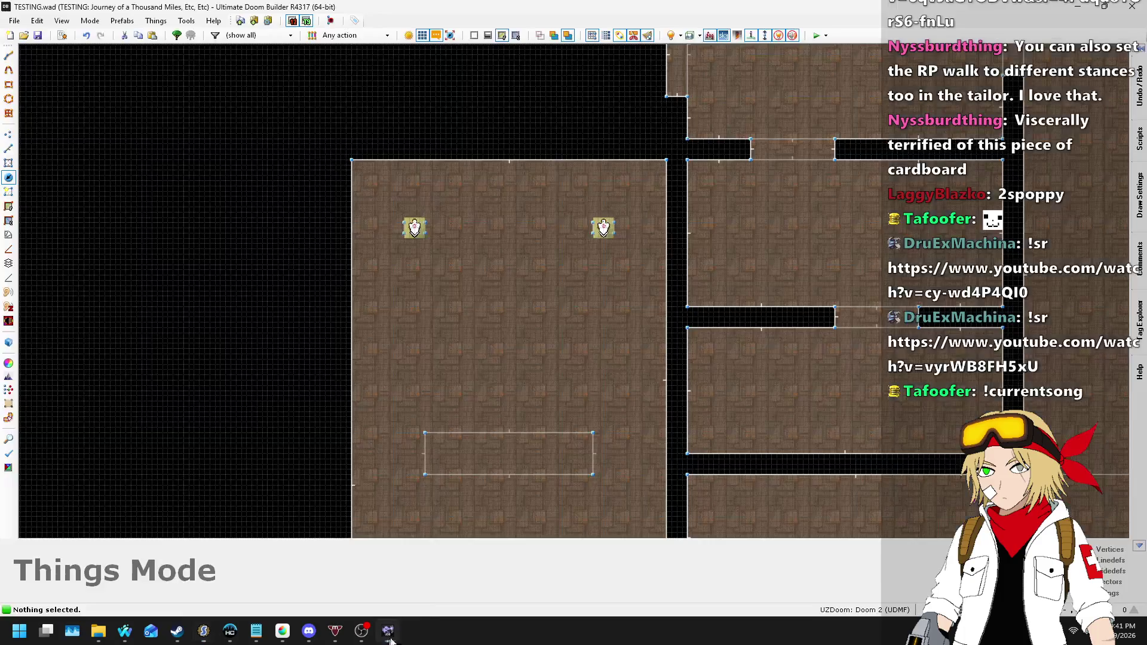
- Launch a UZDoom playtest of the TESTING map and equip the ASP Blaster Mk. III
{"action": "left_click", "coordinate": [816, 36]}
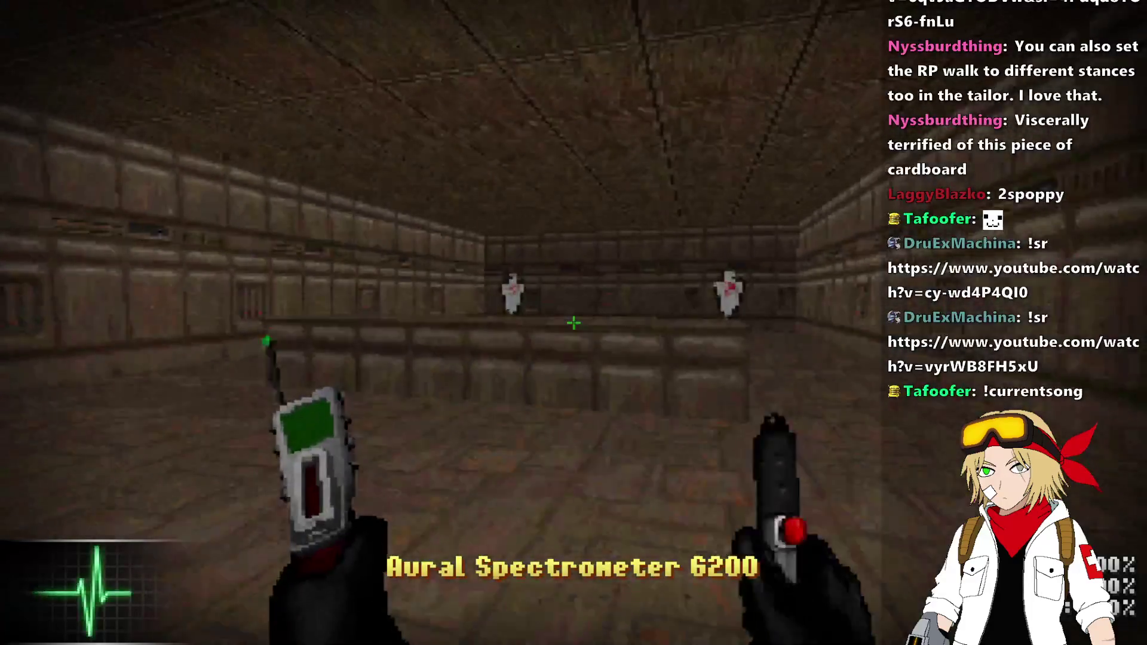
{"action": "key", "text": "w"}
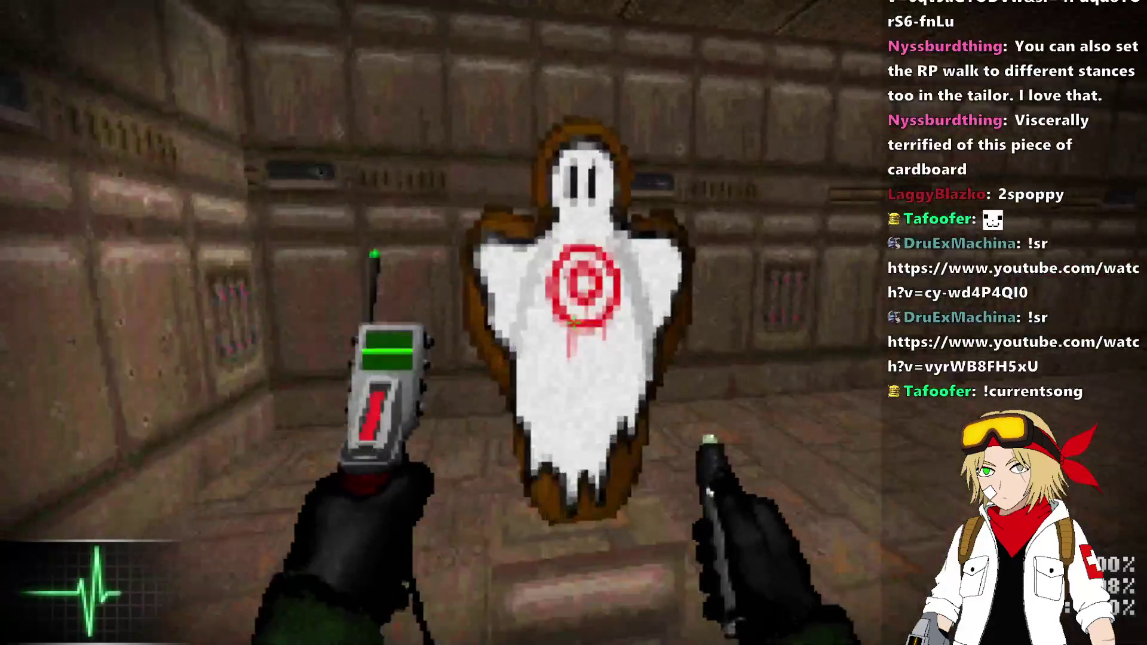
{"action": "key", "text": "s"}
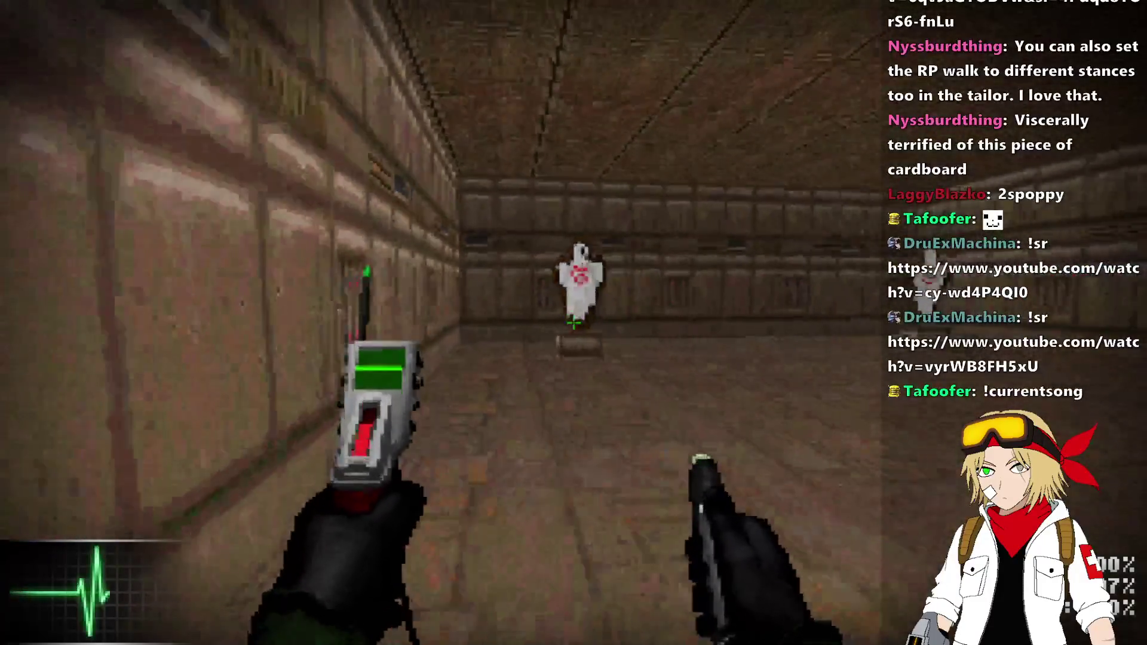
{"action": "key", "text": "2"}
{"action": "key", "text": "w"}
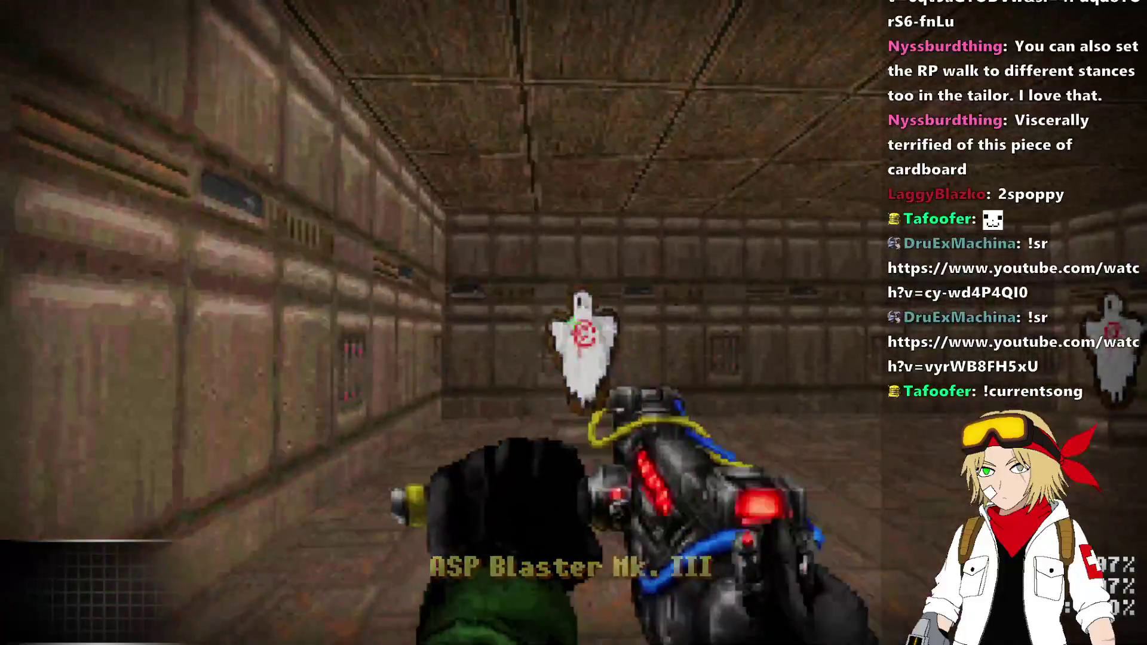
- Fire repeated blaster shots at the ghost target dummies from close range
{"action": "left_click", "coordinate": [574, 323]}
{"action": "left_click", "coordinate": [573, 322]}
{"action": "left_click", "coordinate": [573, 322]}
{"action": "key", "text": "w"}
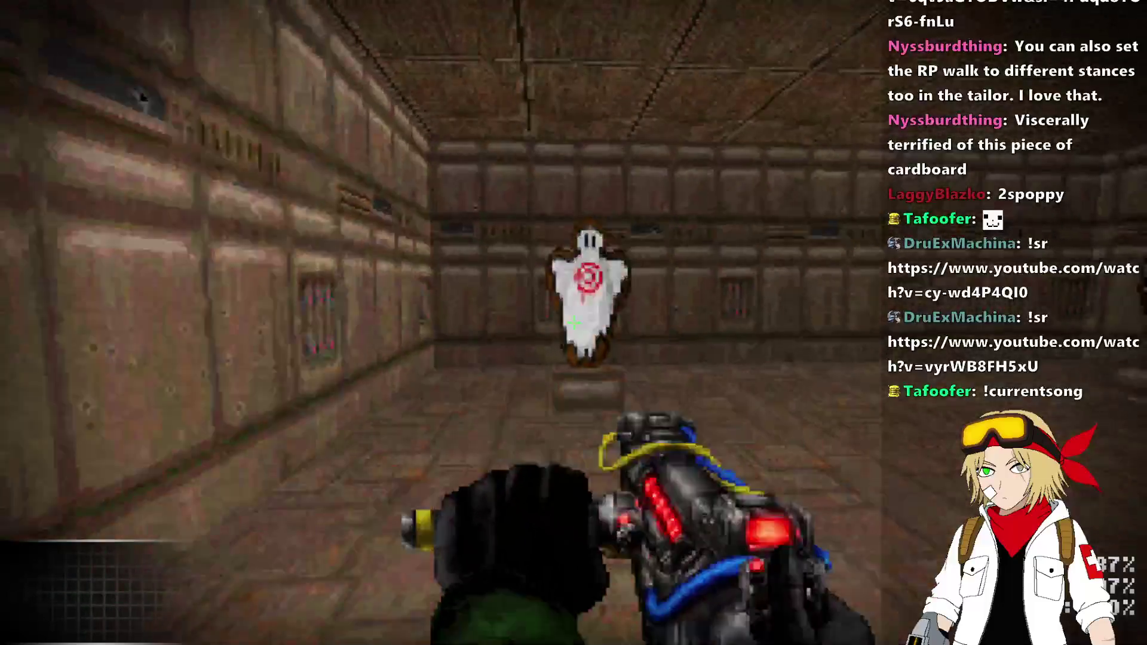
{"action": "left_click", "coordinate": [573, 322]}
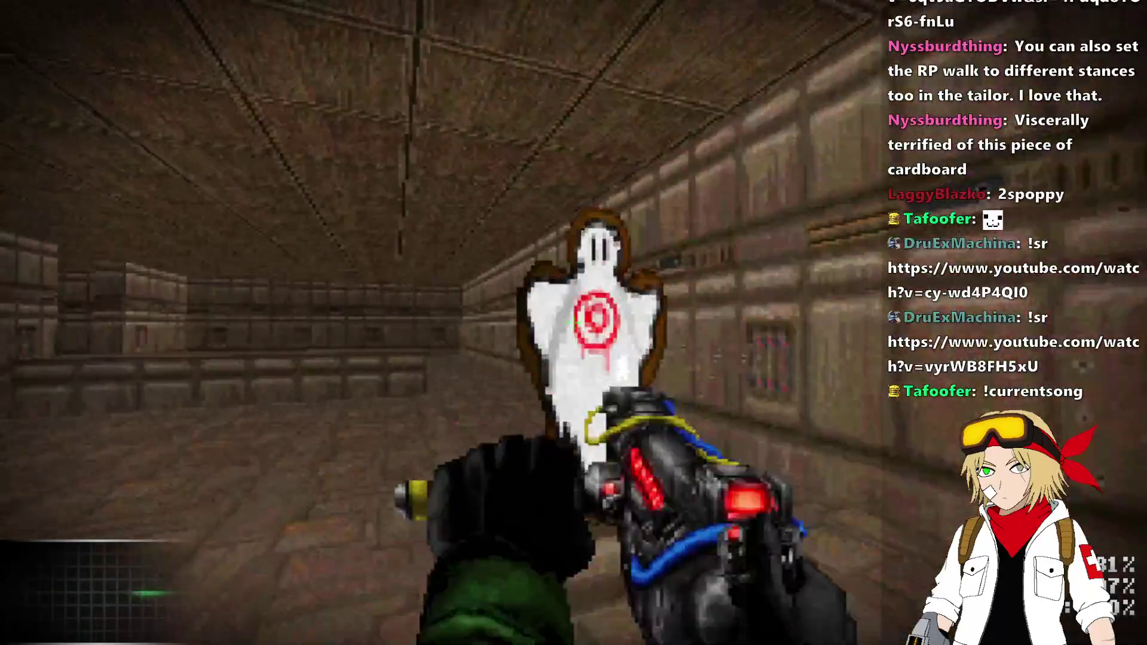
{"action": "left_click", "coordinate": [573, 322]}
{"action": "left_click", "coordinate": [573, 322]}
{"action": "key", "text": "s"}
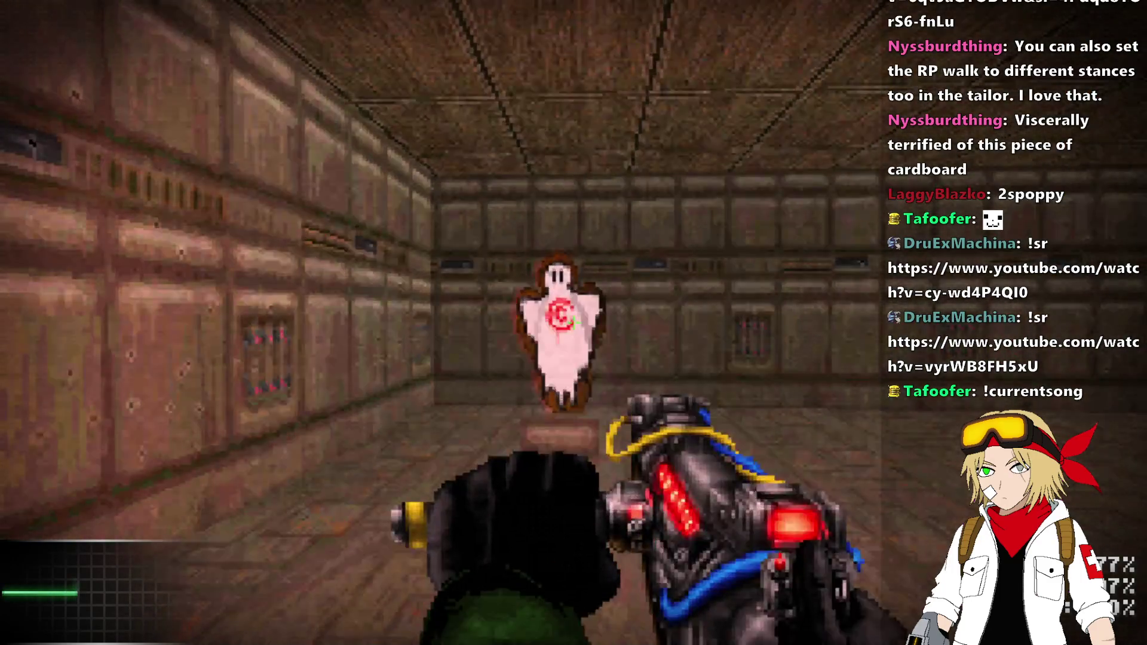
{"action": "left_click", "coordinate": [574, 322]}
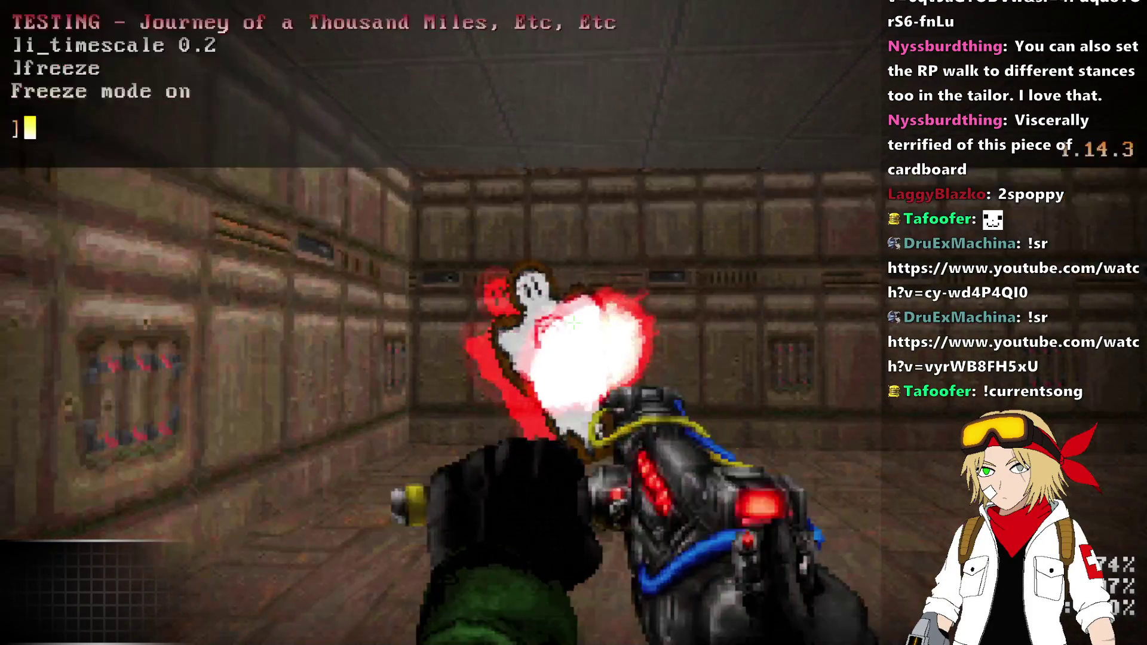
- Examine the frozen red hit effect on the ghost target, then quit the playtest
{"action": "left_click_drag", "start_coordinate": [573, 322], "coordinate": [573, 323]}
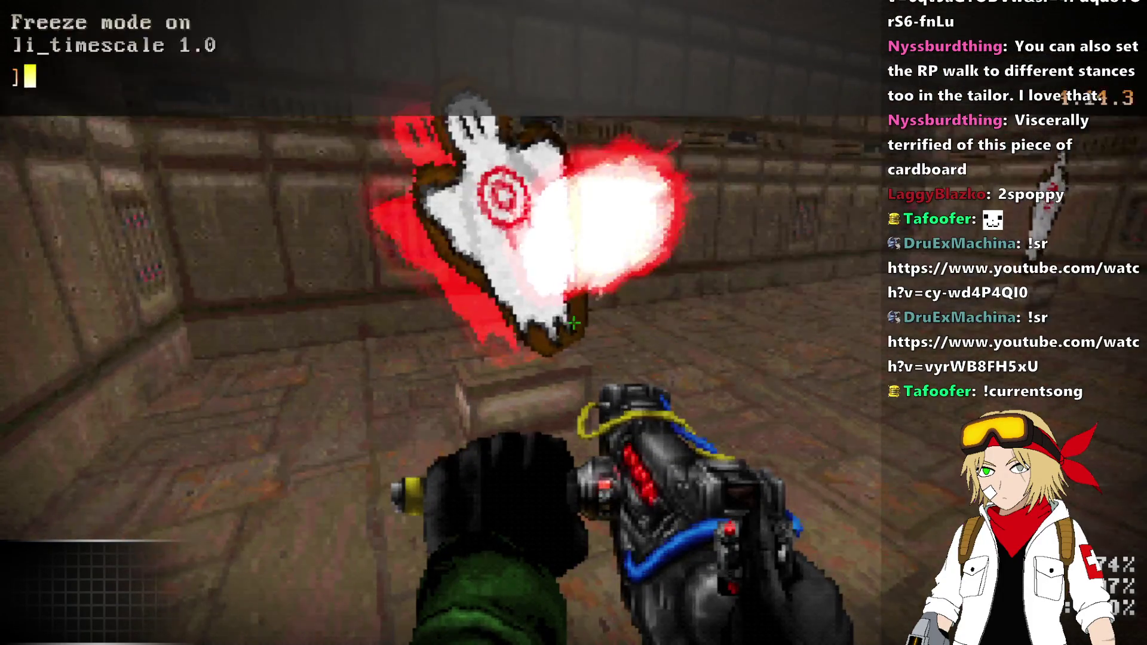
{"action": "left_click_drag", "start_coordinate": [574, 323], "coordinate": [573, 323]}
{"action": "key", "text": "alt+F4"}
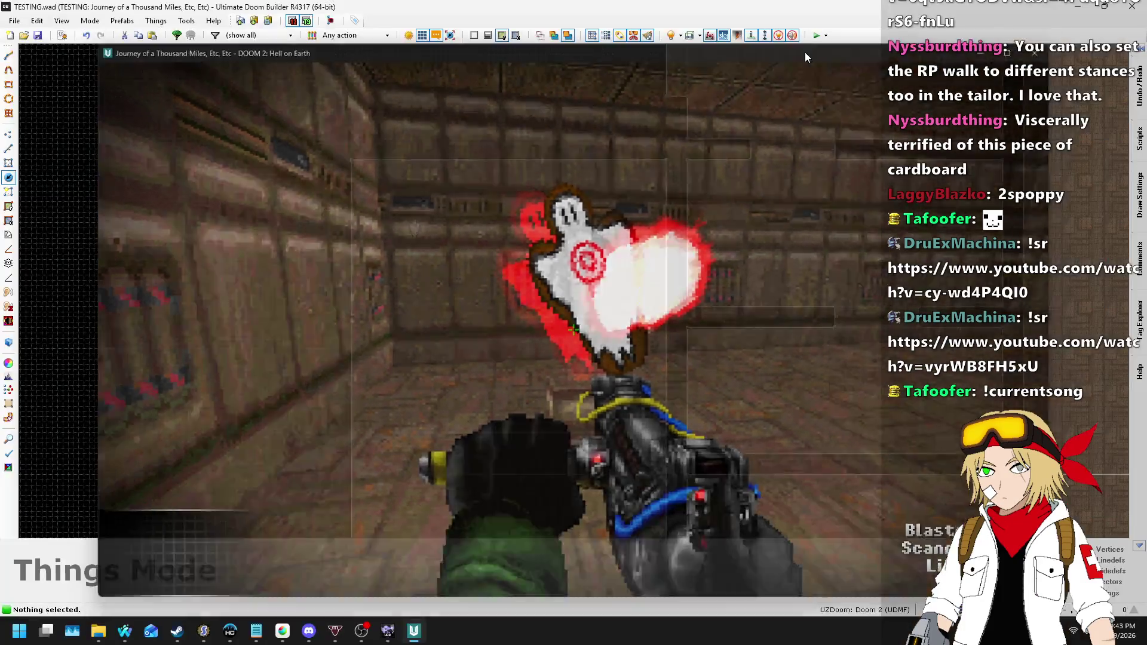
- Return to SLADE and open wep3-buster-effects.zsc at the bFLATSPRITE master check
{"action": "key", "text": "alt+Tab"}
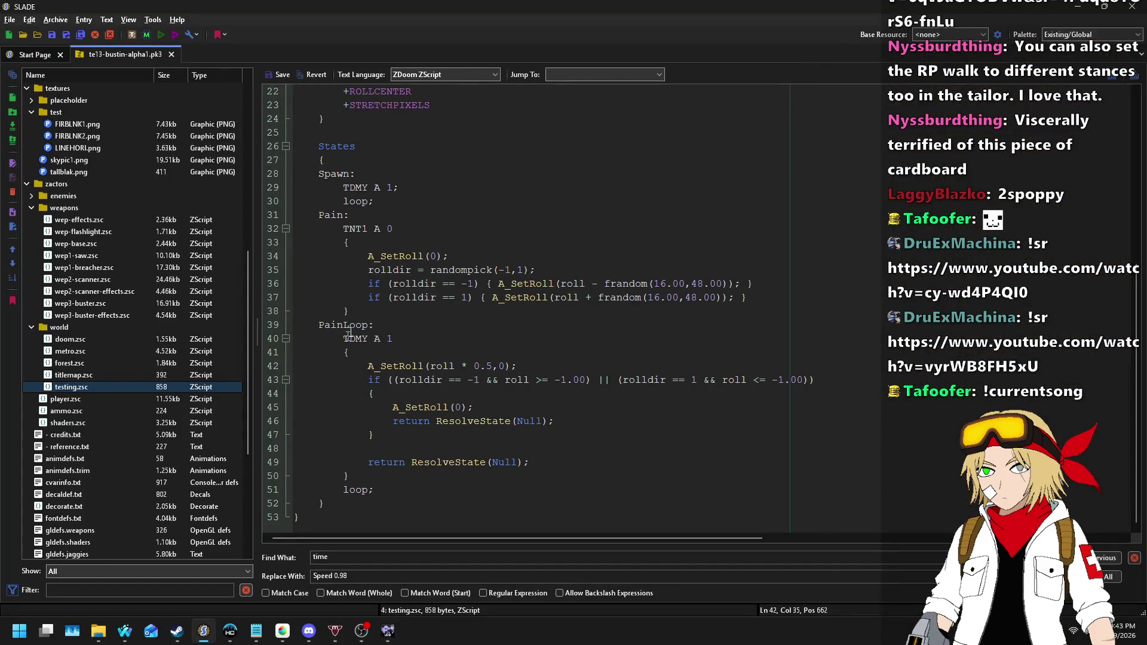
{"action": "scroll", "coordinate": [482, 366], "scroll_direction": "up", "scroll_amount": 7}
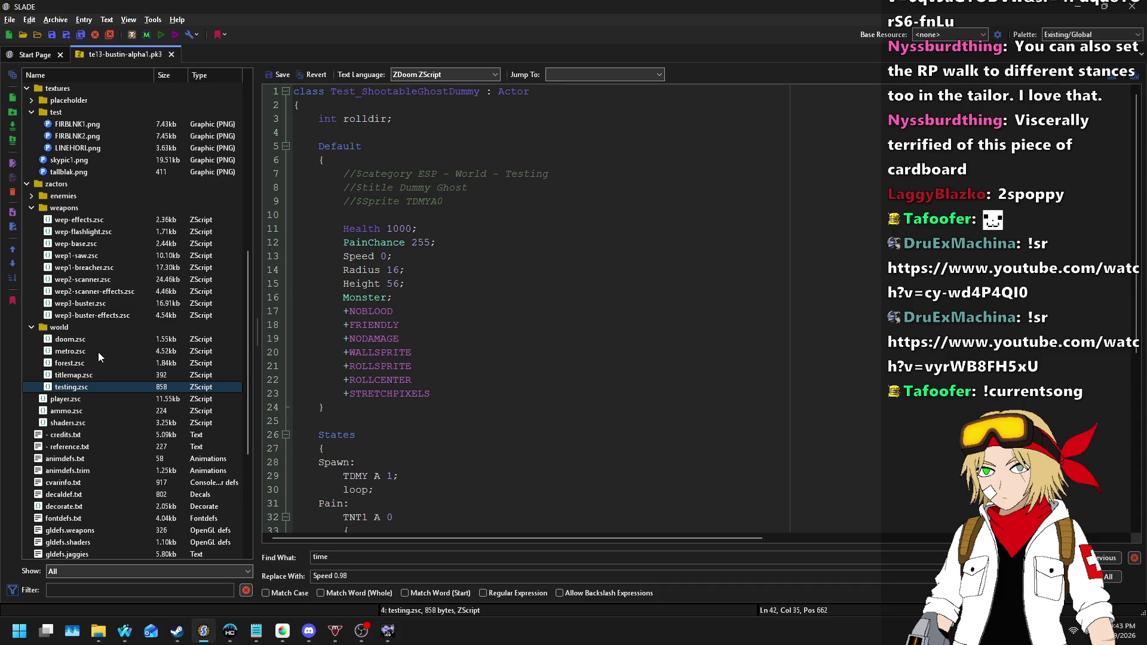
{"action": "left_click", "coordinate": [108, 316]}
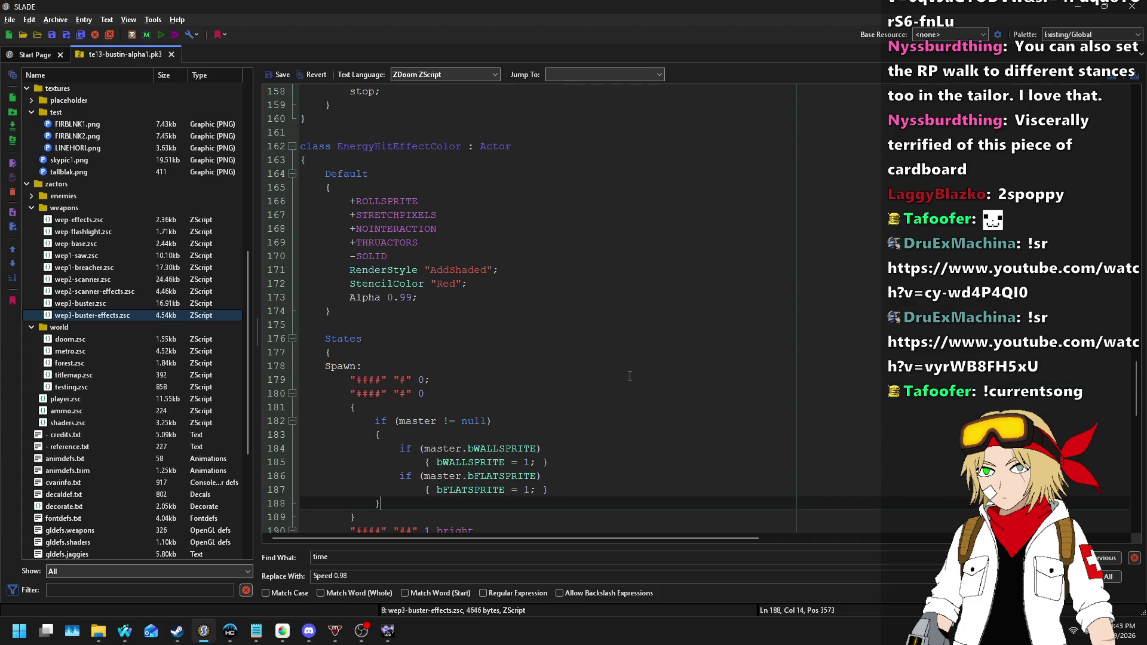
{"action": "scroll", "coordinate": [537, 269], "scroll_direction": "down", "scroll_amount": 6}
{"action": "left_click", "coordinate": [578, 244]}
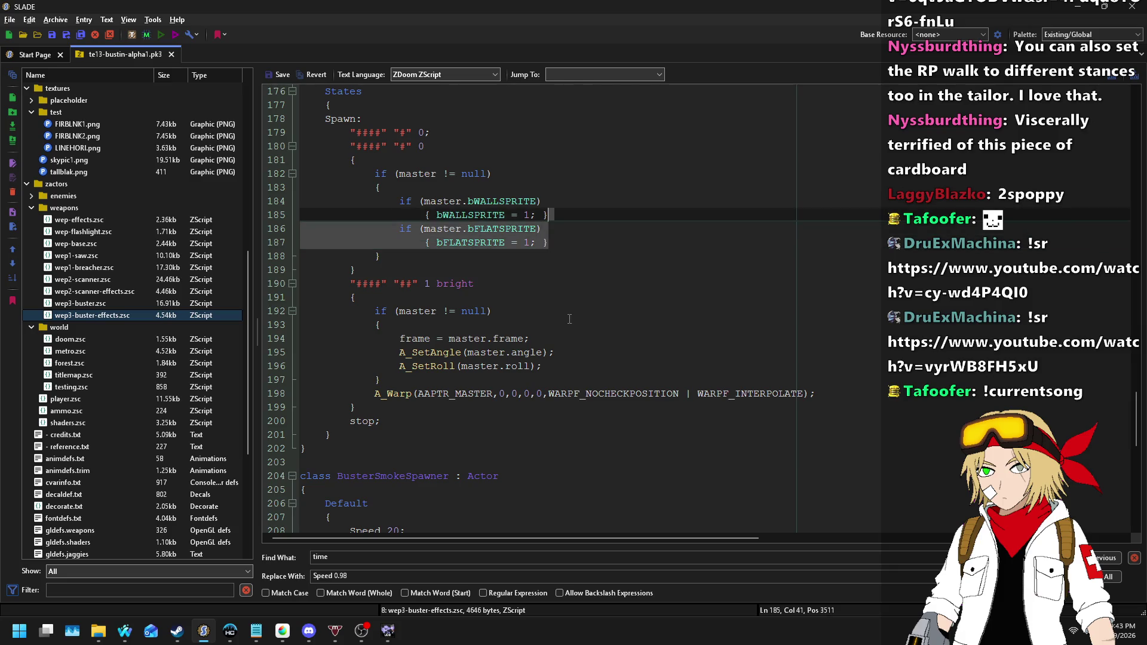
- Duplicate the bFLATSPRITE check block as a bROLLCENTER check
{"action": "key", "text": "ctrl+v"}
{"action": "key", "text": "Up"}
{"action": "key", "text": "Left"}
{"action": "key", "text": "Left"}
{"action": "key", "text": "Left"}
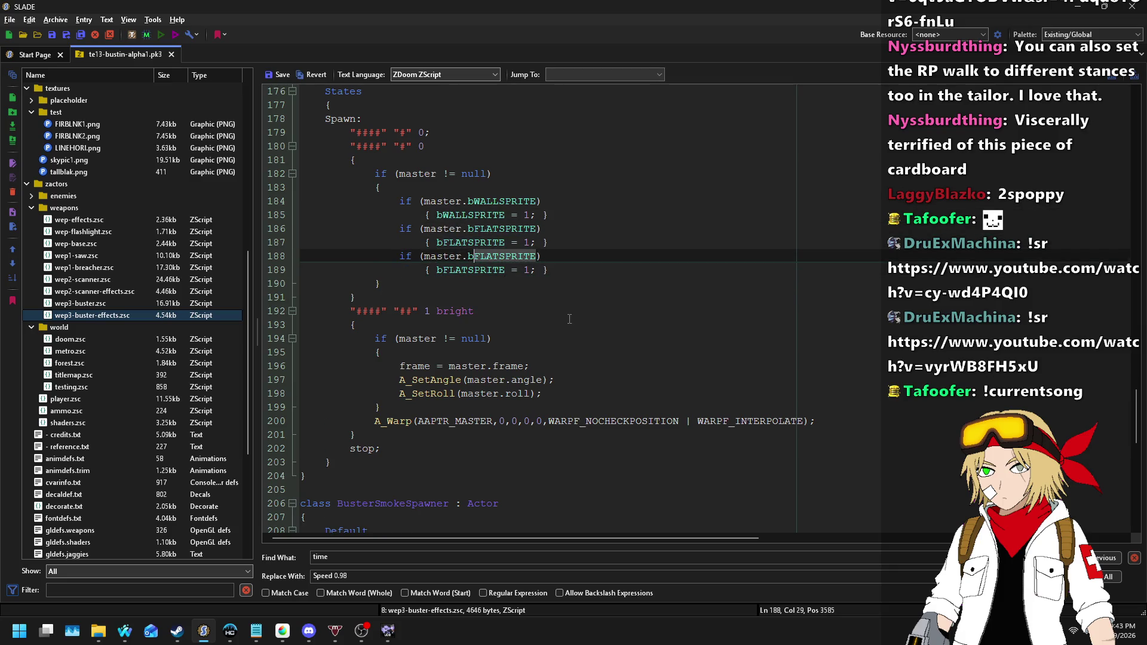
{"action": "type", "text": "ROLLCENTER"}
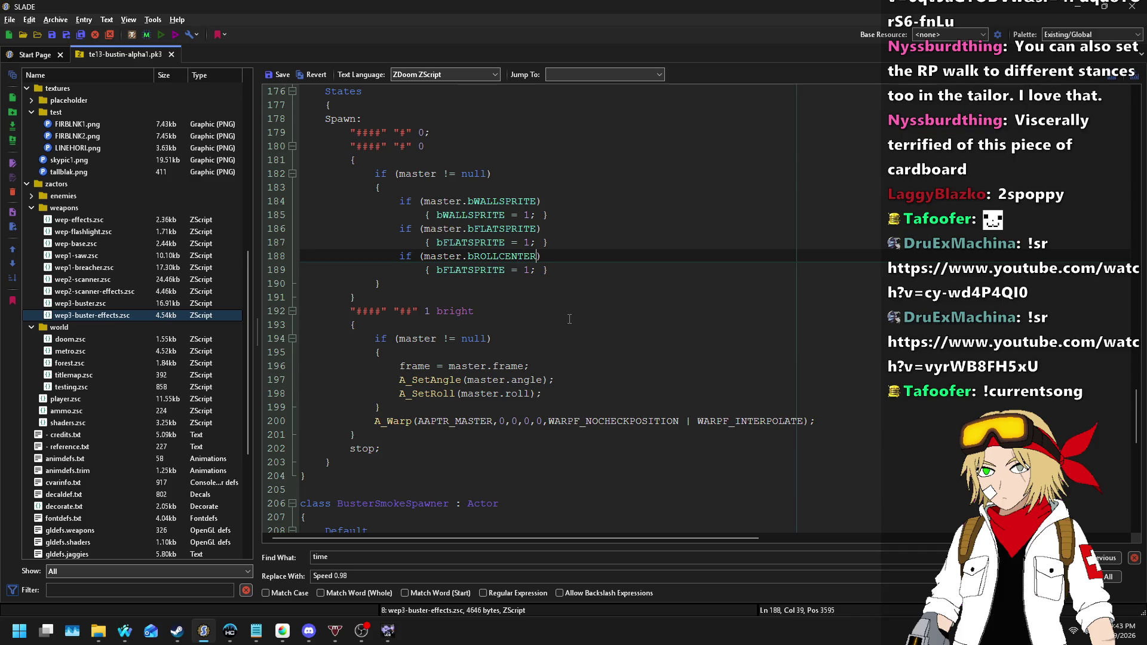
{"action": "key", "text": "Down"}
{"action": "key", "text": "ctrl+shift+Left"}
{"action": "type", "text": "ROLLC"}
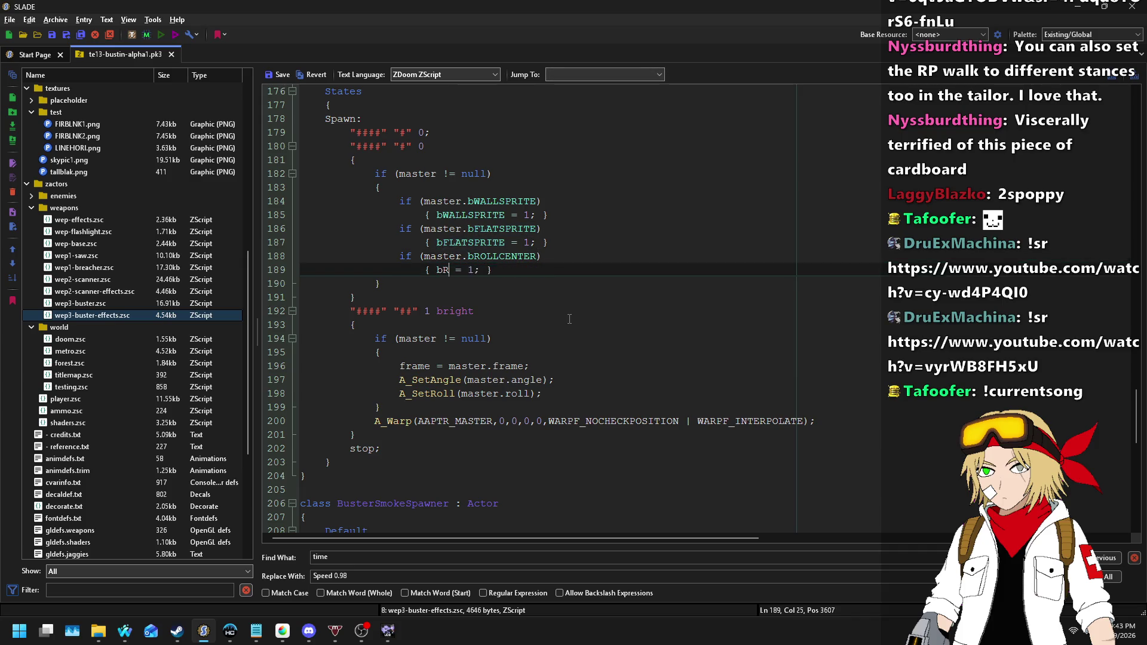
{"action": "type", "text": "ENTER"}
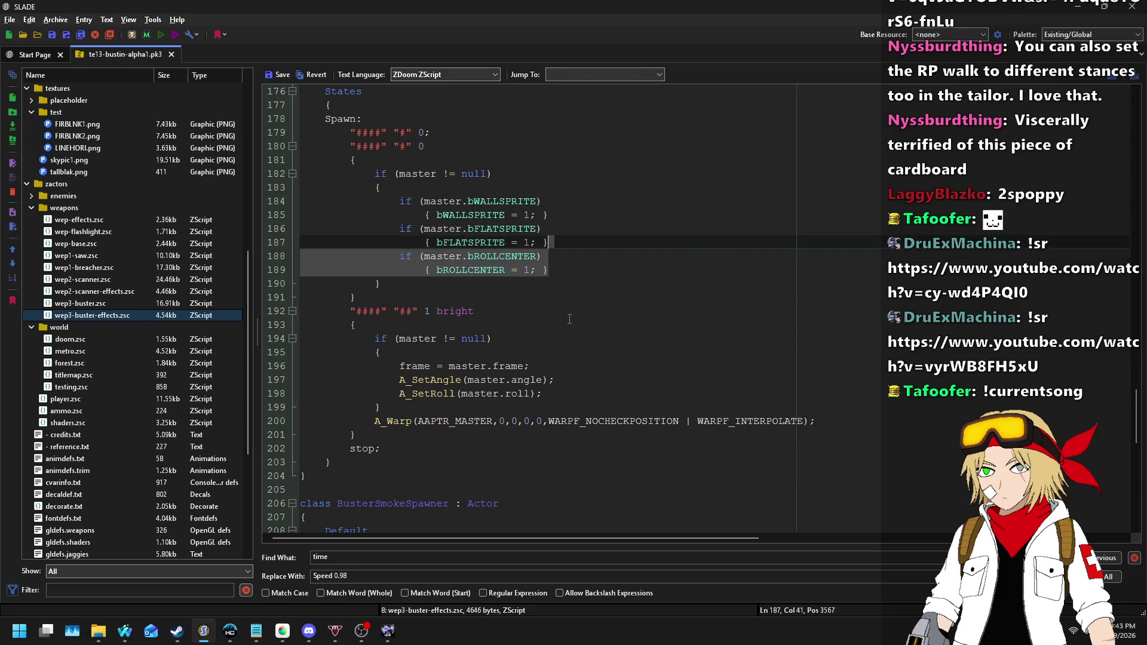
{"action": "key", "text": "End"}
- Add further copies of the check block for bSTRETCHPIXELS and bFLATPIXELS
{"action": "type", "text": "if (master.bROLLCENTER) \t\t\t\t\t{ bROLLCENTER = 1; }"}
{"action": "key", "text": "ctrl+shift+Left"}
{"action": "type", "text": "bSTRE"}
{"action": "key", "text": "Home"}
{"action": "key", "text": "shift+Down"}
{"action": "key", "text": "shift+Down"}
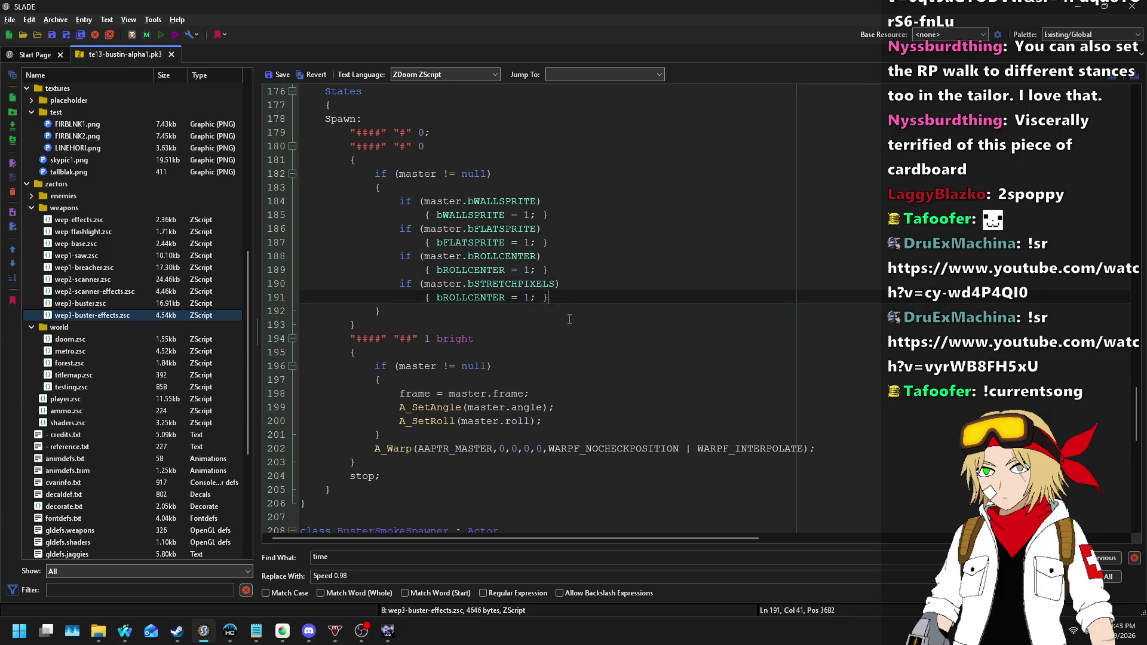
{"action": "key", "text": "ctrl+c"}
{"action": "key", "text": "ctrl+v"}
{"action": "key", "text": "Right"}
{"action": "key", "text": "ctrl+shift+Left"}
{"action": "type", "text": "bF"}
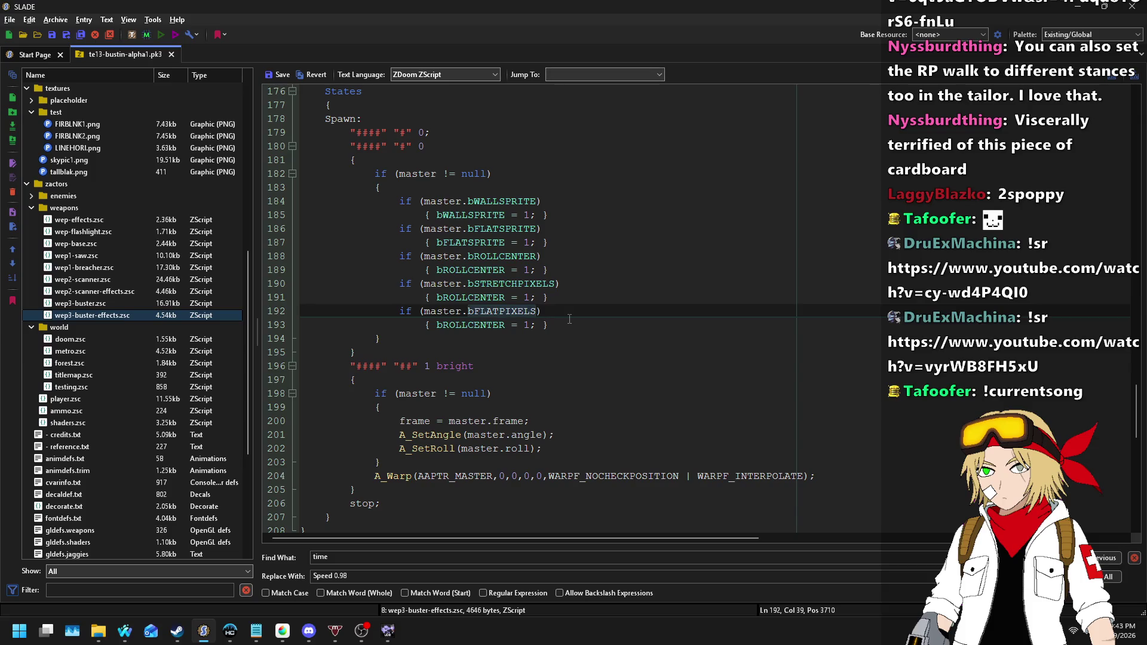
{"action": "key", "text": "super+Tab"}
{"action": "left_click", "coordinate": [733, 378]}
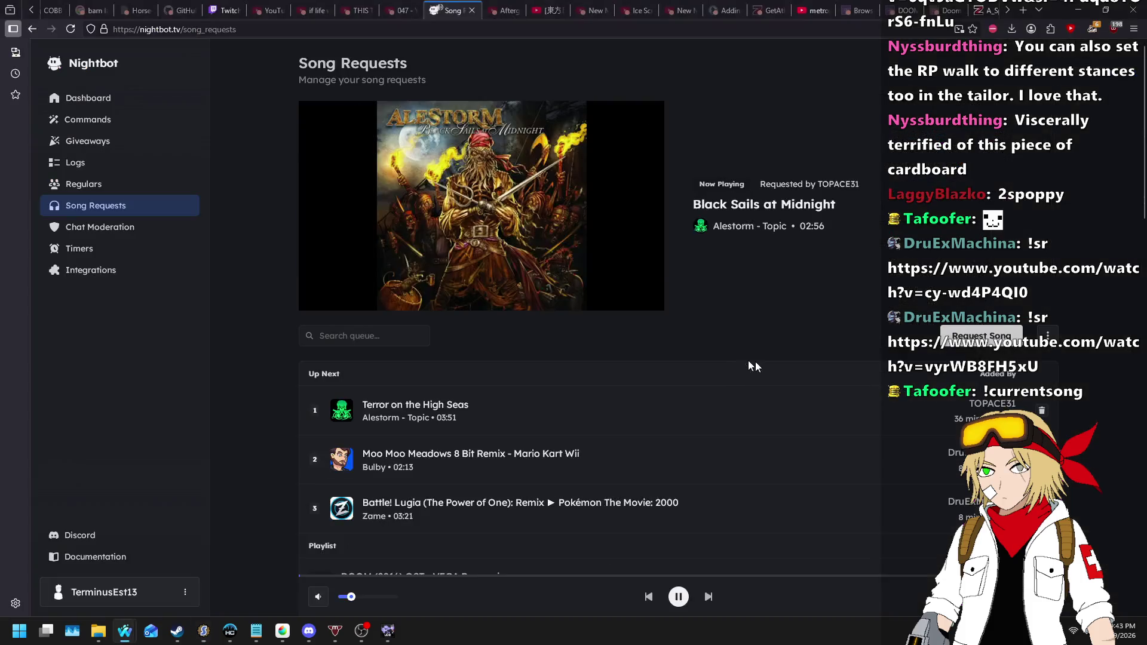
- Open the ZDoom Wiki Actor flags page, find 'stretchpixels', and copy the SQUAREPIXELS flag name
{"action": "key", "text": "ctrl+t"}
{"action": "type", "text": "actor"}
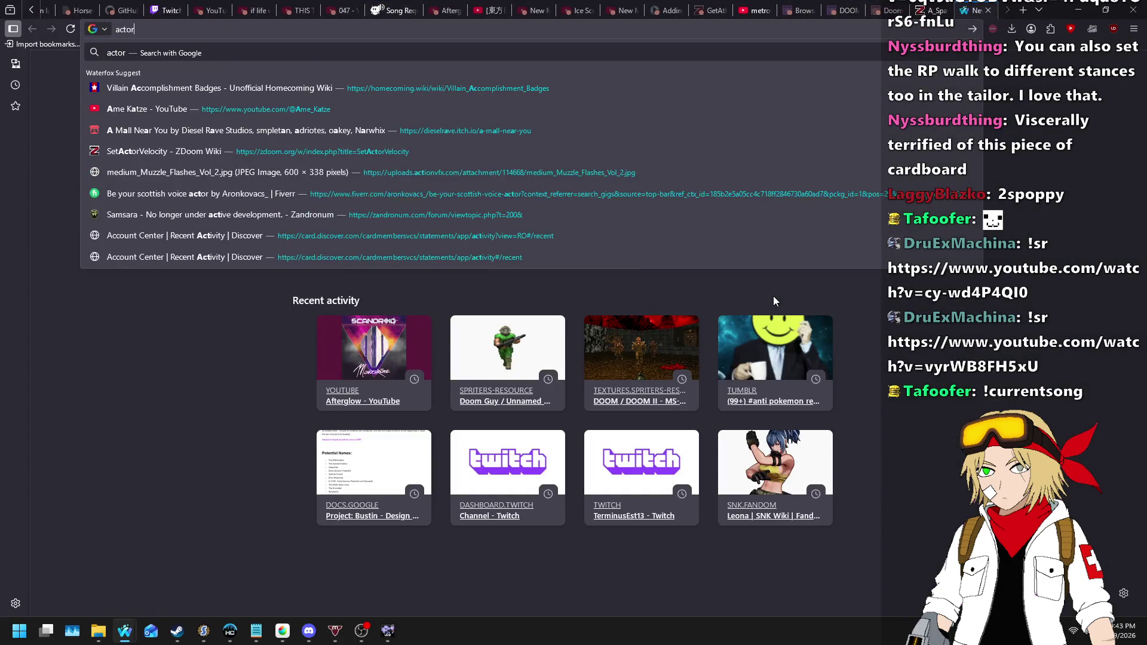
{"action": "type", "text": " flags"}
{"action": "key", "text": "Down"}
{"action": "key", "text": "Return"}
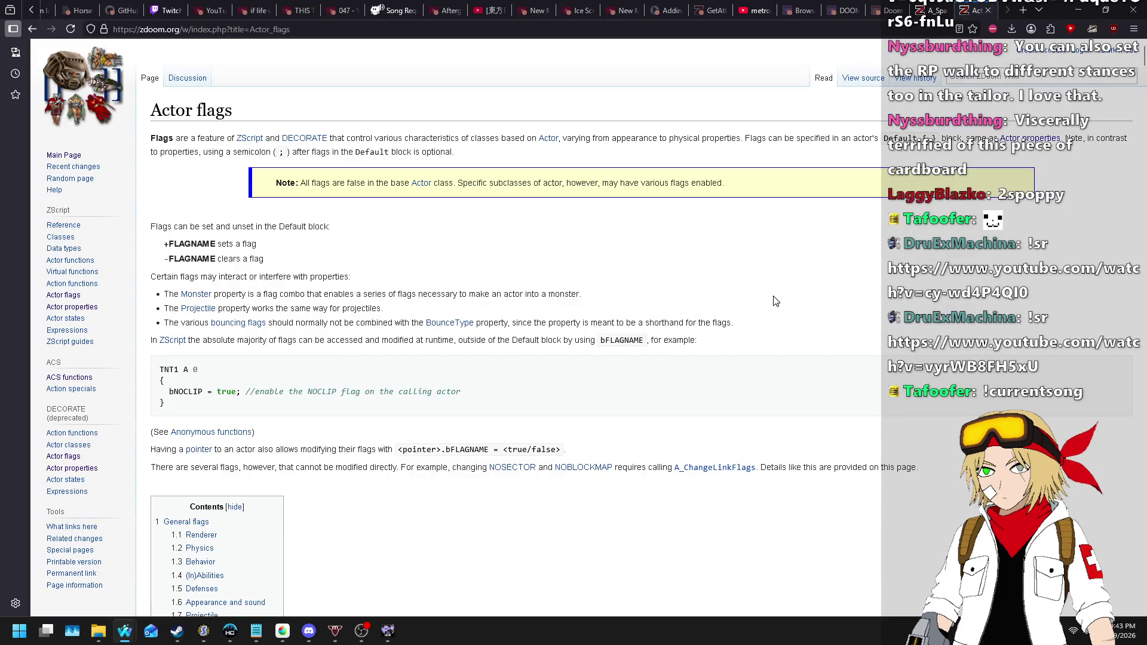
{"action": "key", "text": "ctrl+f"}
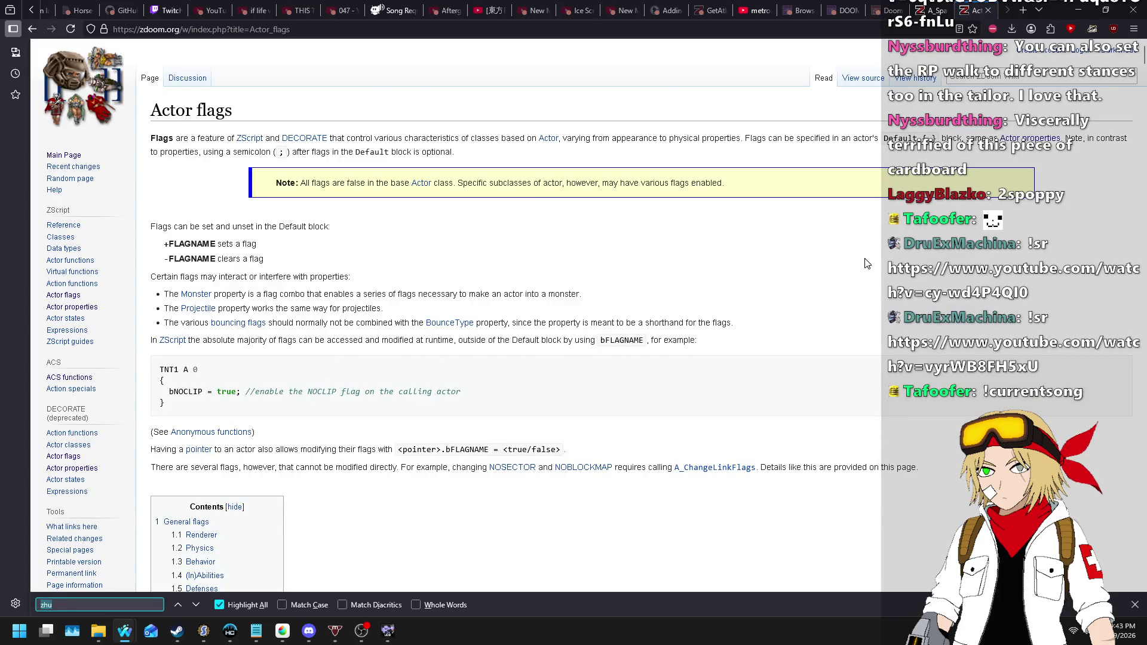
{"action": "type", "text": "stretchpixels"}
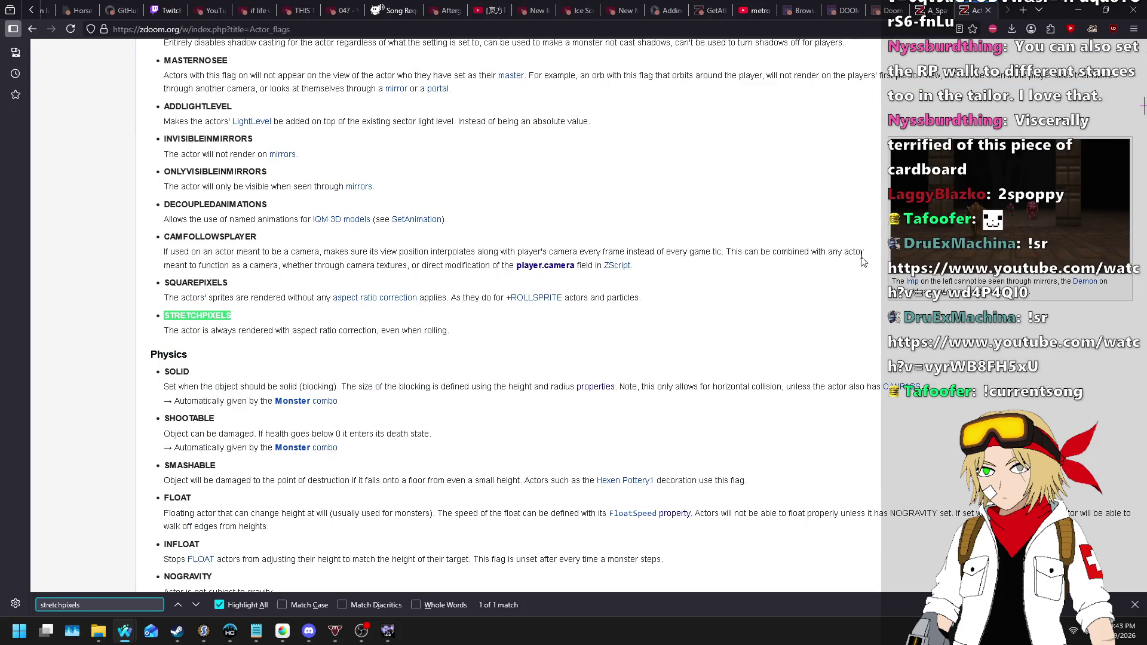
{"action": "double_click", "coordinate": [207, 282]}
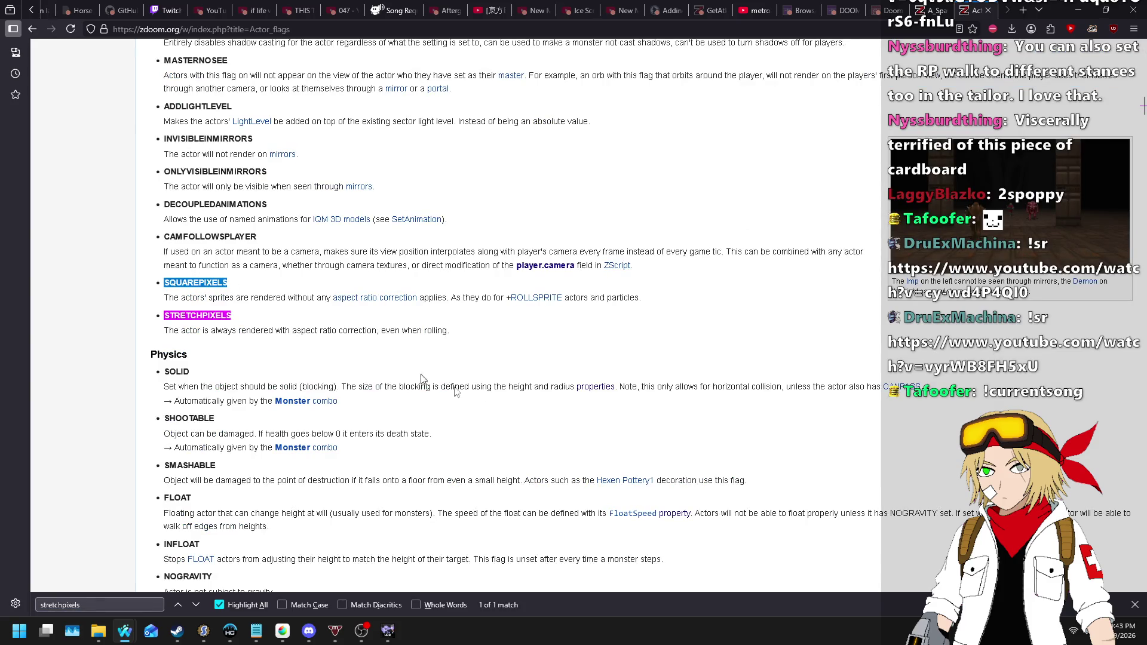
{"action": "key", "text": "alt+Tab"}
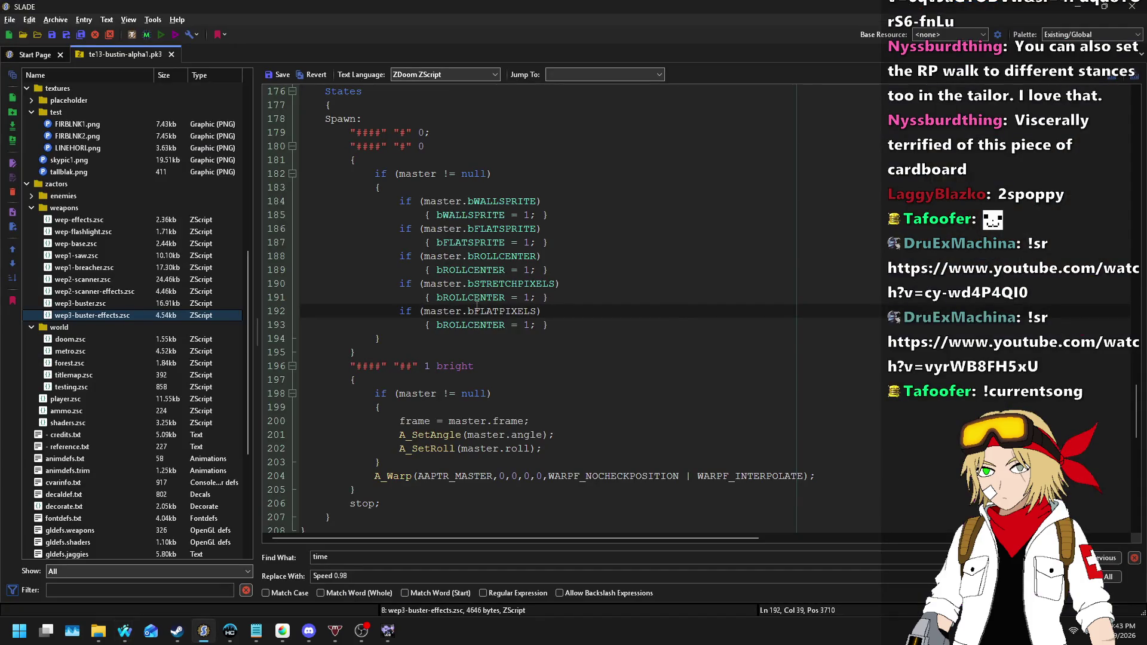
- Replace FLATPIXELS and bROLLCENTER on lines 192–193 with SQUAREPIXELS
{"action": "key", "text": "shift+End"}
{"action": "key", "text": "ctrl+v"}
{"action": "key", "text": "Down"}
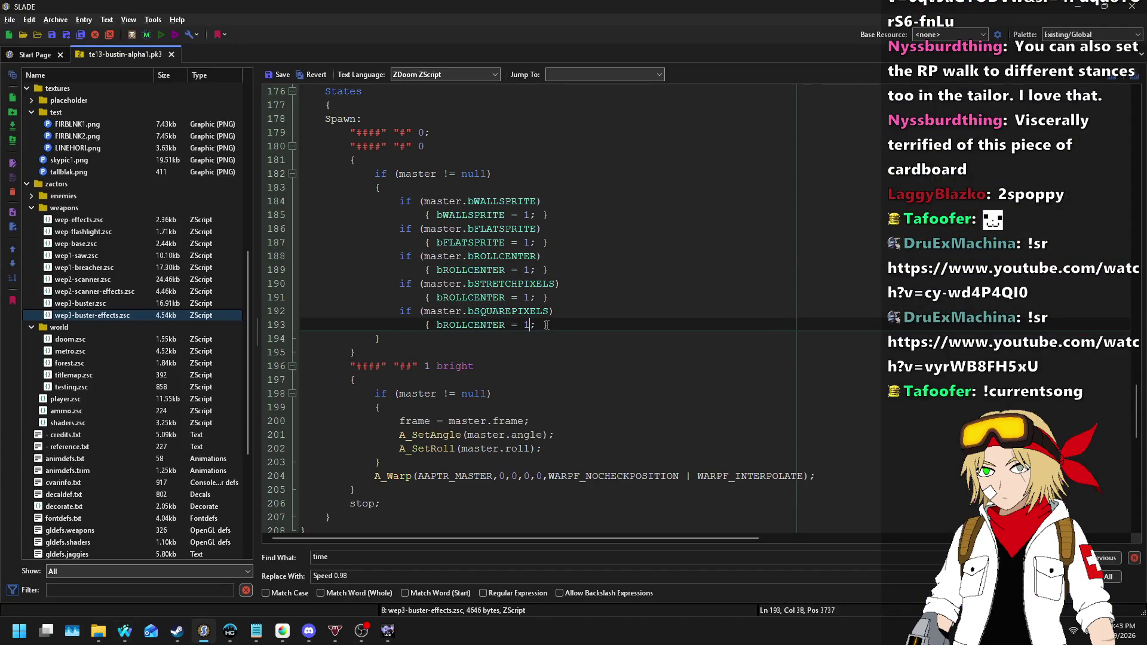
{"action": "key", "text": "ctrl+shift+Left"}
{"action": "key", "text": "ctrl+v"}
{"action": "type", "text": "b"}
- Replace ROLLCENTER on line 191 with STRETCHPIXELS
{"action": "key", "text": "Up"}
{"action": "key", "text": "Up"}
{"action": "key", "text": "Up"}
{"action": "key", "text": "ctrl+shift+Right"}
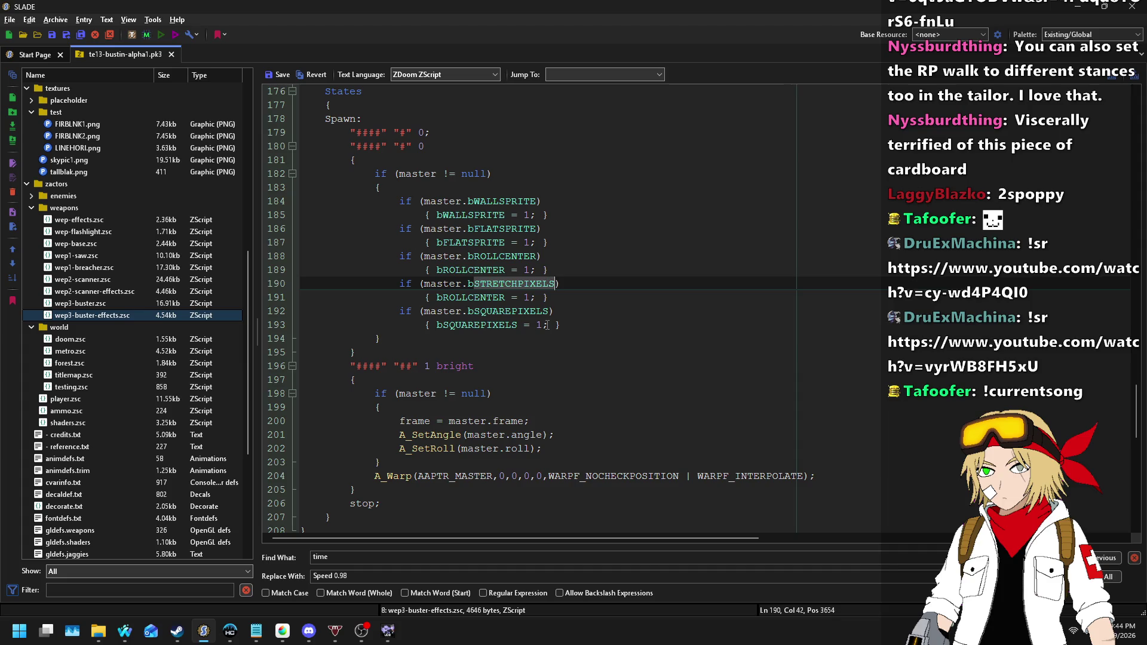
{"action": "key", "text": "Down"}
{"action": "key", "text": "Left"}
{"action": "key", "text": "Left"}
{"action": "key", "text": "Left"}
{"action": "key", "text": "ctrl+shift+Left"}
{"action": "key", "text": "ctrl+v"}
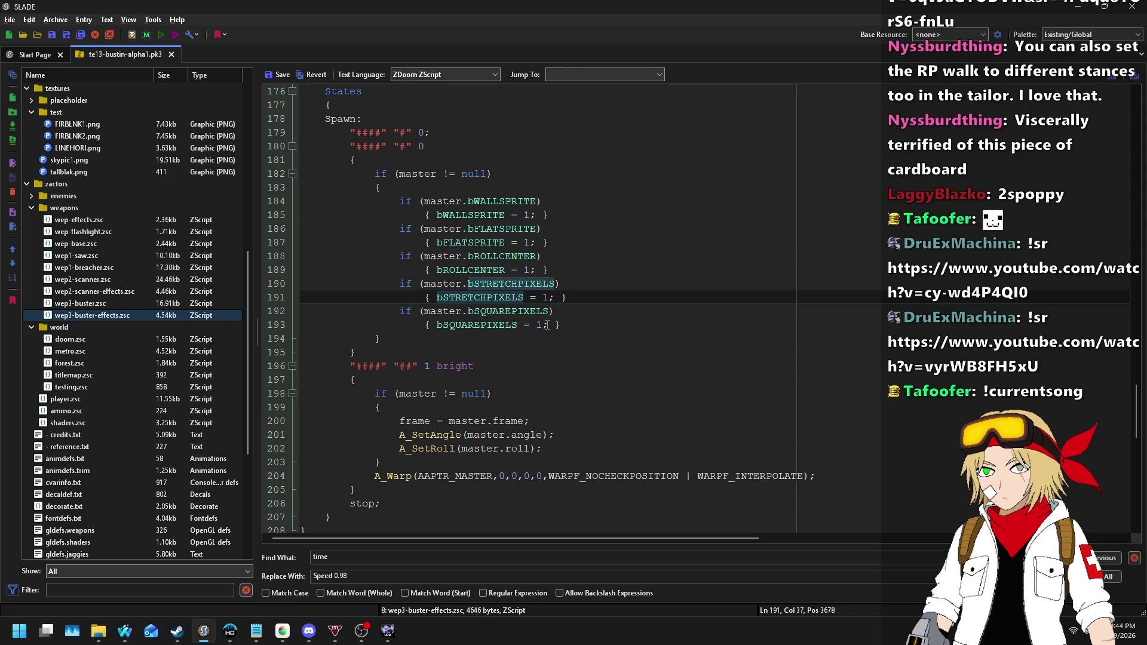
{"action": "scroll", "coordinate": [547, 324], "scroll_direction": "up", "scroll_amount": 4}
- In the defaults, change +STRETCHPIXELS to -STRETCHPIXELS and add -ROLLCENTER
{"action": "left_click", "coordinate": [464, 138]}
{"action": "key", "text": "Home"}
{"action": "key", "text": "Delete"}
{"action": "type", "text": "-"}
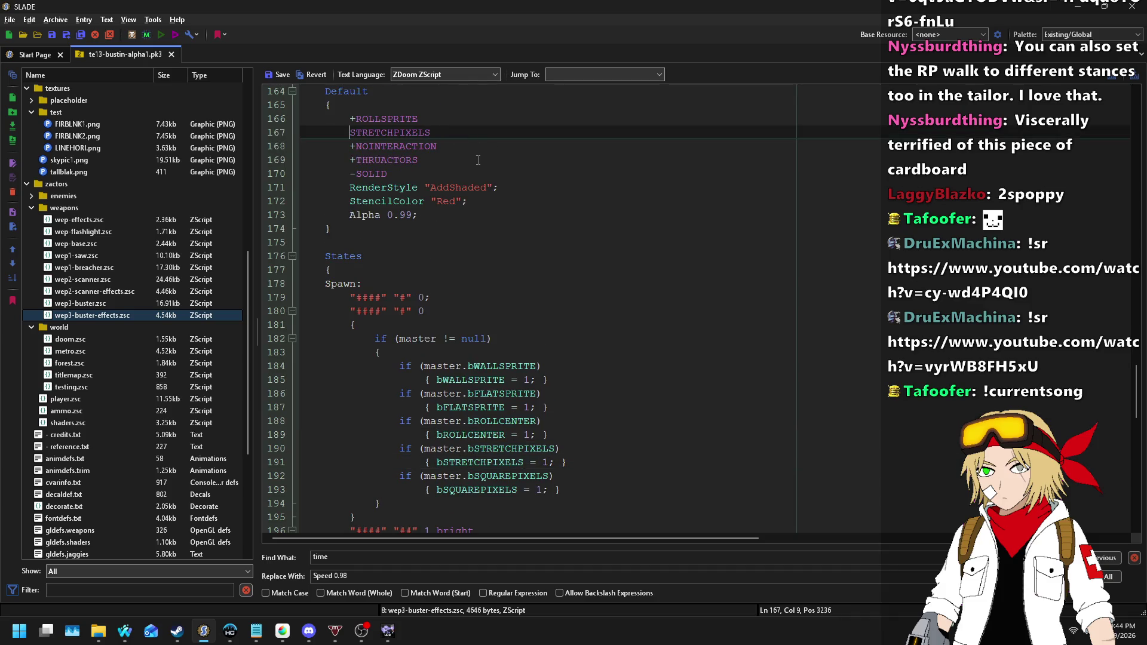
{"action": "key", "text": "End"}
{"action": "key", "text": "Return"}
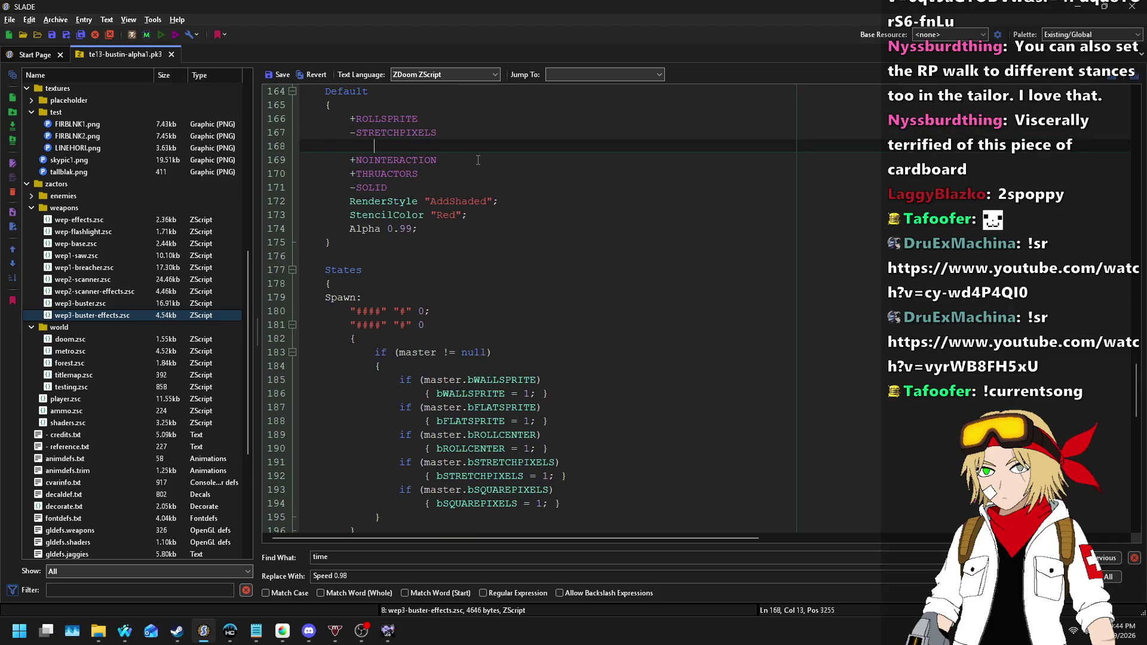
{"action": "type", "text": "-ROLLCENTE"}
{"action": "type", "text": "R"}
- Add -WALLSPRITE and -FLATSPRITE default lines and save wep3-buster-effects.zsc
{"action": "key", "text": "Up"}
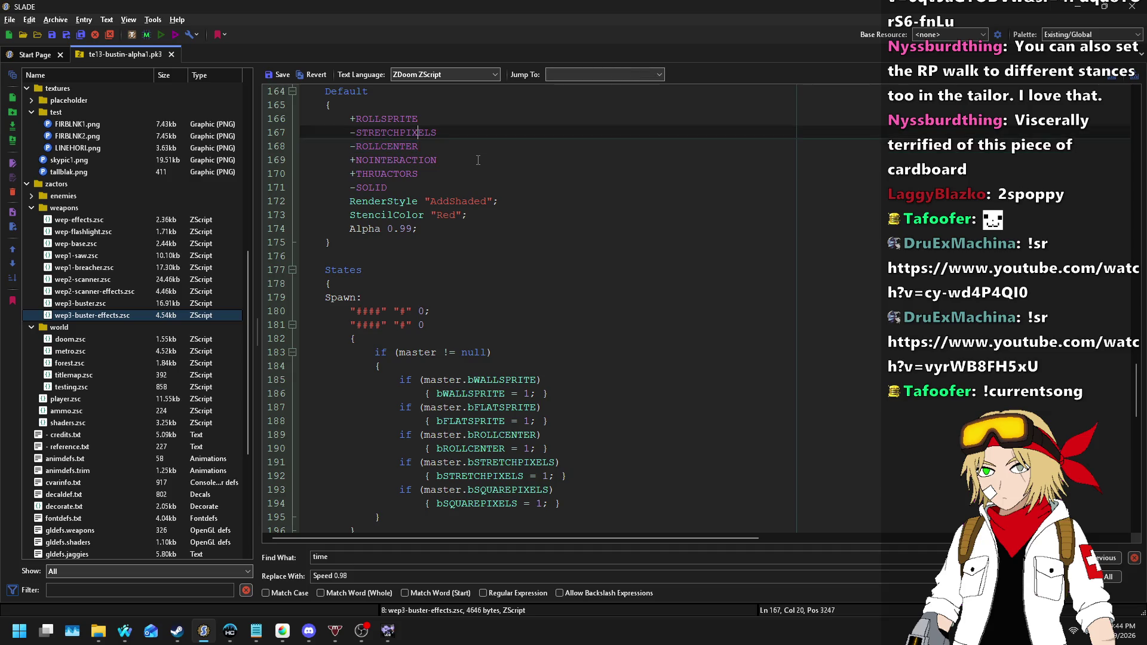
{"action": "key", "text": "Up"}
{"action": "key", "text": "End"}
{"action": "key", "text": "Return"}
{"action": "type", "text": "-WALLSPRITE"}
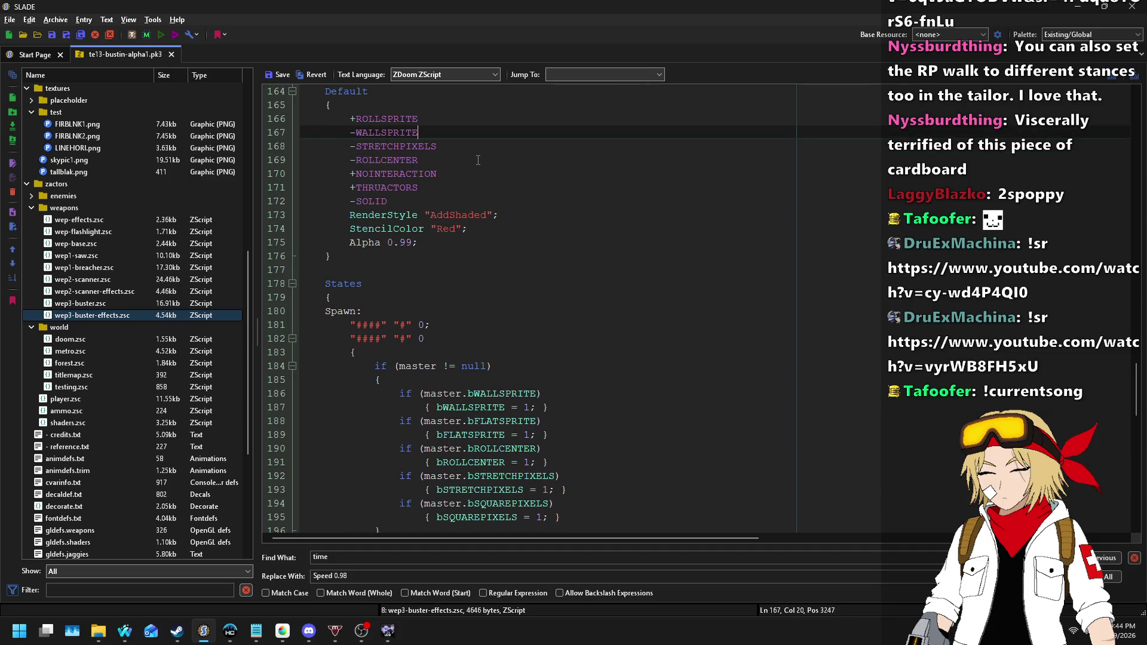
{"action": "key", "text": "Return"}
{"action": "type", "text": "-FL"}
{"action": "type", "text": "ATSPRITE"}
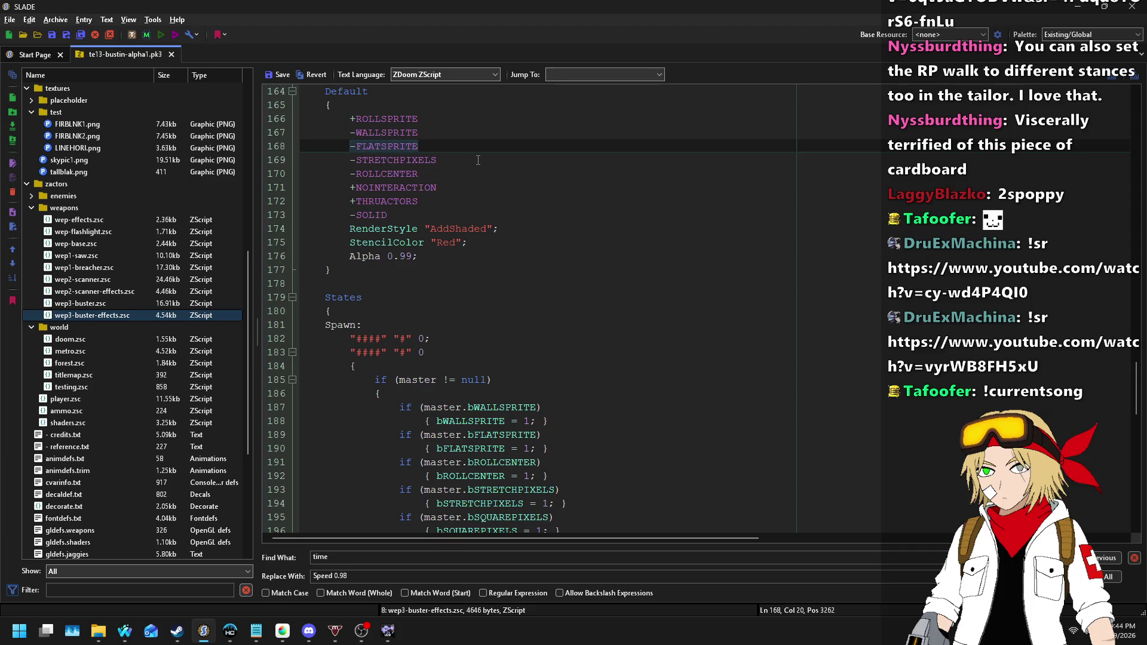
{"action": "left_click", "coordinate": [276, 74]}
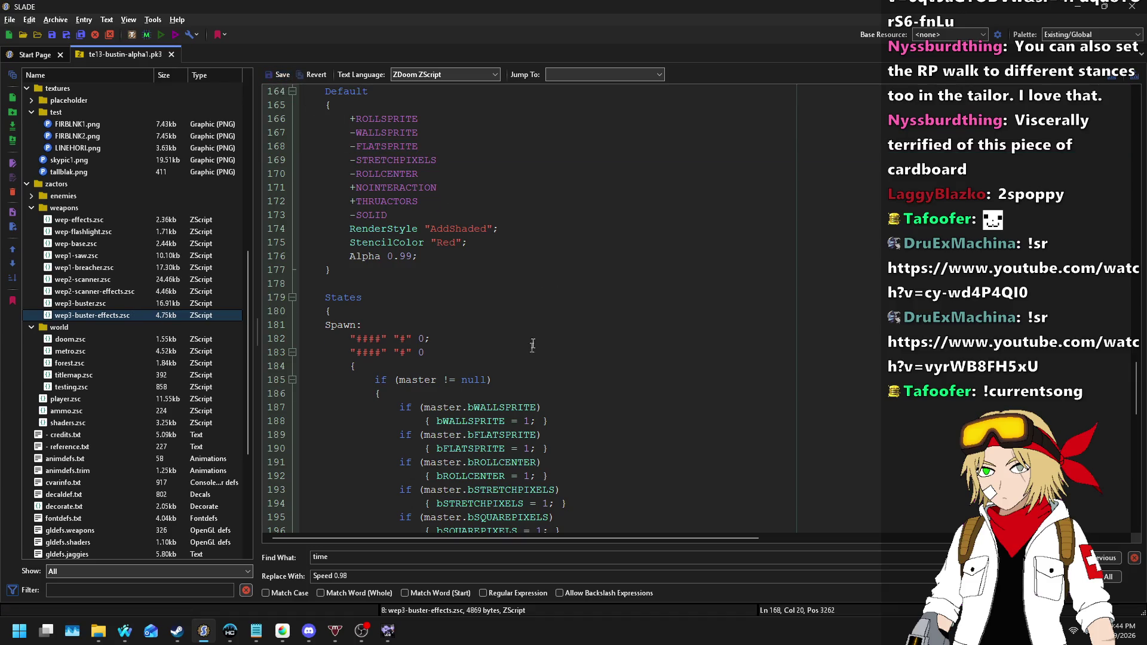
{"action": "scroll", "coordinate": [532, 348], "scroll_direction": "down", "scroll_amount": 6}
{"action": "left_click", "coordinate": [387, 632]}
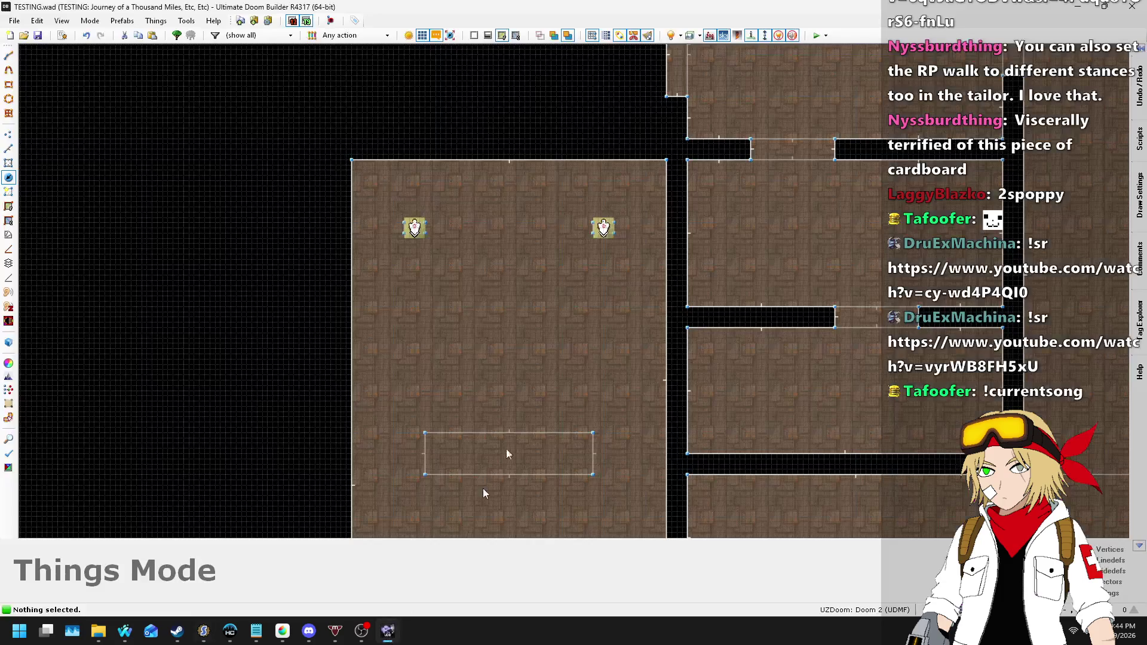
- Start a UZDoom playtest of the TESTING map from Ultimate Doom Builder
{"action": "left_click", "coordinate": [816, 35]}
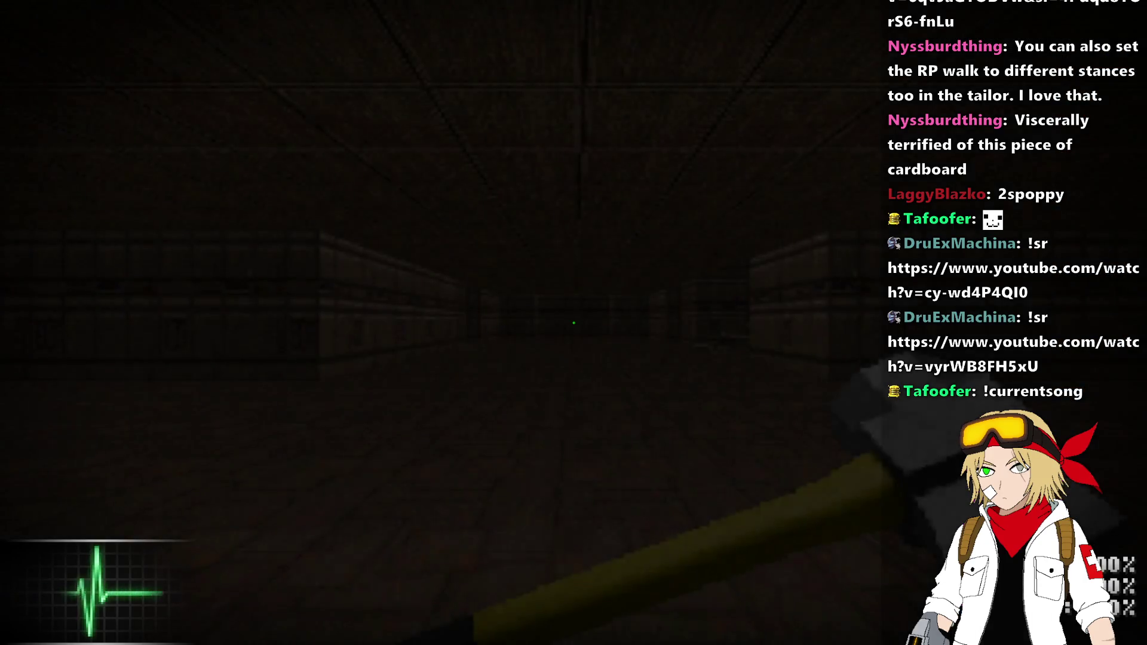
- Equip the ASP Blaster Mk. III, fire at a ghost target, and open the console
{"action": "scroll", "coordinate": [573, 323], "scroll_direction": "down", "scroll_amount": 1}
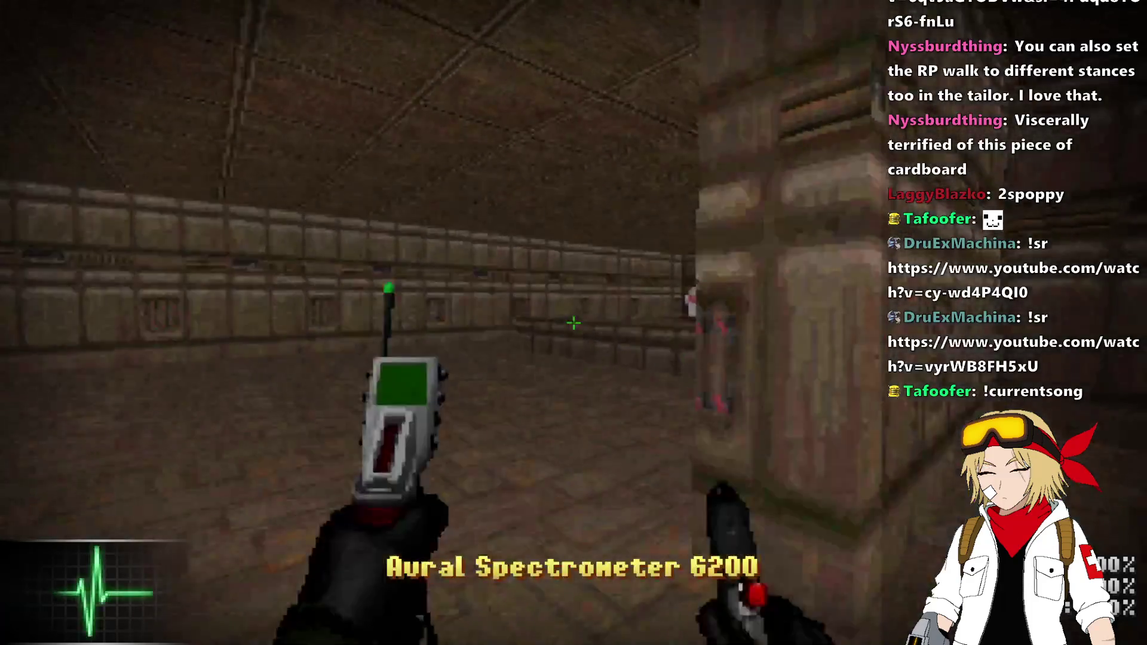
{"action": "scroll", "coordinate": [573, 322], "scroll_direction": "down", "scroll_amount": 1}
{"action": "key", "text": "w"}
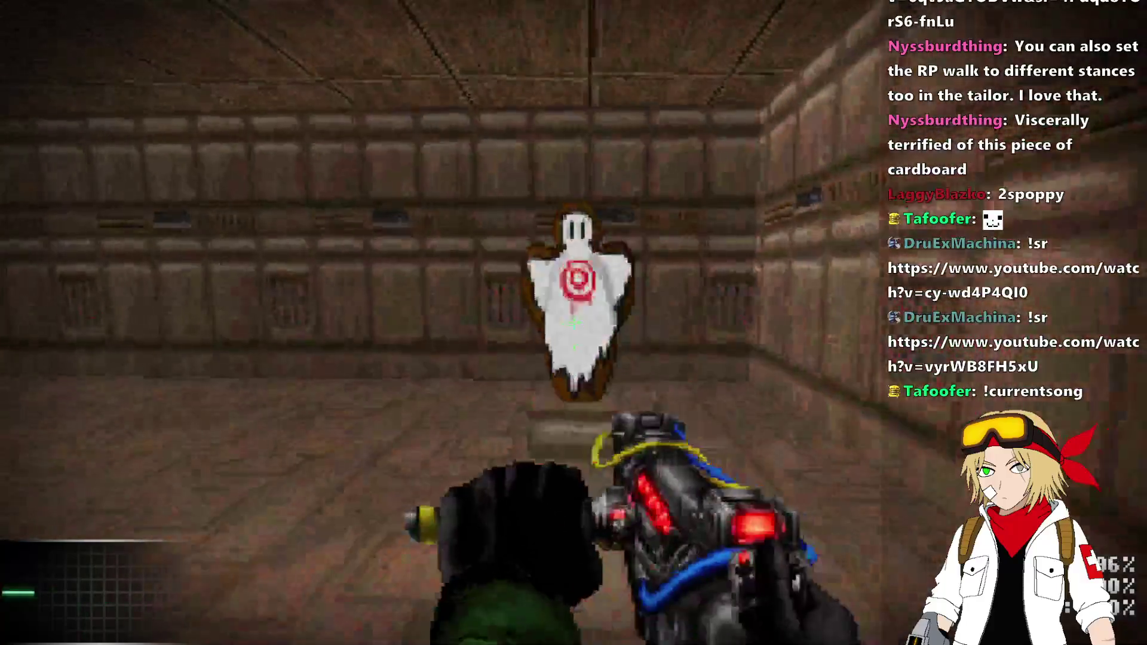
{"action": "left_click", "coordinate": [574, 322]}
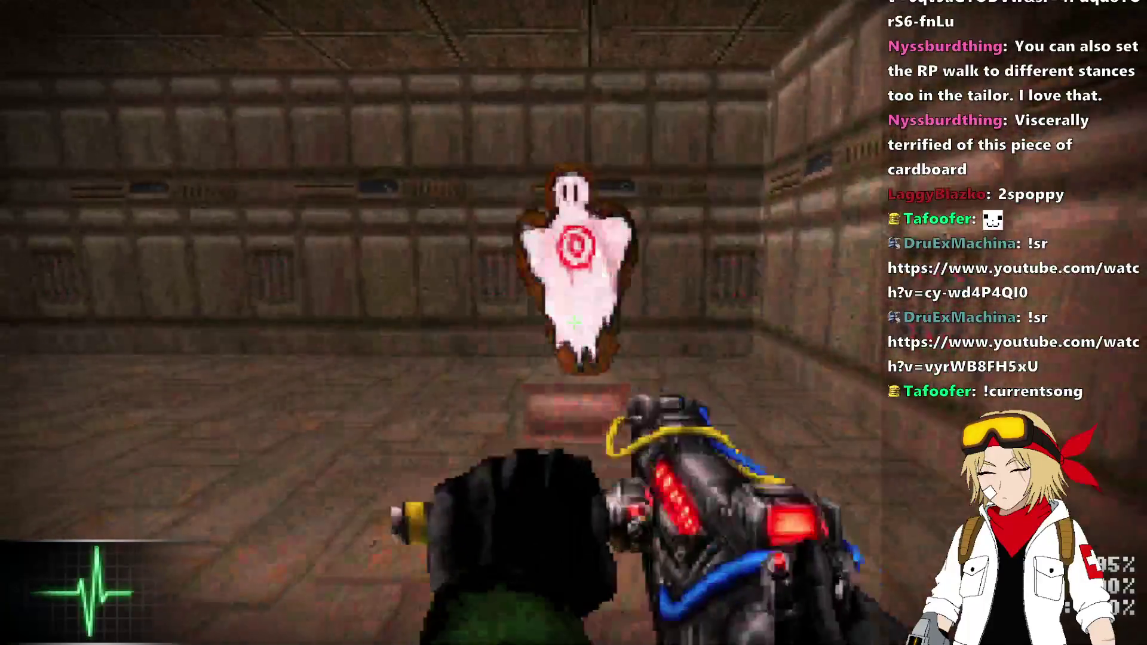
{"action": "key", "text": "w"}
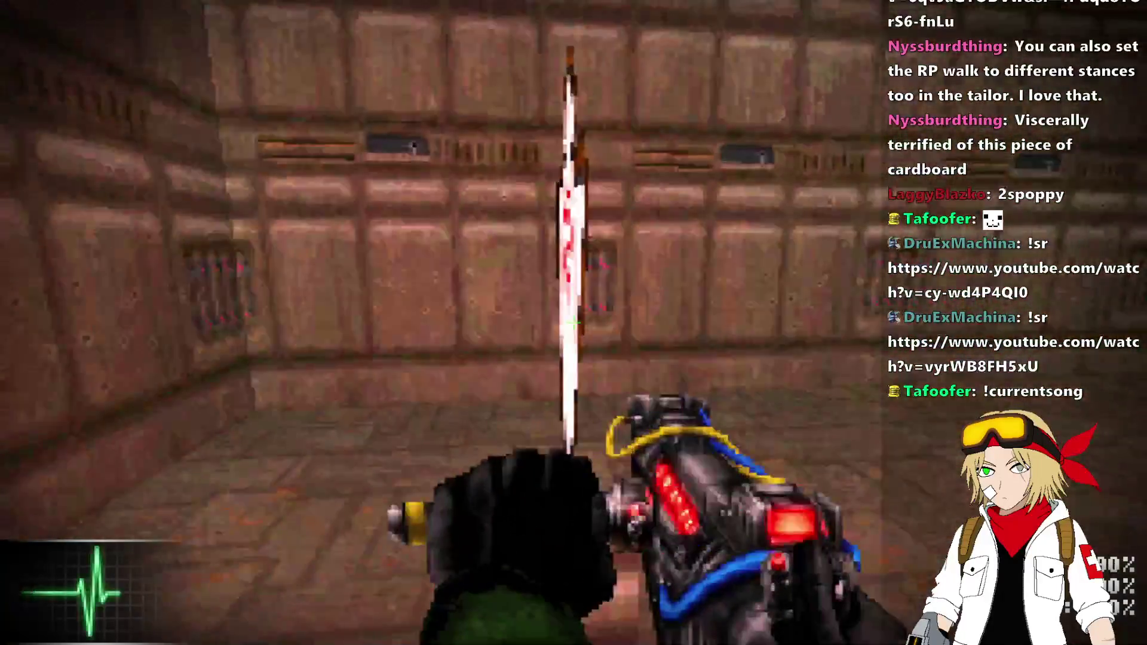
{"action": "key", "text": "grave"}
{"action": "key", "text": "grave"}
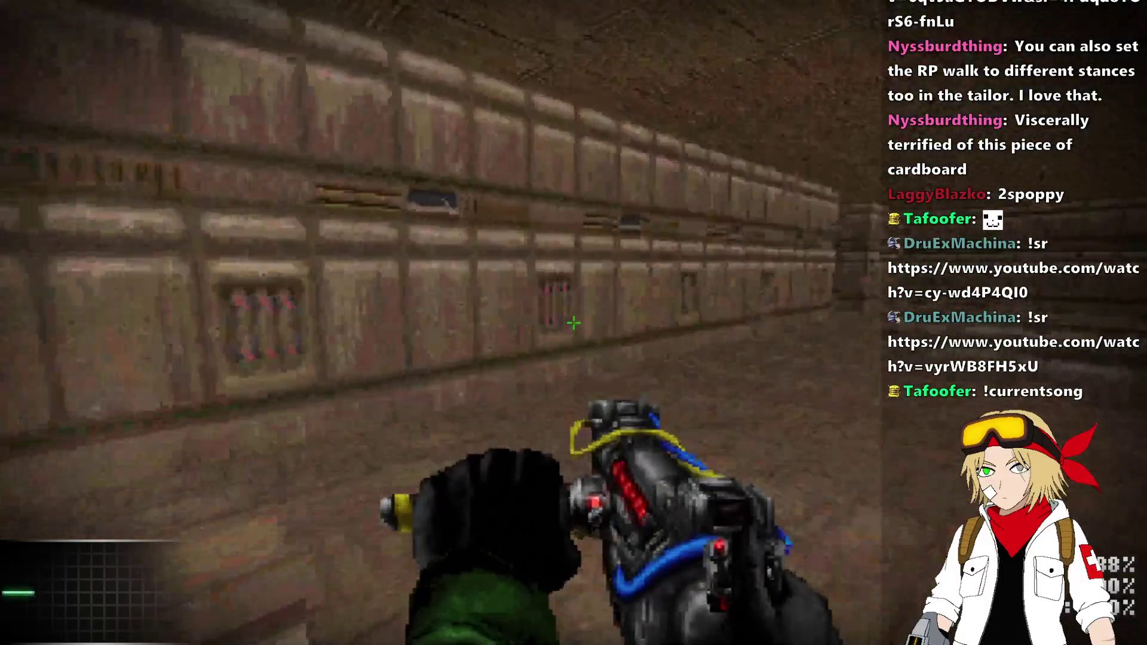
{"action": "key", "text": "s"}
{"action": "key", "text": "grave"}
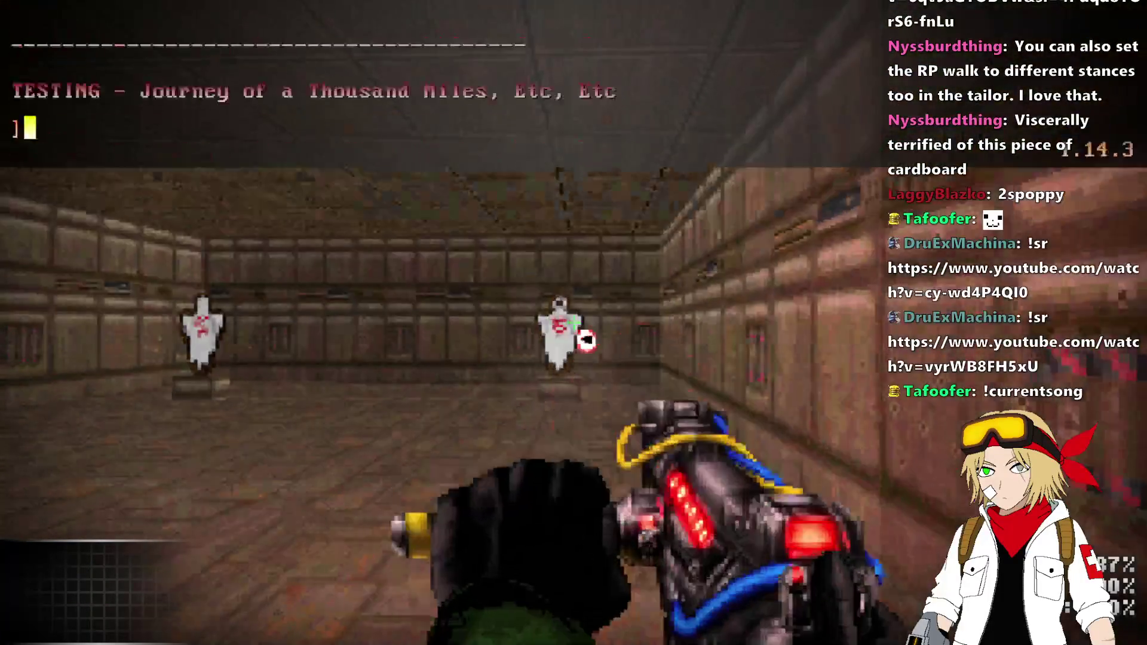
{"action": "key", "text": "grave"}
{"action": "key", "text": "grave"}
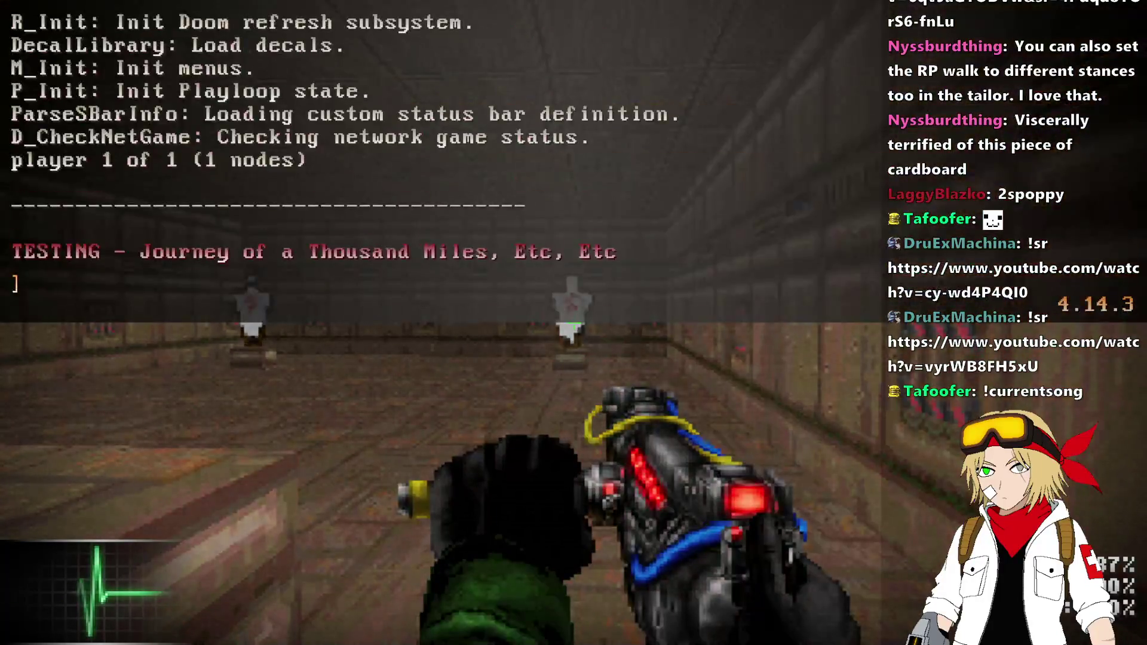
{"action": "key", "text": "grave"}
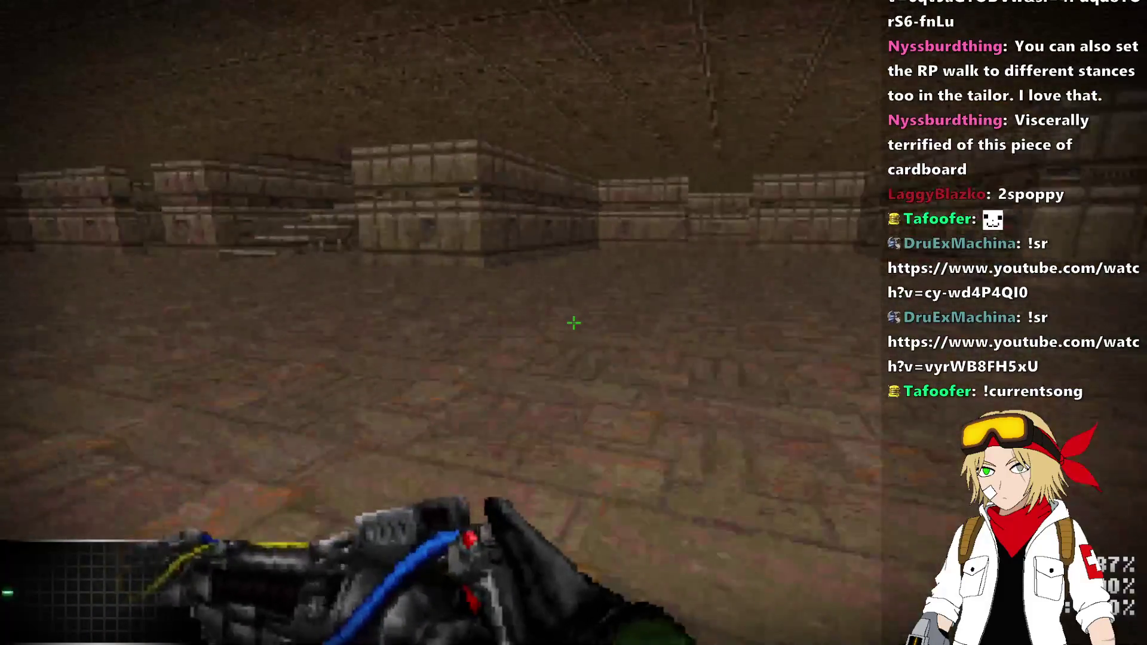
- Summon two doomimps from the console and shoot them
{"action": "key", "text": "grave"}
{"action": "type", "text": "summon doo"}
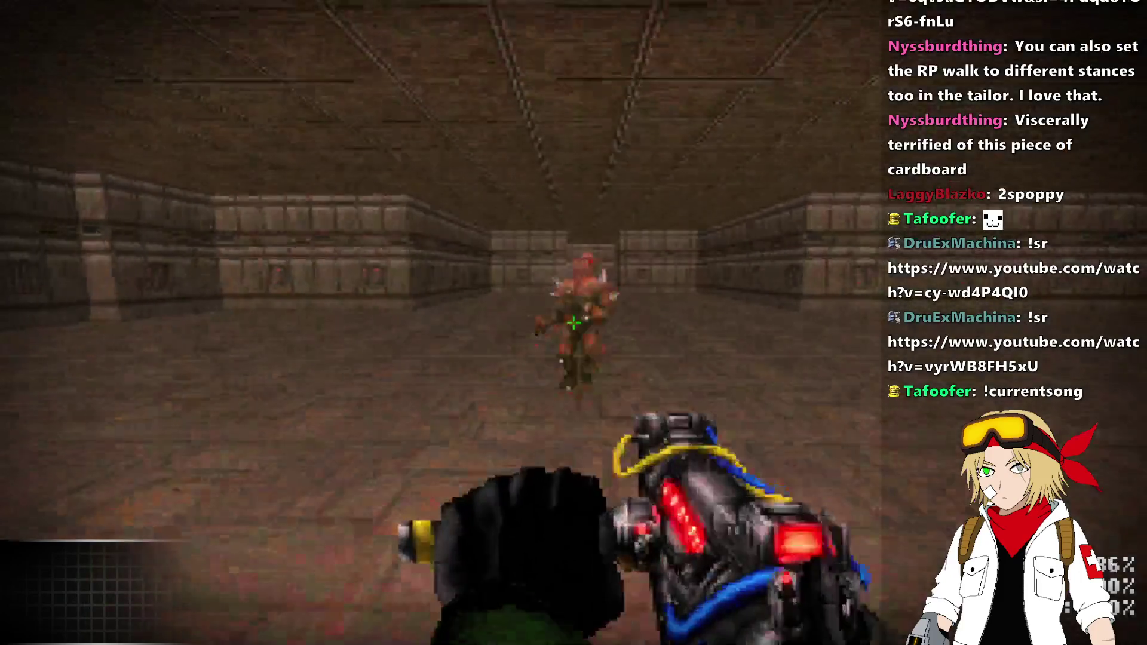
{"action": "left_click", "coordinate": [573, 322]}
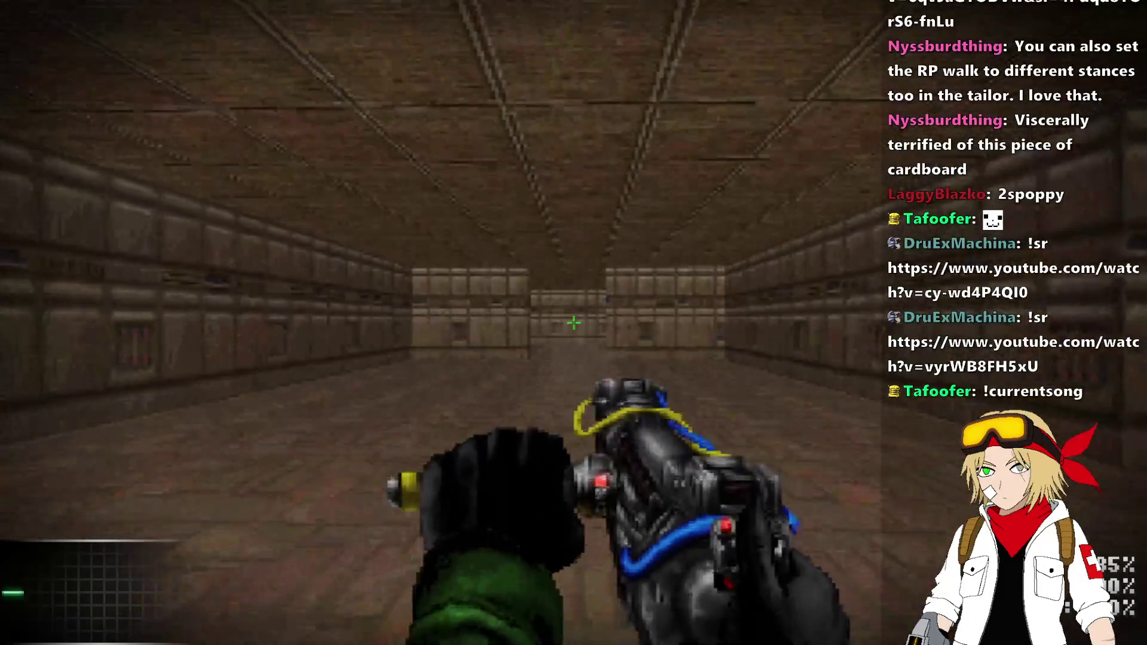
{"action": "key", "text": "grave"}
{"action": "key", "text": "Return"}
{"action": "key", "text": "grave"}
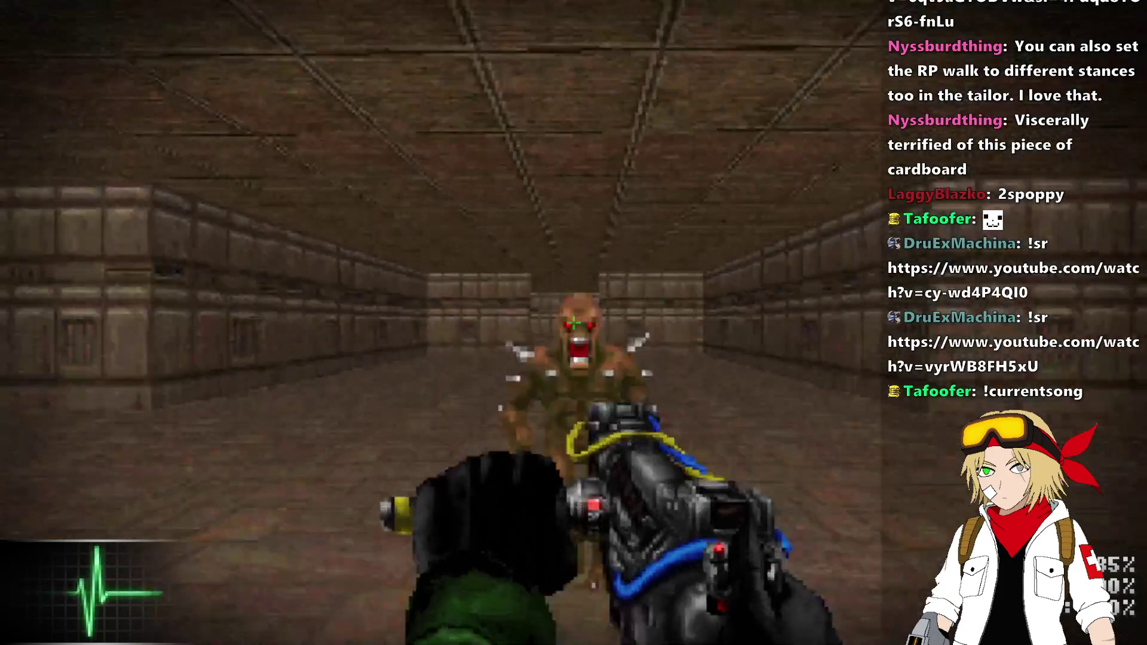
{"action": "key", "text": "grave"}
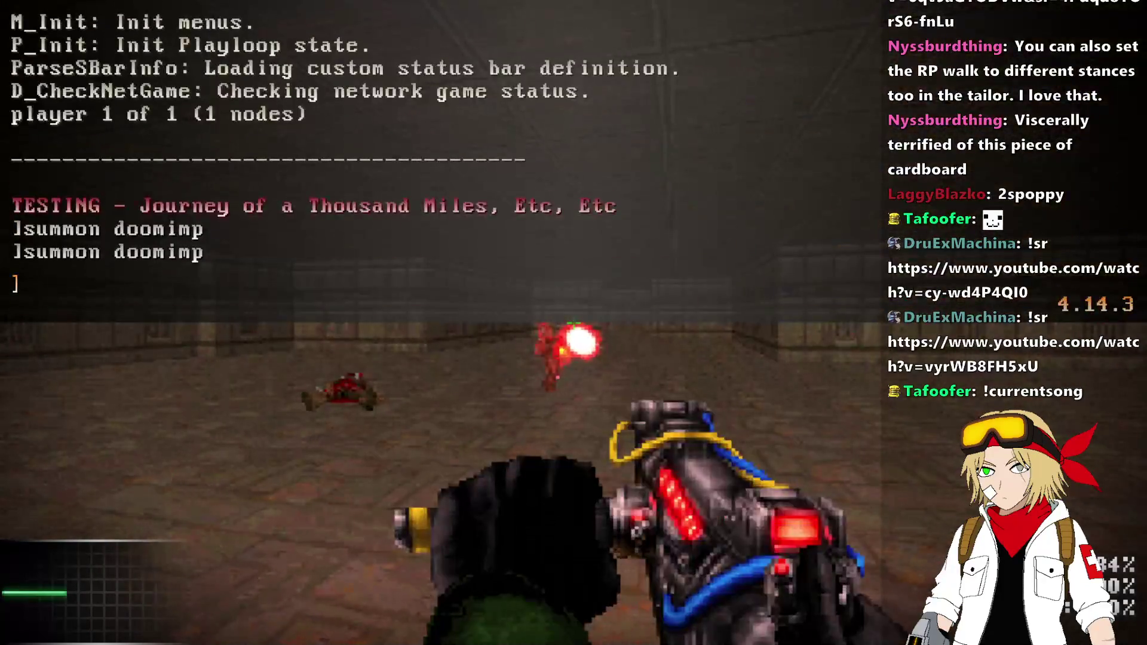
{"action": "key", "text": "grave"}
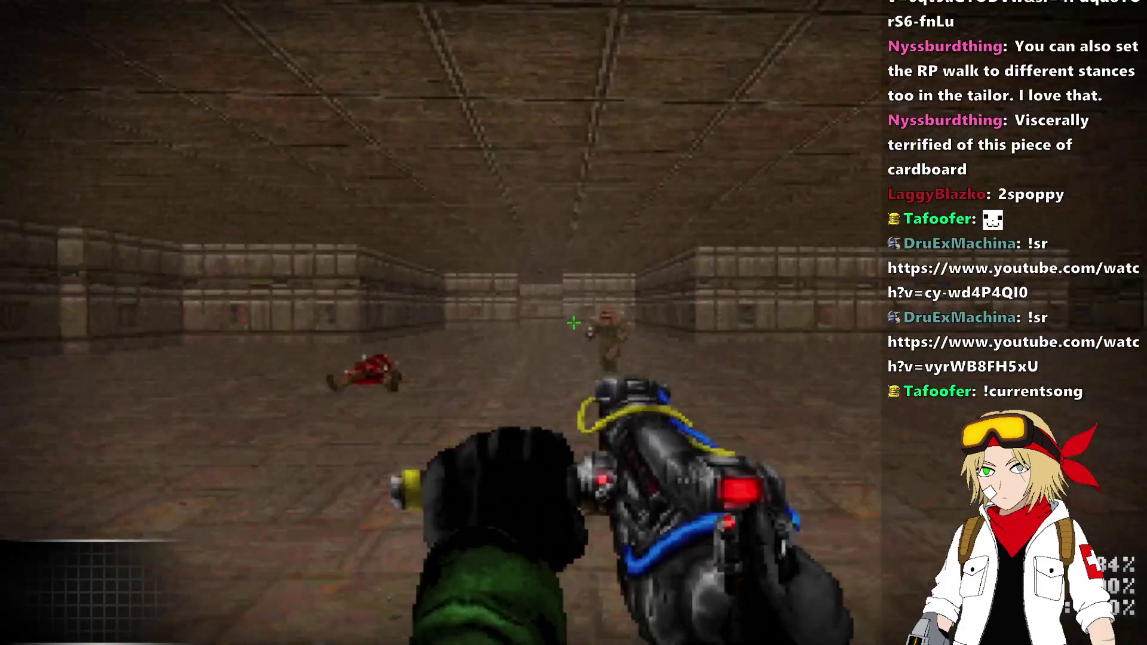
- Freeze the game, walk up to the tinted imp's hit effect, then quit
{"action": "key", "text": "grave"}
{"action": "type", "text": "freeze"}
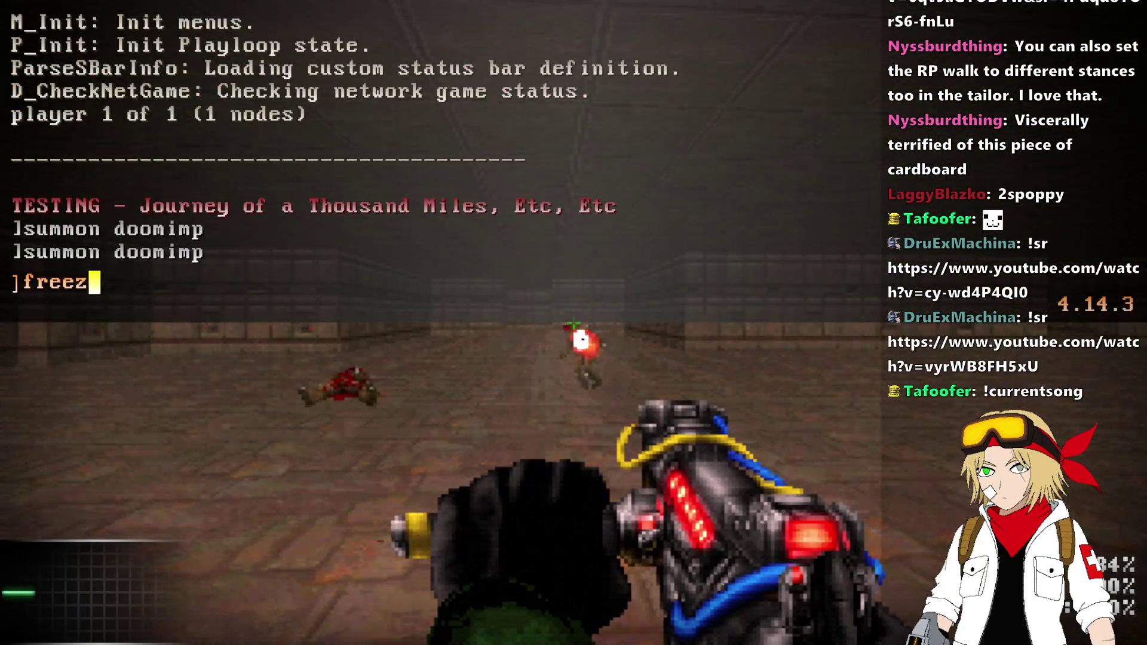
{"action": "key", "text": "Return"}
{"action": "key", "text": "grave"}
{"action": "key", "text": "w"}
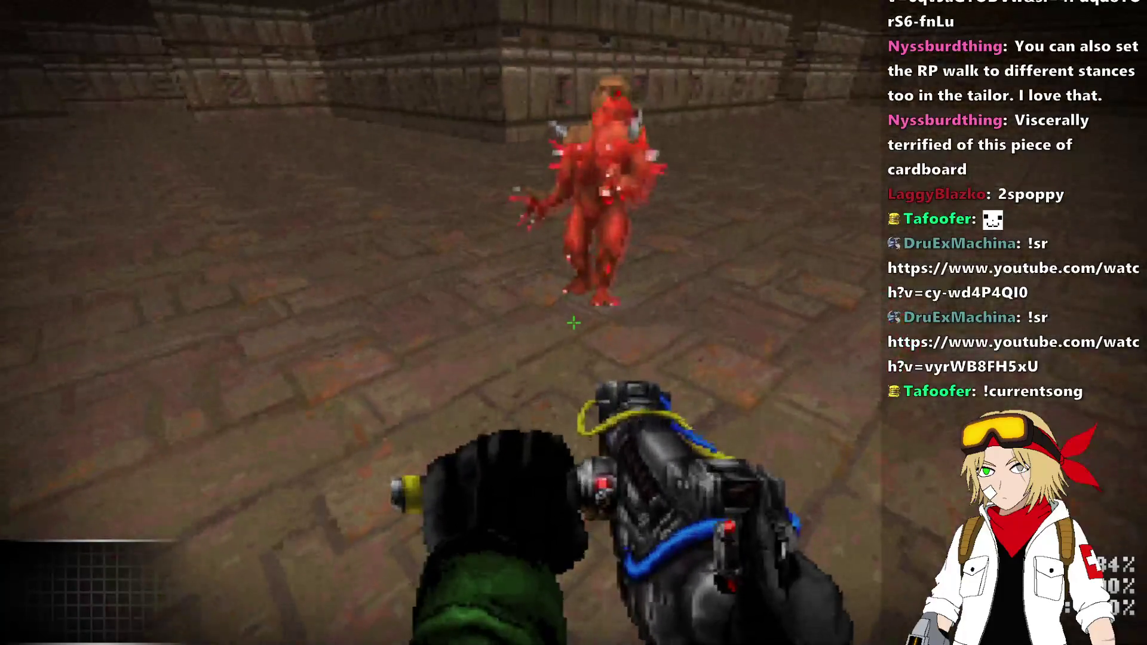
{"action": "key", "text": "s"}
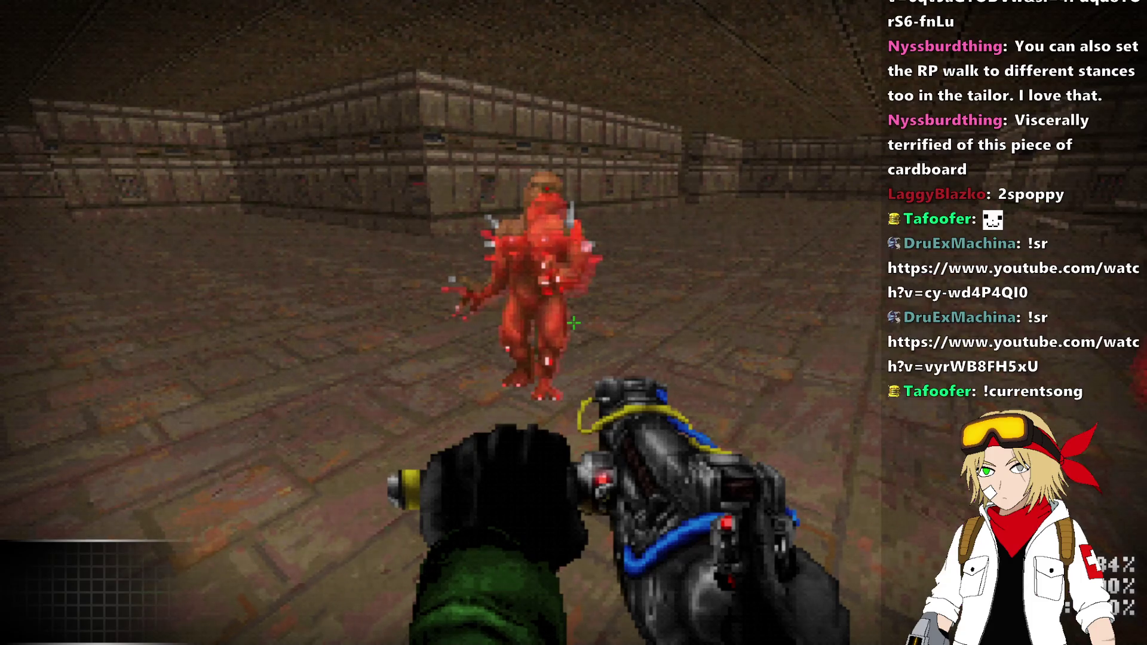
{"action": "key", "text": "alt+F4"}
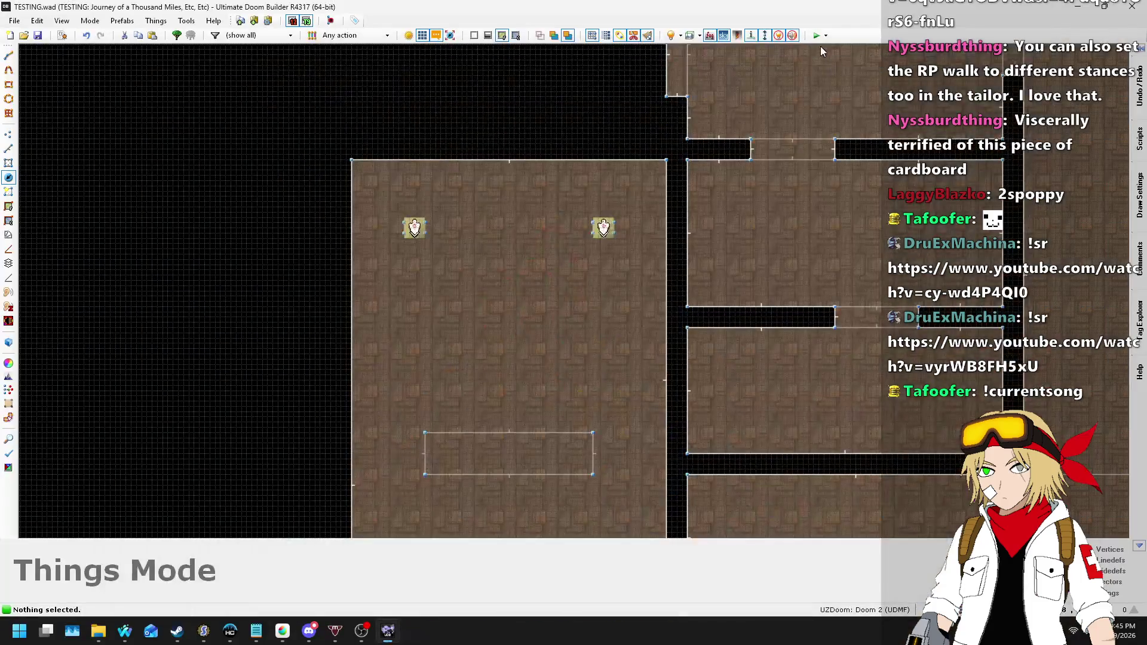
- Comment out the master STRETCHPIXELS check on line 193
{"action": "key", "text": "alt+Tab"}
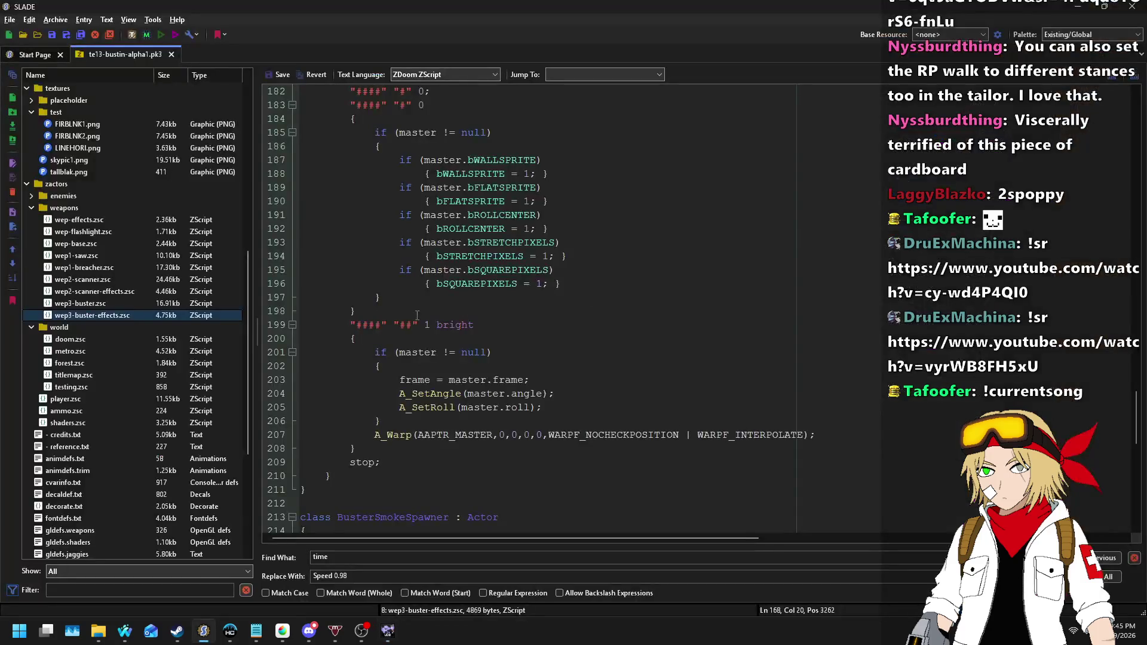
{"action": "key", "text": "Up"}
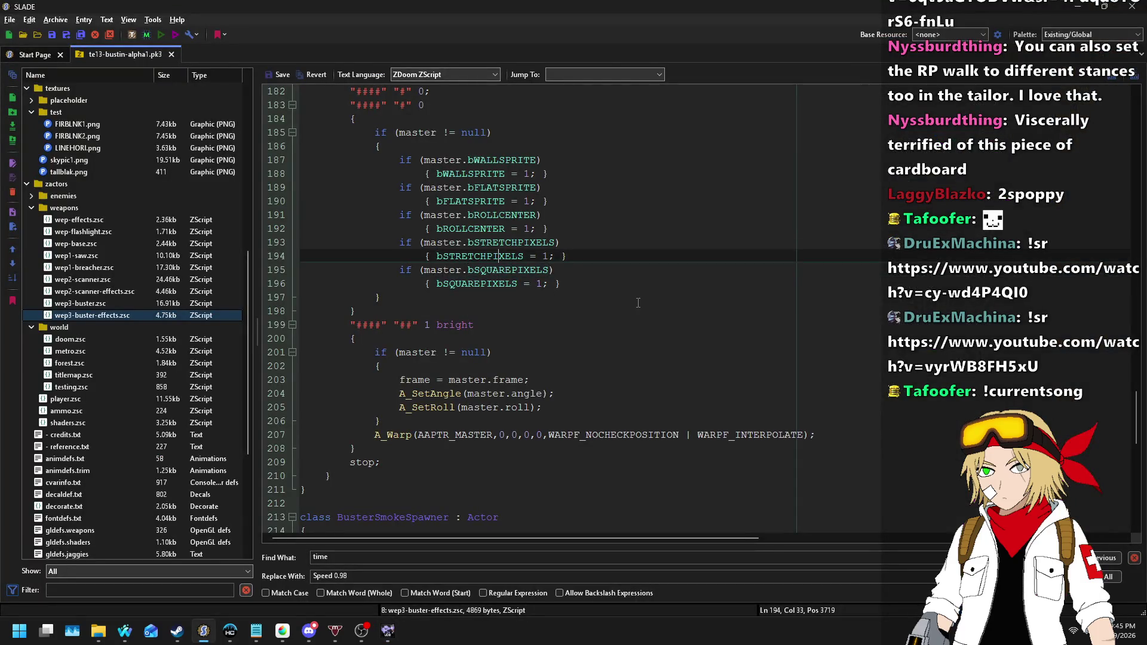
{"action": "key", "text": "Up"}
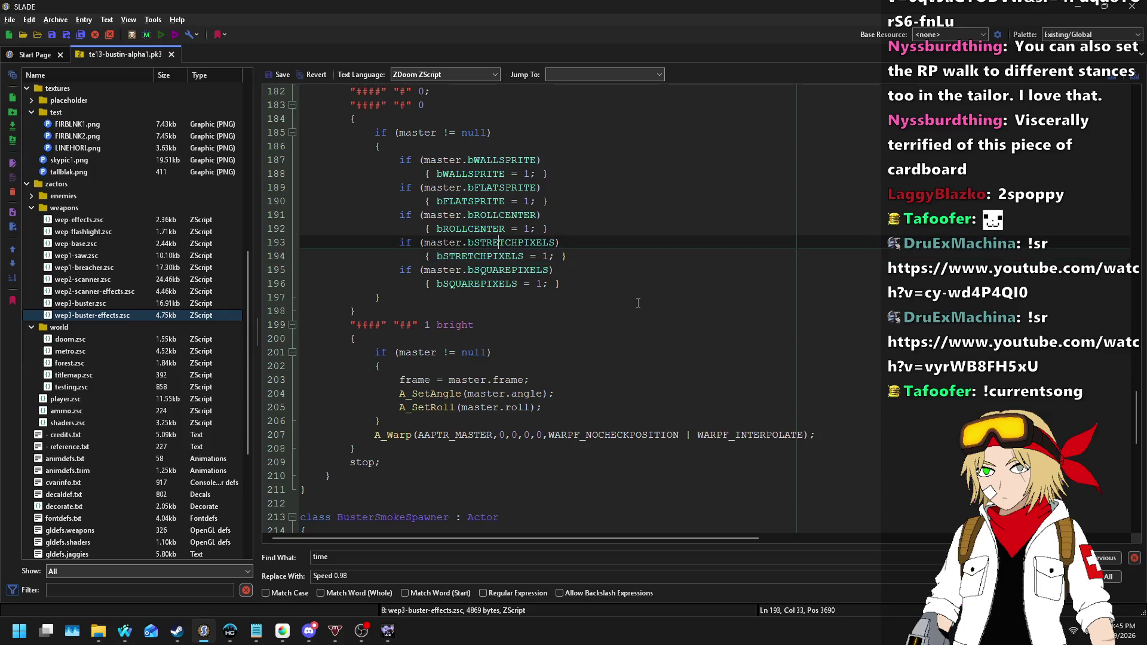
{"action": "type", "text": "= 0"}
{"action": "key", "text": "Home"}
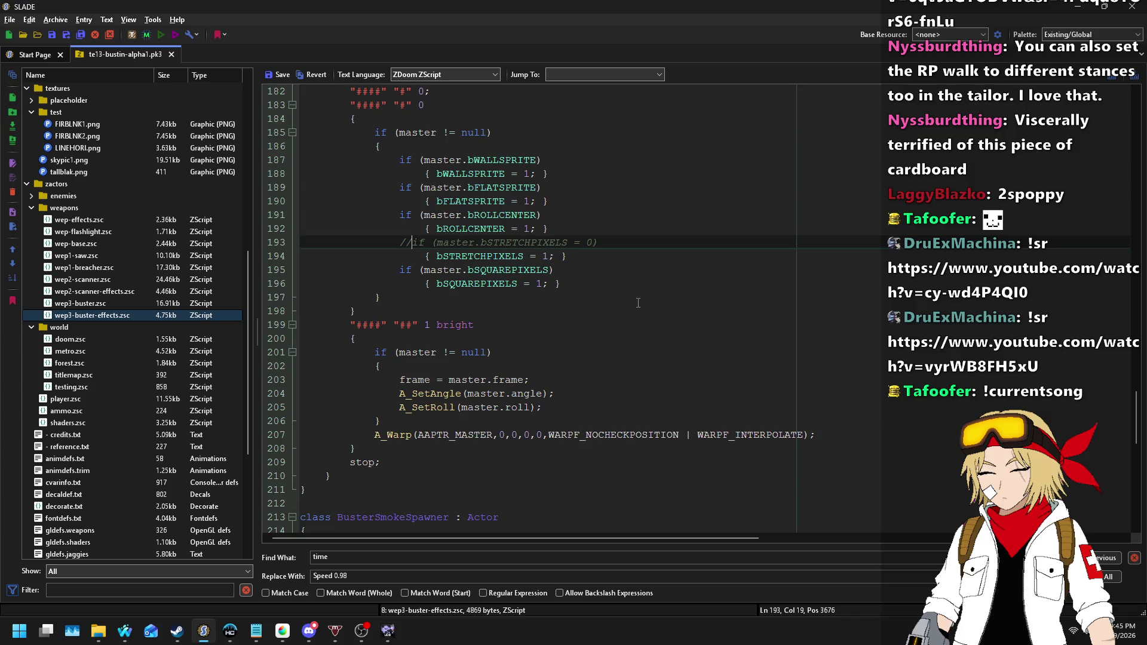
{"action": "key", "text": "ctrl+slash"}
- Expand the SQUAREPIXELS branch into a braced block around bSQUAREPIXELS = 1
{"action": "key", "text": "Down"}
{"action": "key", "text": "Down"}
{"action": "key", "text": "Delete"}
{"action": "key", "text": "Delete"}
{"action": "key", "text": "Delete"}
{"action": "key", "text": "Return"}
{"action": "key", "text": "Tab"}
{"action": "key", "text": "End"}
{"action": "key", "text": "Left"}
{"action": "key", "text": "Return"}
- Duplicate the bSQUAREPIXELS line inside the block and rename the copy to bSTRETCHPIXELS = 0
{"action": "key", "text": "Up"}
{"action": "key", "text": "shift+End"}
{"action": "key", "text": "ctrl+c"}
{"action": "key", "text": "End"}
{"action": "key", "text": "Return"}
{"action": "key", "text": "ctrl+v"}
{"action": "key", "text": "Left"}
{"action": "key", "text": "Left"}
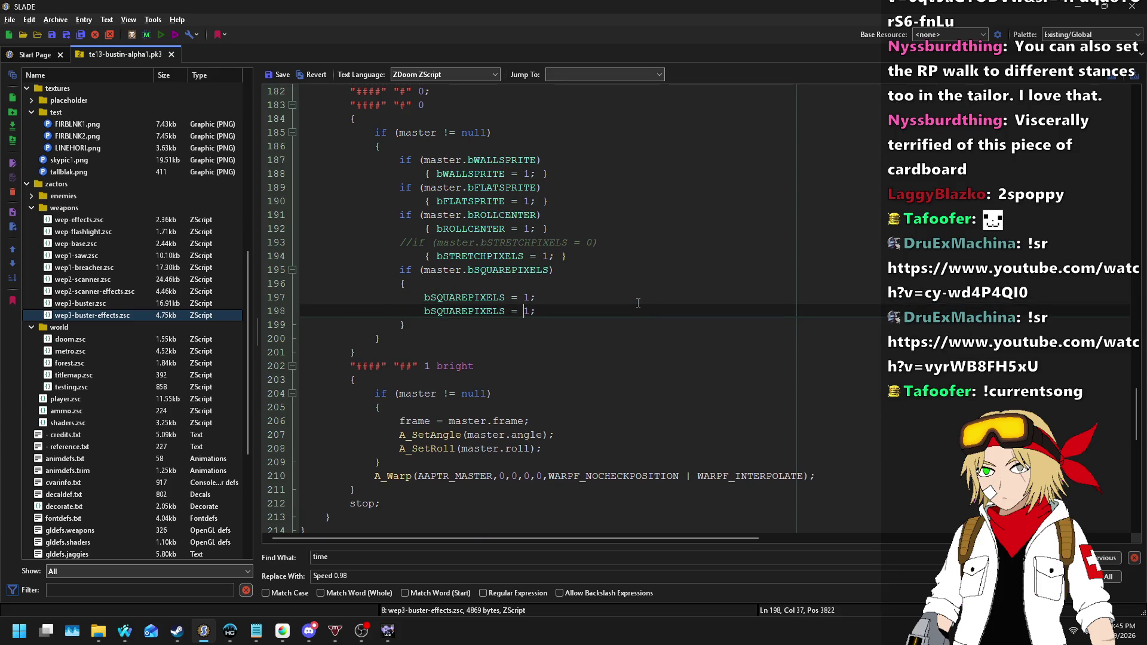
{"action": "key", "text": "ctrl+shift+Left"}
{"action": "type", "text": "bSTRETC"}
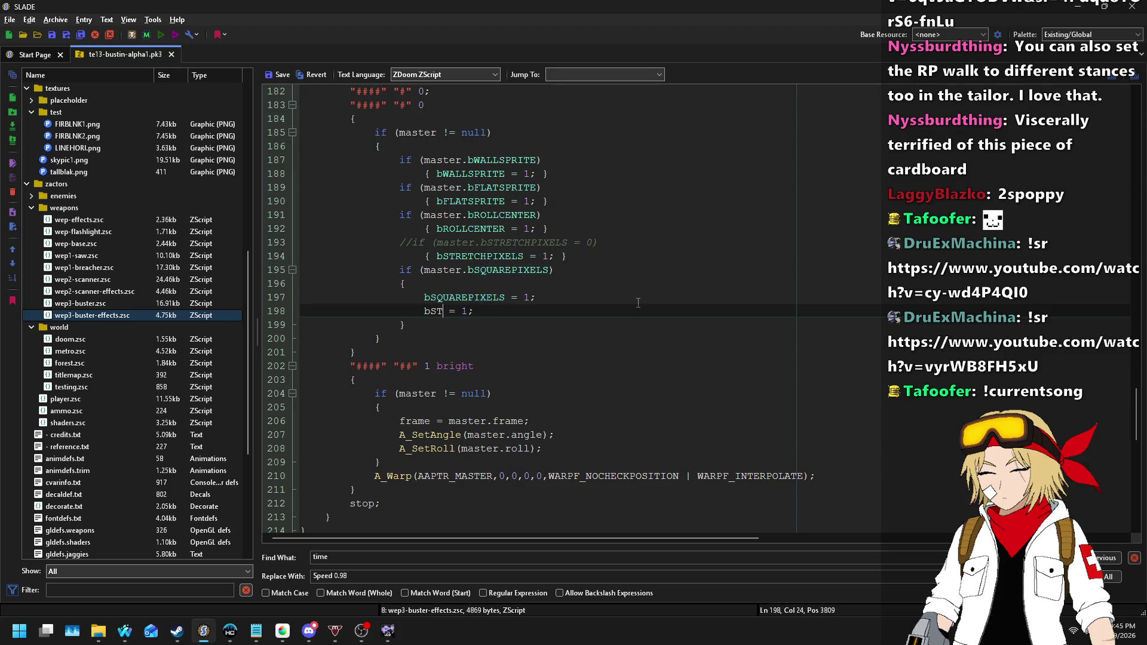
{"action": "key", "text": "Right"}
{"action": "key", "text": "Right"}
- Comment out the old bSTRETCHPIXELS assignment line with //
{"action": "key", "text": "Up"}
{"action": "key", "text": "Up"}
{"action": "key", "text": "Up"}
{"action": "key", "text": "Home"}
{"action": "type", "text": "//"}
{"action": "scroll", "coordinate": [537, 303], "scroll_direction": "up", "scroll_amount": 11}
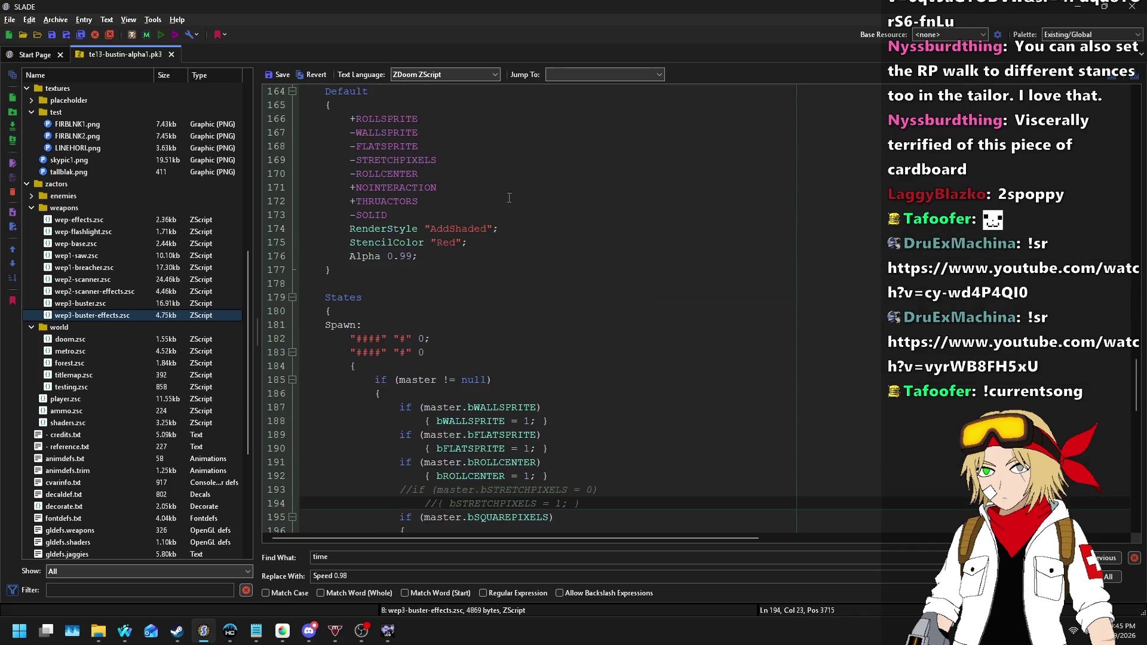
- Change the defaults to +STRETCHPIXELS with -SQUAREPIXELS below it, and save the script
{"action": "left_click", "coordinate": [472, 366]}
{"action": "key", "text": "Home"}
{"action": "key", "text": "Delete"}
{"action": "type", "text": "+"}
{"action": "key", "text": "End"}
{"action": "key", "text": "Return"}
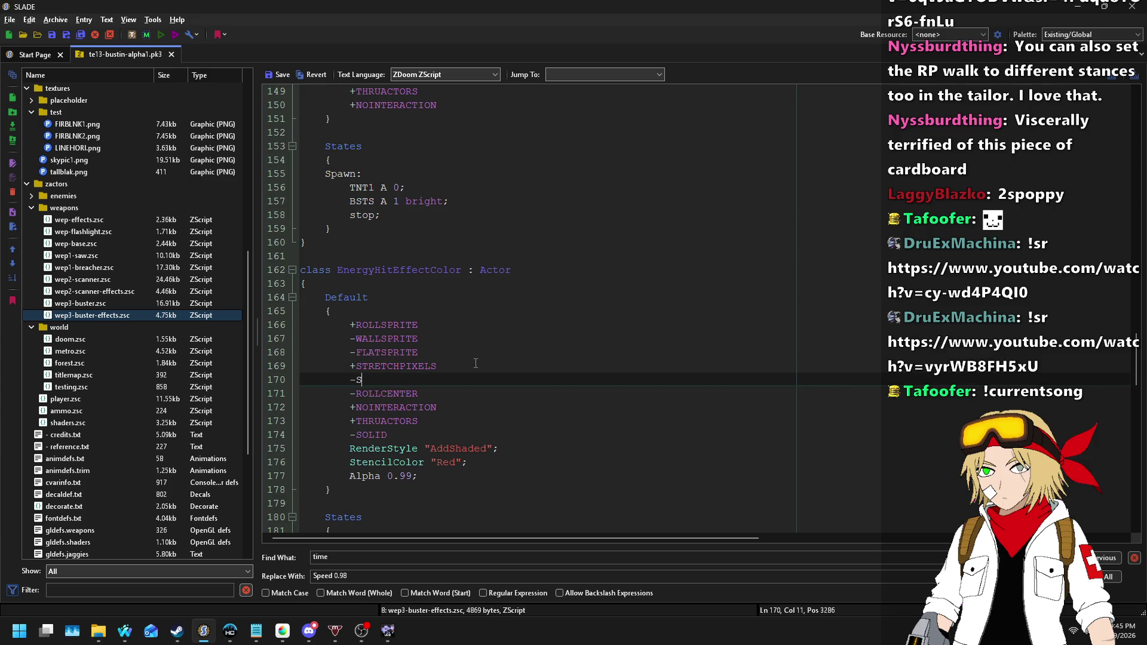
{"action": "type", "text": "LS"}
{"action": "scroll", "coordinate": [478, 358], "scroll_direction": "down", "scroll_amount": 8}
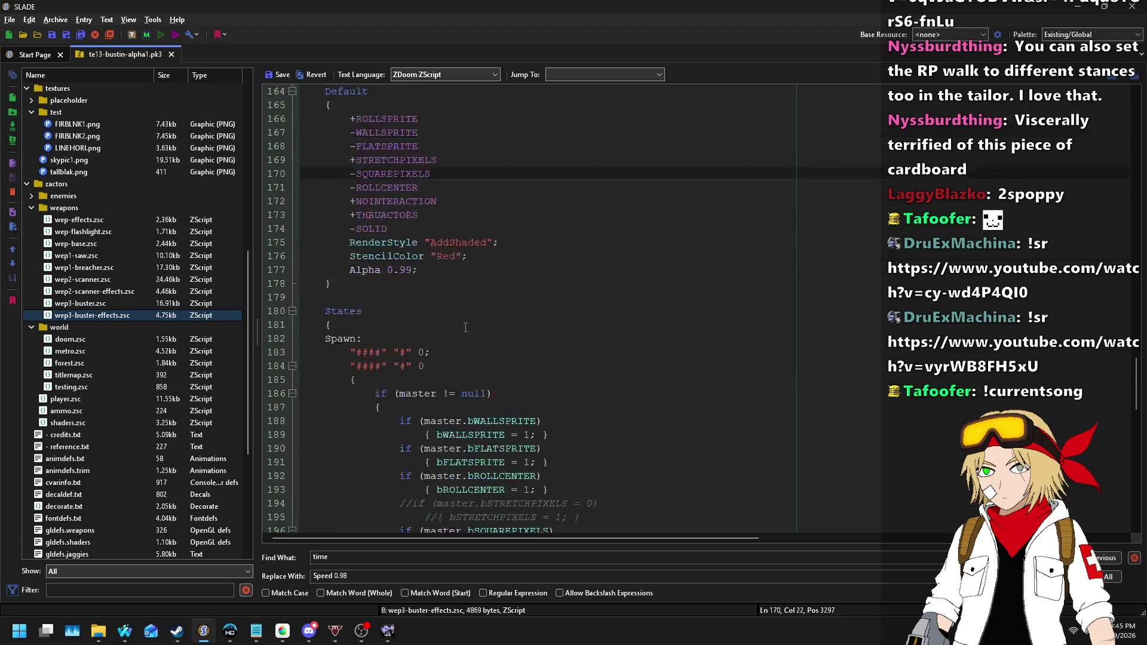
{"action": "left_click", "coordinate": [272, 74]}
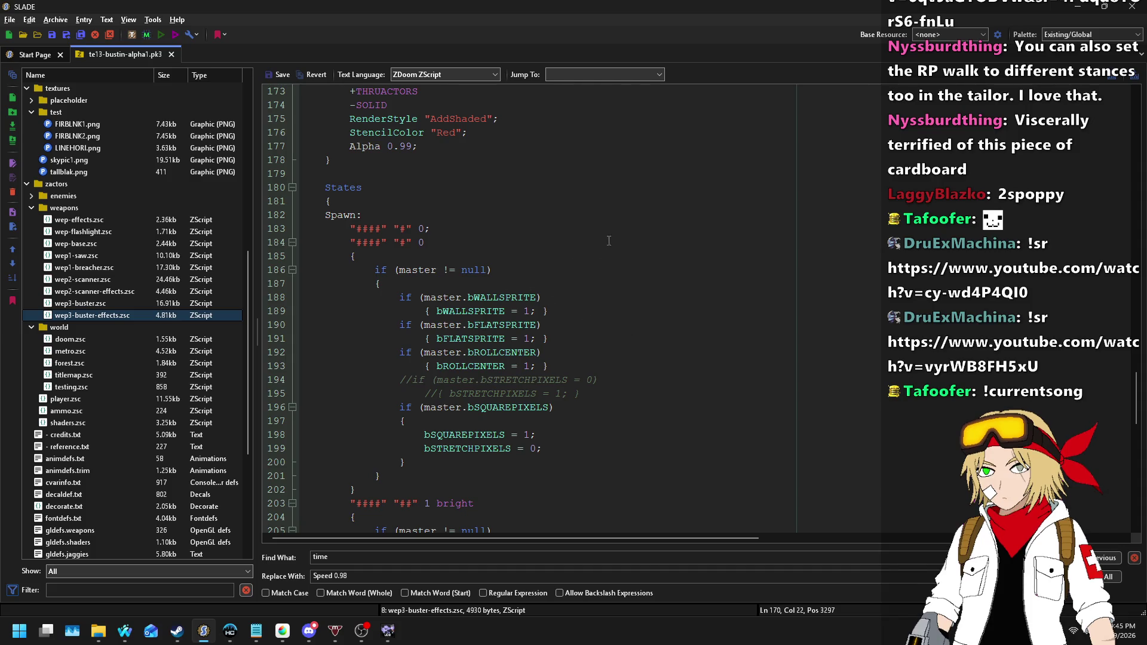
- Open wep1-breacher.zsc, then bring Ultimate Doom Builder back to the front
{"action": "scroll", "coordinate": [621, 341], "scroll_direction": "down", "scroll_amount": 5}
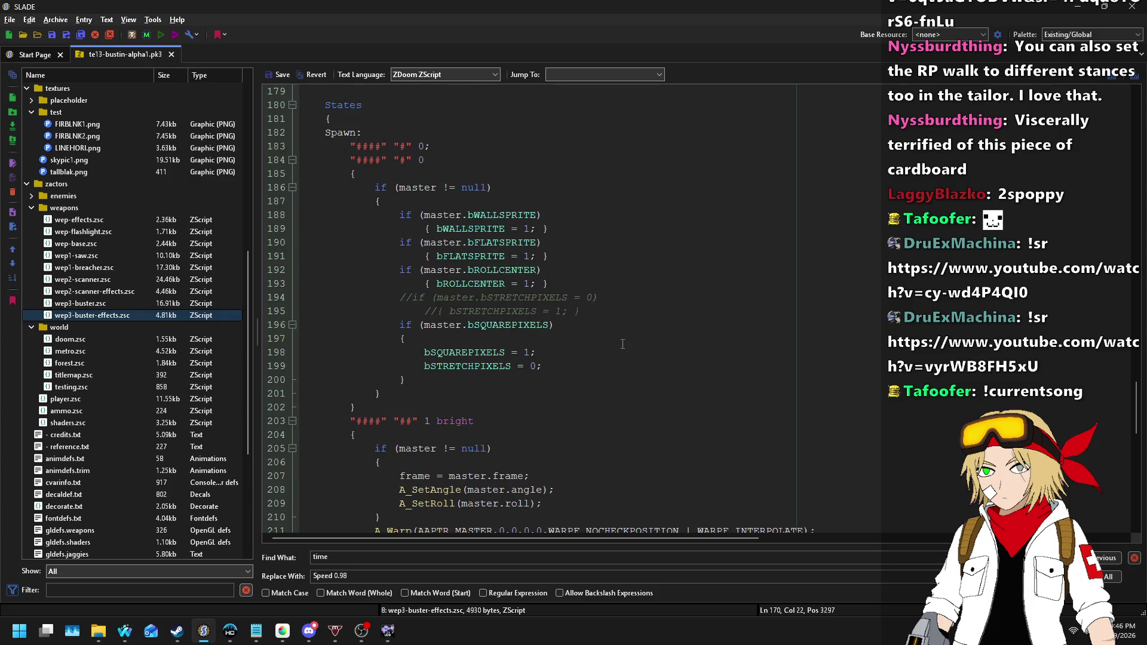
{"action": "left_click", "coordinate": [177, 267]}
{"action": "left_click", "coordinate": [388, 632]}
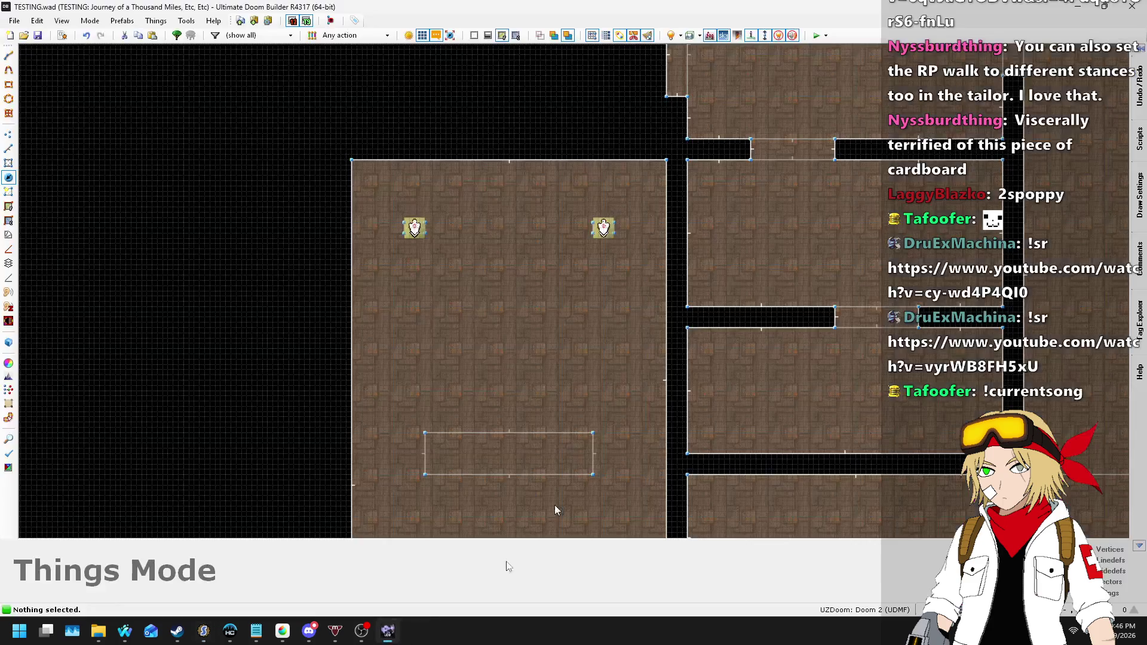
{"action": "left_click", "coordinate": [816, 35]}
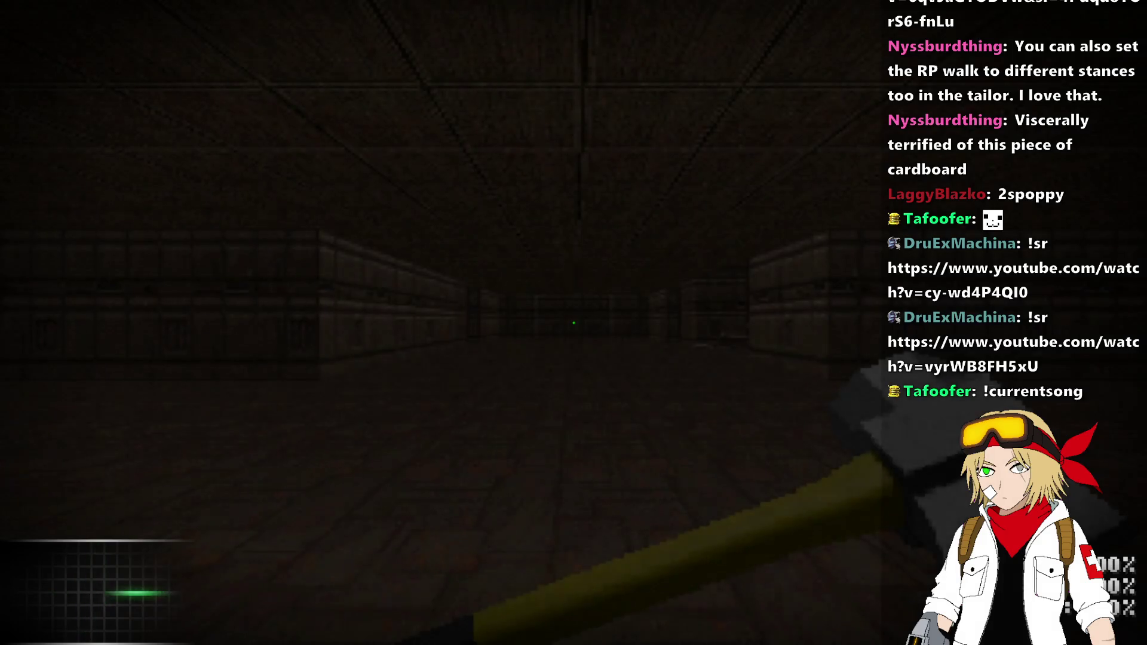
{"action": "key", "text": "alt+F4"}
{"action": "mouse_move", "coordinate": [124, 631]}
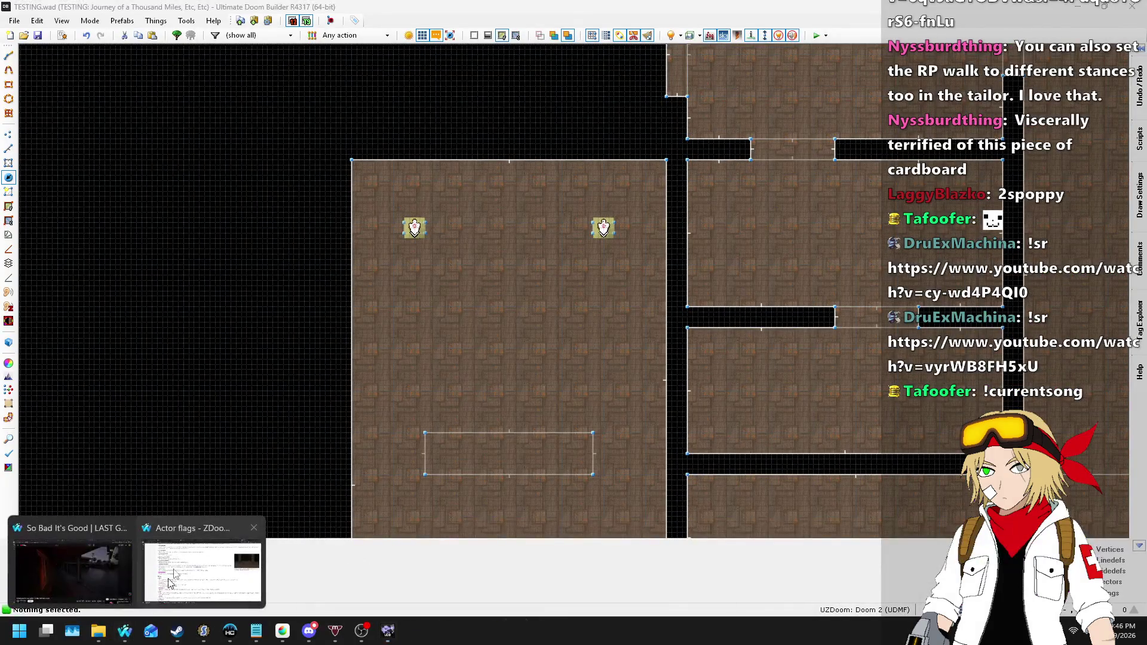
- Load the ZDoom Wiki's A_SpawnItemEx page from the address bar, then switch over to SLADE
{"action": "left_click", "coordinate": [197, 570]}
{"action": "double_click", "coordinate": [257, 29]}
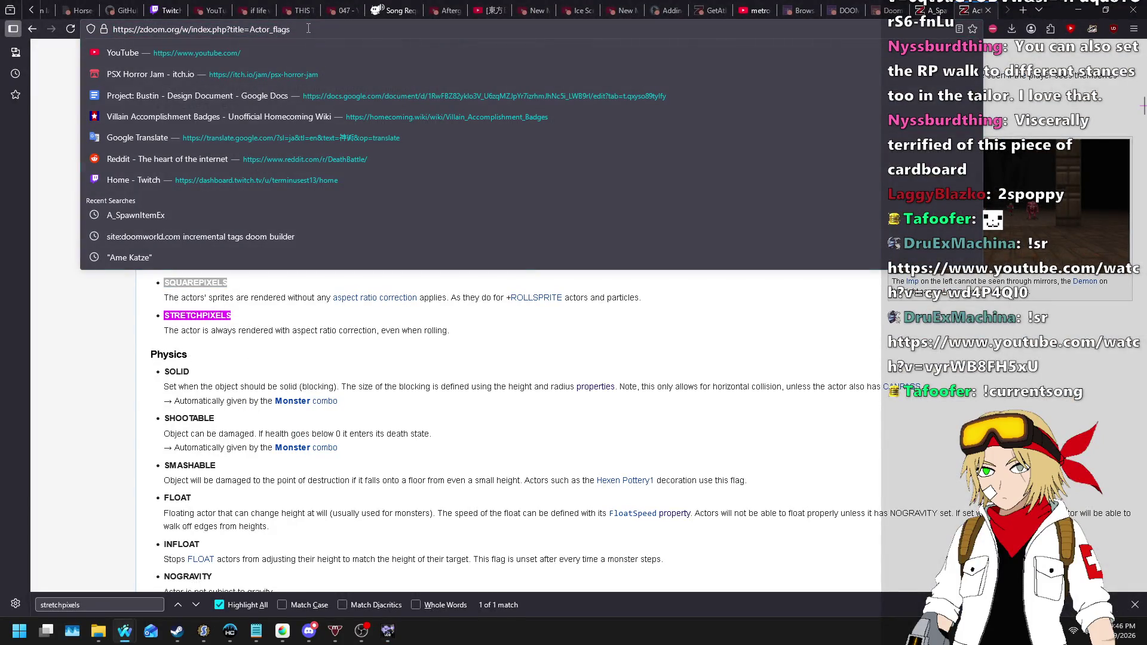
{"action": "type", "text": "A_SpawnItemEx"}
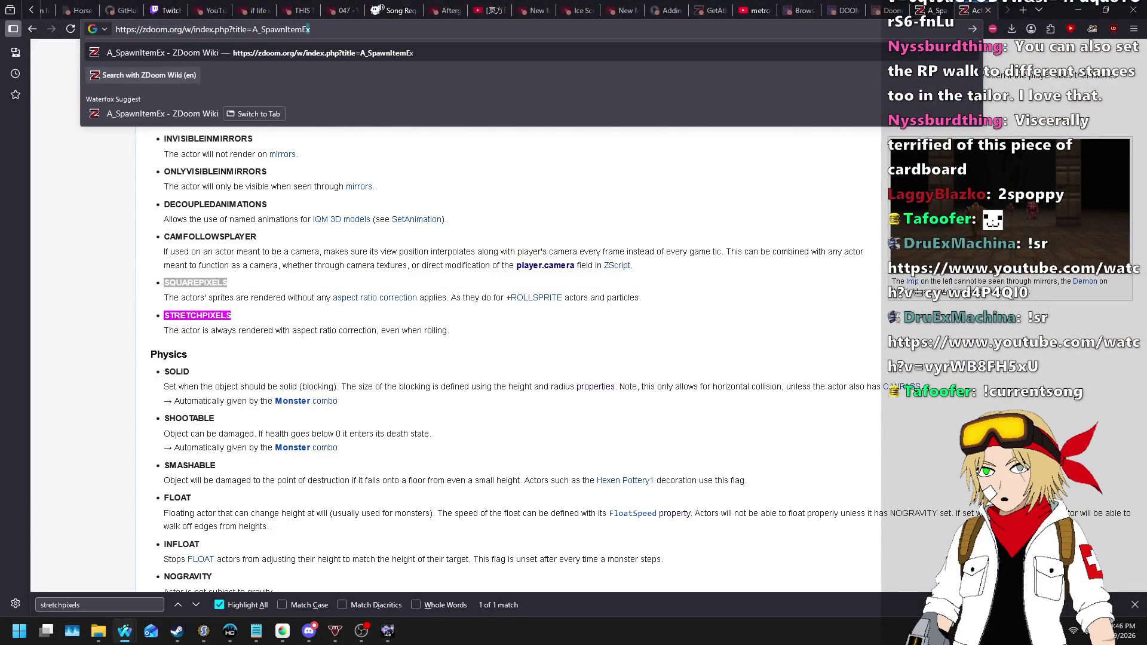
{"action": "key", "text": "Return"}
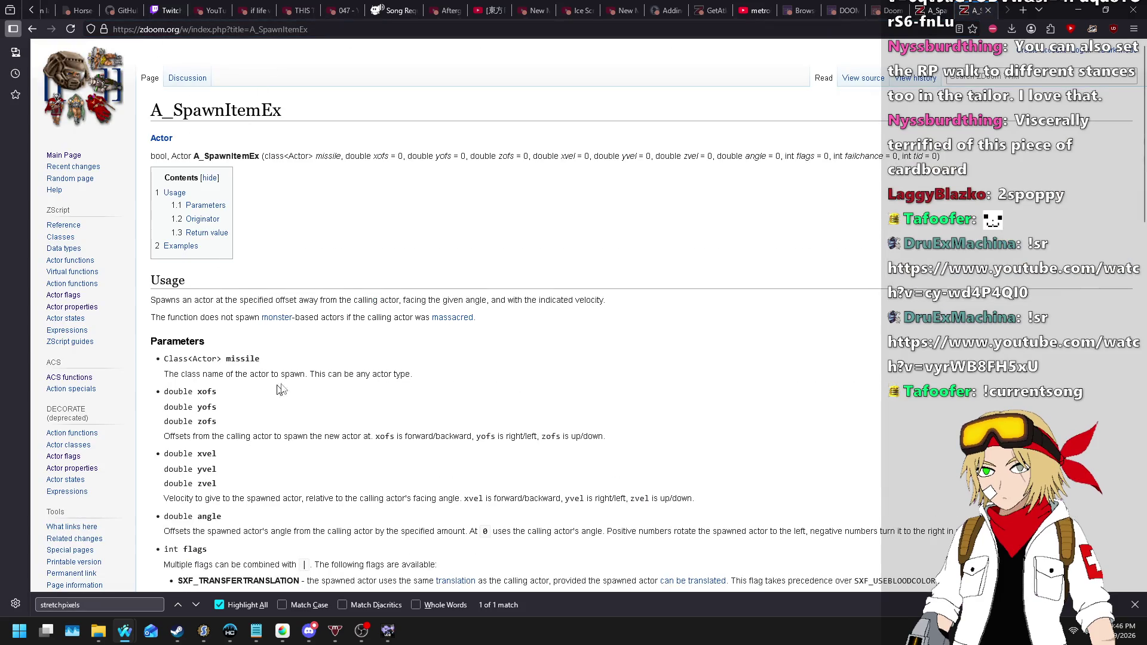
{"action": "key", "text": "alt+Tab"}
{"action": "key", "text": "alt+Tab+Tab"}
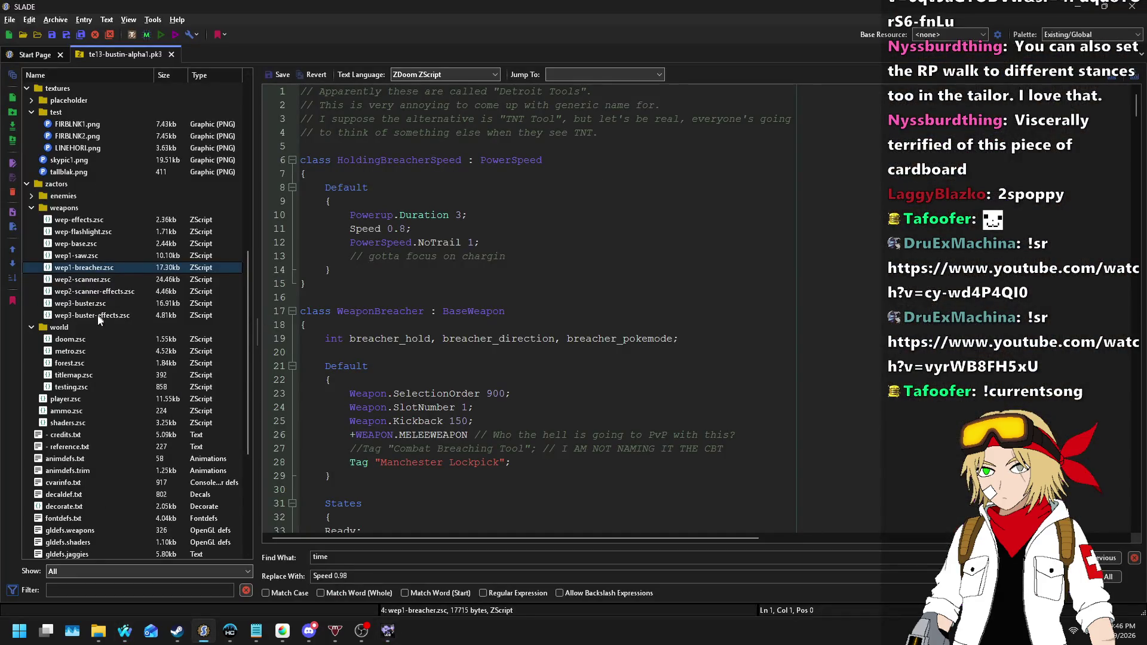
- Set the EnergyHitEffectColor A_SpawnItemEx forward offset on line 72 to 0.01, save, and run in UZDoom
{"action": "left_click", "coordinate": [98, 314]}
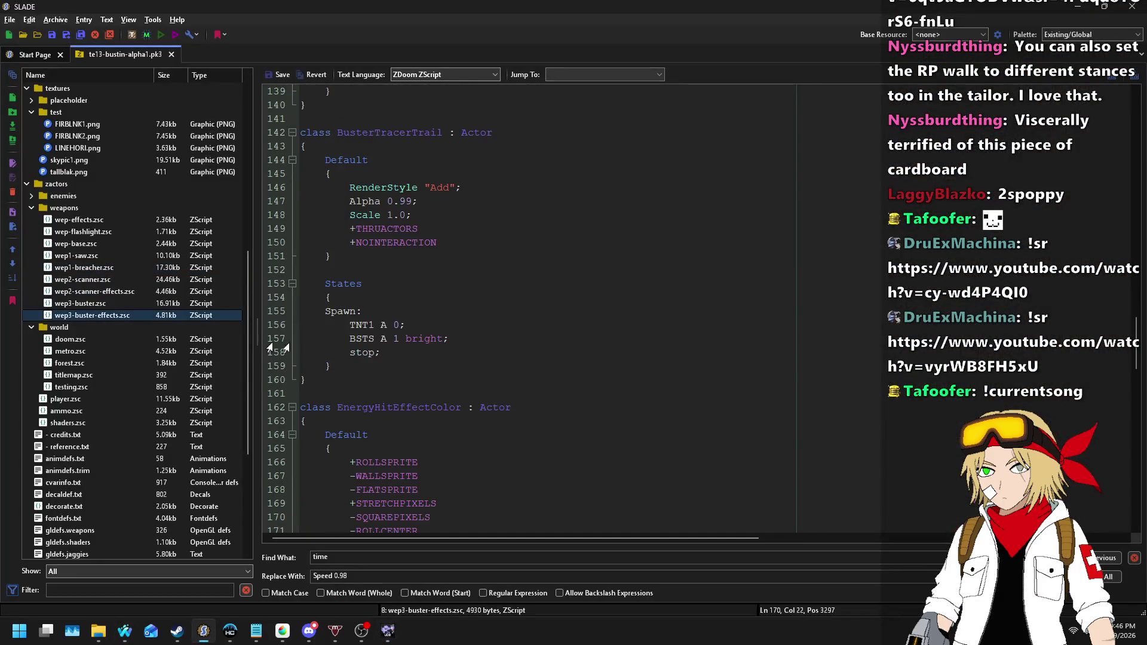
{"action": "scroll", "coordinate": [452, 330], "scroll_direction": "down", "scroll_amount": 8}
{"action": "scroll", "coordinate": [452, 332], "scroll_direction": "up", "scroll_amount": 20}
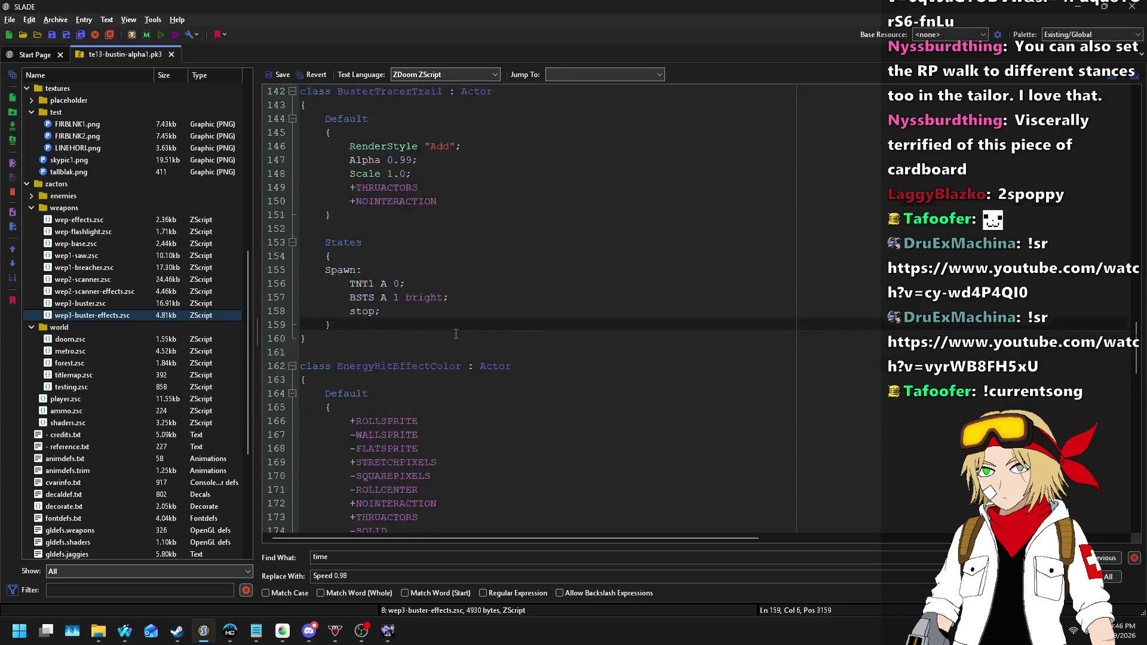
{"action": "scroll", "coordinate": [448, 330], "scroll_direction": "up", "scroll_amount": 18}
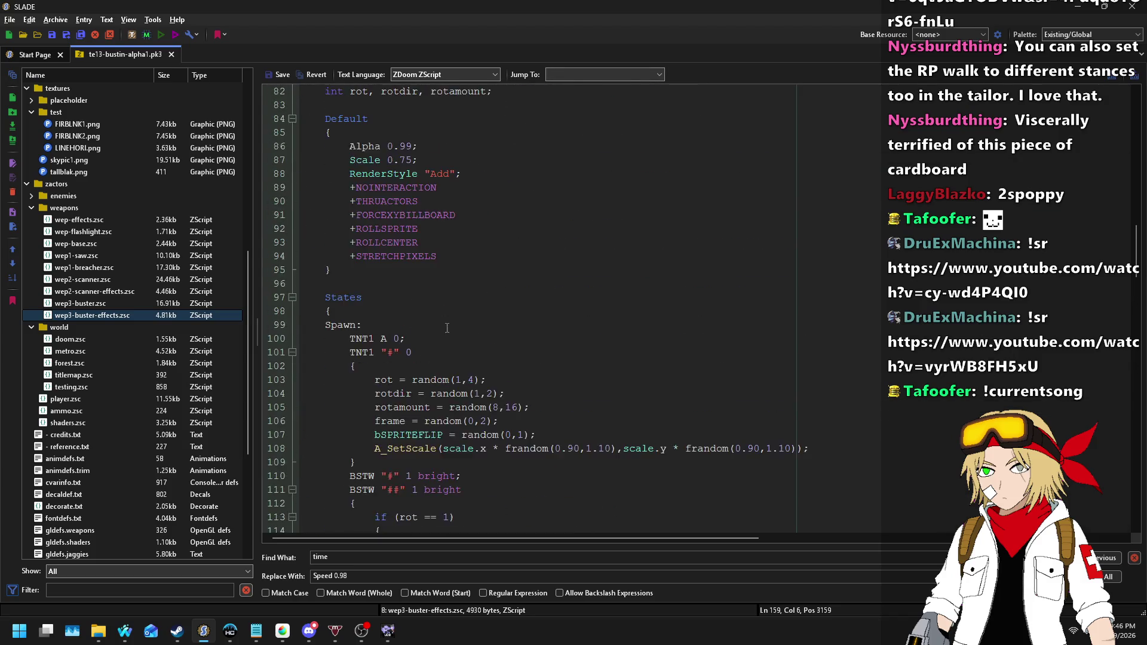
{"action": "left_click", "coordinate": [679, 243]}
{"action": "type", "text": ".01"}
{"action": "left_click", "coordinate": [278, 74]}
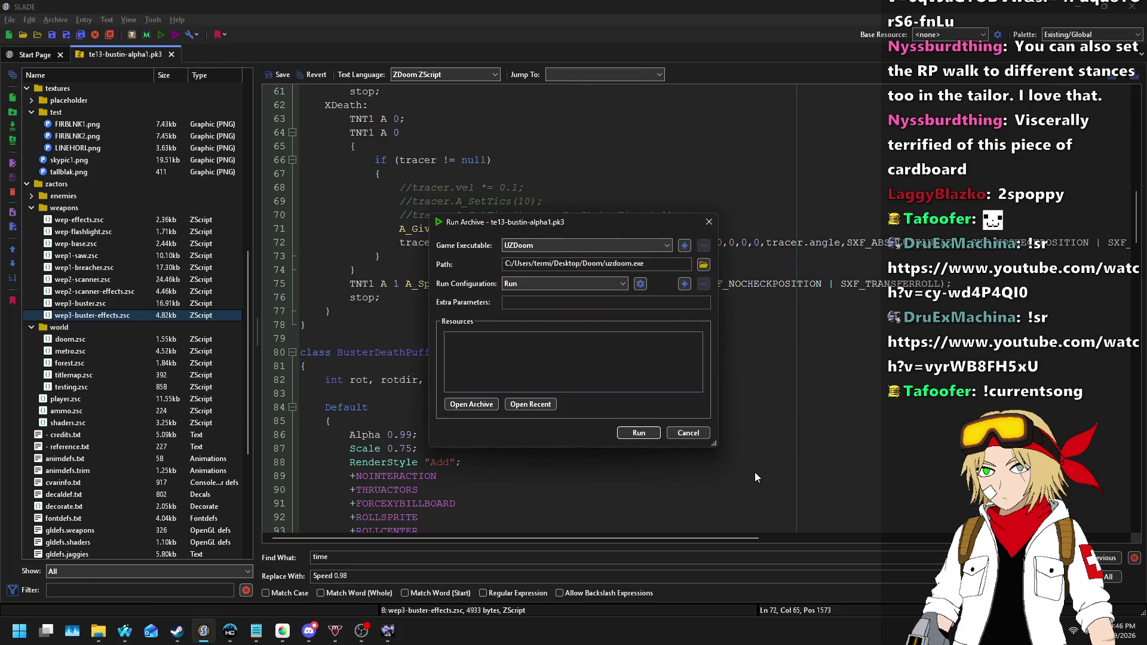
{"action": "left_click", "coordinate": [655, 435]}
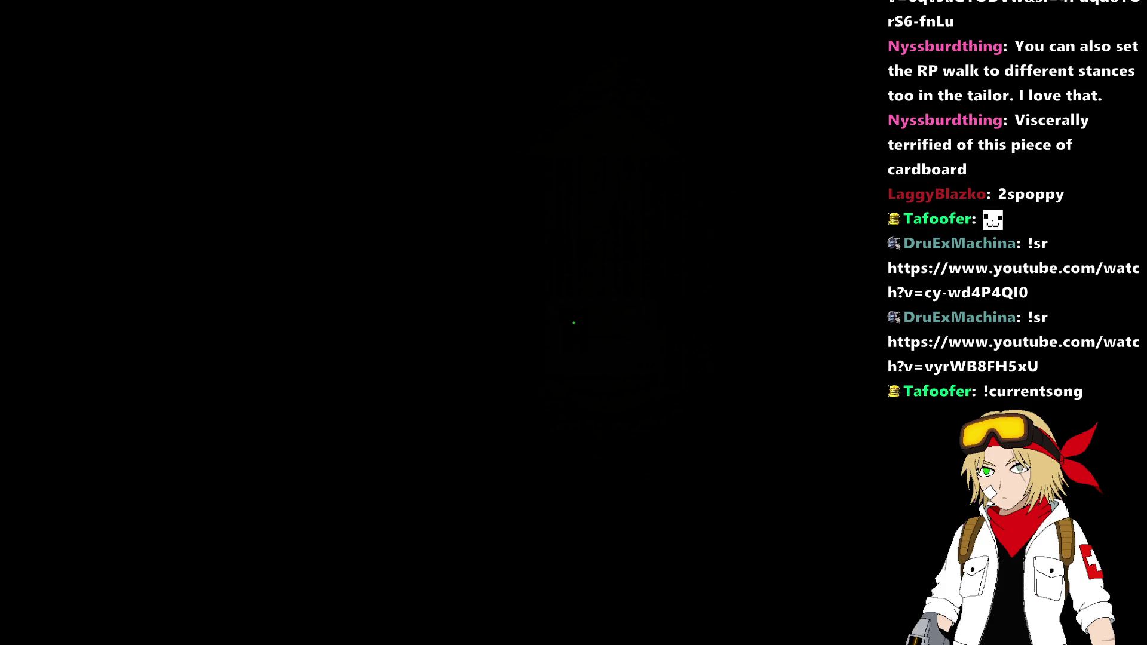
- Fire the ASP Blaster Mk. III at the imp and other enemies down the corridors, then leave the game
{"action": "key", "text": "2"}
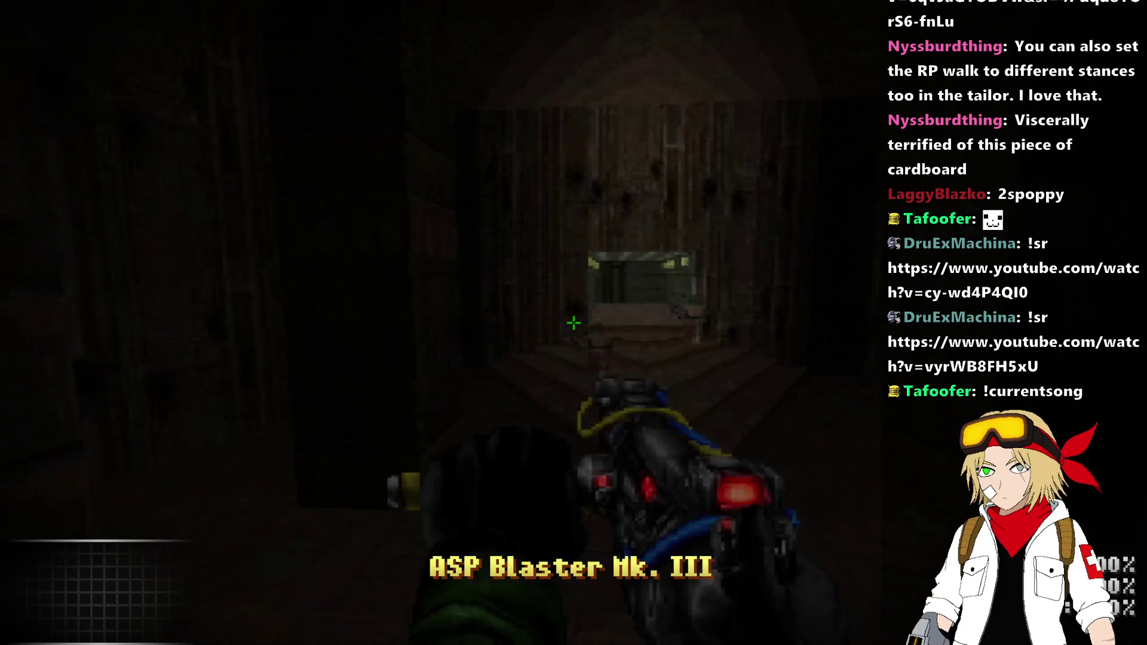
{"action": "key", "text": "w"}
{"action": "left_click", "coordinate": [573, 323]}
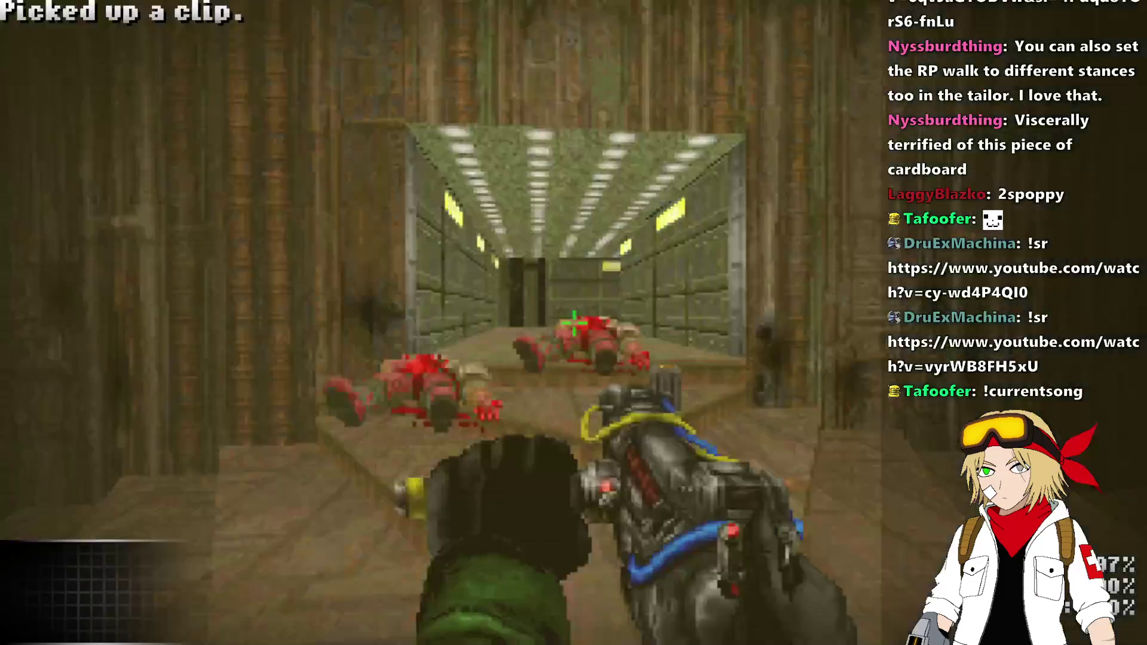
{"action": "key", "text": "w"}
{"action": "left_click", "coordinate": [573, 322]}
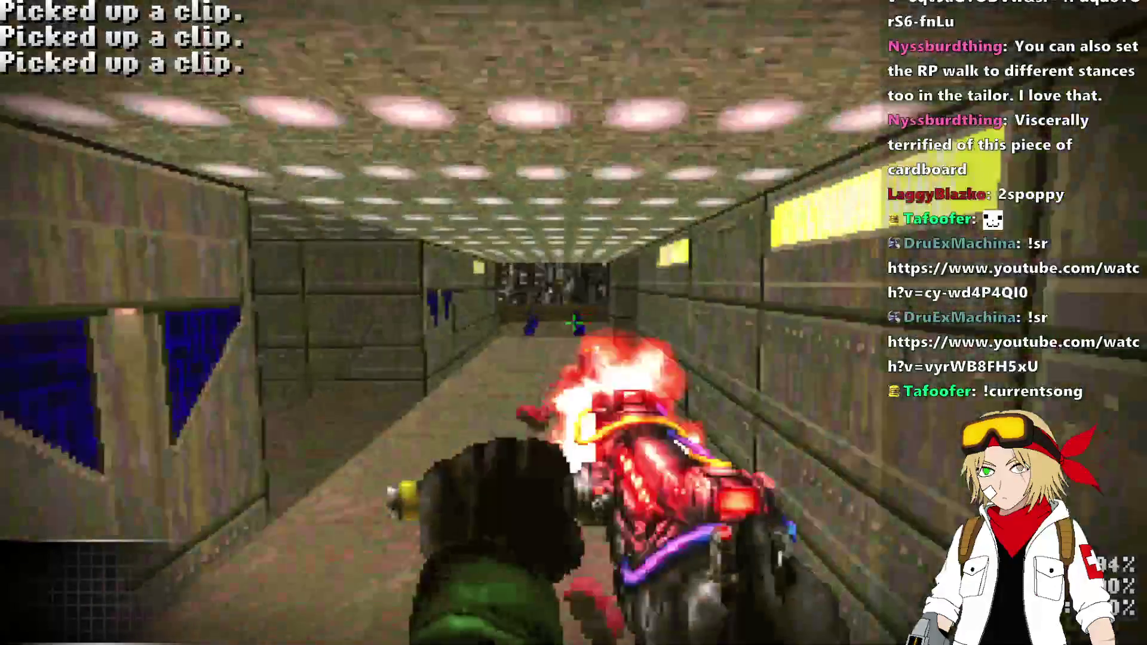
{"action": "key", "text": "w"}
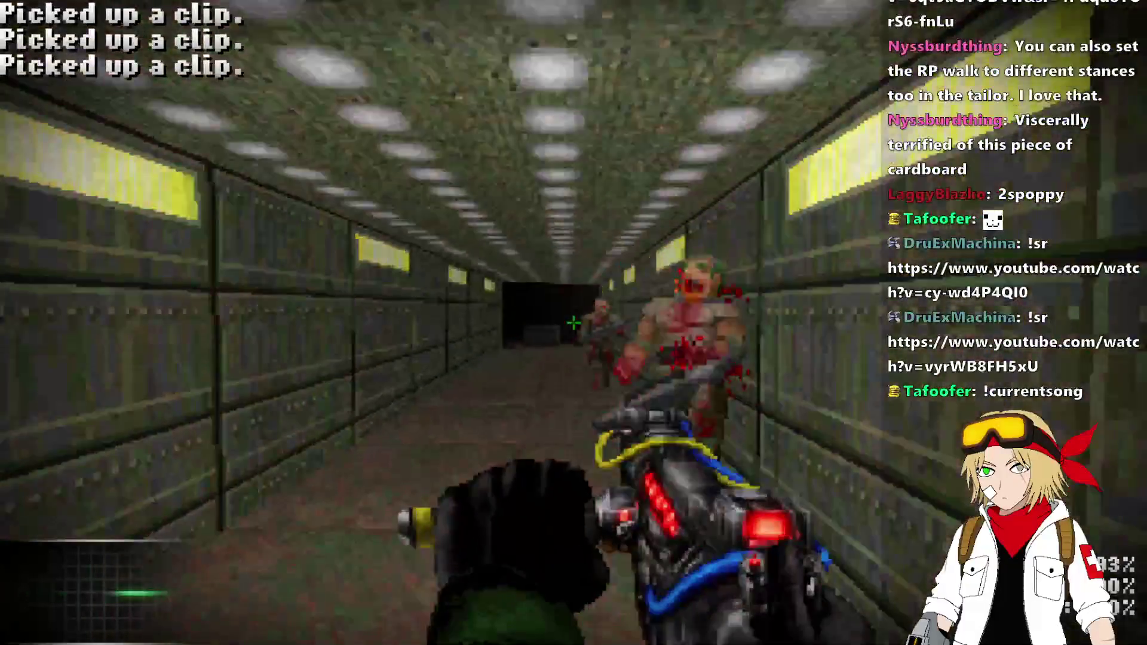
{"action": "left_click", "coordinate": [573, 322]}
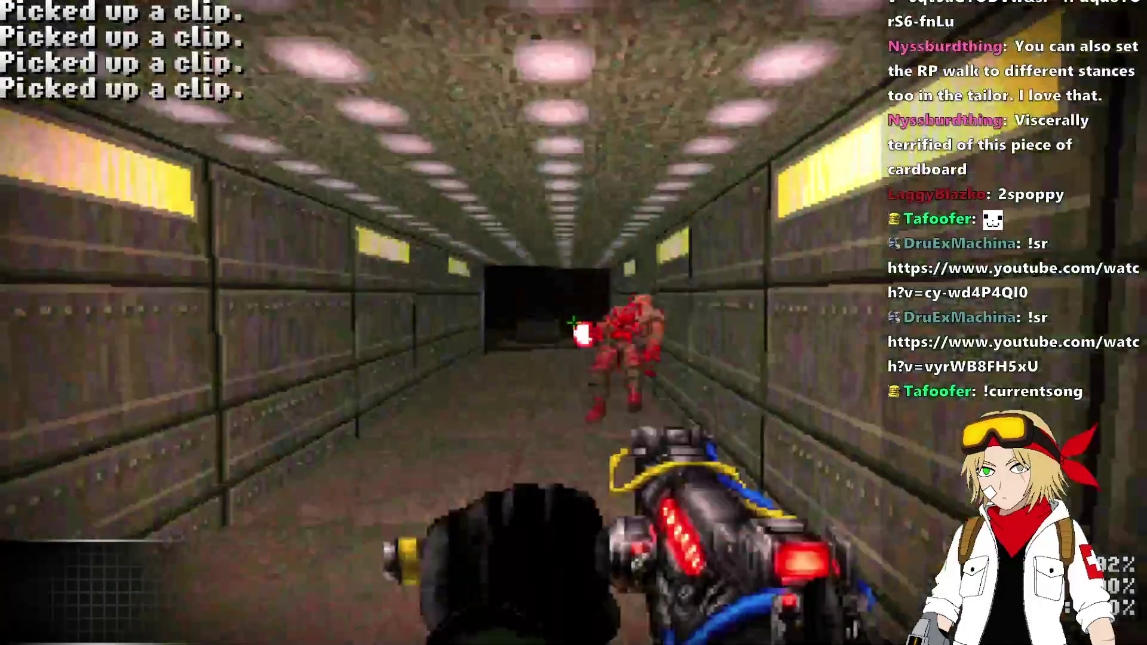
{"action": "key", "text": "w"}
{"action": "key", "text": "alt+Tab"}
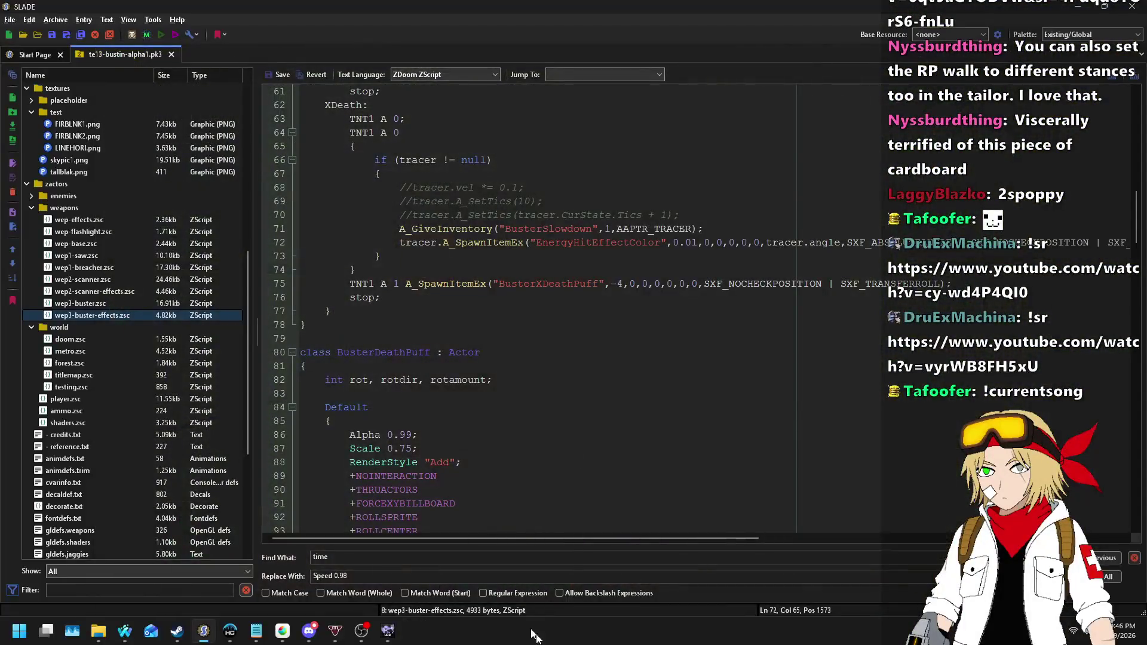
- Bring Ultimate Doom Builder forward and test-play the TESTING map in UZDoom
{"action": "left_click", "coordinate": [391, 632]}
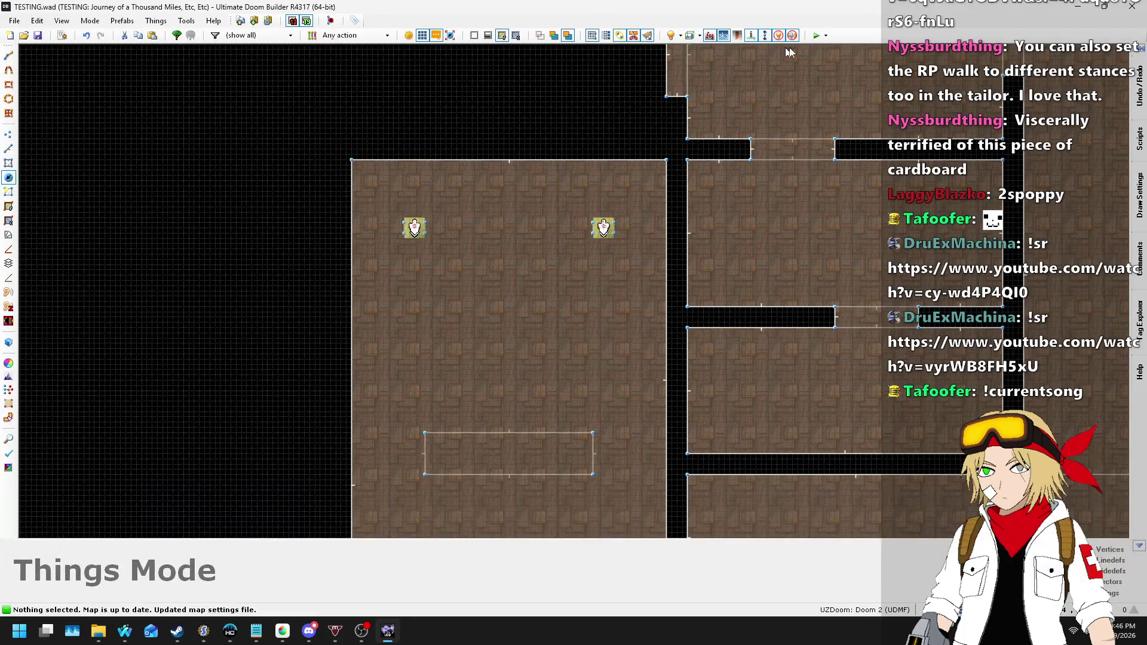
{"action": "left_click", "coordinate": [818, 36]}
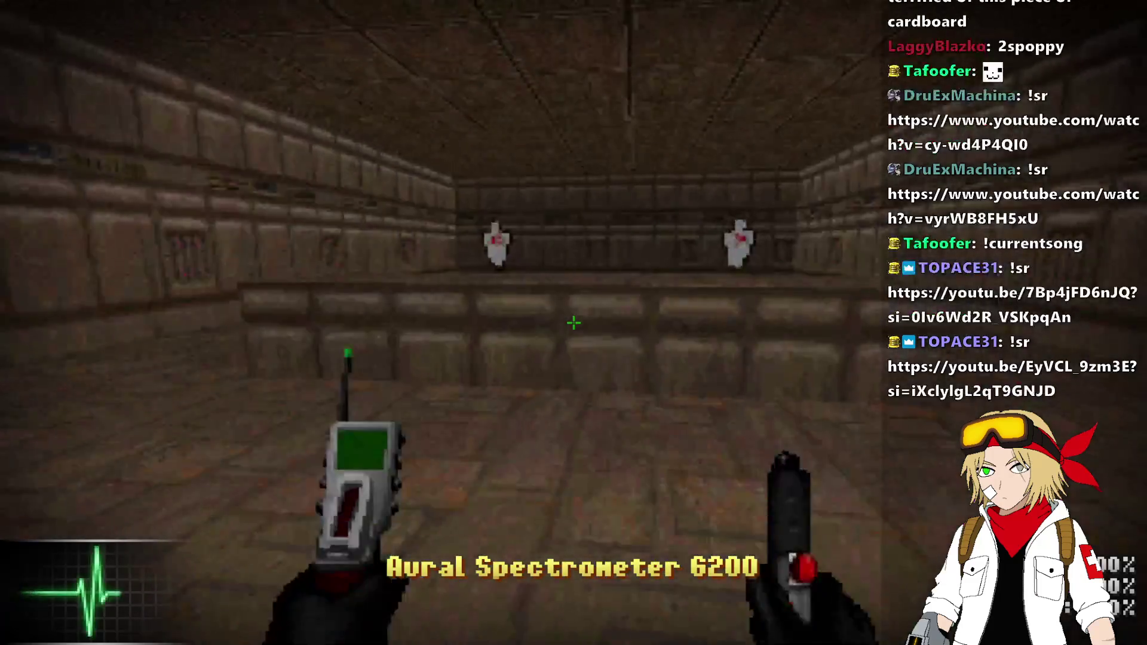
- Switch to the ASP Blaster Mk. III and shoot the ghost targets
{"action": "key", "text": "2"}
{"action": "left_click", "coordinate": [573, 323]}
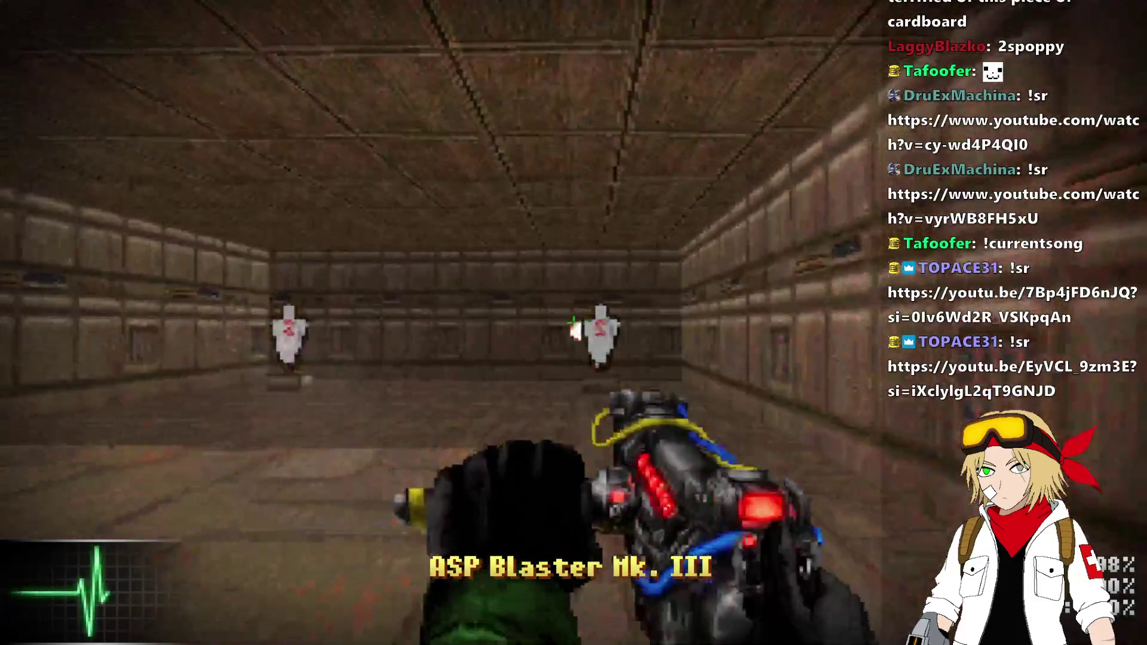
{"action": "key", "text": "w"}
{"action": "left_click", "coordinate": [573, 322]}
{"action": "left_click", "coordinate": [574, 323]}
{"action": "key", "text": "grave"}
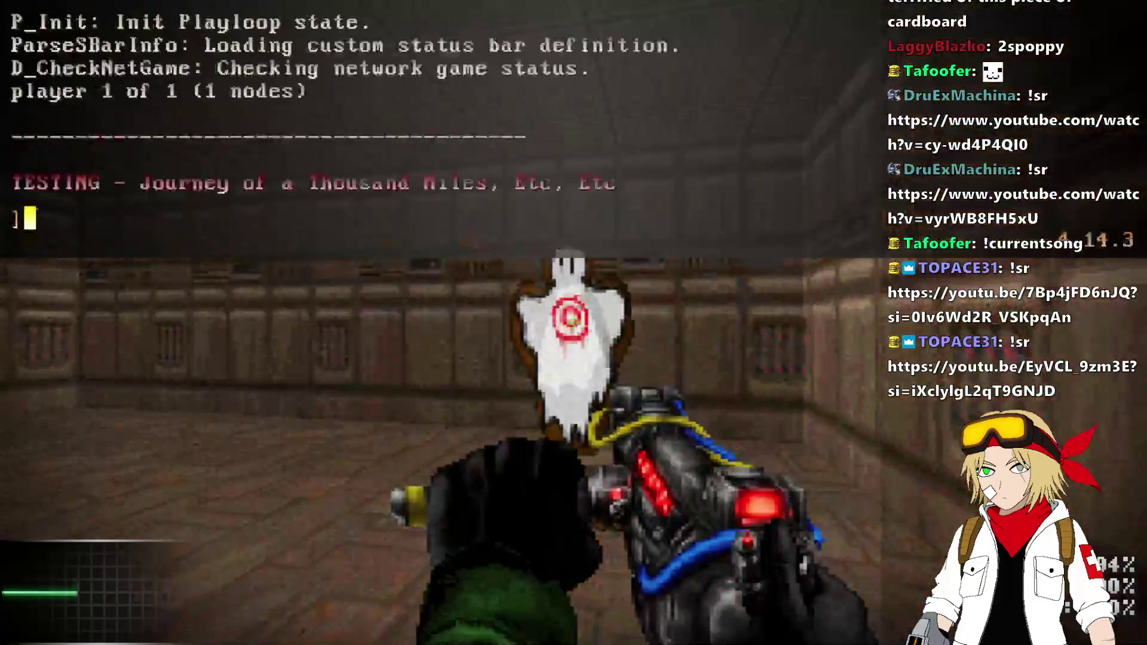
{"action": "key", "text": "grave"}
{"action": "key", "text": "s"}
{"action": "key", "text": "grave"}
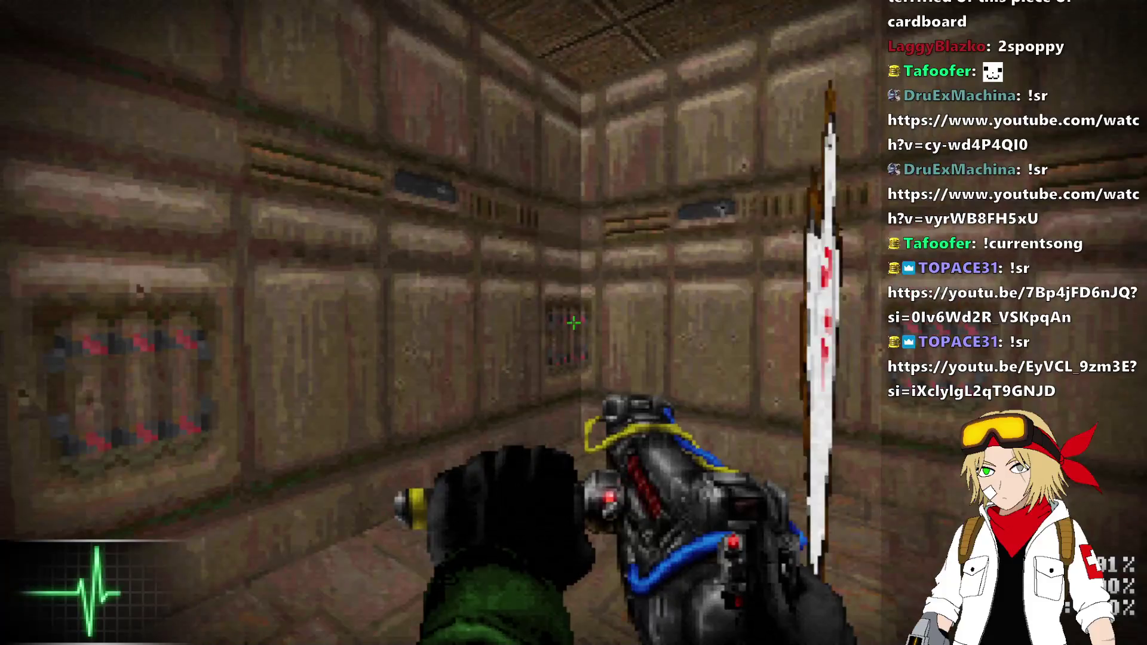
- Run freeze and the earlier i_timescale command from the game console
{"action": "key", "text": "grave"}
{"action": "type", "text": "freeze"}
{"action": "key", "text": "Return"}
{"action": "key", "text": "grave"}
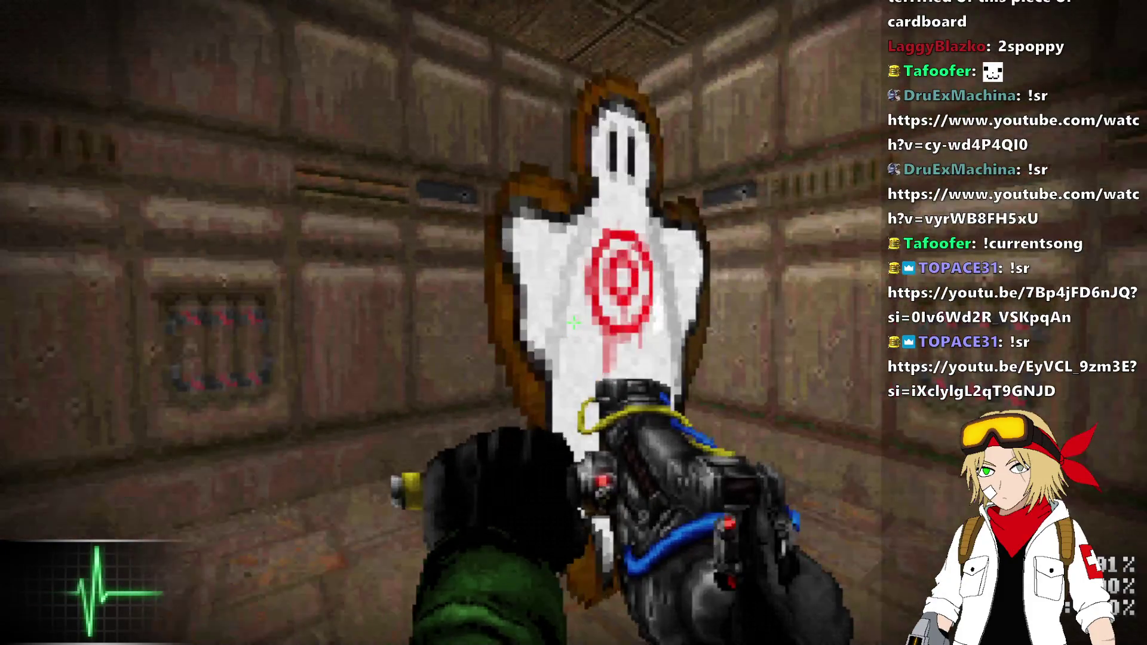
{"action": "key", "text": "grave"}
{"action": "key", "text": "Up"}
{"action": "key", "text": "Up"}
{"action": "key", "text": "Up"}
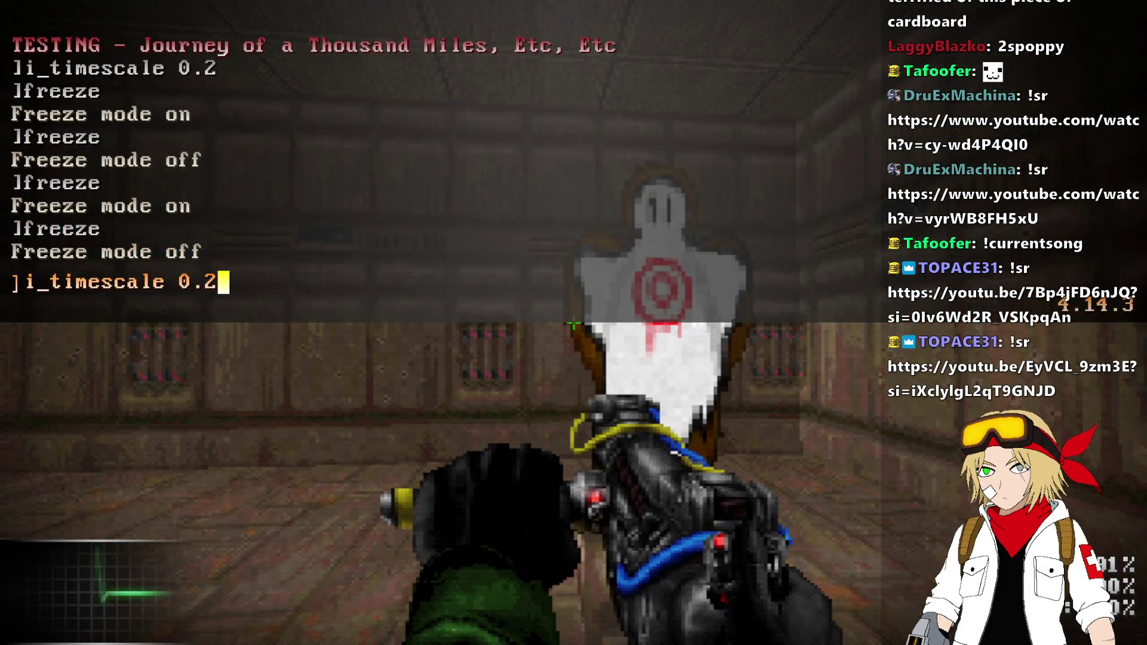
{"action": "key", "text": "Return"}
{"action": "key", "text": "grave"}
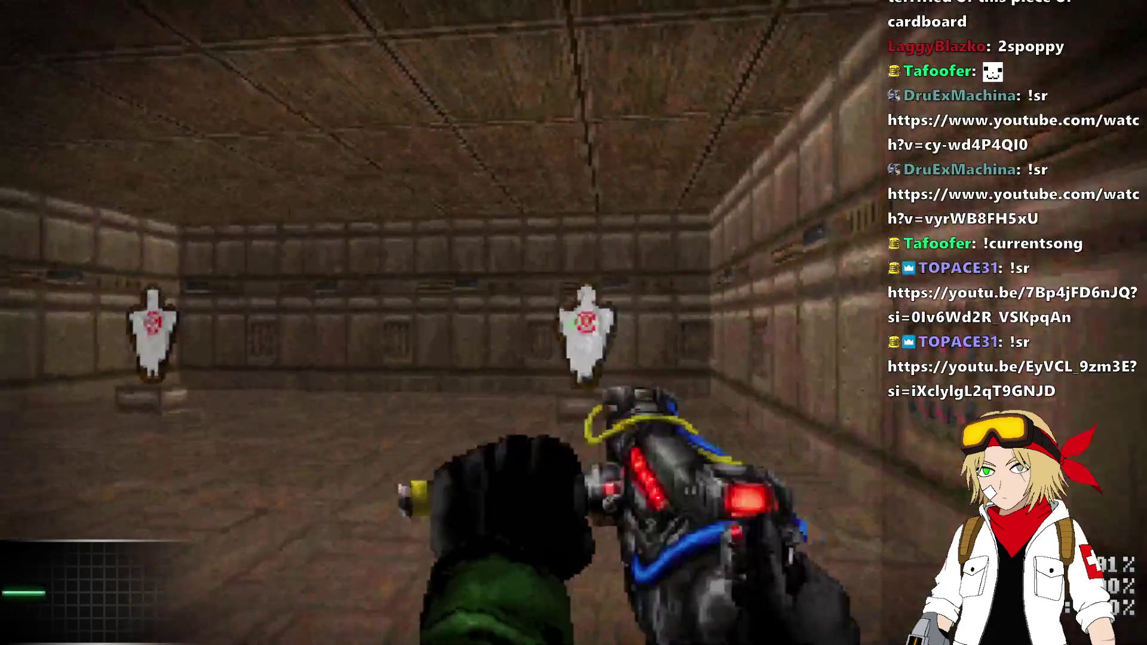
- Shoot the cardboard and centre targets in slow motion, then quit back to Ultimate Doom Builder
{"action": "left_click", "coordinate": [574, 323]}
{"action": "key", "text": "w"}
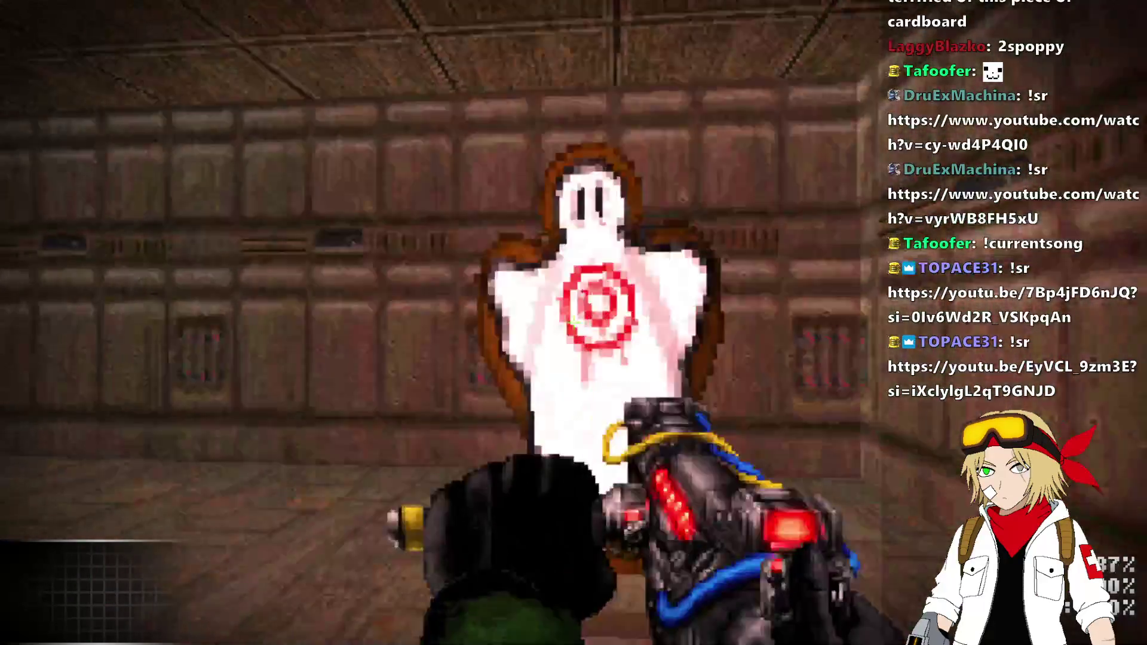
{"action": "key", "text": "s"}
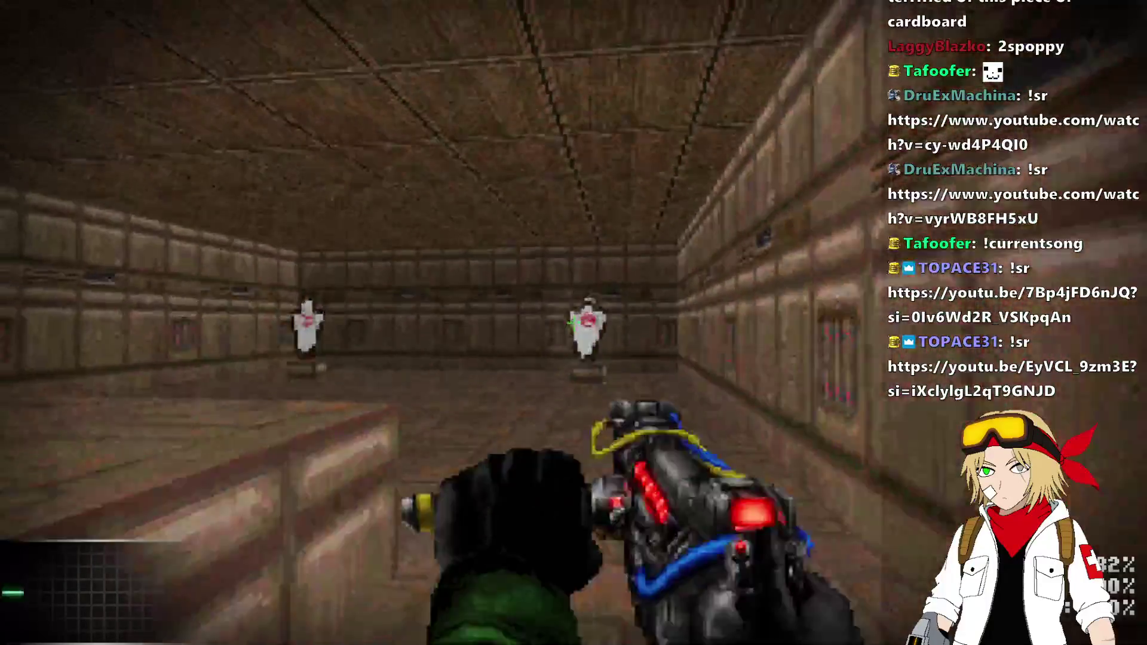
{"action": "left_click", "coordinate": [574, 322]}
{"action": "key", "text": "w"}
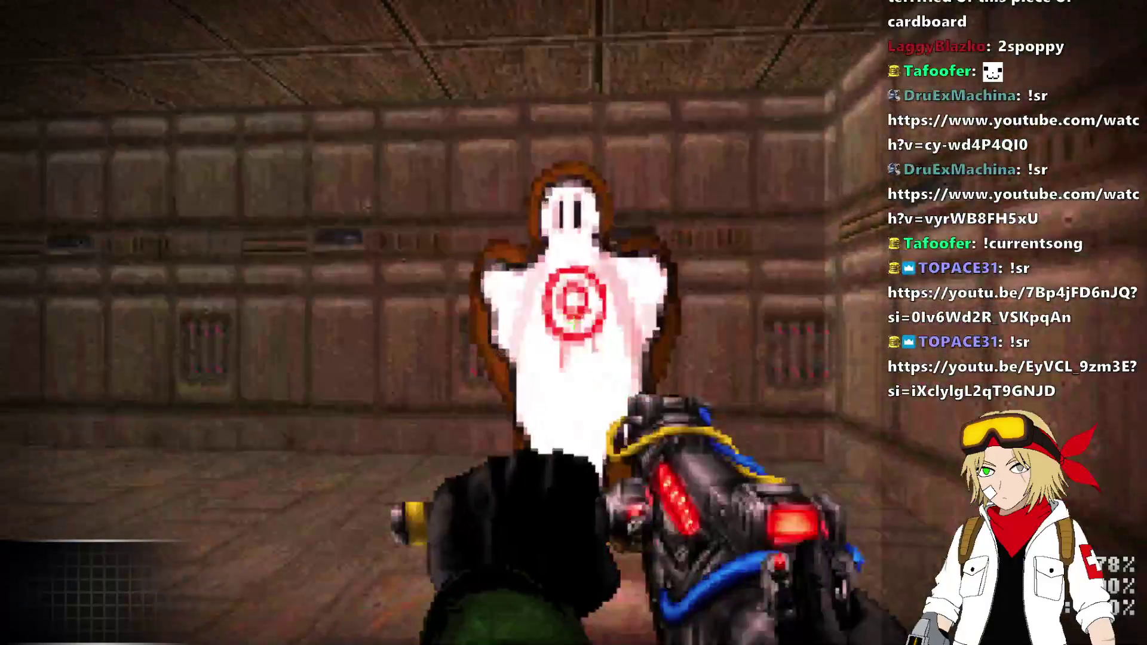
{"action": "key", "text": "alt+F4"}
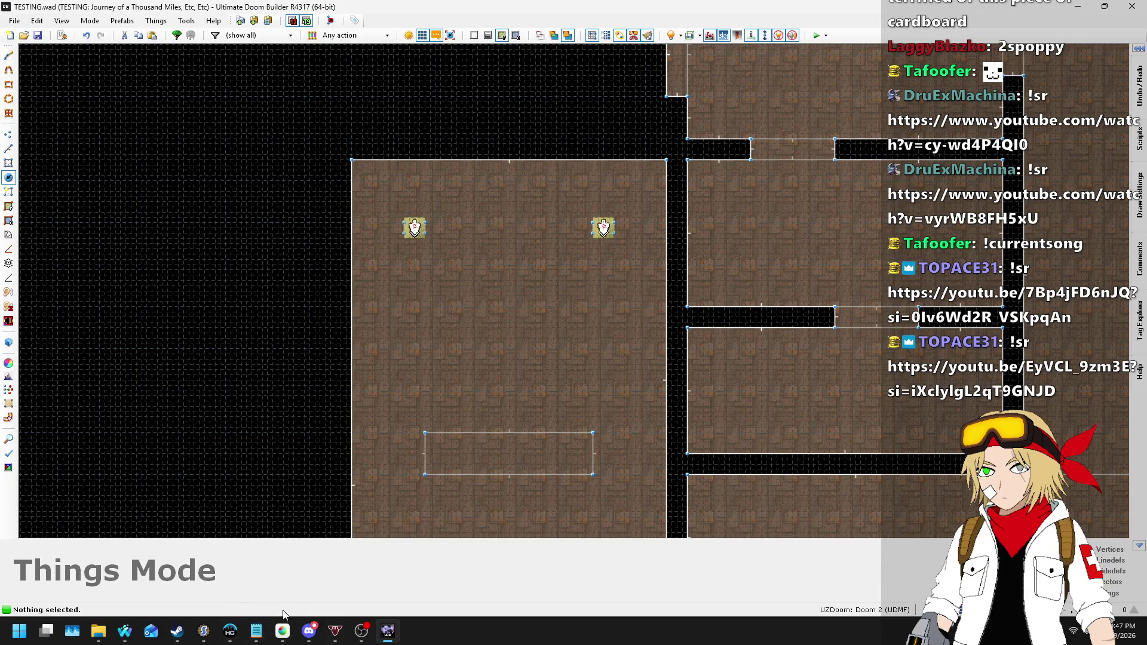
{"action": "scroll", "coordinate": [503, 268], "scroll_direction": "down", "scroll_amount": 3}
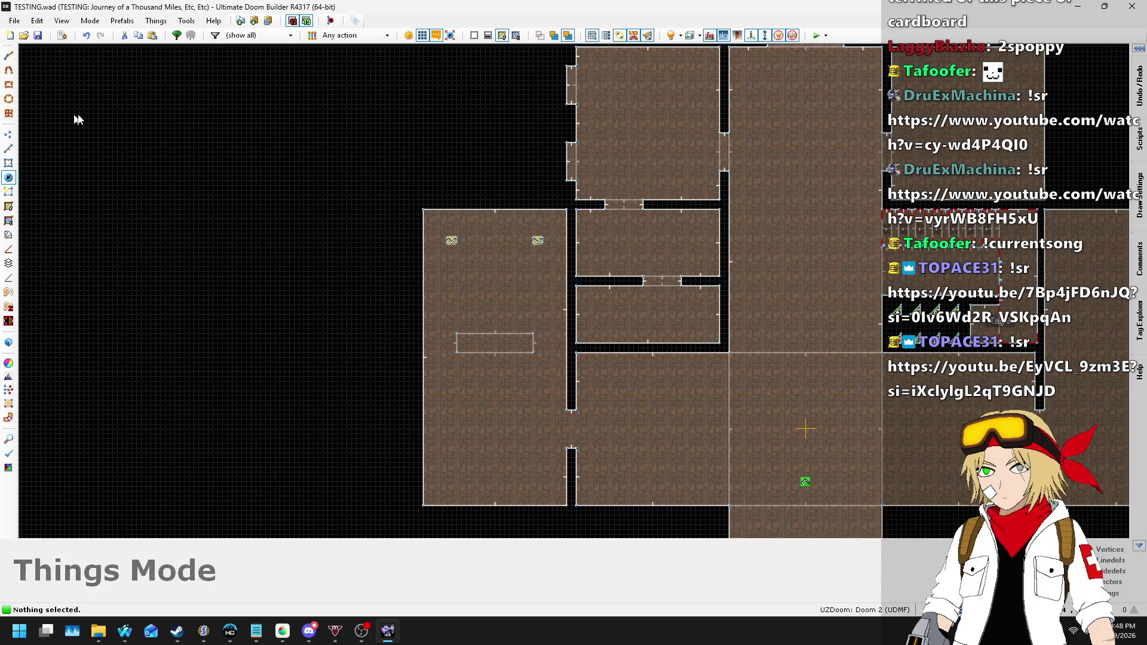
{"action": "scroll", "coordinate": [308, 230], "scroll_direction": "down", "scroll_amount": 5}
{"action": "scroll", "coordinate": [645, 268], "scroll_direction": "up", "scroll_amount": 1}
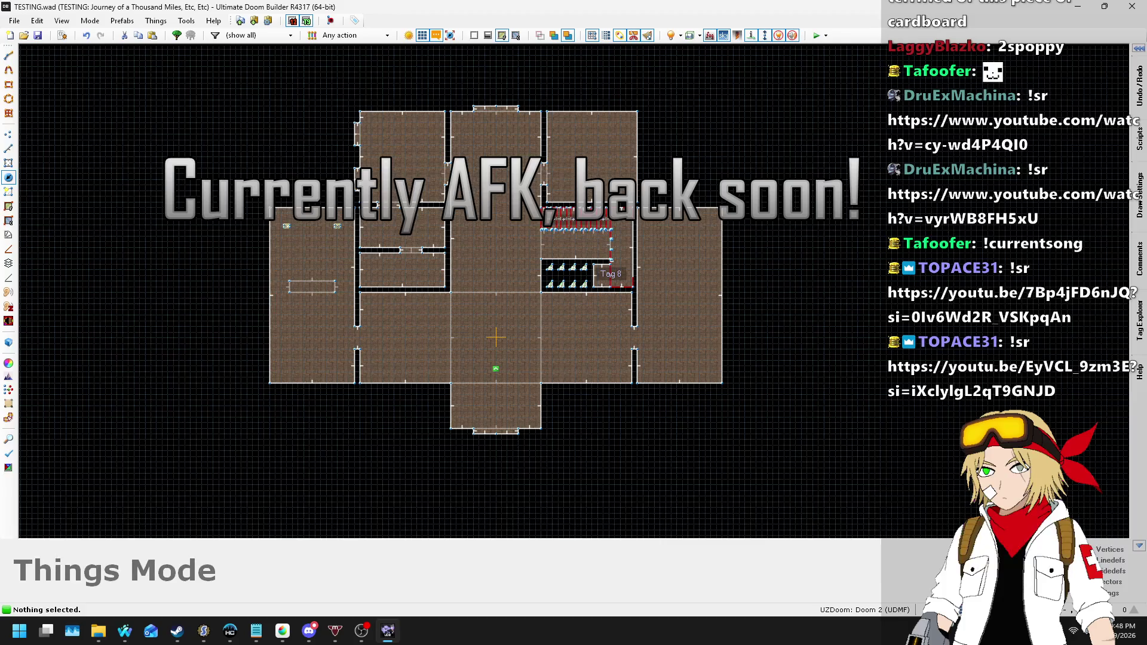
{"action": "key", "text": "alt+Tab"}
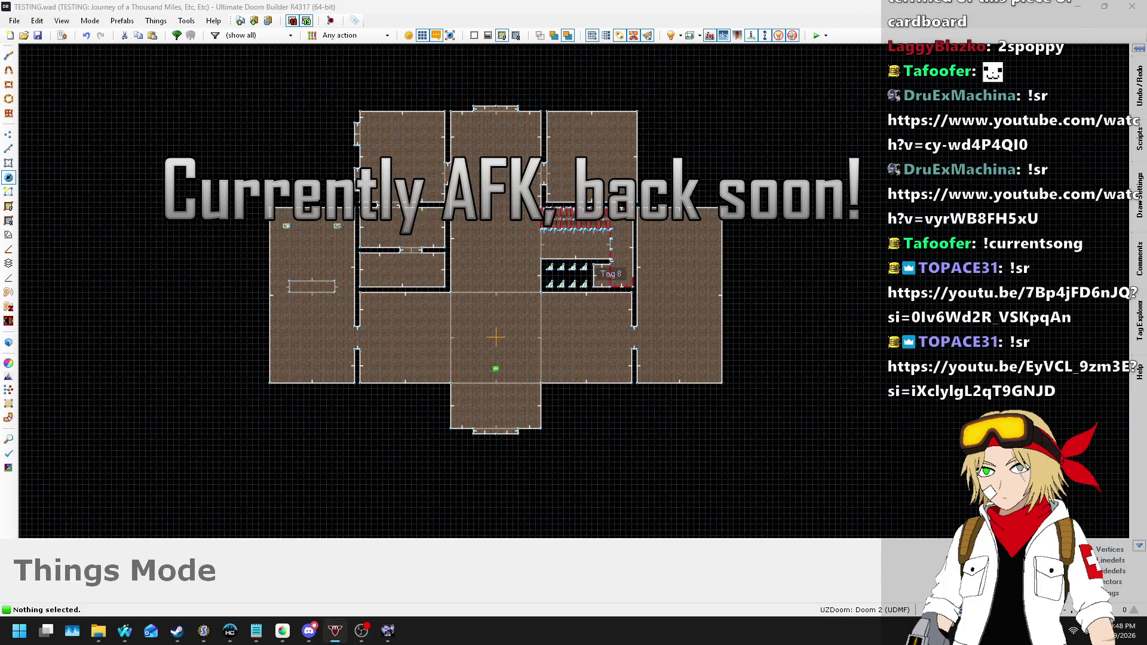
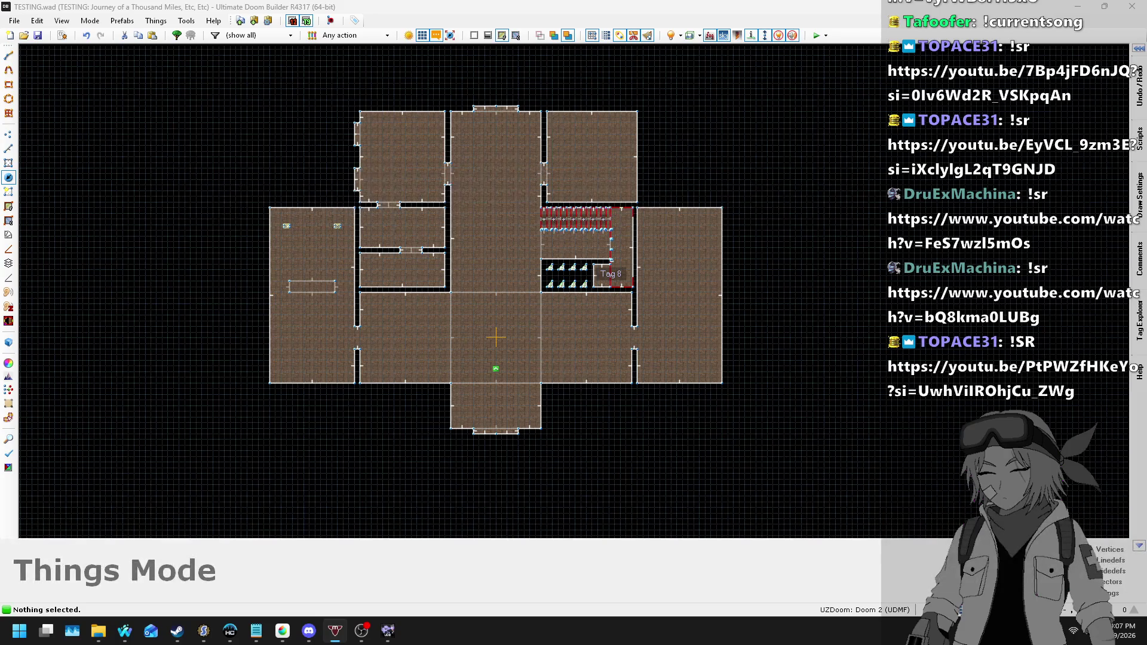
- Cancel a screen capture, toggle the away status with a new KP_1 shortcut, and refocus the editor
{"action": "key", "text": "super+shift+s"}
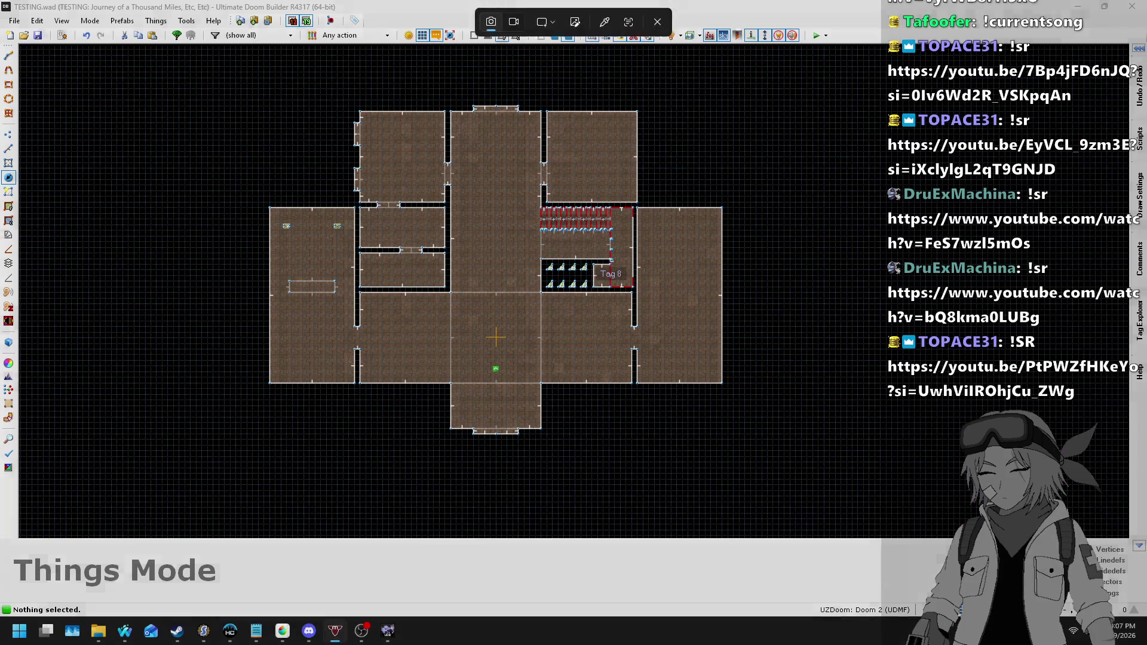
{"action": "key", "text": "Escape"}
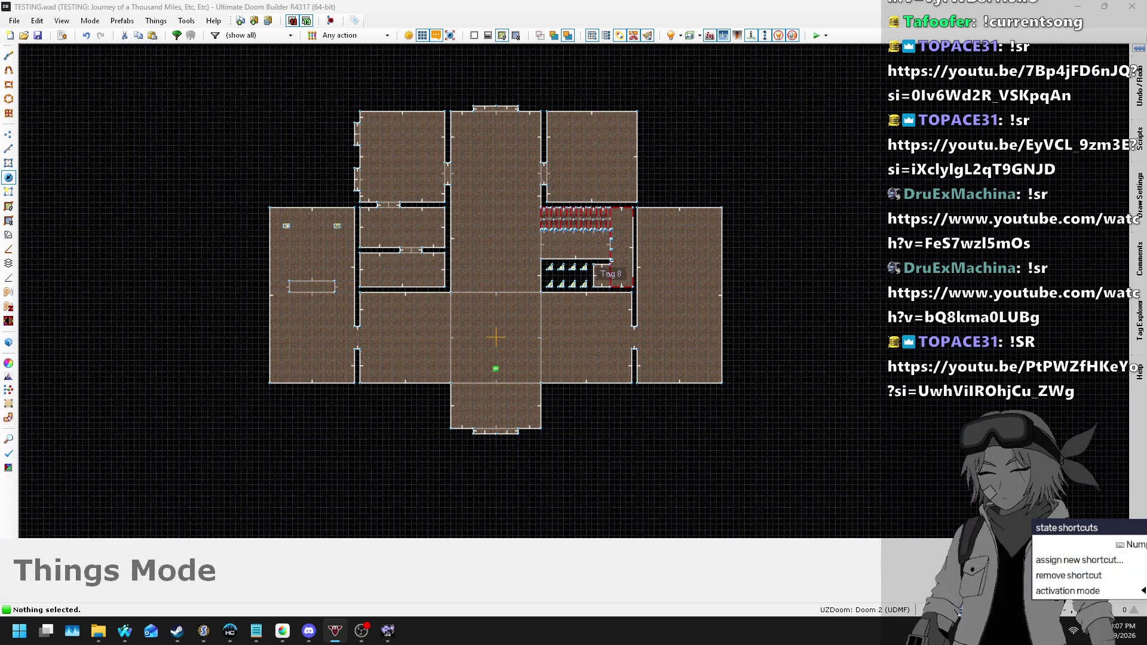
{"action": "left_click", "coordinate": [1078, 560]}
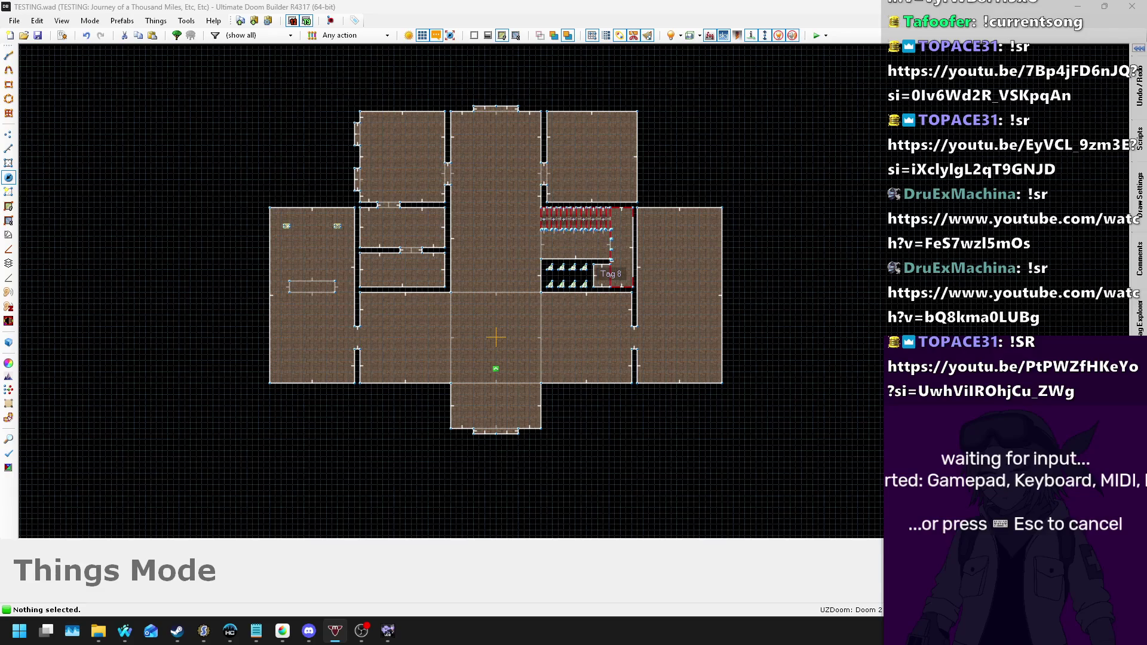
{"action": "key", "text": "KP_1"}
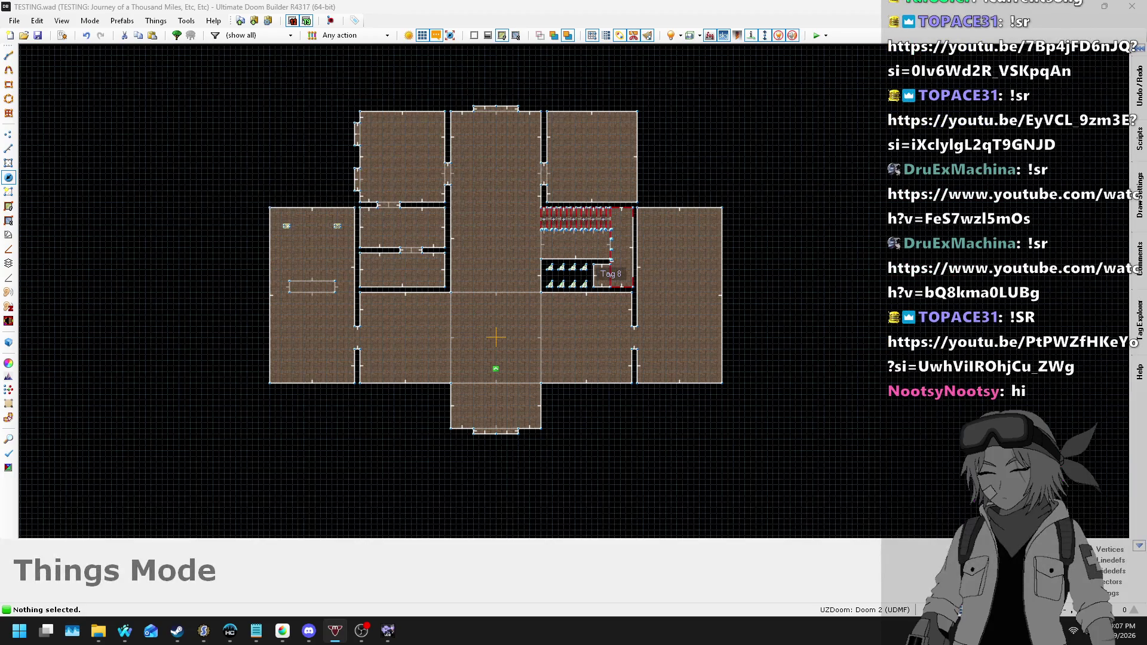
{"action": "key", "text": "KP_1"}
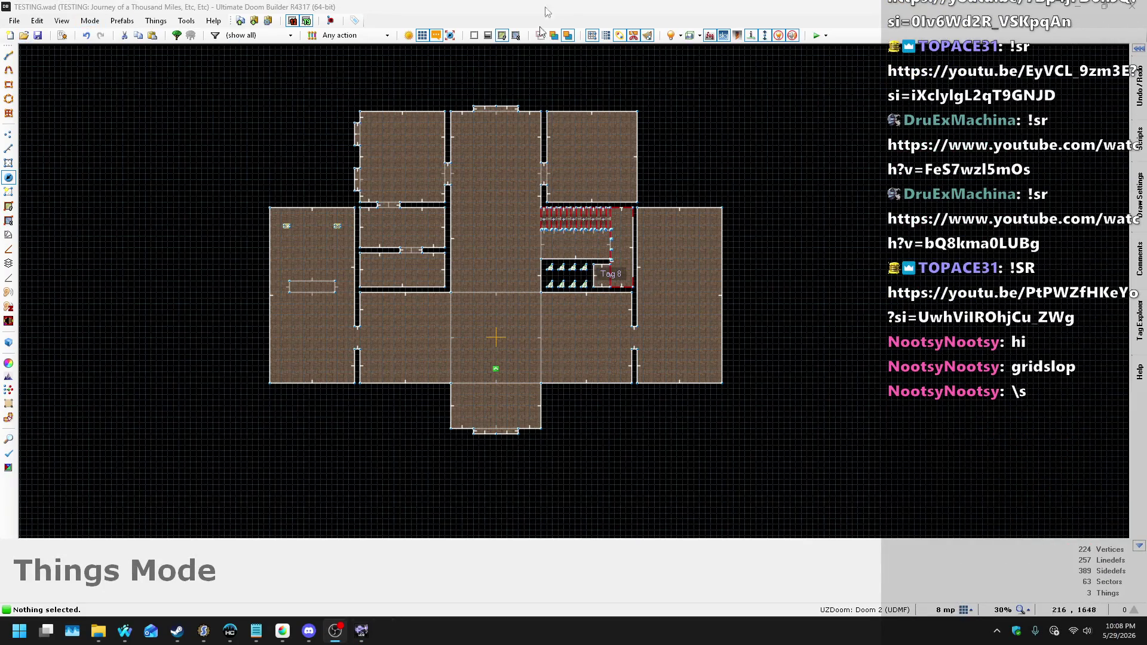
{"action": "left_click", "coordinate": [421, 176]}
- Save the map with Ctrl+S
{"action": "key", "text": "ctrl+s"}
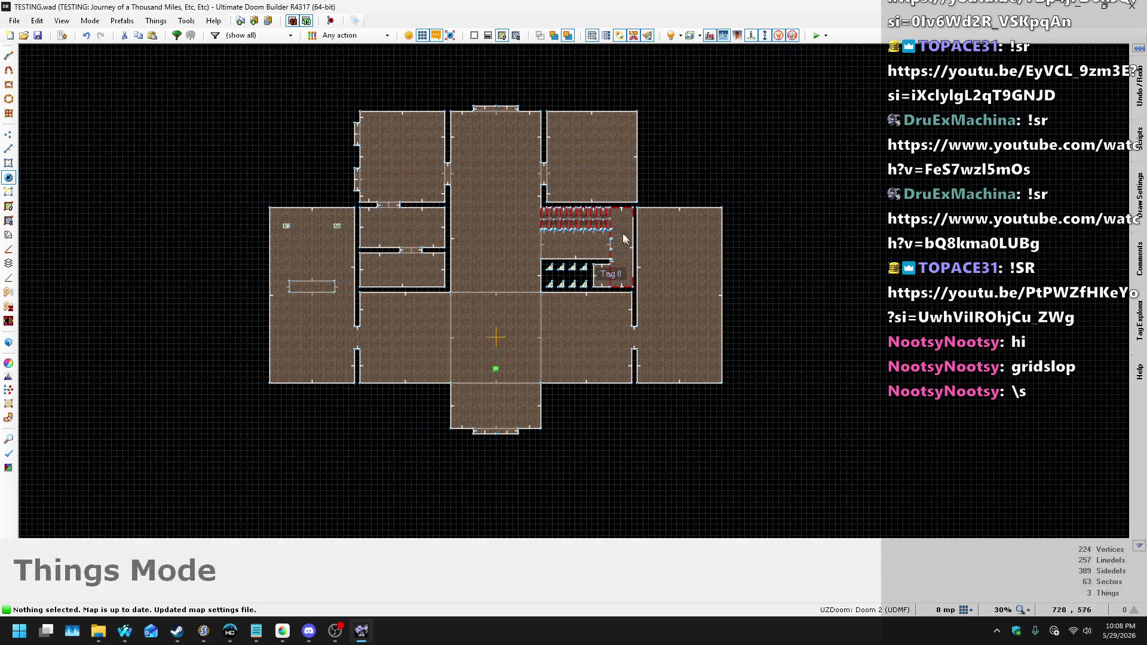
{"action": "scroll", "coordinate": [579, 224], "scroll_direction": "up", "scroll_amount": 3}
{"action": "scroll", "coordinate": [601, 261], "scroll_direction": "down", "scroll_amount": 4}
{"action": "scroll", "coordinate": [601, 258], "scroll_direction": "up", "scroll_amount": 2}
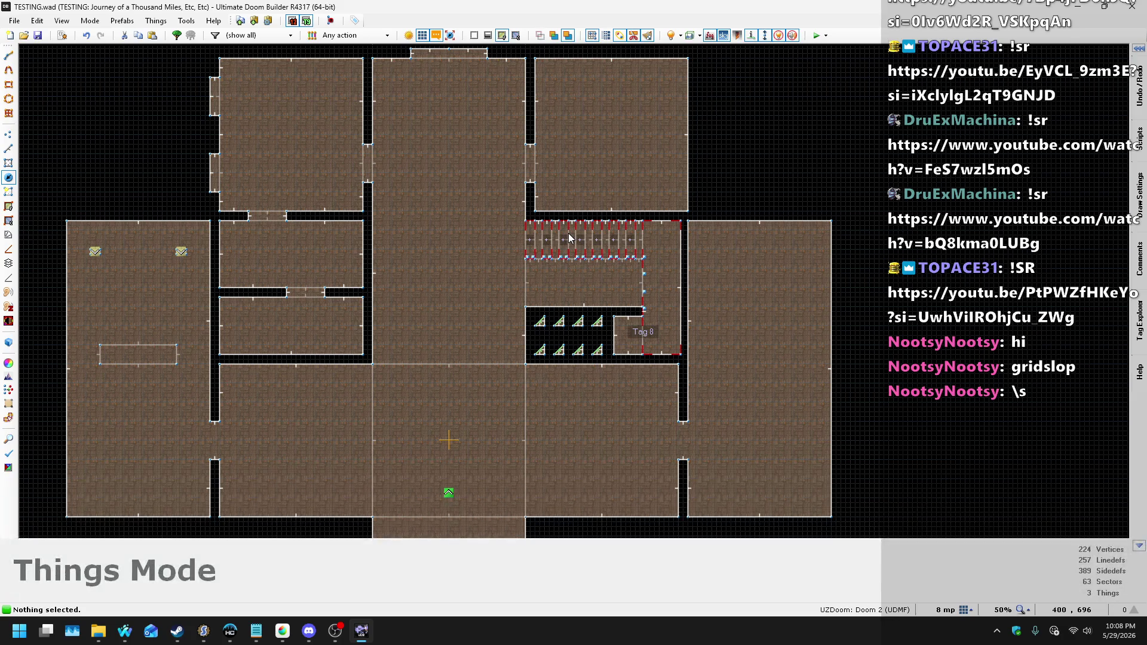
- Switch to Linedefs mode, set the grid to 32 mp, and start Draw Lines
{"action": "left_click", "coordinate": [8, 148]}
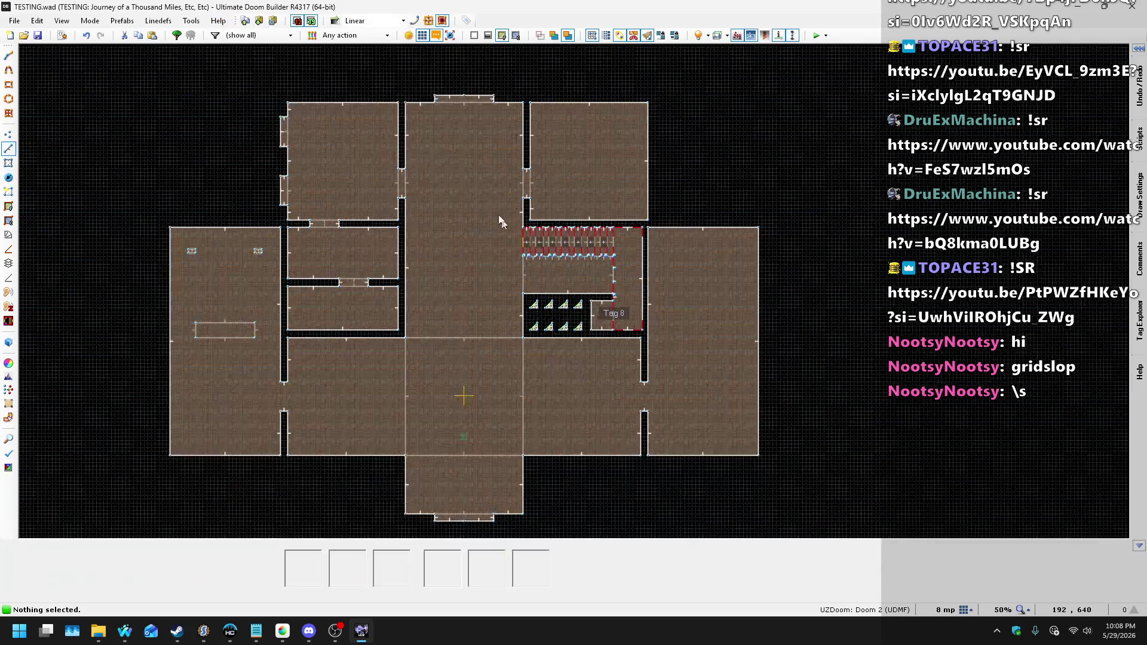
{"action": "scroll", "coordinate": [287, 71], "scroll_direction": "up", "scroll_amount": 3}
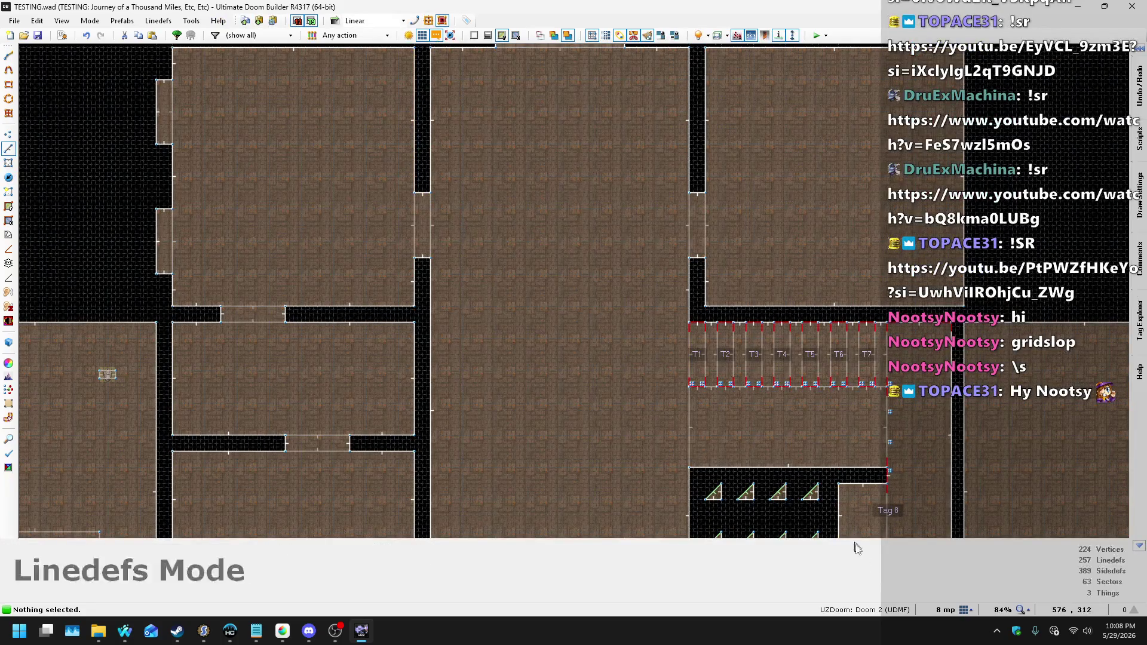
{"action": "left_click", "coordinate": [971, 611]}
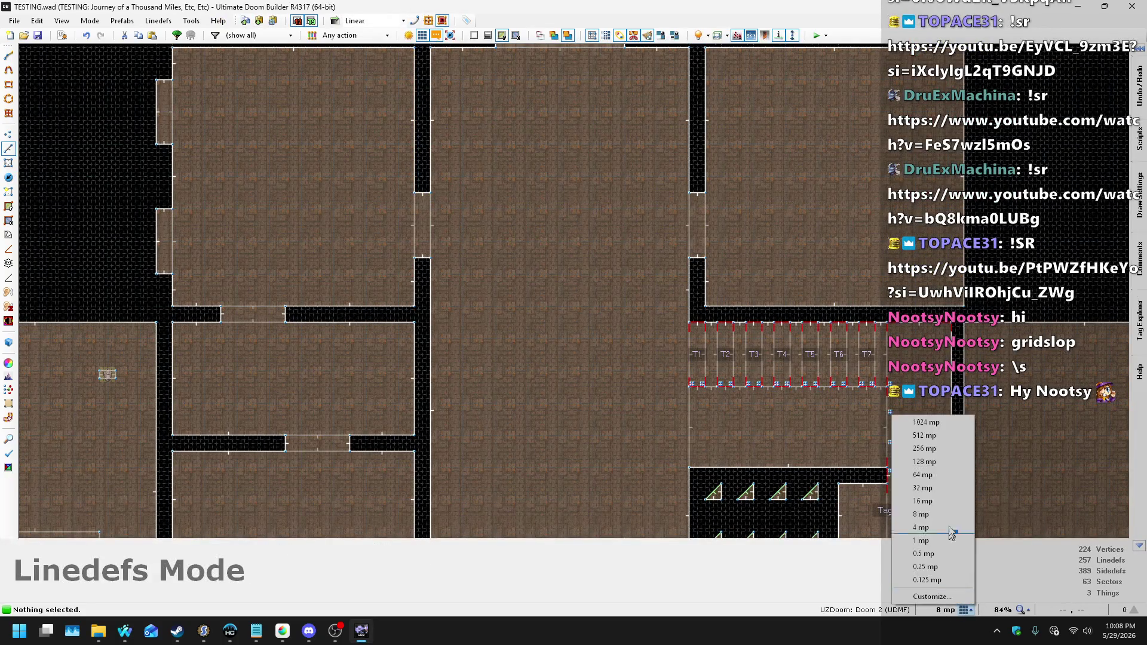
{"action": "left_click", "coordinate": [932, 487]}
{"action": "key", "text": "d"}
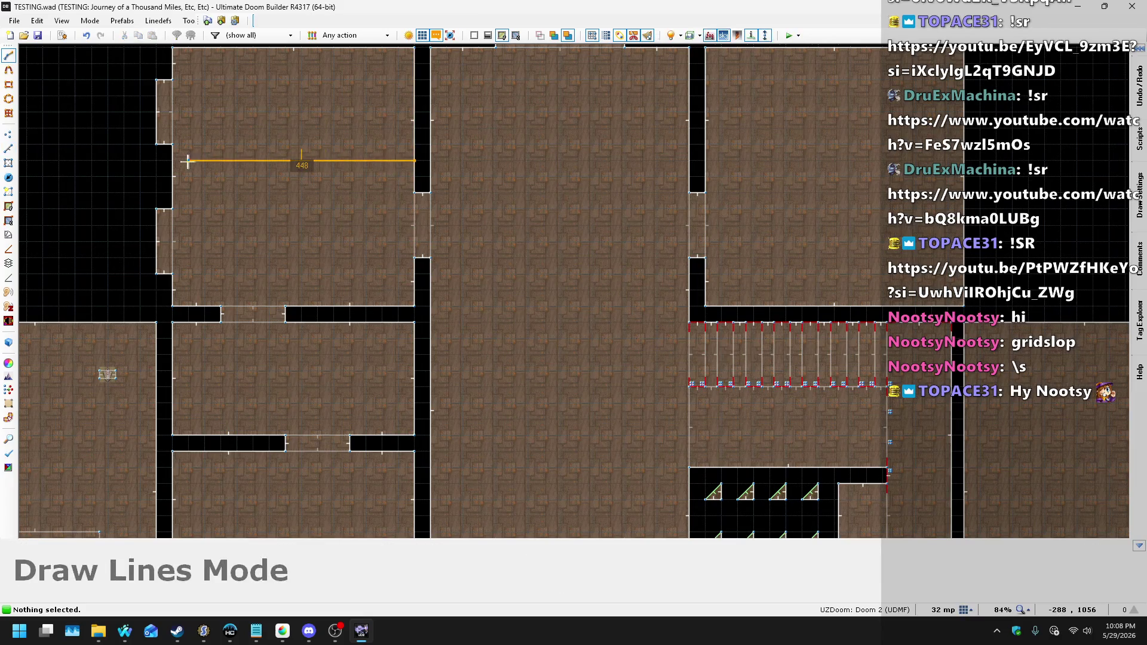
- Cancel the stray line and move the vertical wall near the lift strip 32 units left
{"action": "left_click", "coordinate": [706, 167]}
{"action": "key", "text": "Escape"}
{"action": "scroll", "coordinate": [791, 274], "scroll_direction": "down", "scroll_amount": 2}
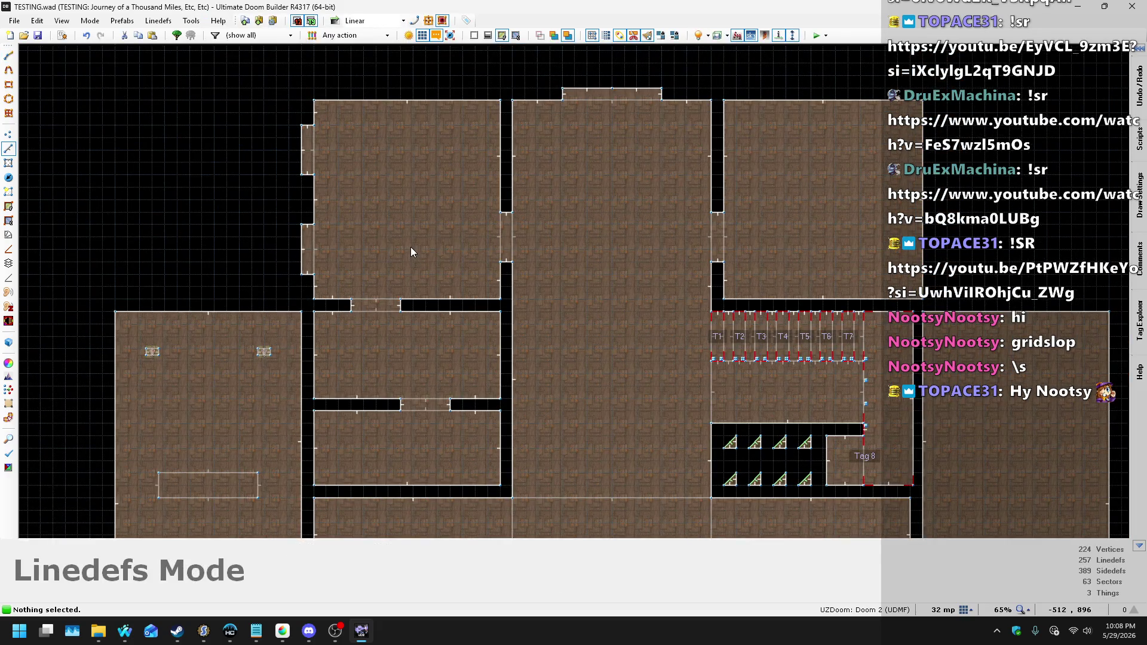
{"action": "scroll", "coordinate": [921, 182], "scroll_direction": "up", "scroll_amount": 3}
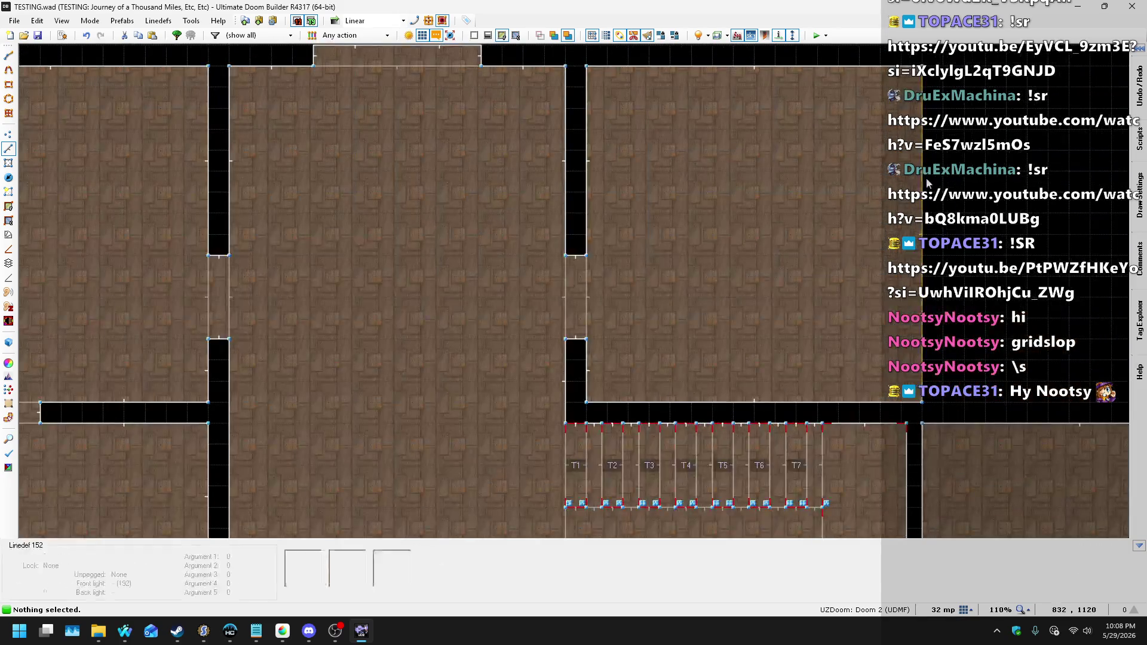
{"action": "left_click_drag", "start_coordinate": [920, 182], "coordinate": [918, 182]}
{"action": "scroll", "coordinate": [674, 207], "scroll_direction": "down", "scroll_amount": 7}
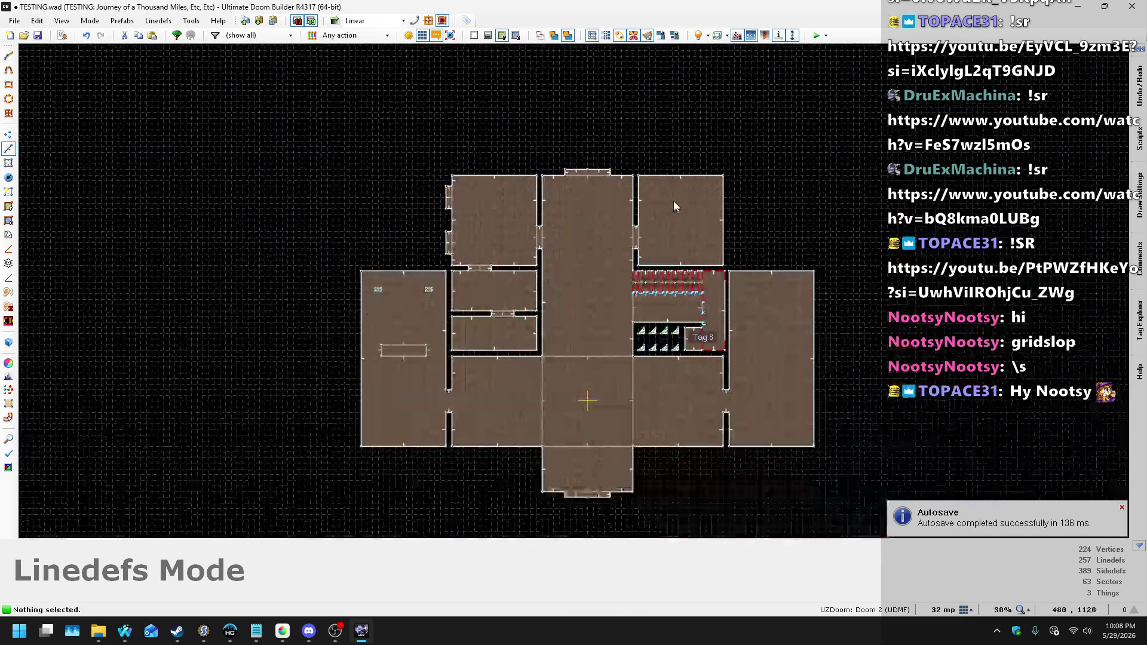
{"action": "scroll", "coordinate": [672, 212], "scroll_direction": "up", "scroll_amount": 3}
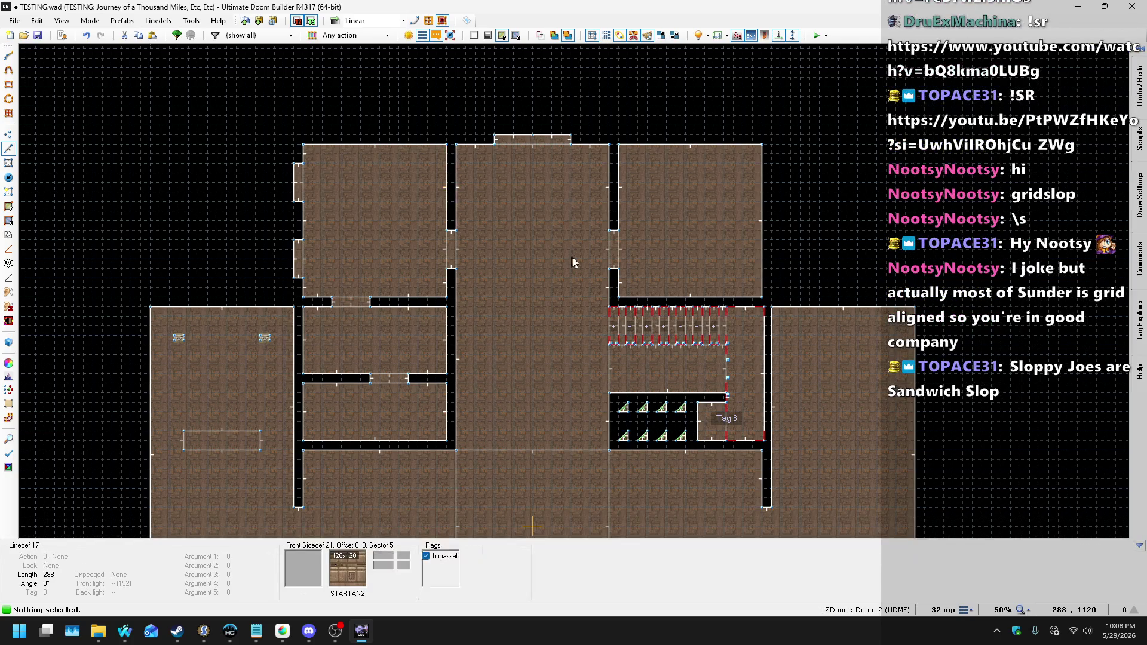
- Draw a closed long rectangular room above the top rooms
{"action": "scroll", "coordinate": [503, 155], "scroll_direction": "down", "scroll_amount": 5}
{"action": "scroll", "coordinate": [423, 182], "scroll_direction": "up", "scroll_amount": 7}
{"action": "scroll", "coordinate": [418, 182], "scroll_direction": "up", "scroll_amount": 2}
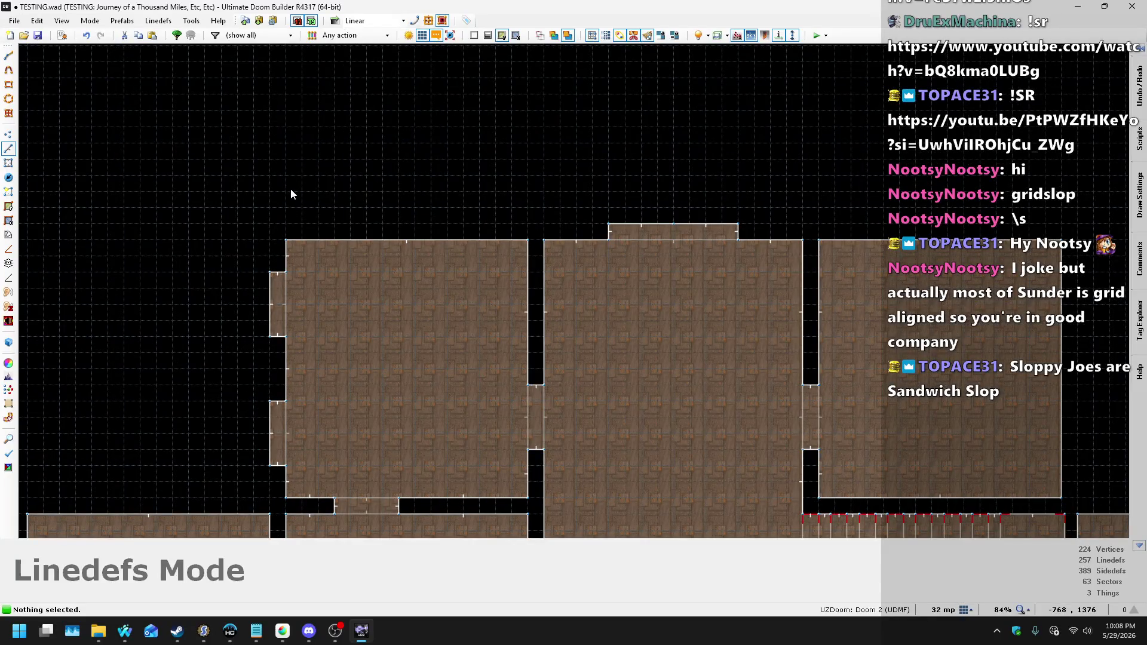
{"action": "key", "text": "d"}
{"action": "left_click", "coordinate": [285, 191]}
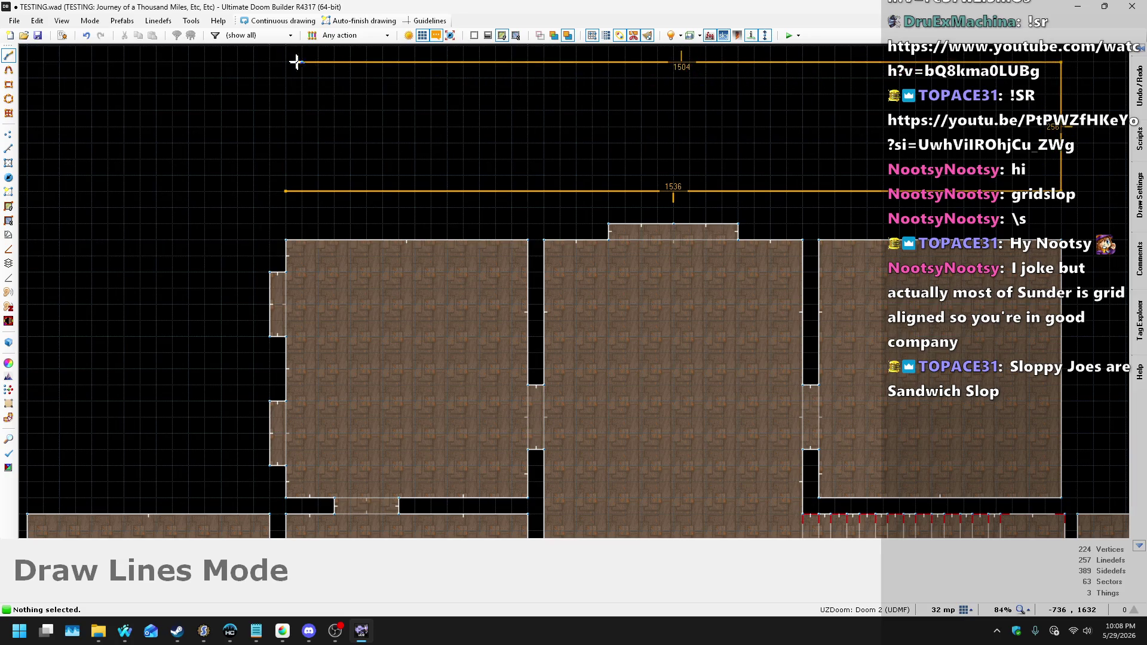
{"action": "left_click", "coordinate": [286, 191]}
{"action": "scroll", "coordinate": [393, 164], "scroll_direction": "down", "scroll_amount": 4}
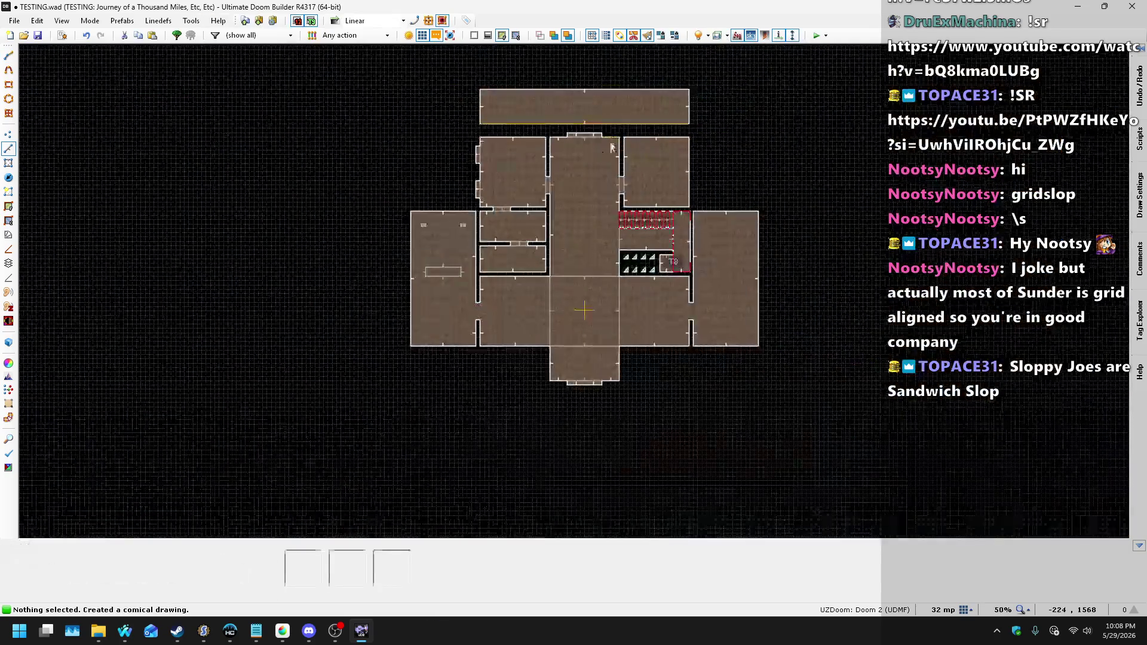
{"action": "scroll", "coordinate": [564, 163], "scroll_direction": "up", "scroll_amount": 3}
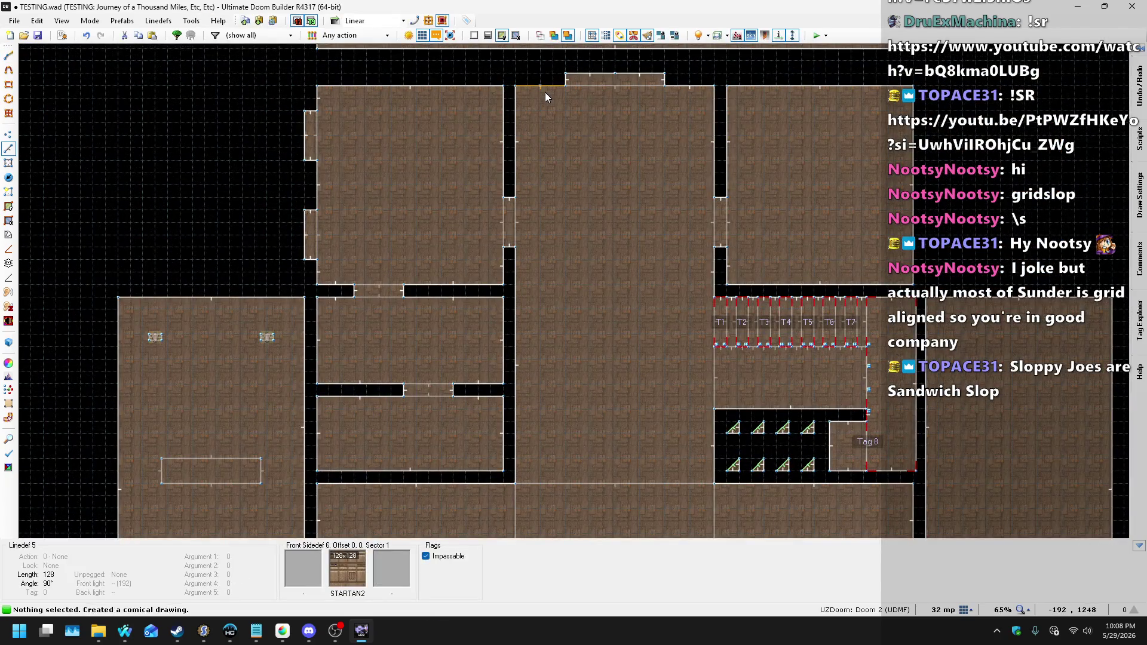
- Start a line at the top vertex, then cancel it
{"action": "key", "text": "d"}
{"action": "left_click", "coordinate": [544, 92]}
{"action": "scroll", "coordinate": [578, 307], "scroll_direction": "down", "scroll_amount": 3}
{"action": "scroll", "coordinate": [543, 313], "scroll_direction": "up", "scroll_amount": 2}
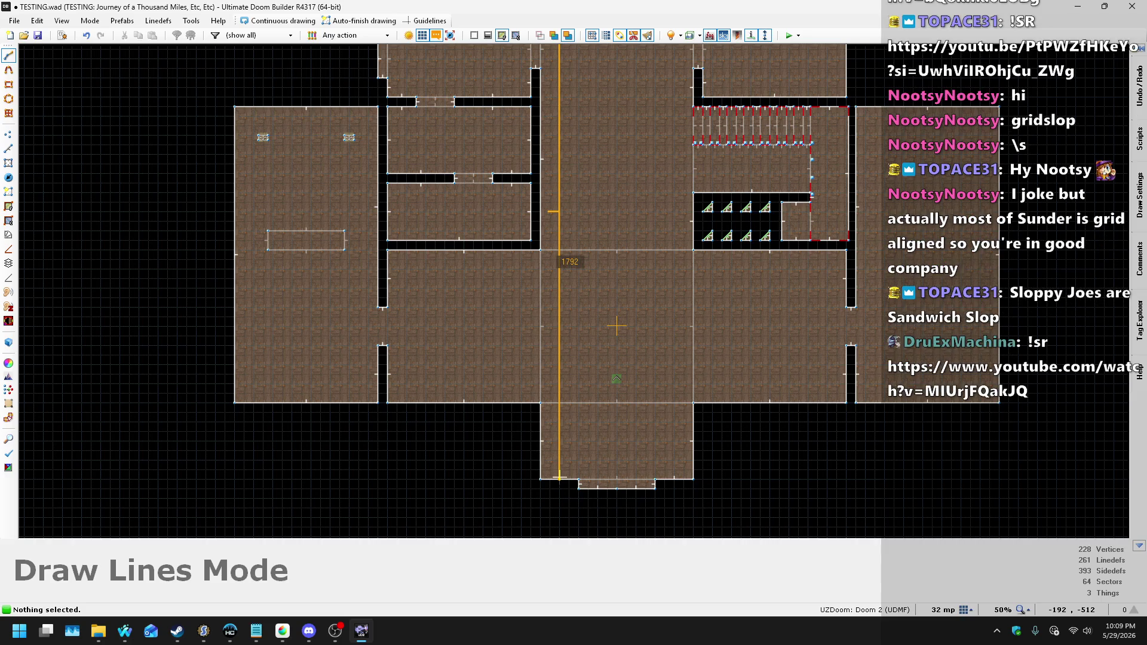
{"action": "scroll", "coordinate": [559, 476], "scroll_direction": "down", "scroll_amount": 5}
{"action": "key", "text": "Escape"}
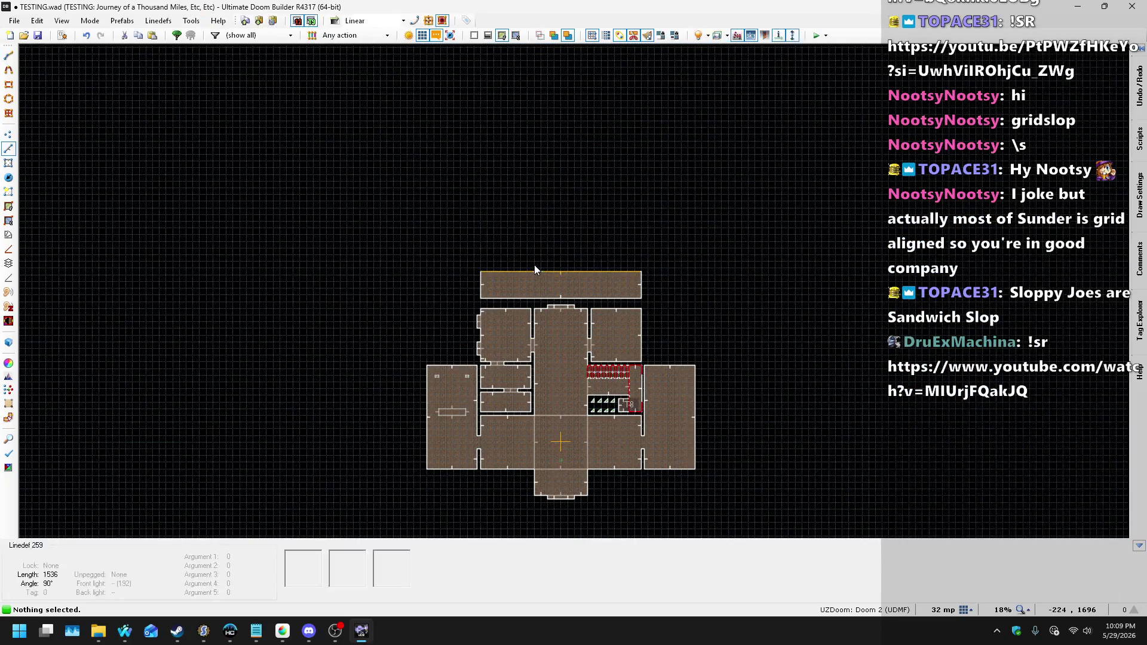
{"action": "scroll", "coordinate": [534, 264], "scroll_direction": "up", "scroll_amount": 4}
{"action": "scroll", "coordinate": [535, 285], "scroll_direction": "down", "scroll_amount": 2}
- Pull the top room's north wall upward in two drags and fit the map in view
{"action": "mouse_move", "coordinate": [537, 311]}
{"action": "left_mouse_down"}
{"action": "mouse_move", "coordinate": [551, 203]}
{"action": "mouse_move", "coordinate": [535, 57]}
{"action": "left_mouse_up"}
{"action": "scroll", "coordinate": [539, 152], "scroll_direction": "up", "scroll_amount": 1}
{"action": "scroll", "coordinate": [542, 140], "scroll_direction": "up", "scroll_amount": 1}
{"action": "left_click_drag", "start_coordinate": [550, 177], "coordinate": [547, 124]}
{"action": "key", "text": "Home"}
- Move the northern room's horizontal south wall one grid step
{"action": "scroll", "coordinate": [606, 404], "scroll_direction": "up", "scroll_amount": 5}
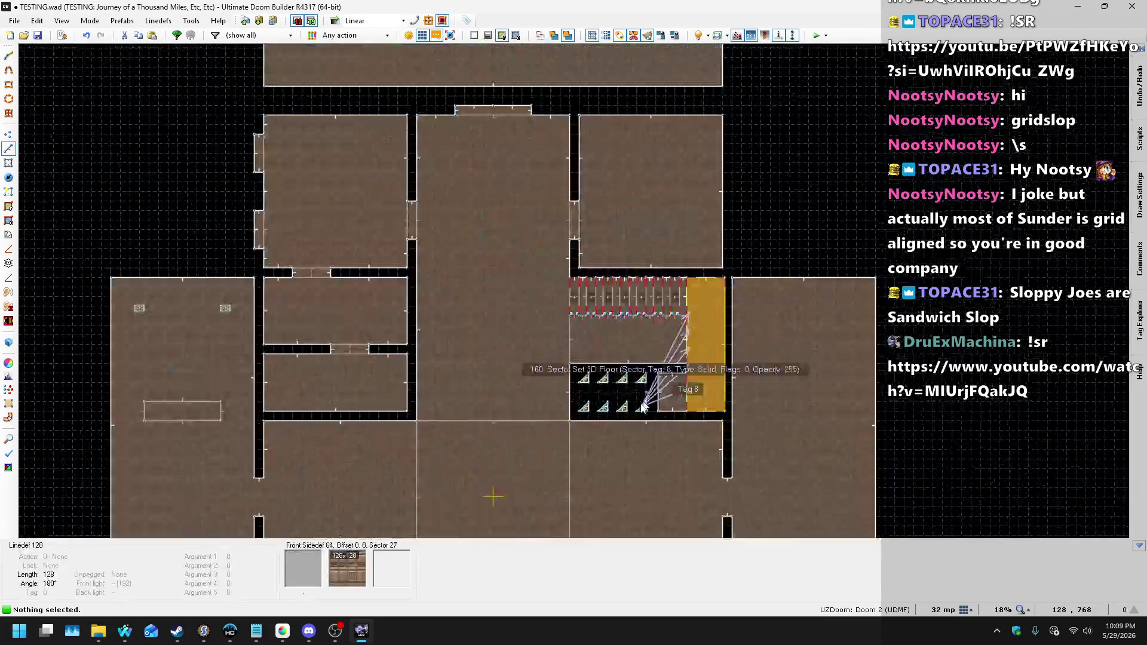
{"action": "scroll", "coordinate": [668, 189], "scroll_direction": "down", "scroll_amount": 2}
{"action": "scroll", "coordinate": [669, 189], "scroll_direction": "up", "scroll_amount": 2}
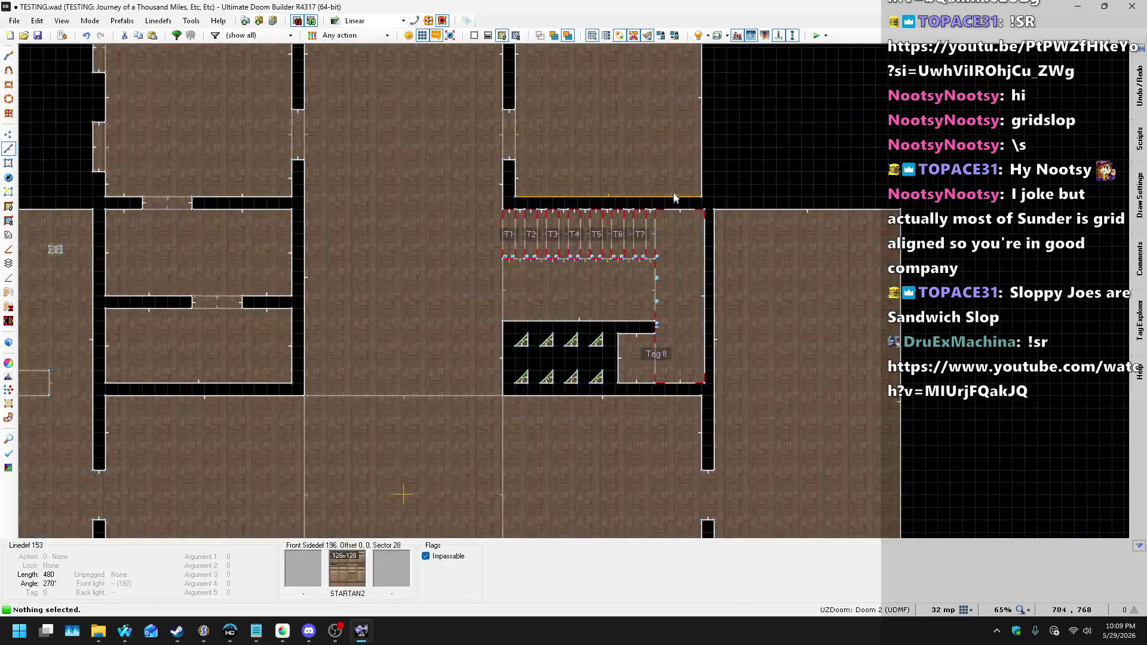
{"action": "scroll", "coordinate": [676, 185], "scroll_direction": "down", "scroll_amount": 1}
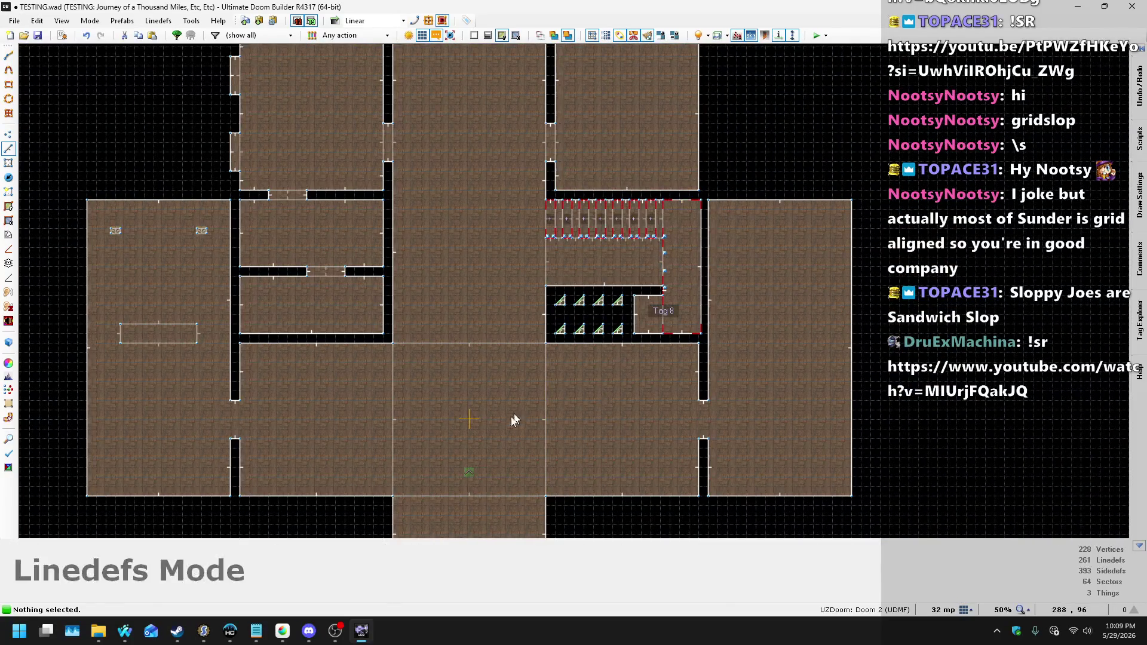
{"action": "scroll", "coordinate": [406, 470], "scroll_direction": "down", "scroll_amount": 2}
{"action": "scroll", "coordinate": [409, 490], "scroll_direction": "up", "scroll_amount": 3}
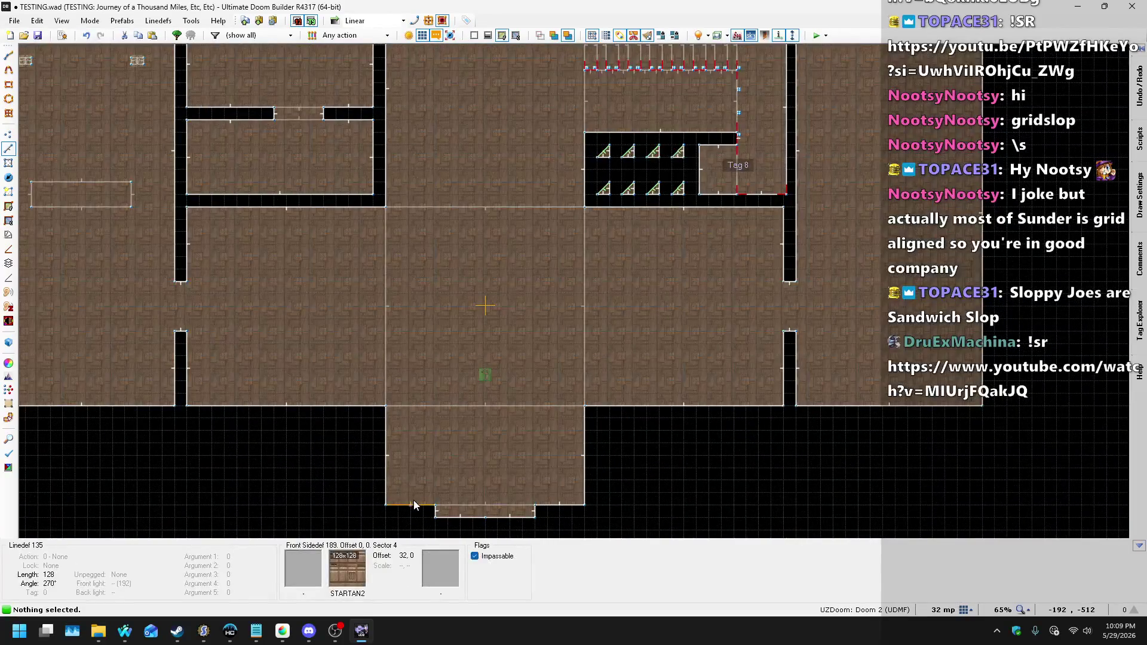
{"action": "scroll", "coordinate": [414, 500], "scroll_direction": "down", "scroll_amount": 4}
{"action": "scroll", "coordinate": [457, 206], "scroll_direction": "up", "scroll_amount": 5}
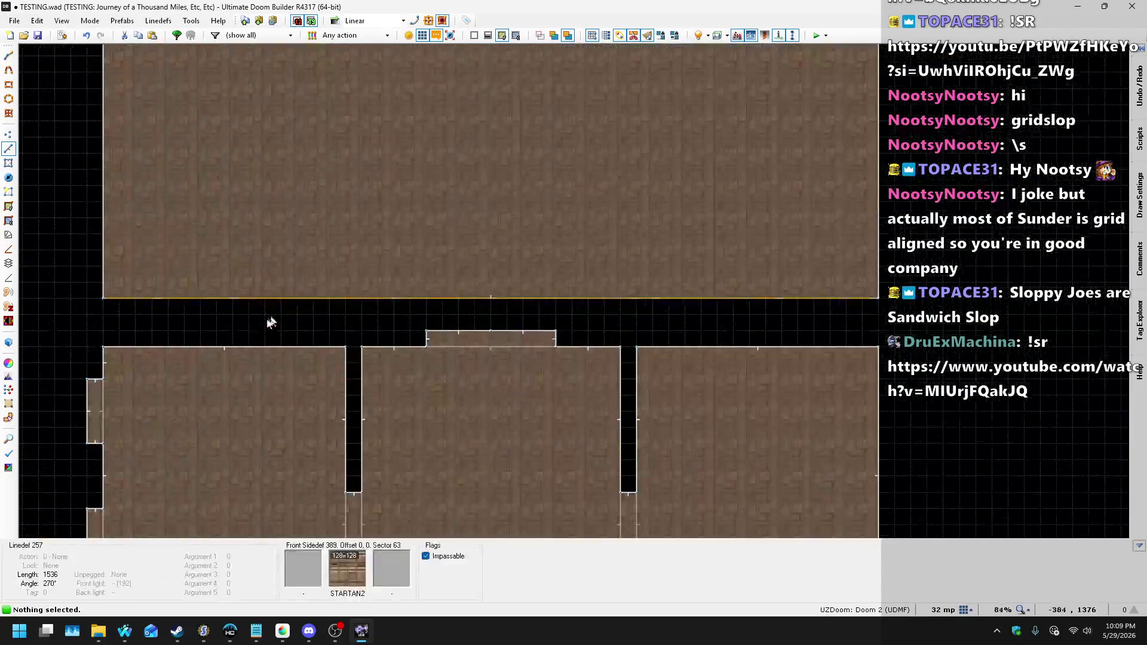
{"action": "mouse_move", "coordinate": [250, 250]}
{"action": "left_mouse_down"}
{"action": "mouse_move", "coordinate": [250, 277]}
{"action": "mouse_move", "coordinate": [245, 217]}
{"action": "left_mouse_up"}
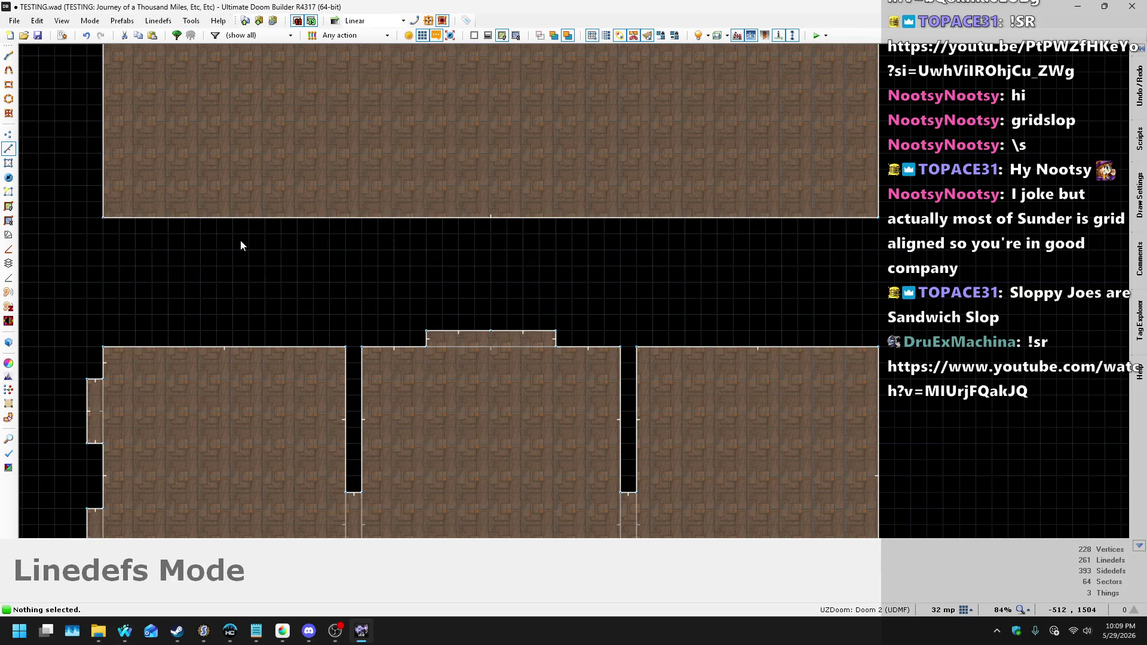
{"action": "scroll", "coordinate": [422, 193], "scroll_direction": "down", "scroll_amount": 5}
{"action": "scroll", "coordinate": [453, 263], "scroll_direction": "up", "scroll_amount": 4}
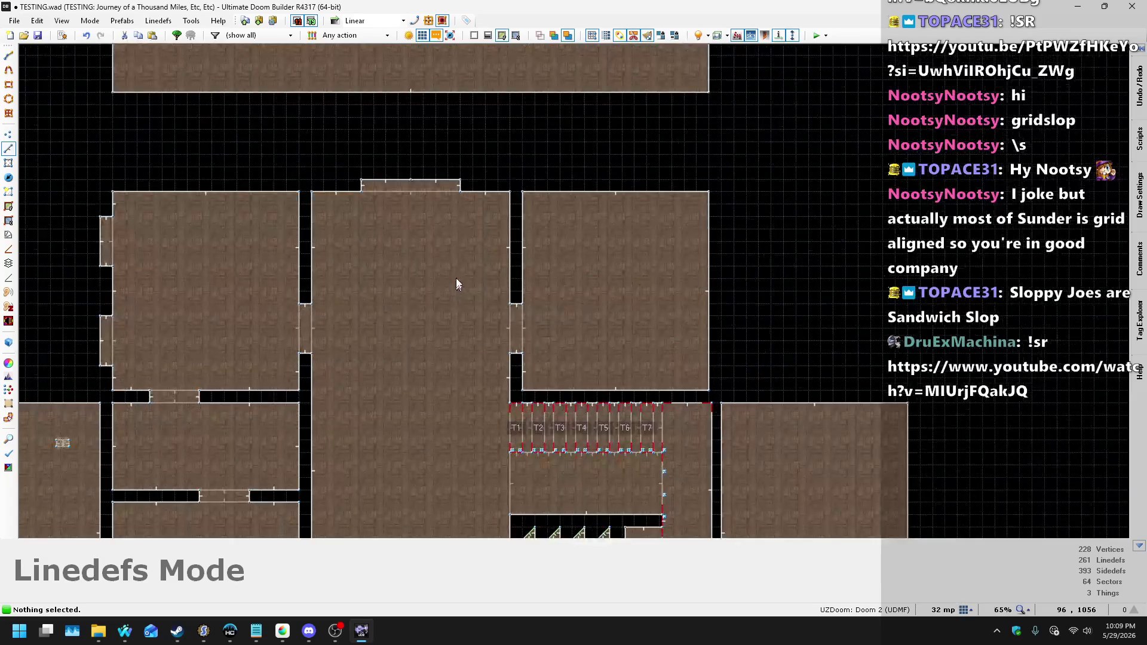
- Draw a vertical line about 832 units down from the central room's top wall
{"action": "key", "text": "space"}
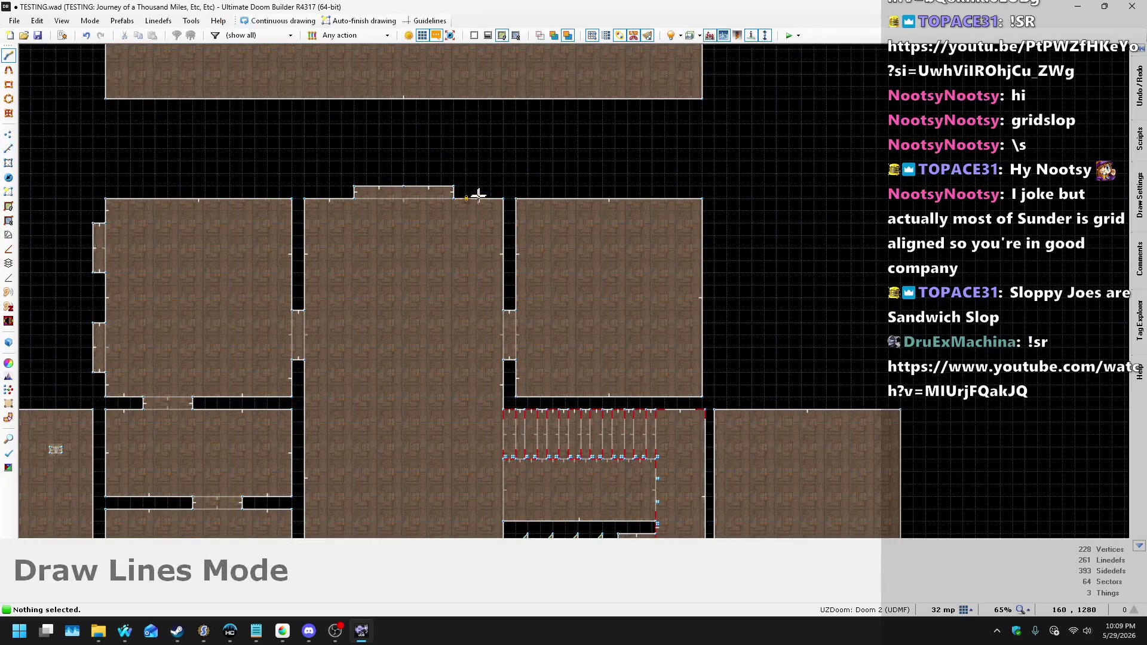
{"action": "scroll", "coordinate": [472, 205], "scroll_direction": "down", "scroll_amount": 3}
{"action": "scroll", "coordinate": [472, 310], "scroll_direction": "up", "scroll_amount": 3}
{"action": "scroll", "coordinate": [469, 422], "scroll_direction": "up", "scroll_amount": 1}
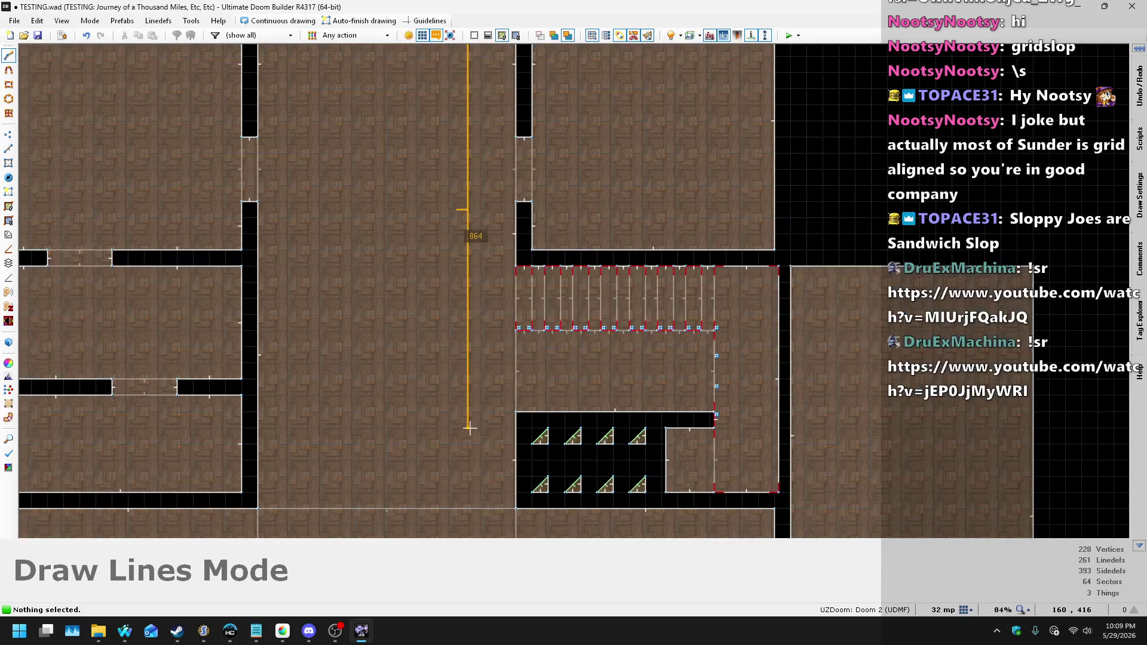
{"action": "scroll", "coordinate": [469, 428], "scroll_direction": "down", "scroll_amount": 1}
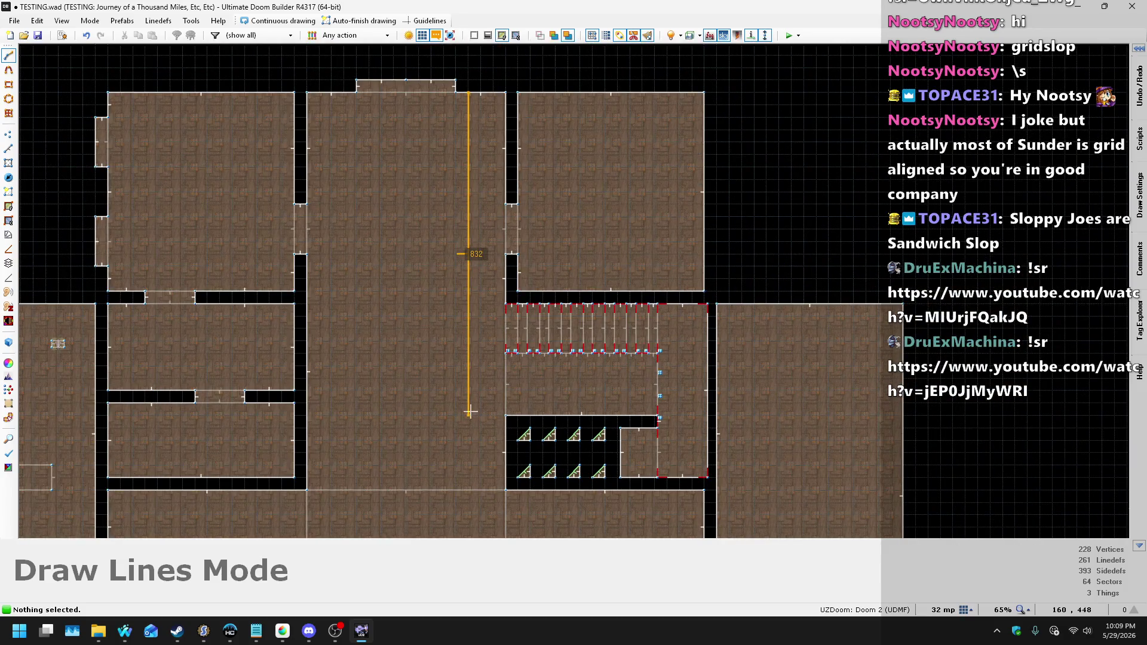
{"action": "right_click", "coordinate": [471, 411]}
{"action": "scroll", "coordinate": [466, 428], "scroll_direction": "down", "scroll_amount": 2}
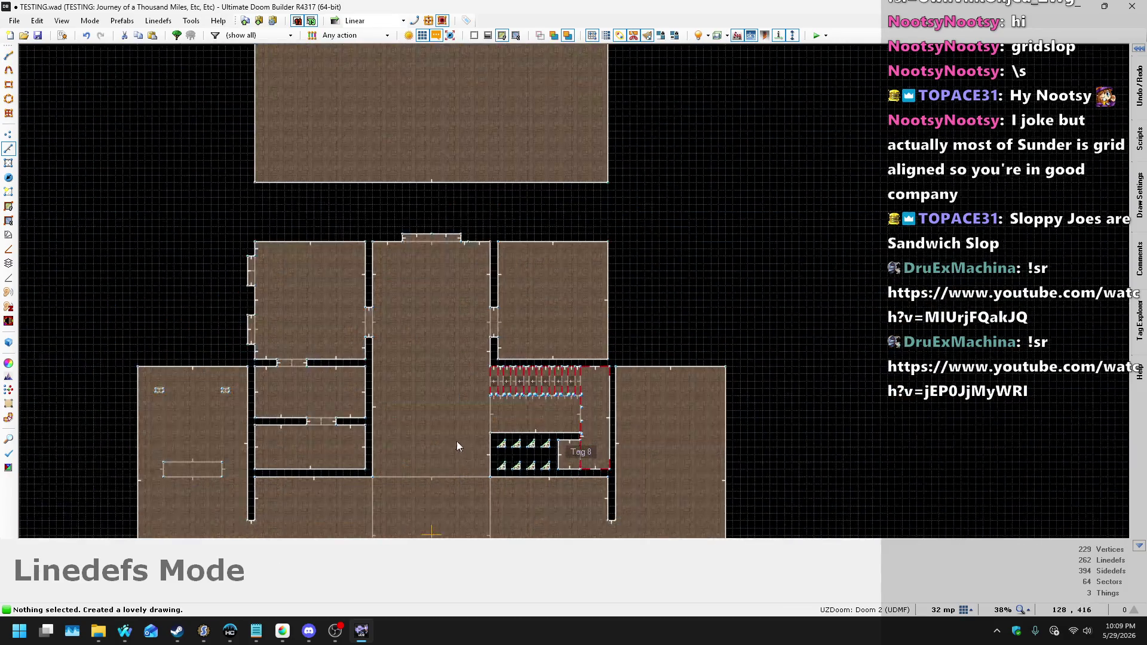
- Undo the central line, then draw 832 down, 512 right, 480 down, 512 left, 288 down into new sectors
{"action": "key", "text": "ctrl+z"}
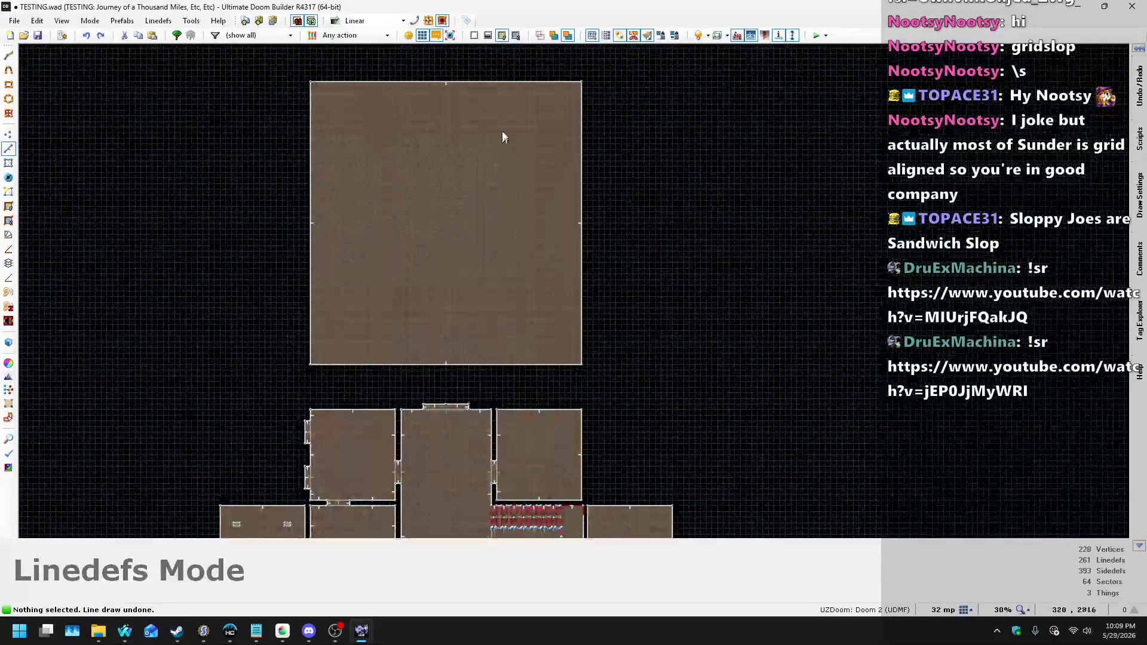
{"action": "key", "text": "d"}
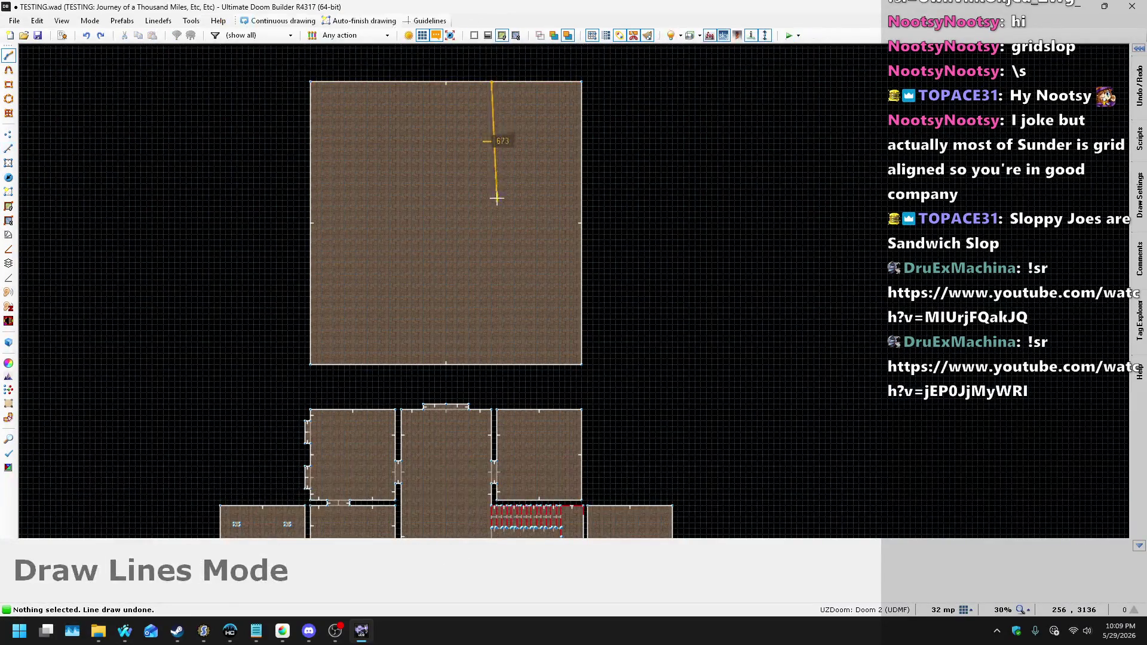
{"action": "scroll", "coordinate": [491, 199], "scroll_direction": "up", "scroll_amount": 2}
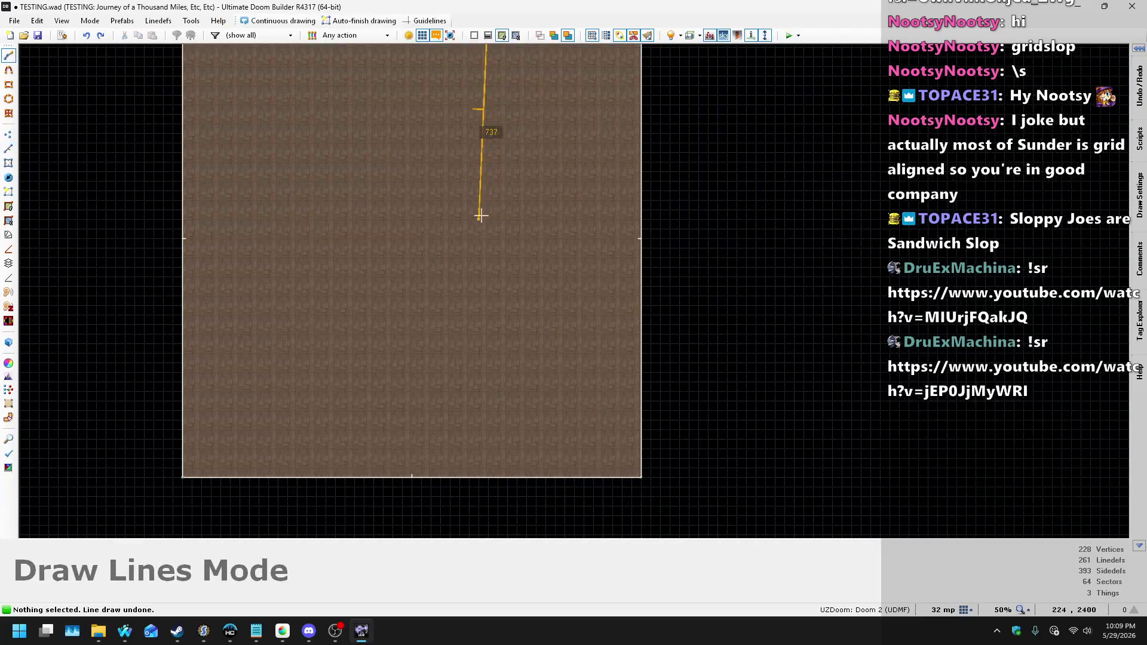
{"action": "left_click", "coordinate": [489, 247]}
{"action": "left_click", "coordinate": [640, 248]}
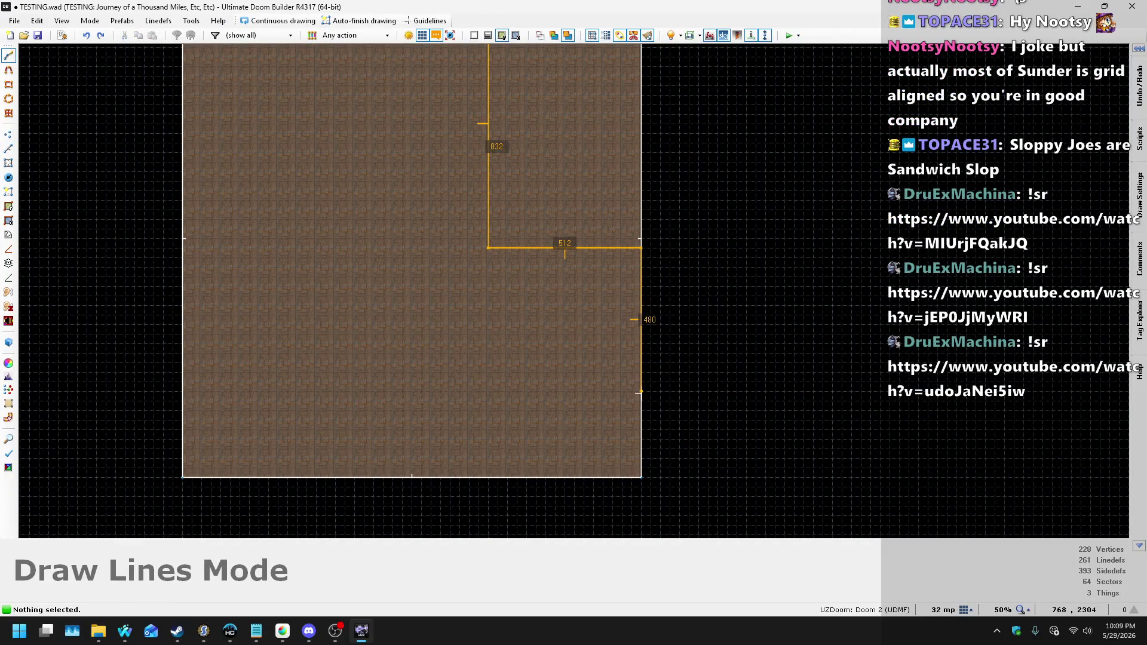
{"action": "left_click", "coordinate": [640, 391]}
{"action": "left_click", "coordinate": [486, 392]}
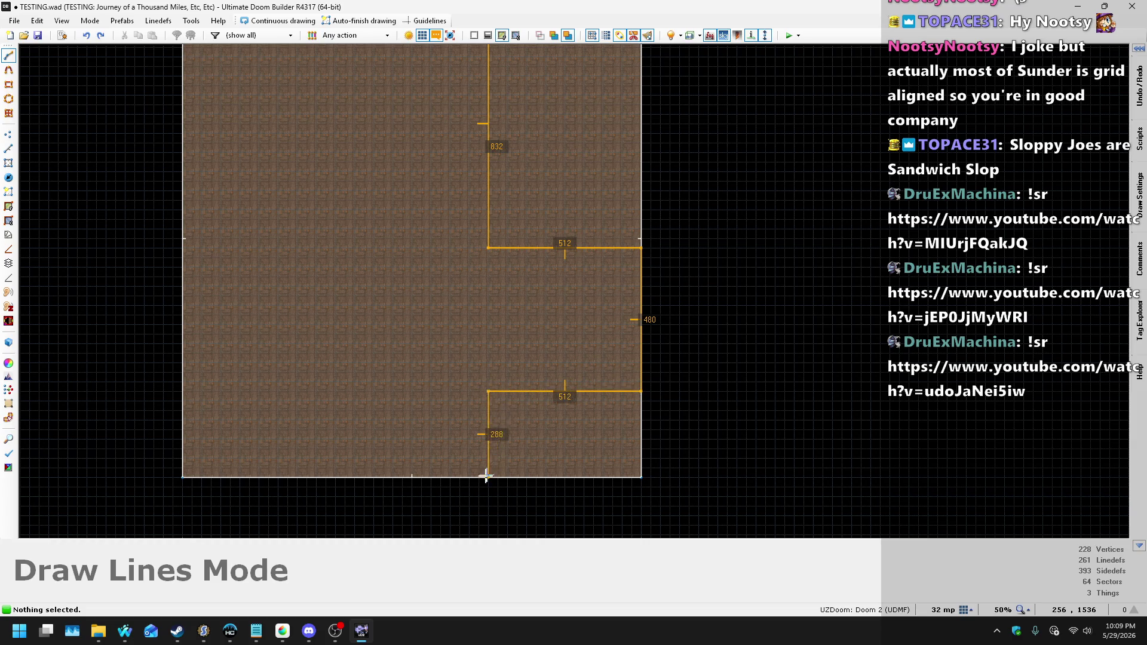
{"action": "left_click", "coordinate": [488, 476]}
{"action": "scroll", "coordinate": [591, 179], "scroll_direction": "down", "scroll_amount": 5}
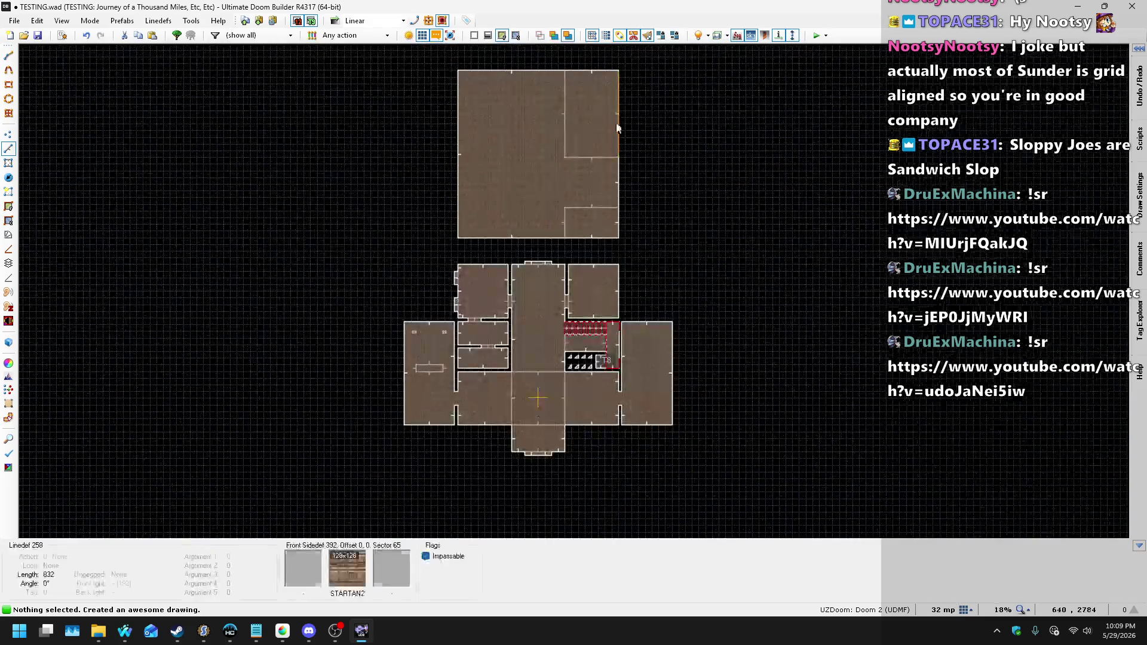
{"action": "scroll", "coordinate": [547, 367], "scroll_direction": "up", "scroll_amount": 5}
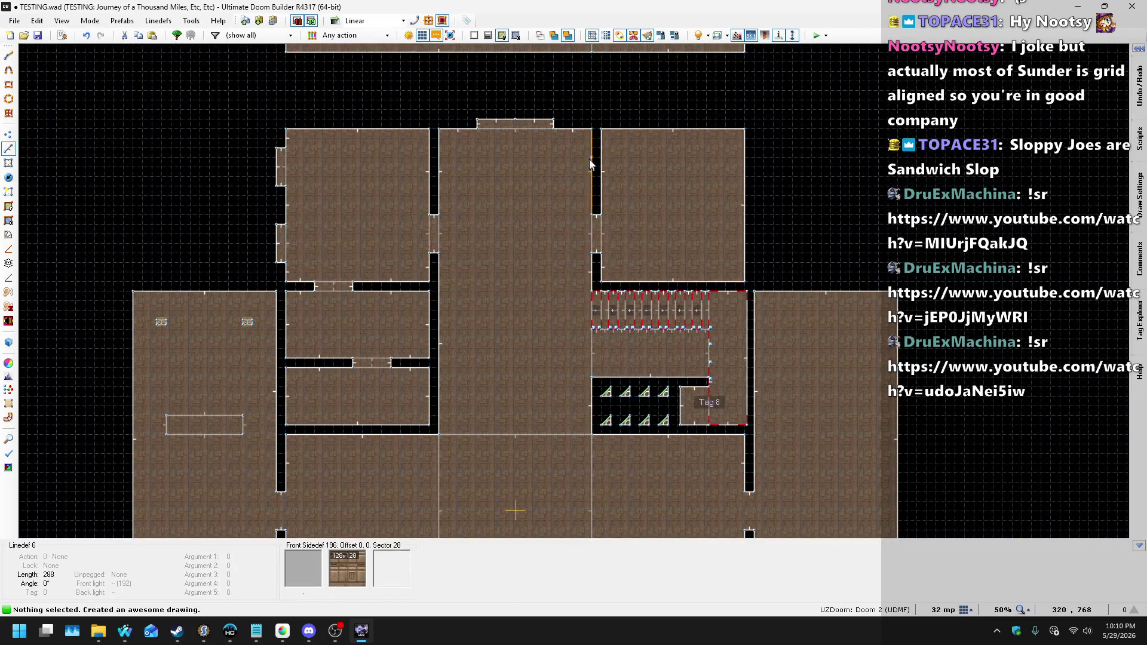
{"action": "scroll", "coordinate": [585, 137], "scroll_direction": "up", "scroll_amount": 1}
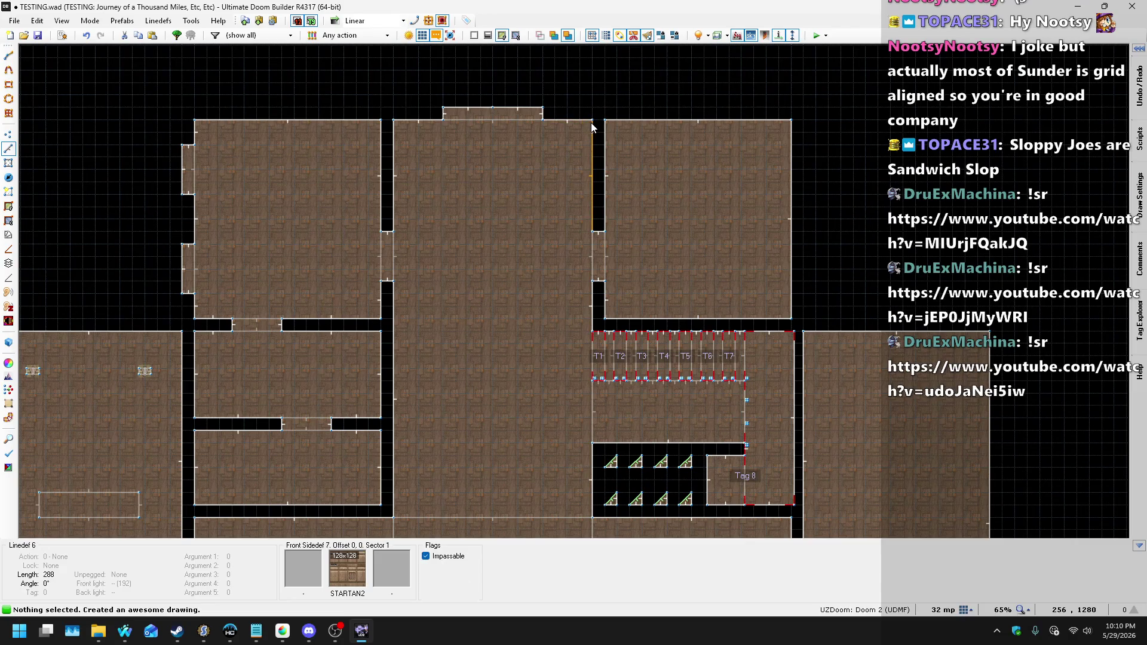
- Start a new line at the central room's corner vertex
{"action": "key", "text": "d"}
{"action": "left_click", "coordinate": [591, 120]}
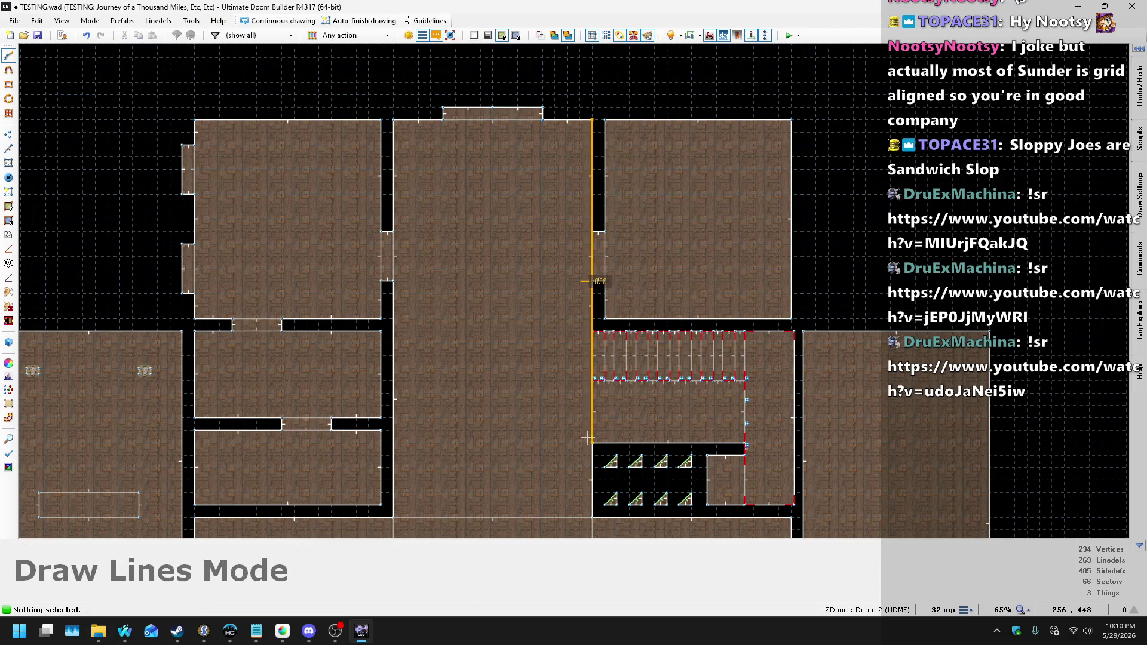
{"action": "scroll", "coordinate": [588, 438], "scroll_direction": "up", "scroll_amount": 2}
{"action": "scroll", "coordinate": [588, 438], "scroll_direction": "down", "scroll_amount": 3}
{"action": "scroll", "coordinate": [597, 433], "scroll_direction": "up", "scroll_amount": 3}
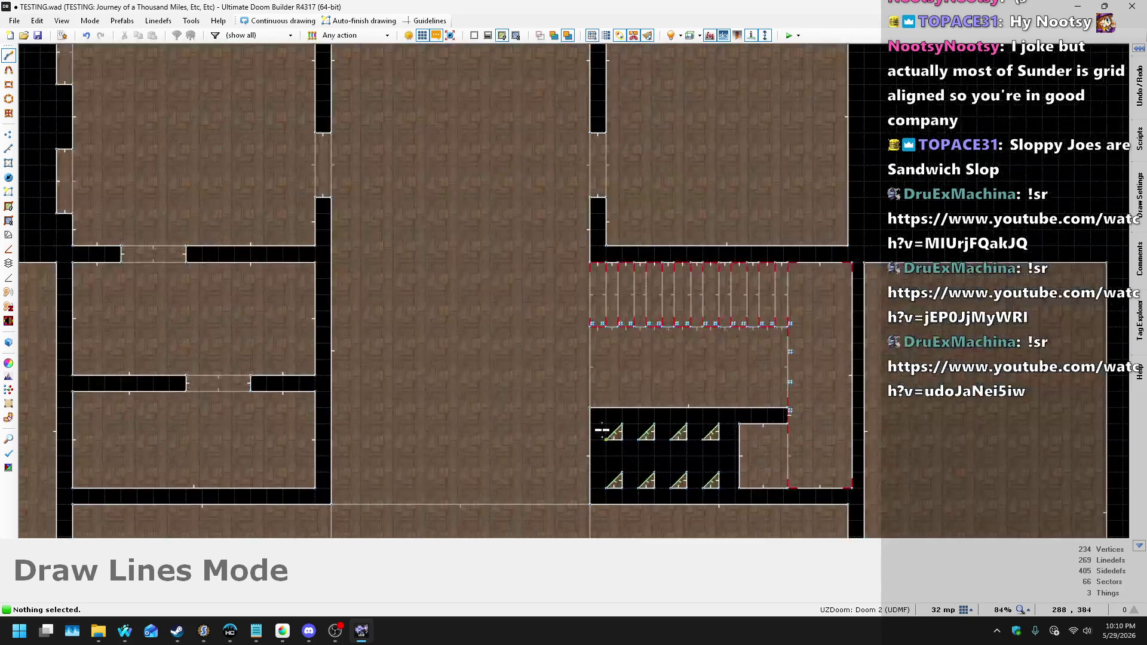
- Cancel a trial line beside the triangle room and nudge the upper room's vertical divider
{"action": "left_click", "coordinate": [589, 408]}
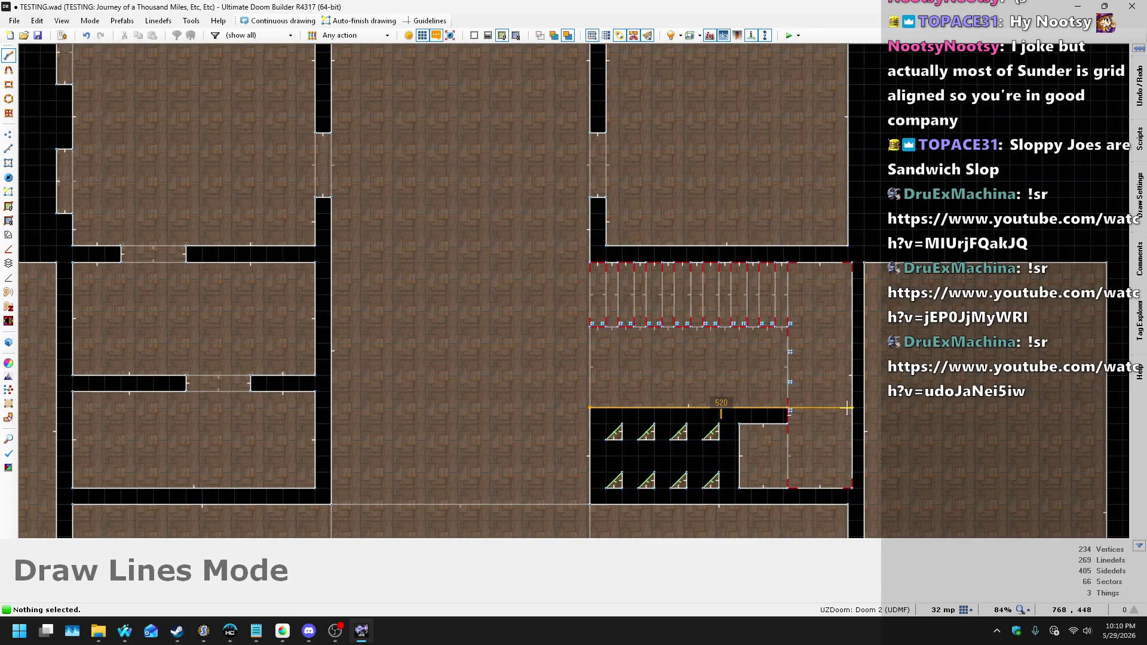
{"action": "scroll", "coordinate": [851, 407], "scroll_direction": "down", "scroll_amount": 5}
{"action": "key", "text": "Escape"}
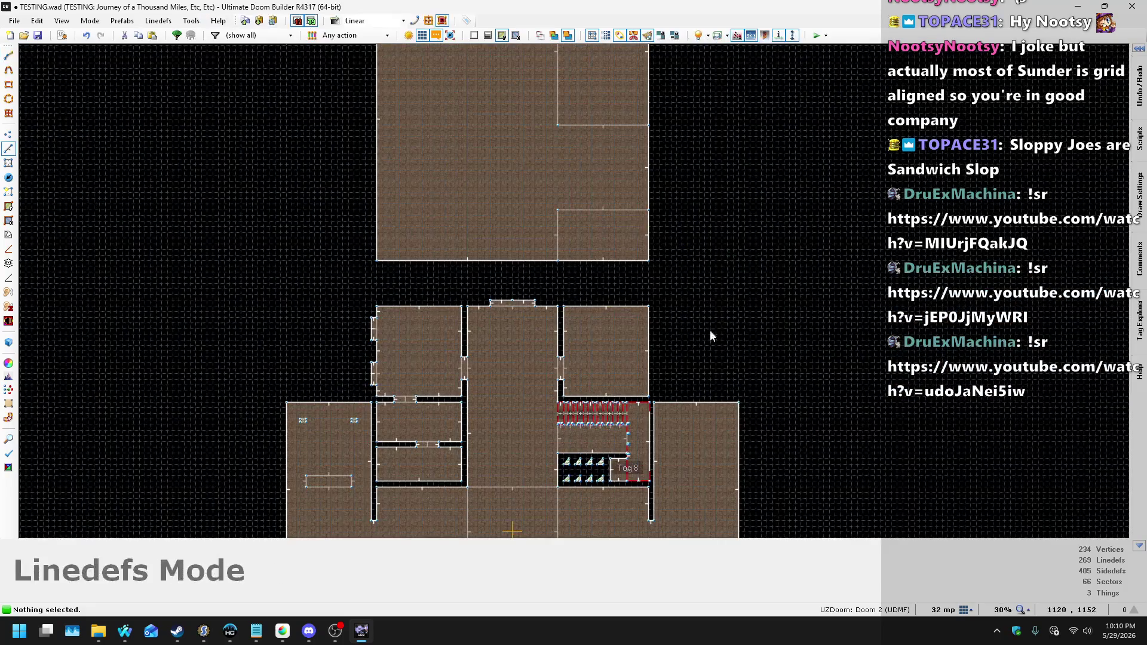
{"action": "scroll", "coordinate": [654, 224], "scroll_direction": "up", "scroll_amount": 1}
{"action": "mouse_move", "coordinate": [626, 233]}
{"action": "left_mouse_down"}
{"action": "mouse_move", "coordinate": [608, 231]}
{"action": "mouse_move", "coordinate": [617, 235]}
{"action": "left_mouse_up"}
{"action": "scroll", "coordinate": [628, 232], "scroll_direction": "up", "scroll_amount": 5}
{"action": "scroll", "coordinate": [628, 231], "scroll_direction": "up", "scroll_amount": 1}
{"action": "scroll", "coordinate": [643, 187], "scroll_direction": "down", "scroll_amount": 8}
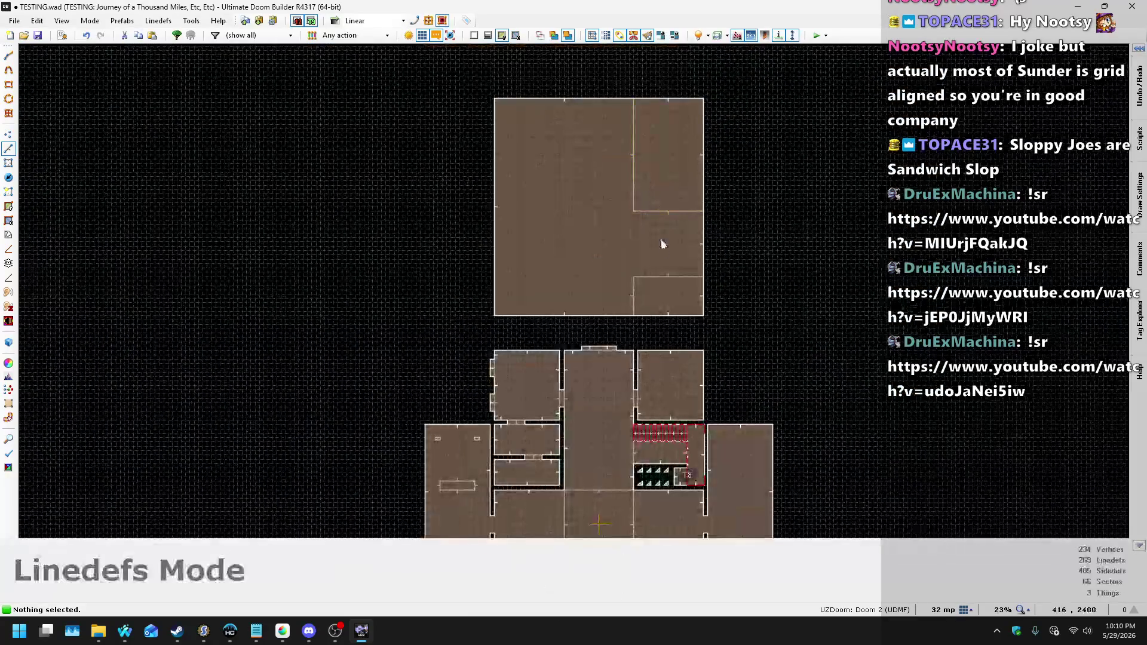
{"action": "scroll", "coordinate": [681, 312], "scroll_direction": "up", "scroll_amount": 5}
{"action": "scroll", "coordinate": [693, 174], "scroll_direction": "down", "scroll_amount": 4}
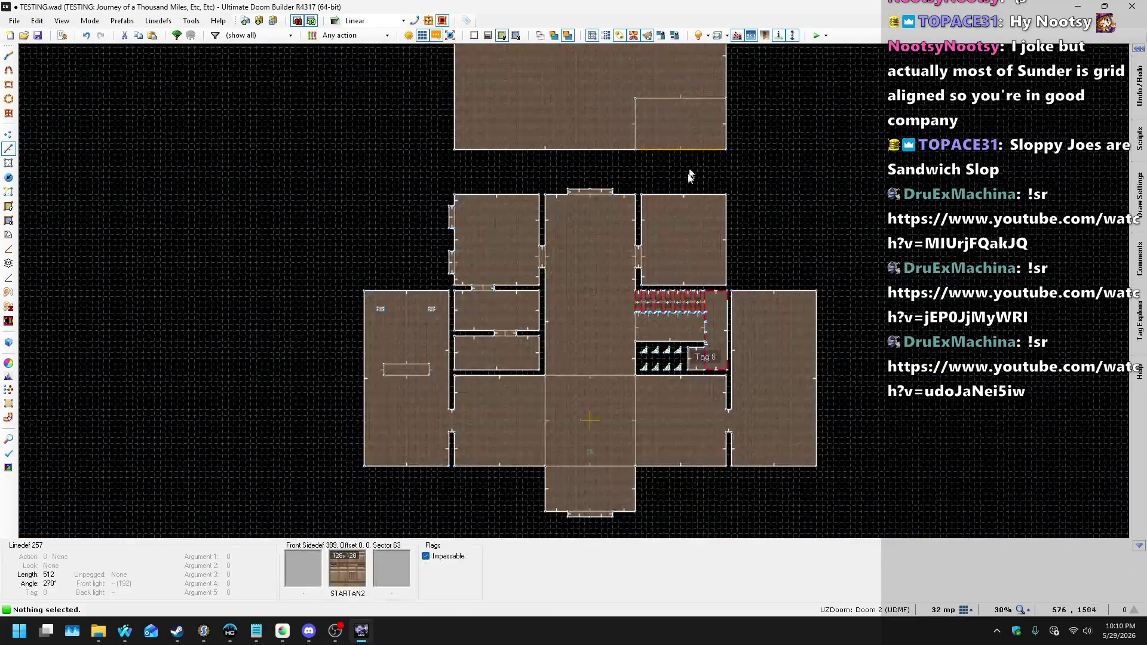
{"action": "scroll", "coordinate": [685, 385], "scroll_direction": "up", "scroll_amount": 9}
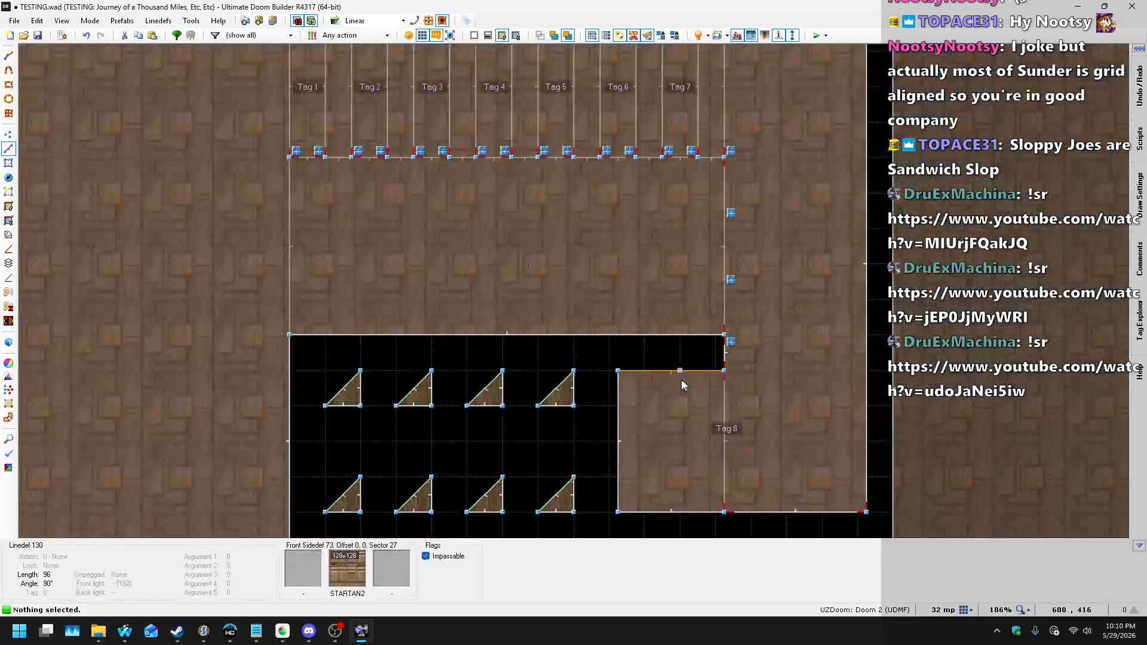
- Draw a trial line across the dark room, then undo it
{"action": "key", "text": "d"}
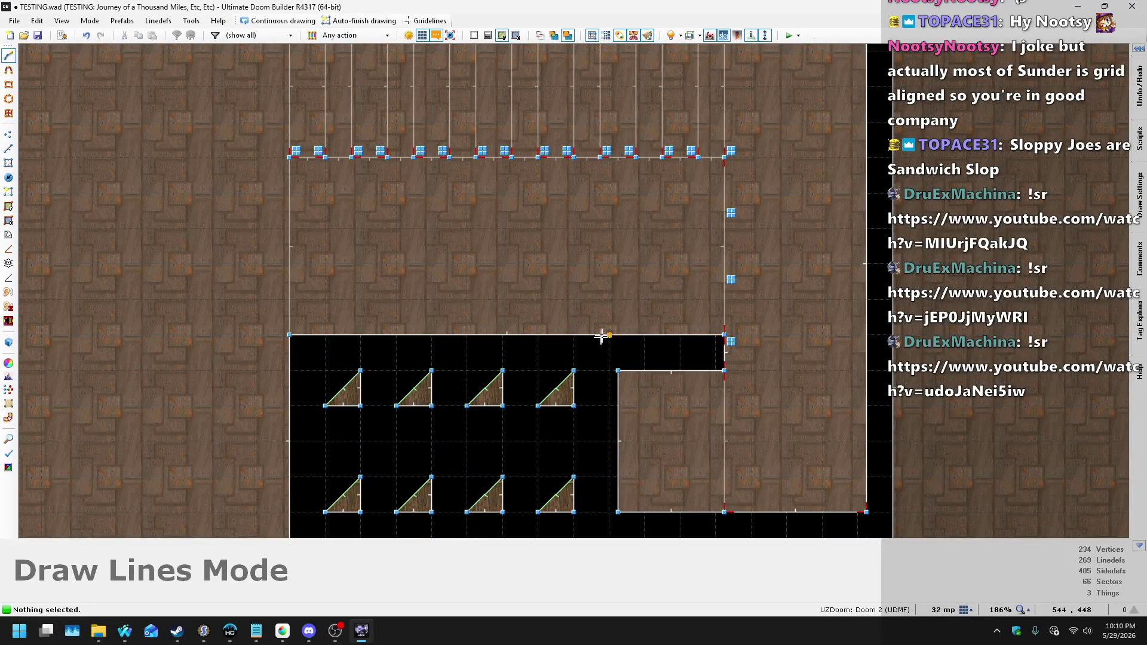
{"action": "left_click", "coordinate": [608, 335]}
{"action": "scroll", "coordinate": [610, 418], "scroll_direction": "down", "scroll_amount": 2}
{"action": "left_click", "coordinate": [610, 445]}
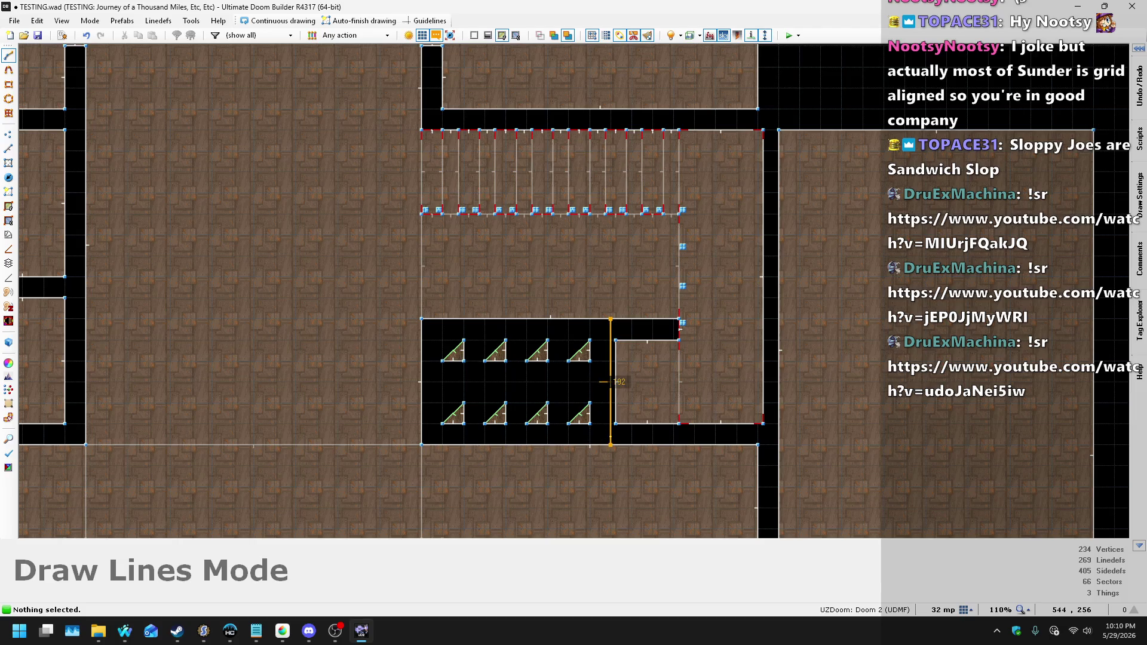
{"action": "right_click", "coordinate": [608, 441]}
{"action": "scroll", "coordinate": [504, 442], "scroll_direction": "down", "scroll_amount": 5}
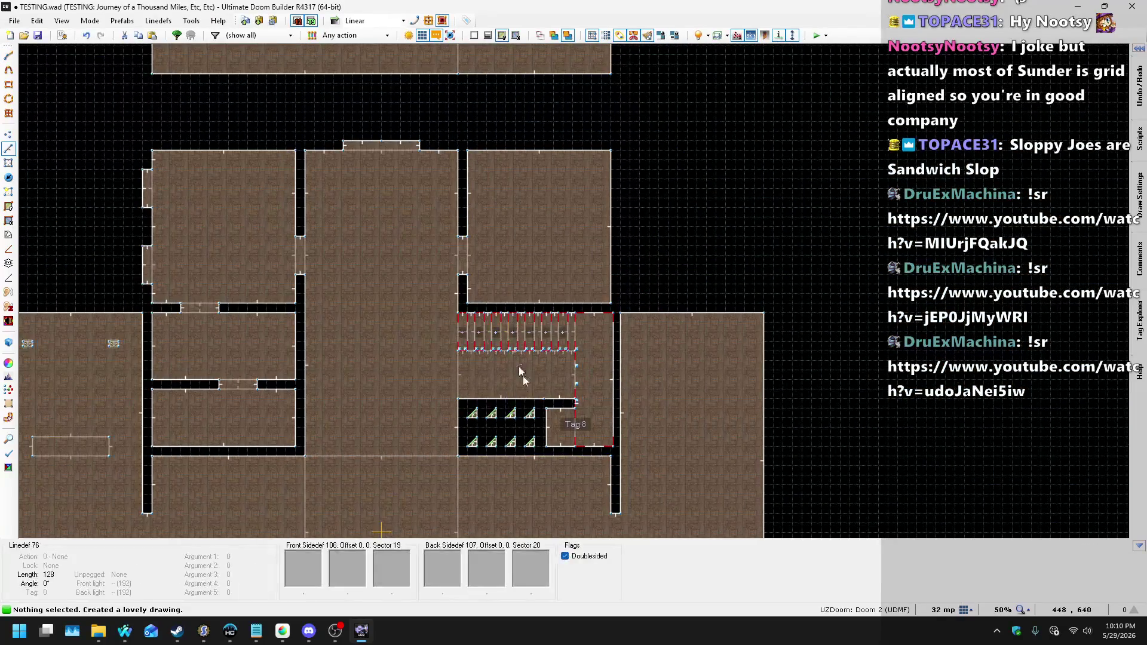
{"action": "scroll", "coordinate": [526, 418], "scroll_direction": "up", "scroll_amount": 5}
{"action": "key", "text": "ctrl+z"}
{"action": "scroll", "coordinate": [538, 460], "scroll_direction": "down", "scroll_amount": 5}
{"action": "scroll", "coordinate": [507, 190], "scroll_direction": "up", "scroll_amount": 4}
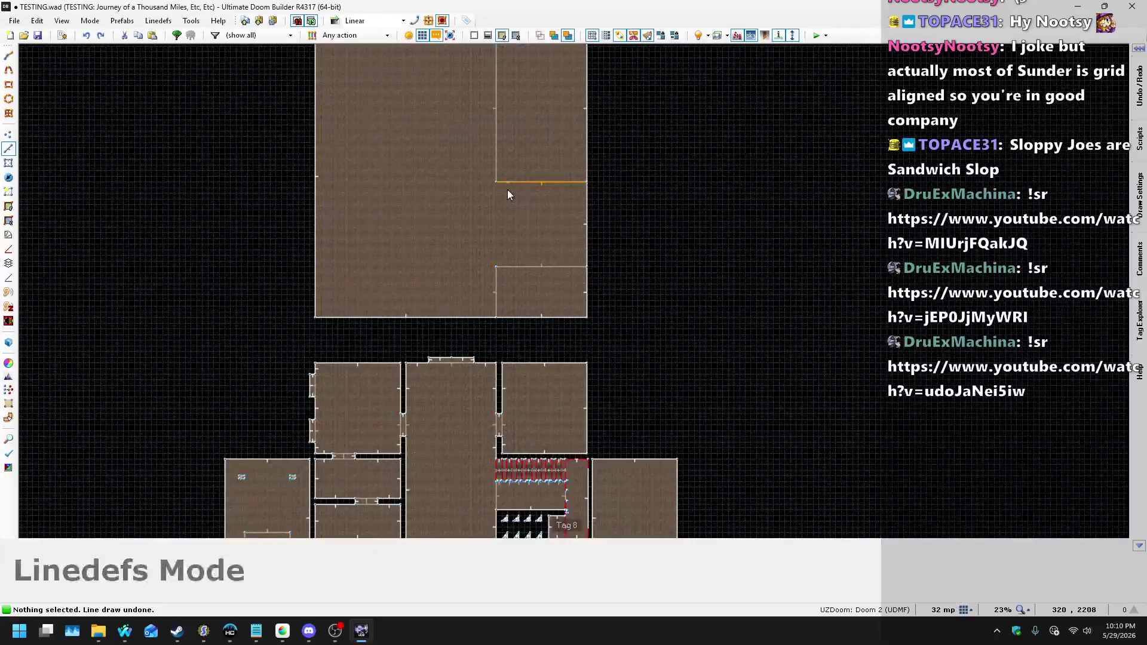
- Drag the lower-right sector's top linedef upward in the upper room
{"action": "key", "text": "d"}
{"action": "left_click", "coordinate": [537, 180]}
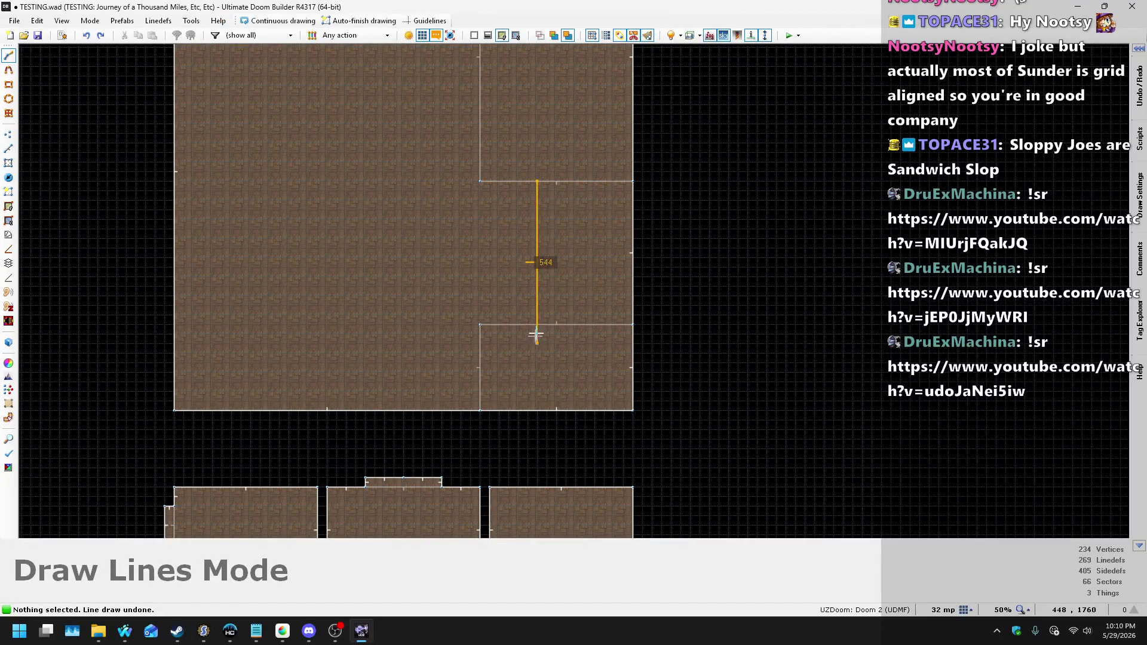
{"action": "key", "text": "Escape"}
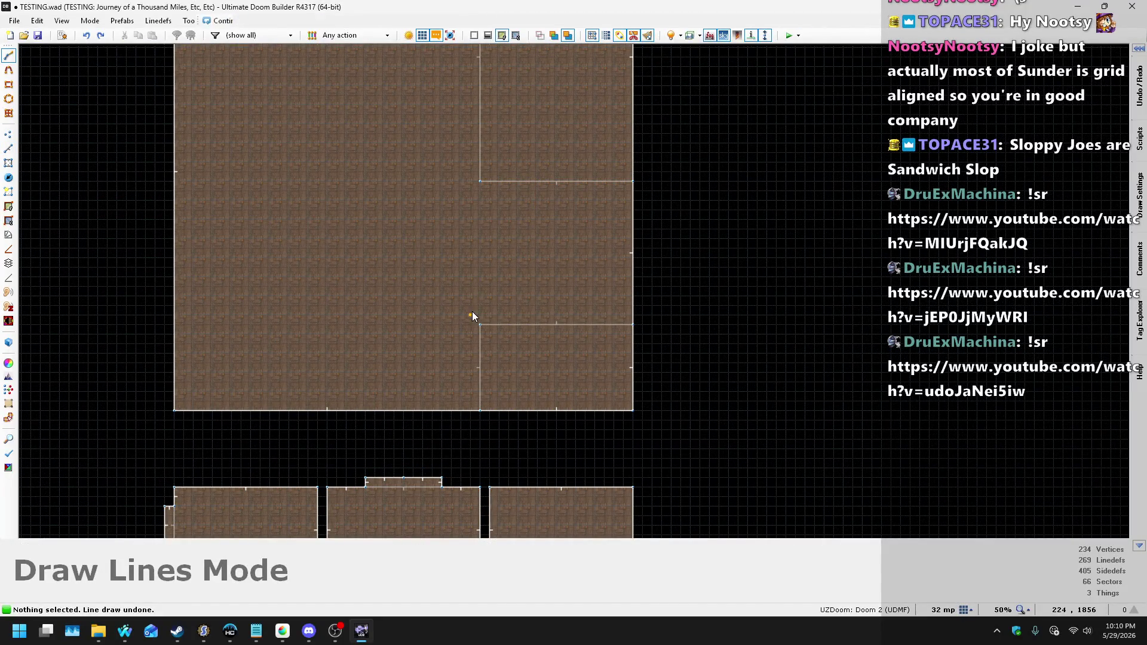
{"action": "left_click", "coordinate": [500, 323]}
{"action": "scroll", "coordinate": [554, 320], "scroll_direction": "up", "scroll_amount": 1}
{"action": "left_click_drag", "start_coordinate": [554, 322], "coordinate": [555, 222]}
{"action": "scroll", "coordinate": [542, 191], "scroll_direction": "down", "scroll_amount": 4}
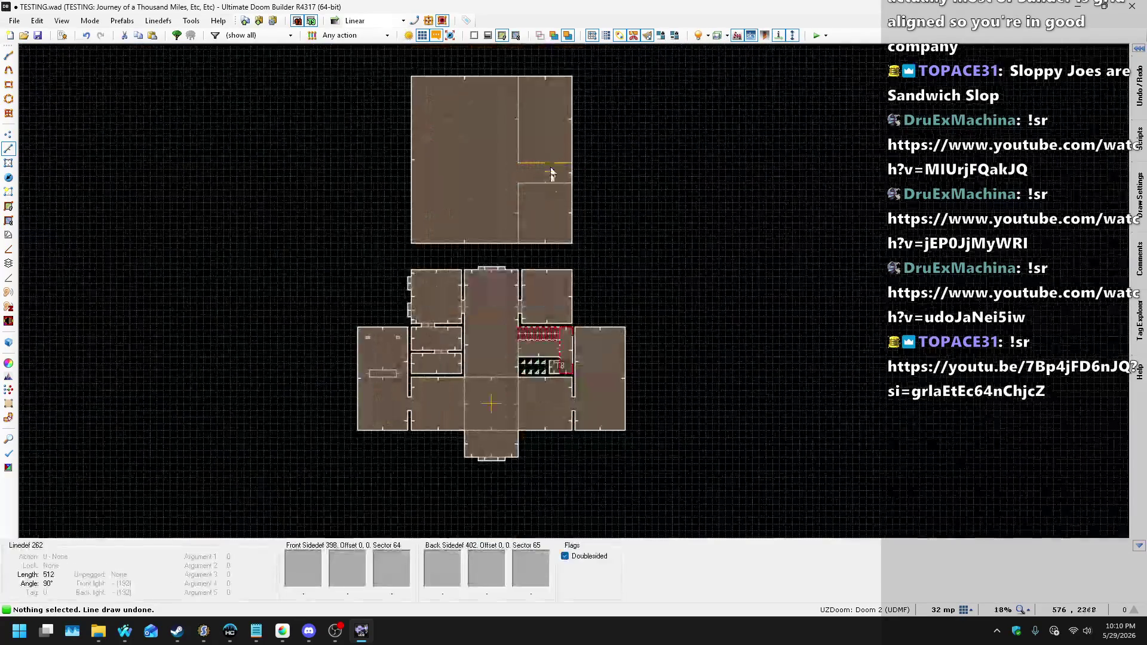
- In Vertices mode, insert vertices on the horizontal and right edges and pull them left to form a notch
{"action": "scroll", "coordinate": [540, 346], "scroll_direction": "up", "scroll_amount": 2}
{"action": "key", "text": "Escape"}
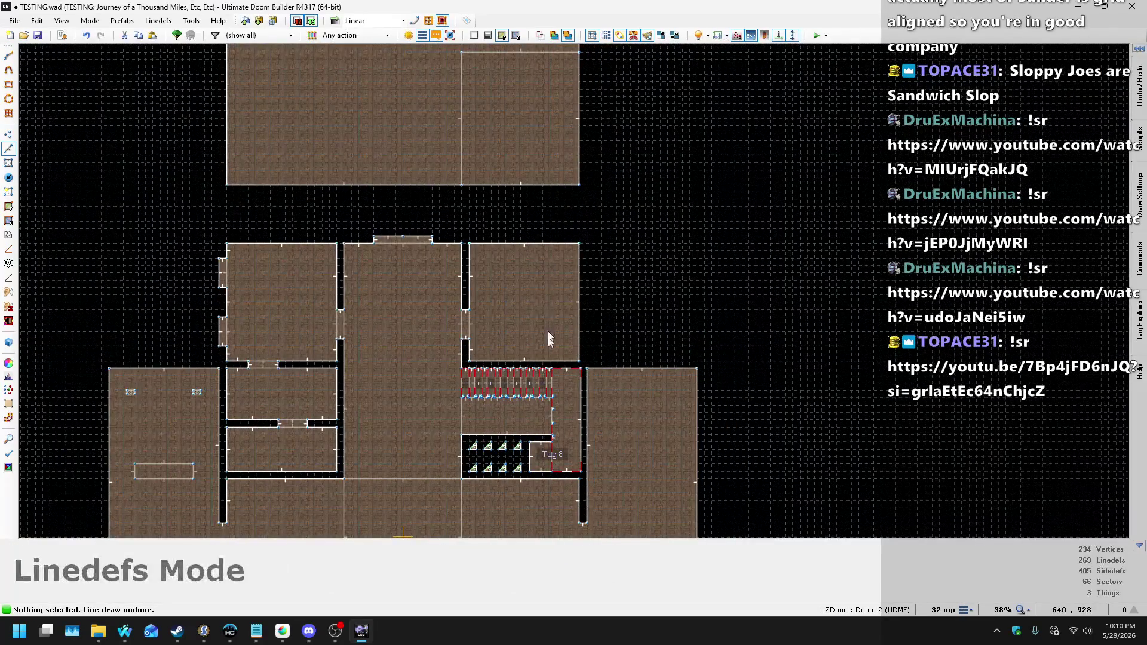
{"action": "scroll", "coordinate": [543, 412], "scroll_direction": "down", "scroll_amount": 3}
{"action": "scroll", "coordinate": [545, 141], "scroll_direction": "up", "scroll_amount": 3}
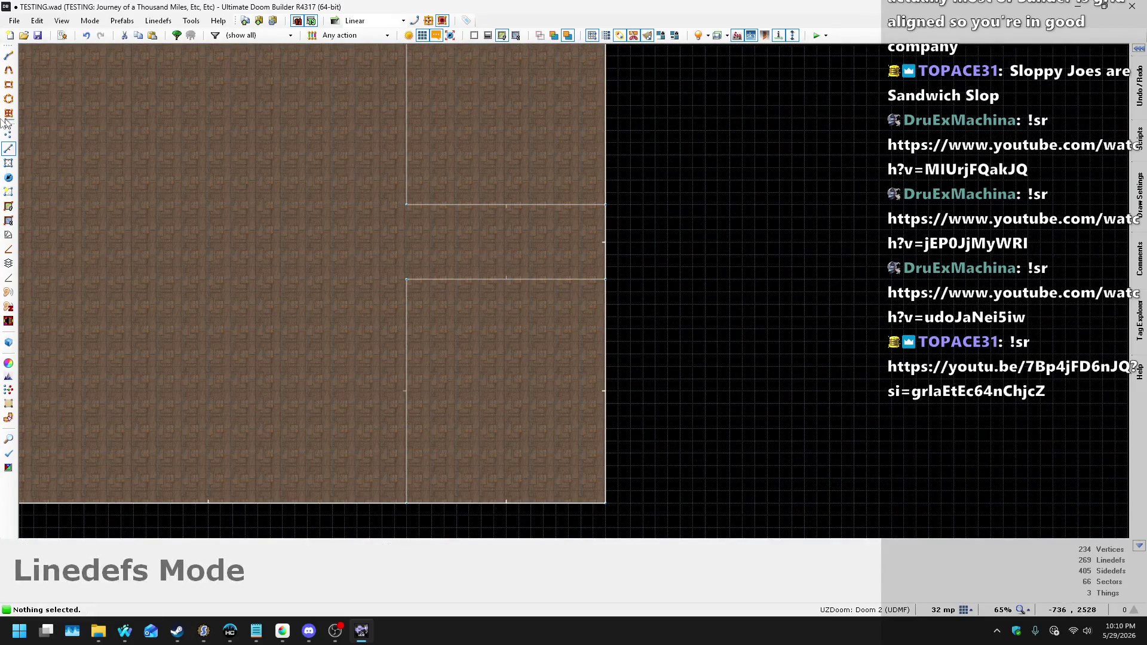
{"action": "left_click", "coordinate": [9, 137]}
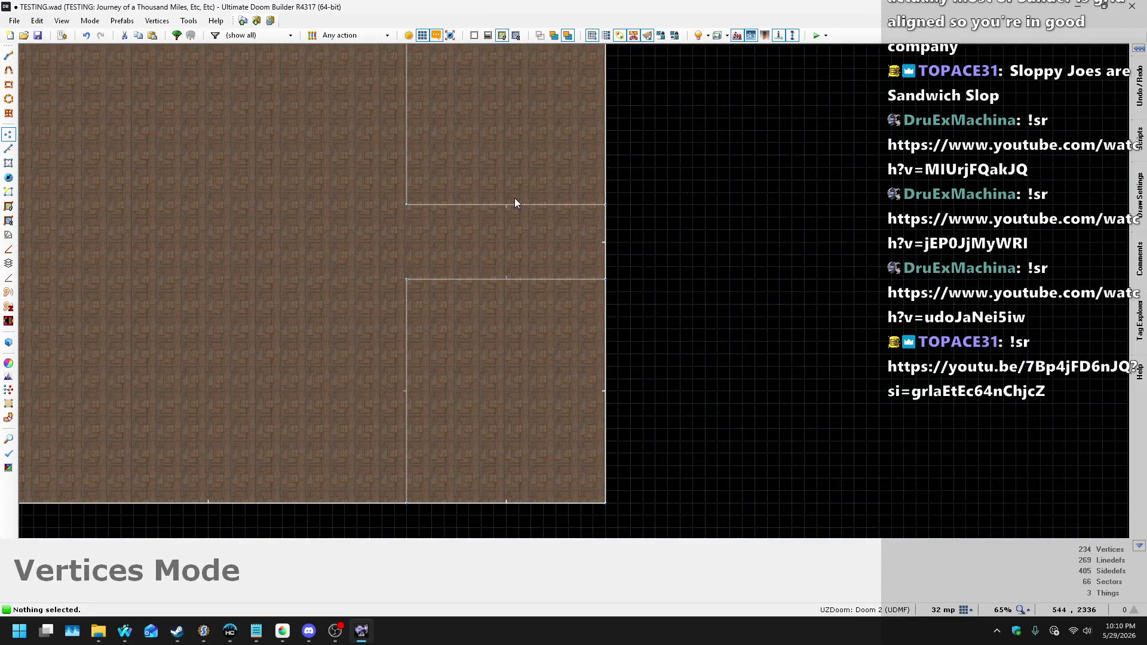
{"action": "key", "text": "Insert"}
{"action": "key", "text": "Insert"}
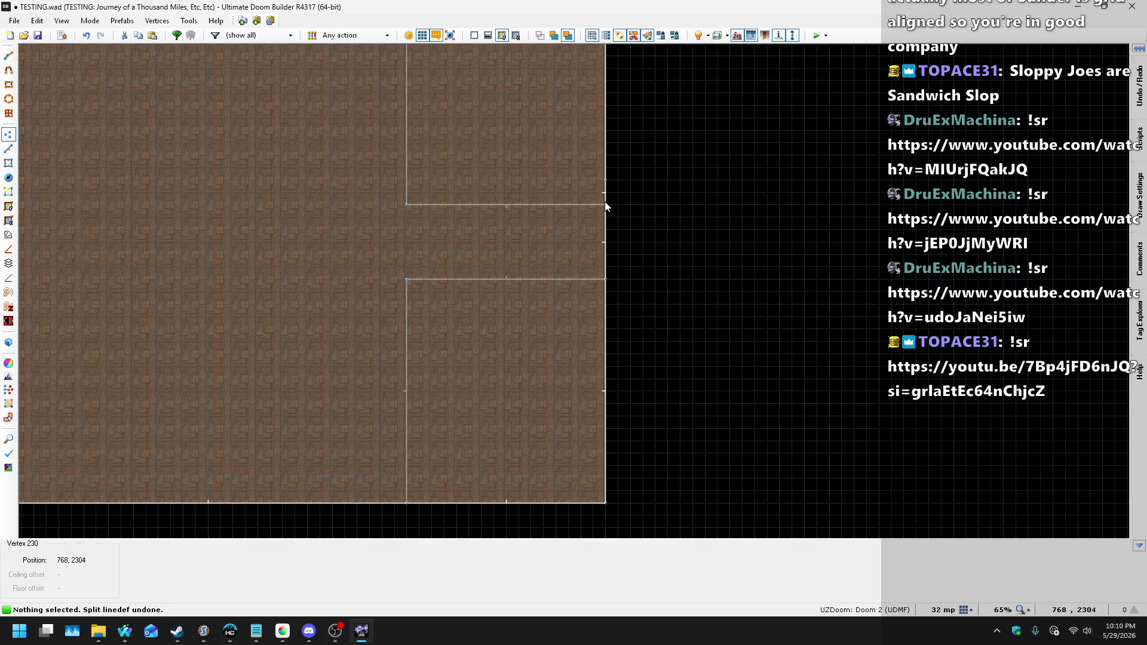
{"action": "key", "text": "Insert"}
{"action": "left_click_drag", "start_coordinate": [607, 221], "coordinate": [495, 204]}
{"action": "left_click_drag", "start_coordinate": [605, 279], "coordinate": [506, 279]}
- Insert a vertex on the left wall, then undo it
{"action": "scroll", "coordinate": [512, 272], "scroll_direction": "down", "scroll_amount": 5}
{"action": "scroll", "coordinate": [534, 402], "scroll_direction": "up", "scroll_amount": 4}
{"action": "scroll", "coordinate": [535, 402], "scroll_direction": "up", "scroll_amount": 4}
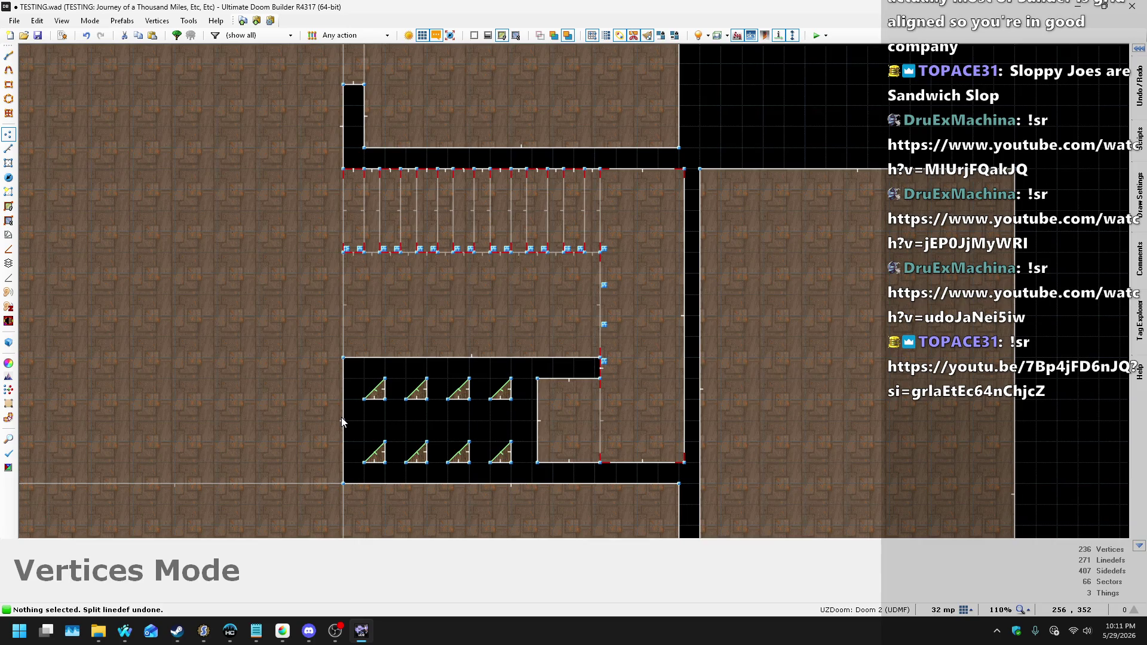
{"action": "key", "text": "Insert"}
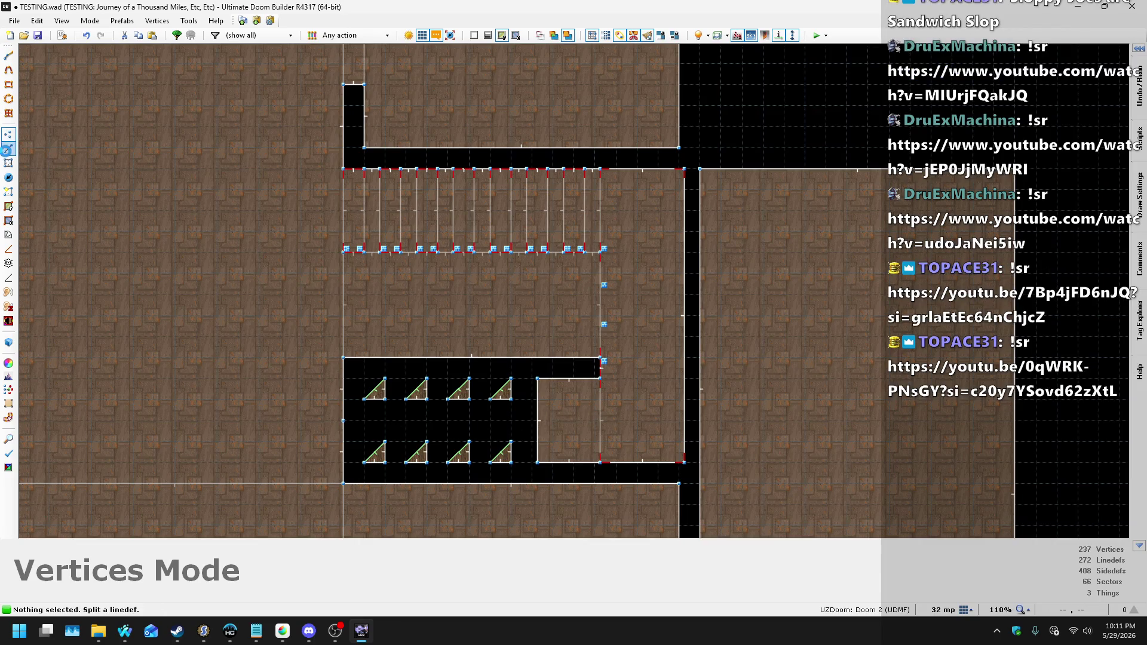
{"action": "key", "text": "ctrl+z"}
- In Linedefs mode, start a line across the lower room, then cancel it
{"action": "key", "text": "l"}
{"action": "key", "text": "d"}
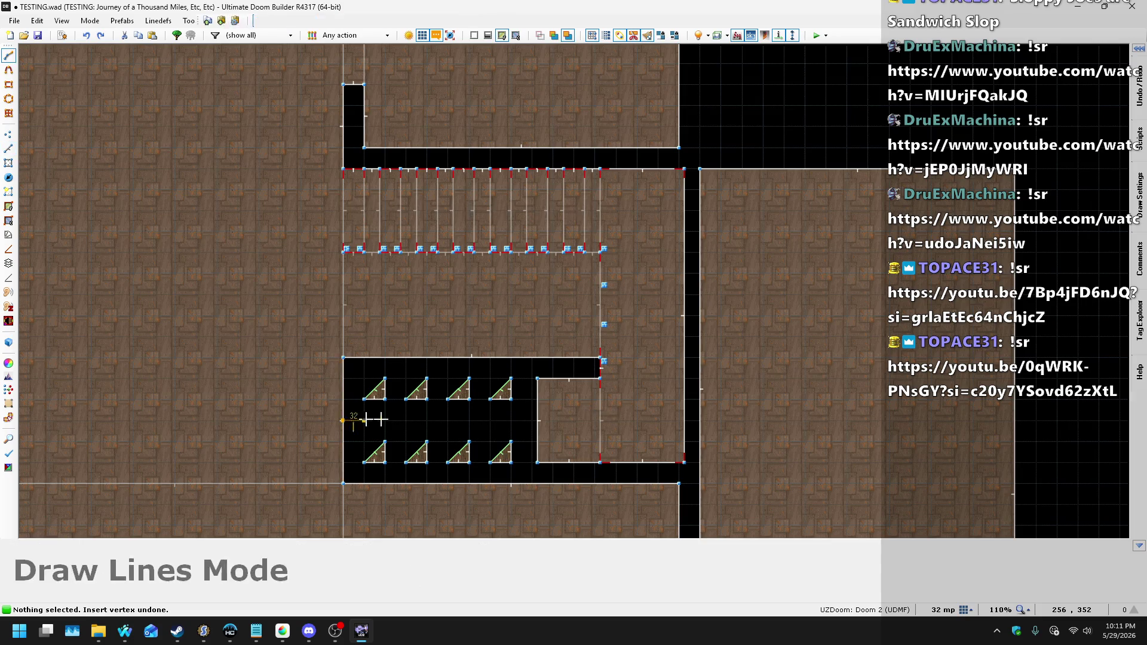
{"action": "left_click", "coordinate": [355, 420]}
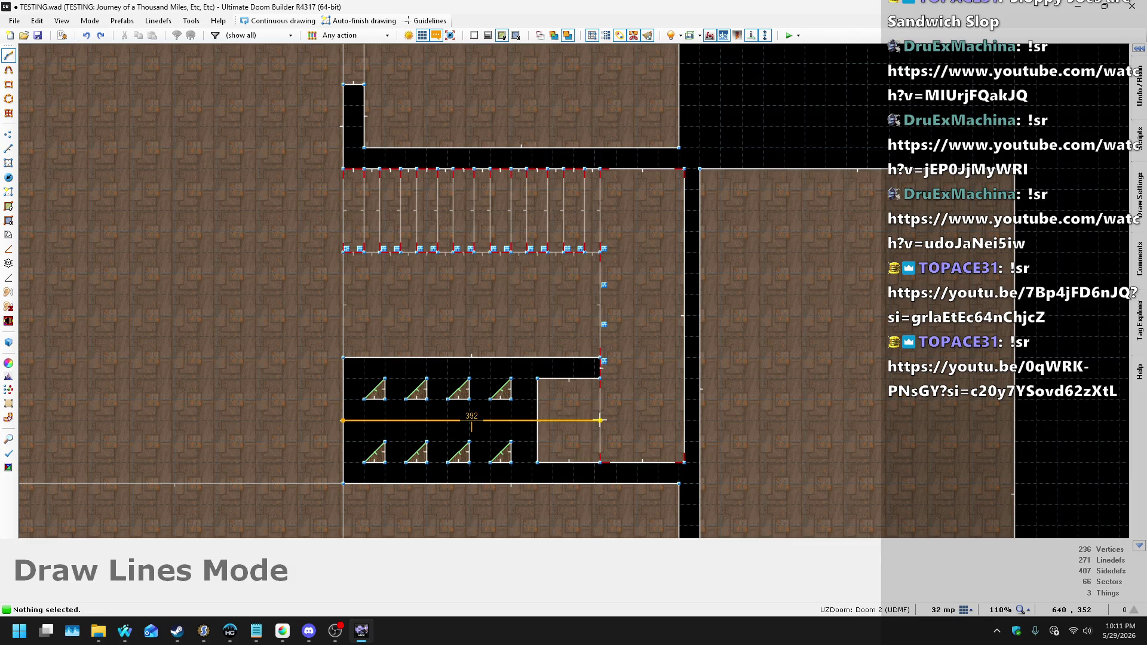
{"action": "scroll", "coordinate": [600, 420], "scroll_direction": "up", "scroll_amount": 3}
{"action": "key", "text": "Escape"}
{"action": "left_click", "coordinate": [556, 491]}
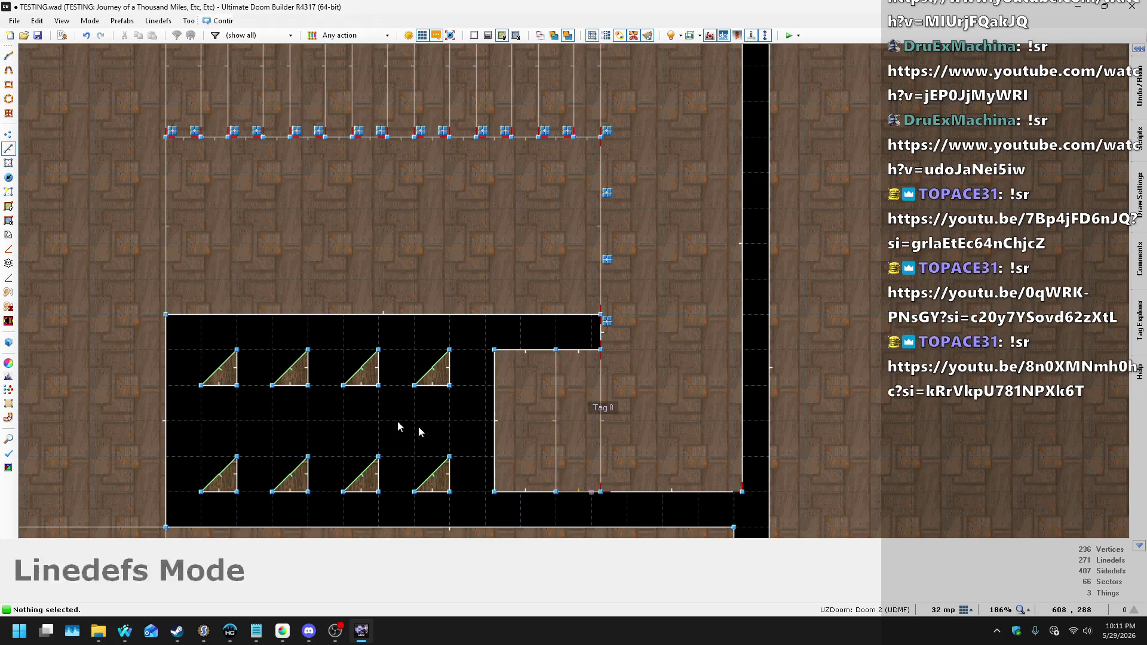
{"action": "key", "text": "Insert"}
- Move the notch's right-hand wall further out to the right
{"action": "key", "text": "BackSpace"}
{"action": "scroll", "coordinate": [402, 521], "scroll_direction": "down", "scroll_amount": 10}
{"action": "scroll", "coordinate": [456, 192], "scroll_direction": "up", "scroll_amount": 7}
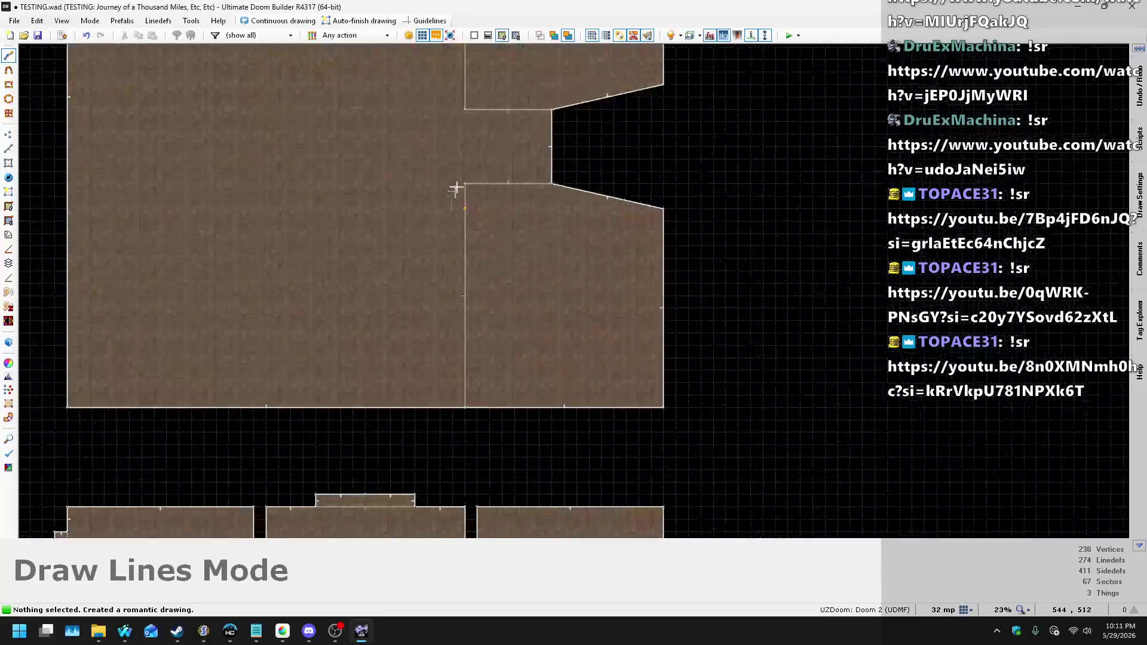
{"action": "scroll", "coordinate": [495, 221], "scroll_direction": "down", "scroll_amount": 1}
{"action": "left_click", "coordinate": [476, 222]}
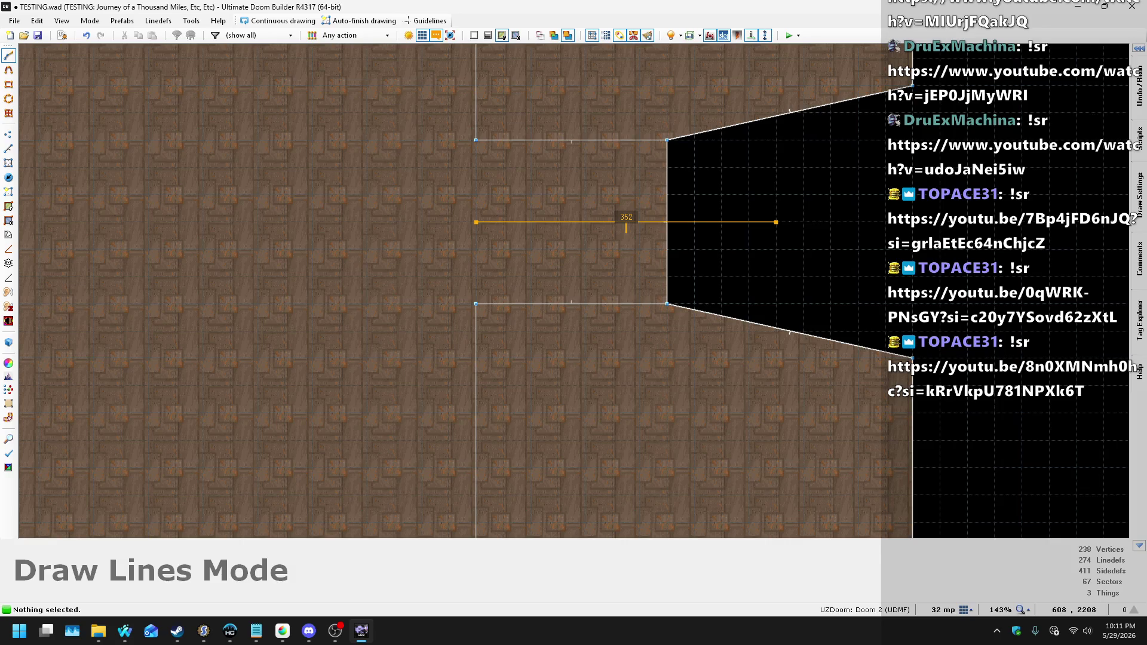
{"action": "key", "text": "Escape"}
{"action": "left_click_drag", "start_coordinate": [633, 107], "coordinate": [724, 301]}
{"action": "left_click_drag", "start_coordinate": [666, 231], "coordinate": [774, 230]}
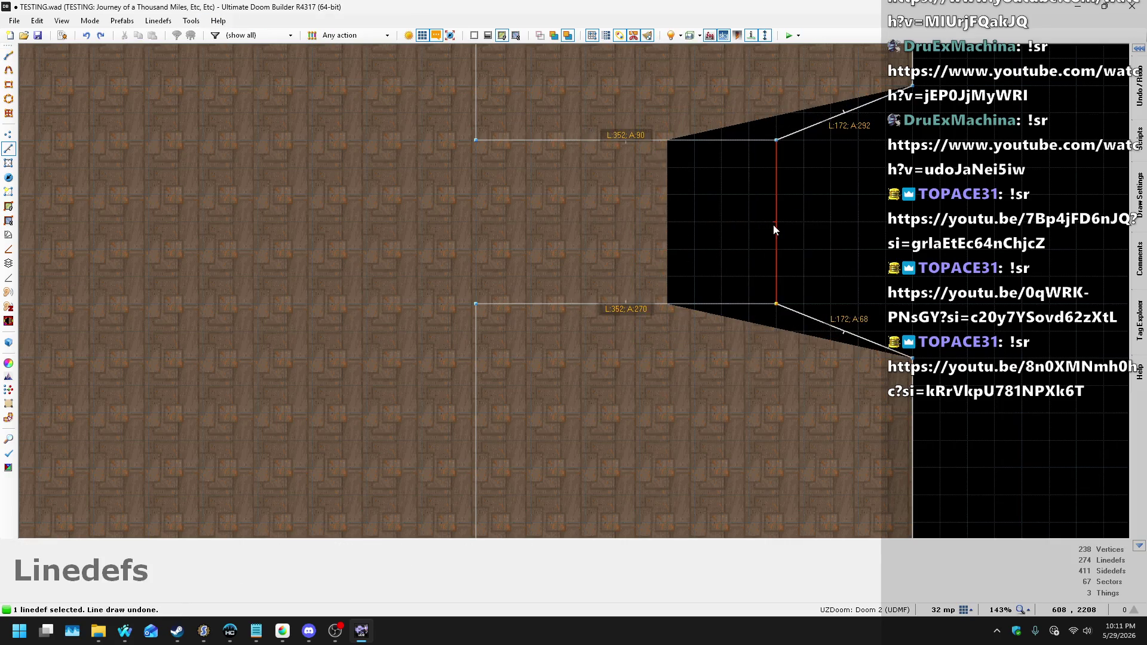
- Pull the notch's two outer corner vertices level onto the top and bottom edges
{"action": "scroll", "coordinate": [694, 272], "scroll_direction": "down", "scroll_amount": 3}
{"action": "scroll", "coordinate": [99, 171], "scroll_direction": "up", "scroll_amount": 5}
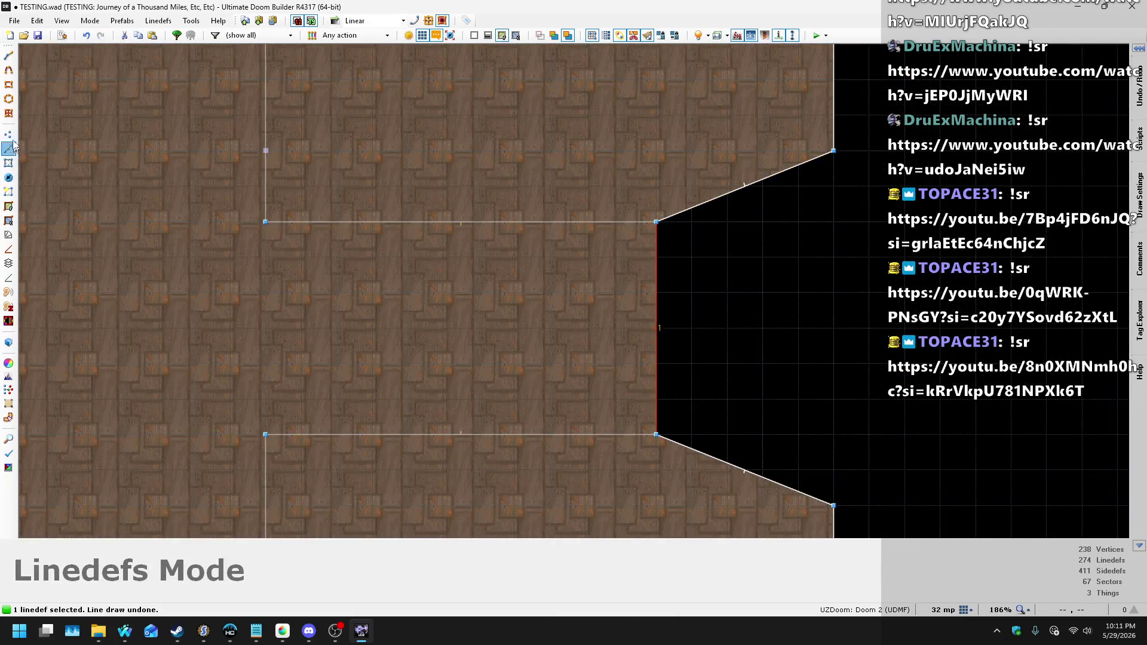
{"action": "left_click", "coordinate": [8, 133]}
{"action": "left_click_drag", "start_coordinate": [833, 150], "coordinate": [834, 224]}
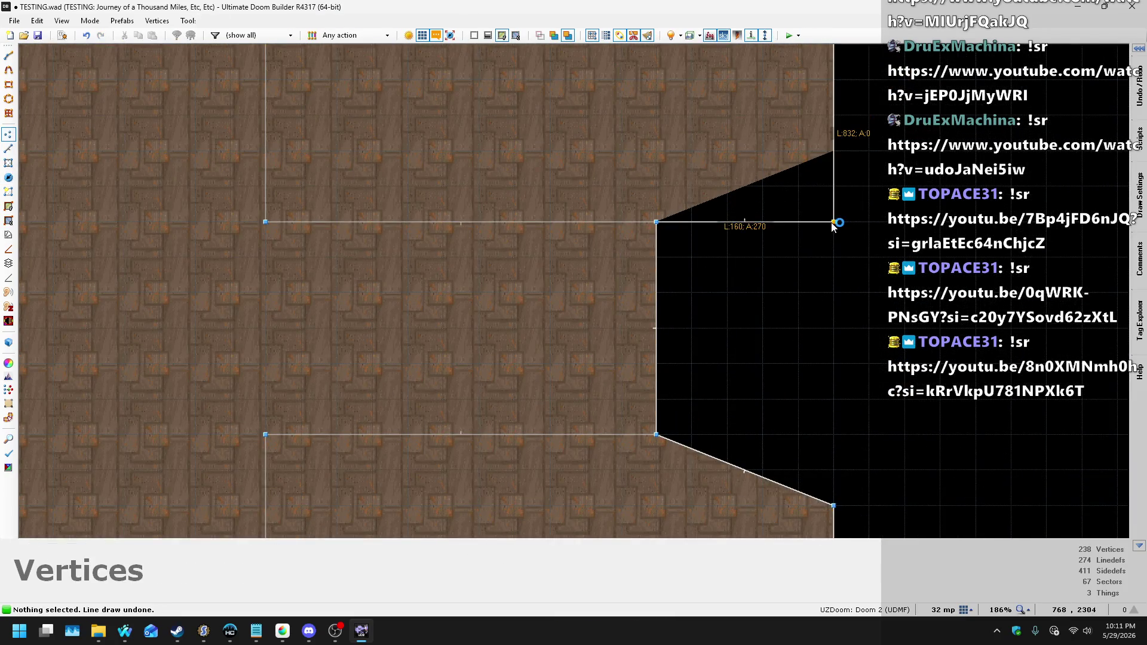
{"action": "scroll", "coordinate": [815, 166], "scroll_direction": "down", "scroll_amount": 3}
{"action": "left_click_drag", "start_coordinate": [825, 367], "coordinate": [826, 329]}
{"action": "left_click", "coordinate": [7, 147]}
{"action": "key", "text": "v"}
{"action": "scroll", "coordinate": [255, 366], "scroll_direction": "down", "scroll_amount": 2}
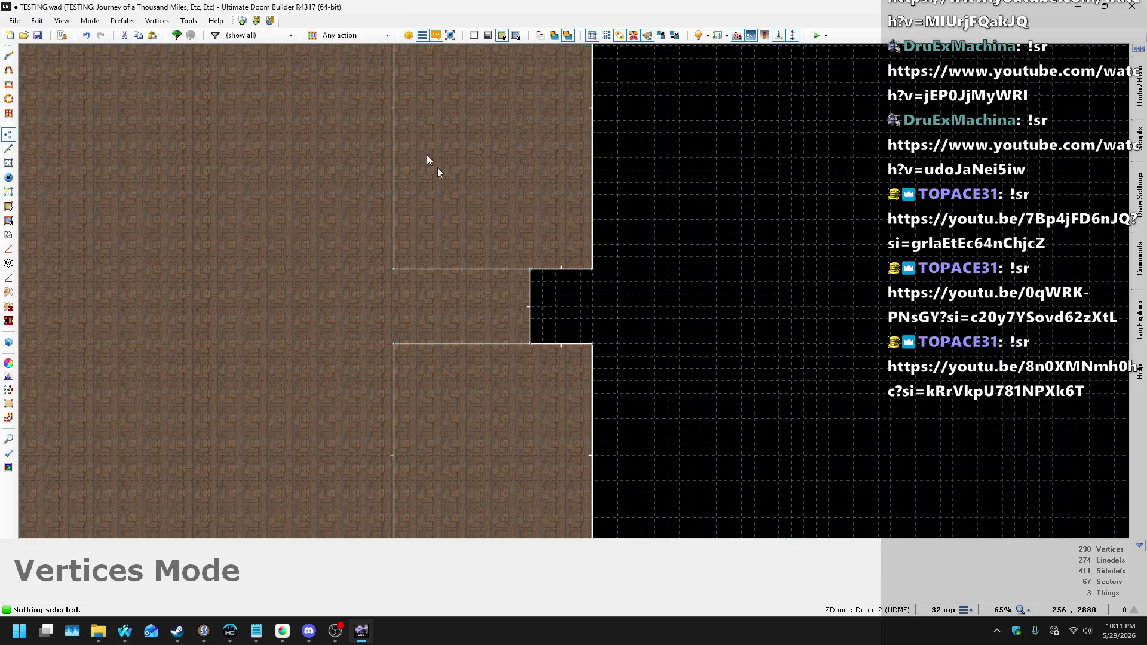
- Insert vertices on the vertical wall and pull one out to the right
{"action": "scroll", "coordinate": [415, 215], "scroll_direction": "up", "scroll_amount": 4}
{"action": "right_click", "coordinate": [365, 301]}
{"action": "scroll", "coordinate": [710, 131], "scroll_direction": "down", "scroll_amount": 8}
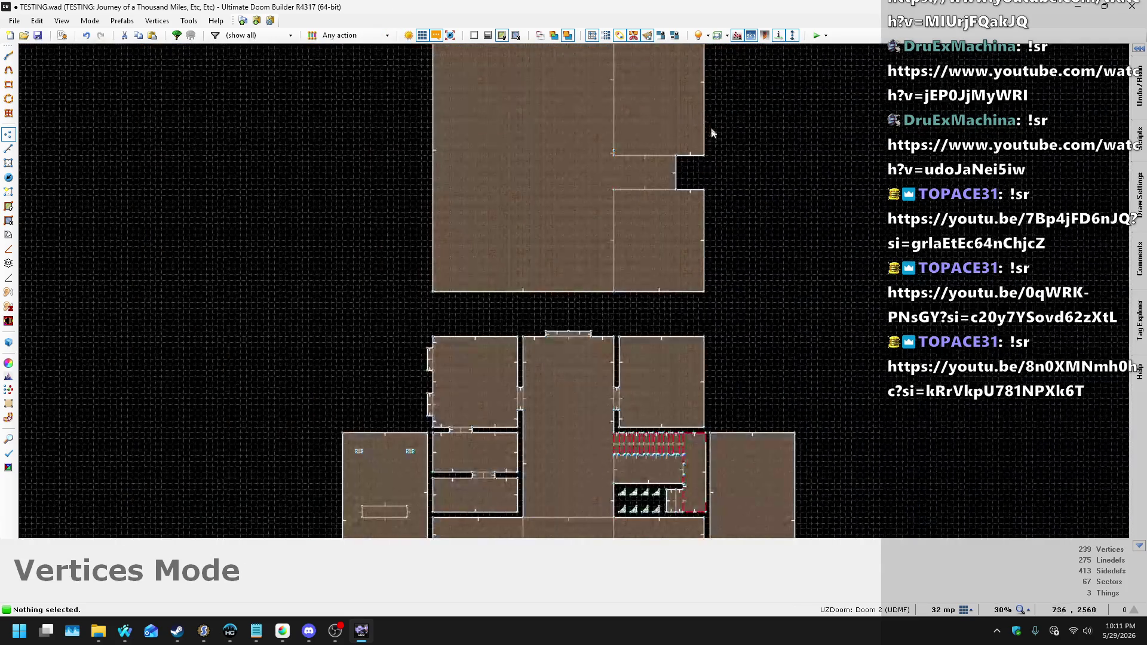
{"action": "scroll", "coordinate": [629, 435], "scroll_direction": "up", "scroll_amount": 6}
{"action": "scroll", "coordinate": [636, 209], "scroll_direction": "down", "scroll_amount": 4}
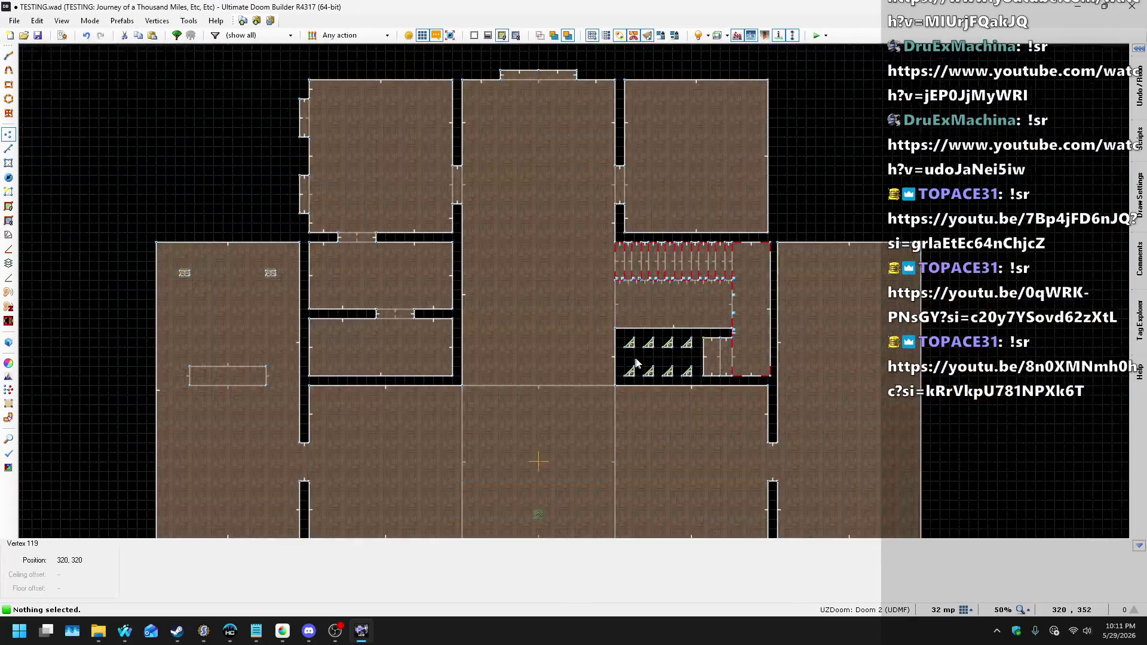
{"action": "scroll", "coordinate": [594, 406], "scroll_direction": "up", "scroll_amount": 2}
{"action": "scroll", "coordinate": [596, 238], "scroll_direction": "down", "scroll_amount": 6}
{"action": "scroll", "coordinate": [595, 153], "scroll_direction": "up", "scroll_amount": 8}
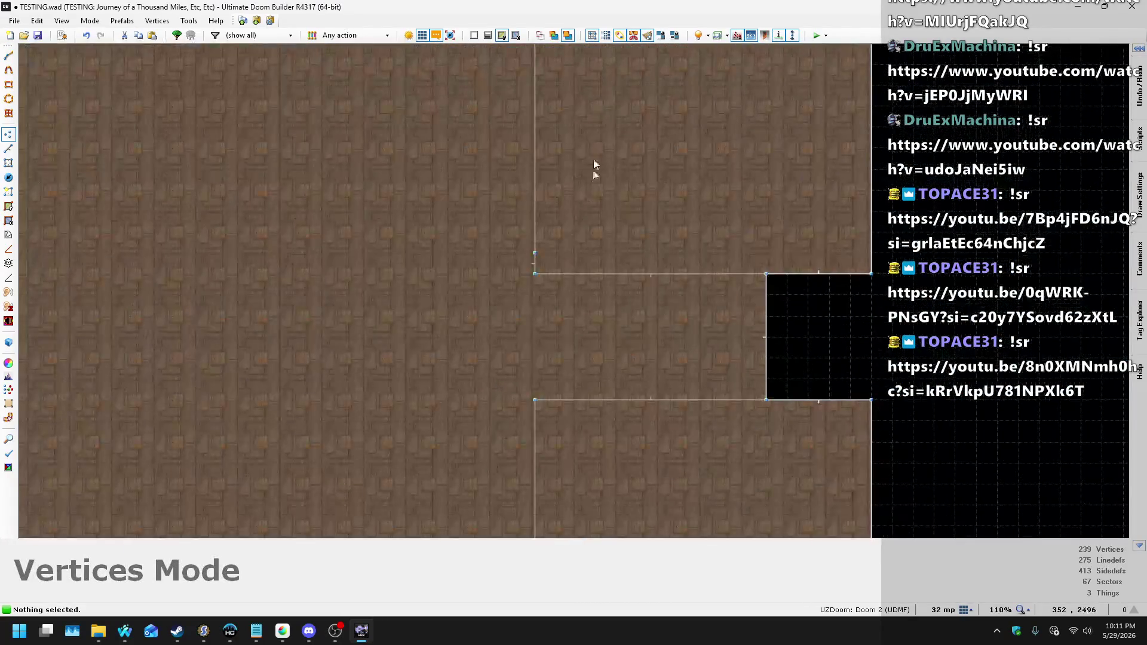
{"action": "scroll", "coordinate": [535, 416], "scroll_direction": "up", "scroll_amount": 3}
{"action": "right_click", "coordinate": [535, 412]}
{"action": "mouse_move", "coordinate": [536, 433]}
{"action": "left_mouse_down"}
{"action": "mouse_move", "coordinate": [986, 403]}
{"action": "mouse_move", "coordinate": [1071, 413]}
{"action": "left_mouse_up"}
- Straighten the diagonal wall by moving its bottom vertex and merging its top vertex into the corner
{"action": "scroll", "coordinate": [799, 272], "scroll_direction": "down", "scroll_amount": 4}
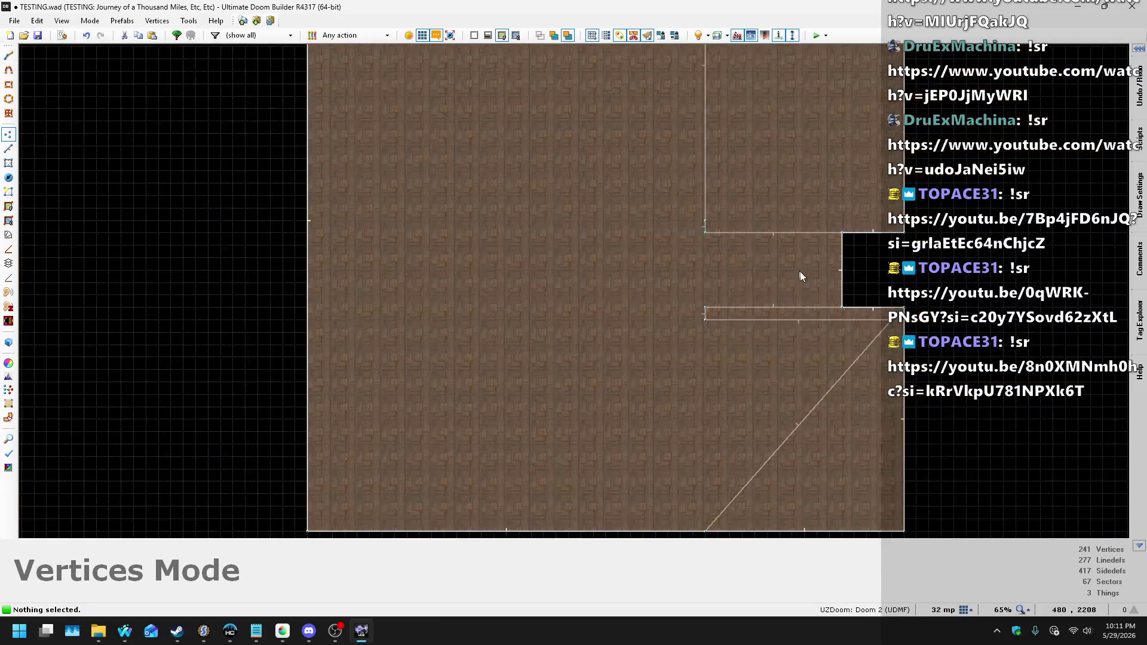
{"action": "scroll", "coordinate": [801, 378], "scroll_direction": "up", "scroll_amount": 6}
{"action": "left_click_drag", "start_coordinate": [614, 514], "coordinate": [919, 514]}
{"action": "scroll", "coordinate": [610, 428], "scroll_direction": "down", "scroll_amount": 2}
{"action": "scroll", "coordinate": [610, 428], "scroll_direction": "down", "scroll_amount": 4}
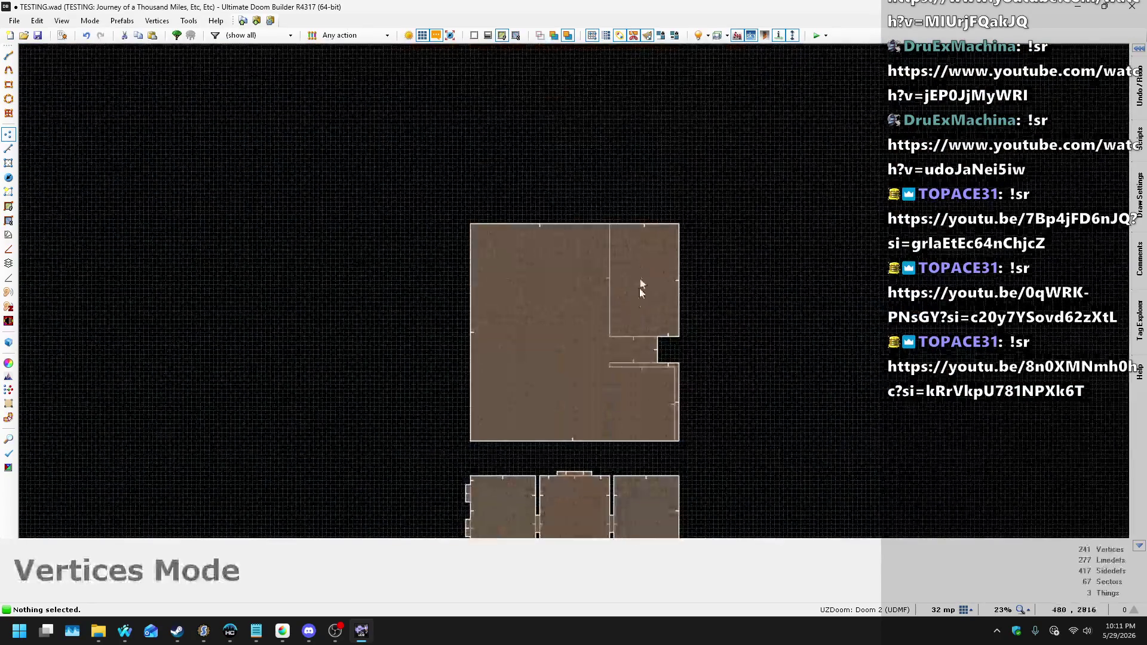
{"action": "scroll", "coordinate": [587, 323], "scroll_direction": "up", "scroll_amount": 7}
{"action": "left_click_drag", "start_coordinate": [500, 347], "coordinate": [813, 380]}
{"action": "scroll", "coordinate": [687, 379], "scroll_direction": "down", "scroll_amount": 2}
{"action": "scroll", "coordinate": [645, 200], "scroll_direction": "down", "scroll_amount": 2}
{"action": "left_click_drag", "start_coordinate": [573, 169], "coordinate": [809, 170]}
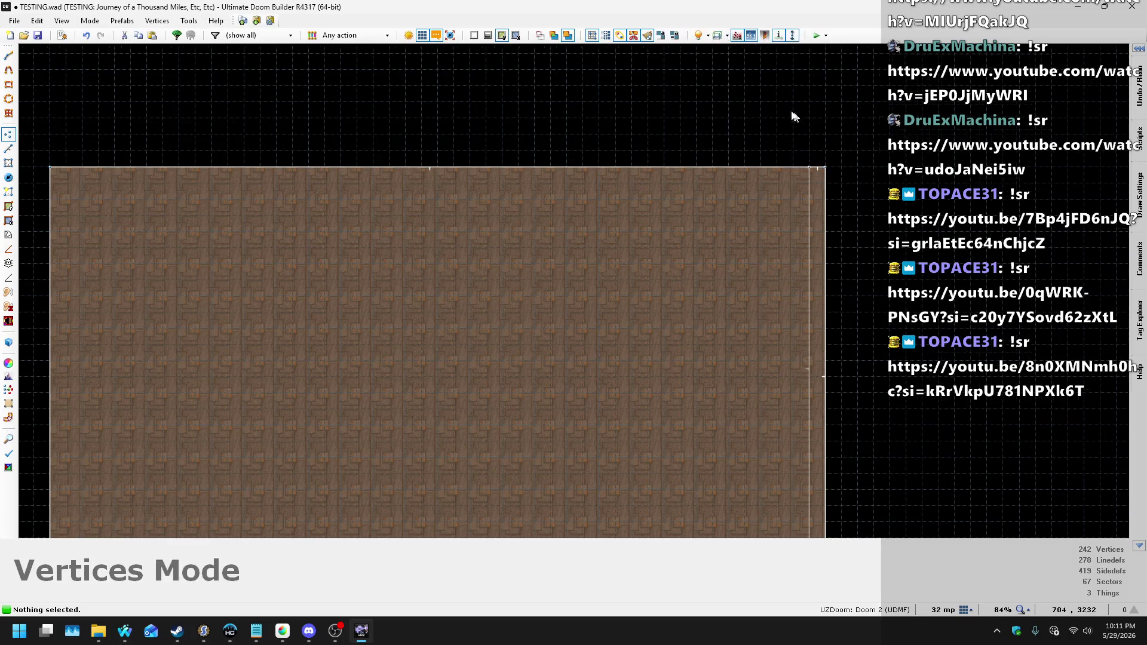
{"action": "scroll", "coordinate": [793, 113], "scroll_direction": "down", "scroll_amount": 5}
{"action": "scroll", "coordinate": [764, 326], "scroll_direction": "up", "scroll_amount": 5}
{"action": "scroll", "coordinate": [764, 340], "scroll_direction": "up", "scroll_amount": 3}
{"action": "scroll", "coordinate": [679, 145], "scroll_direction": "down", "scroll_amount": 3}
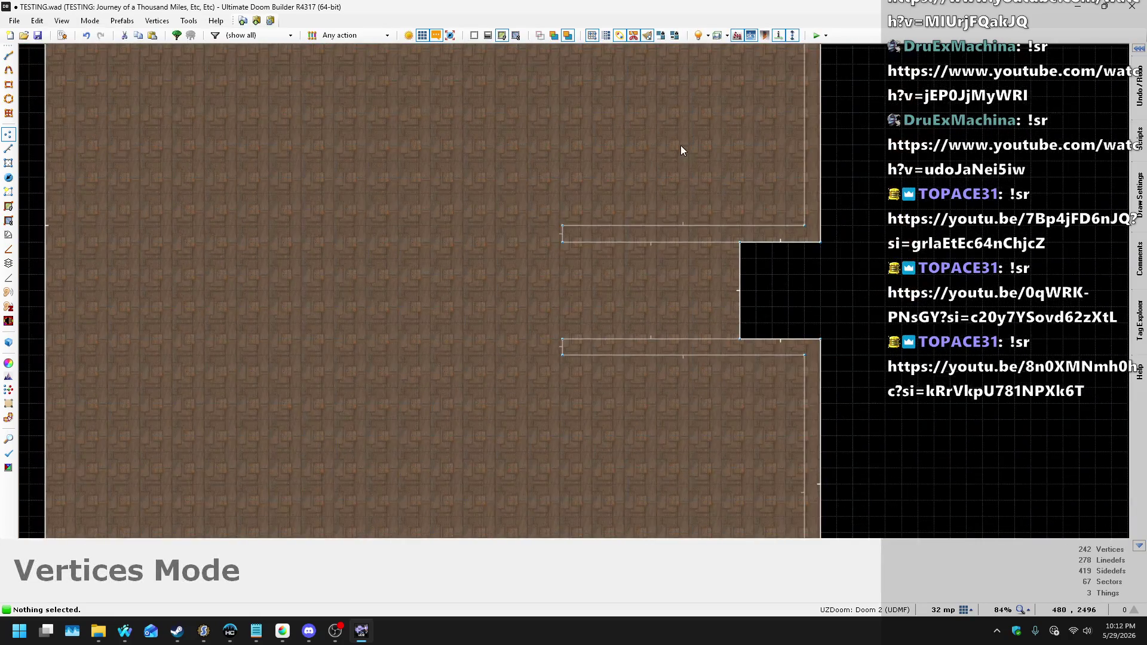
{"action": "scroll", "coordinate": [757, 269], "scroll_direction": "up", "scroll_amount": 3}
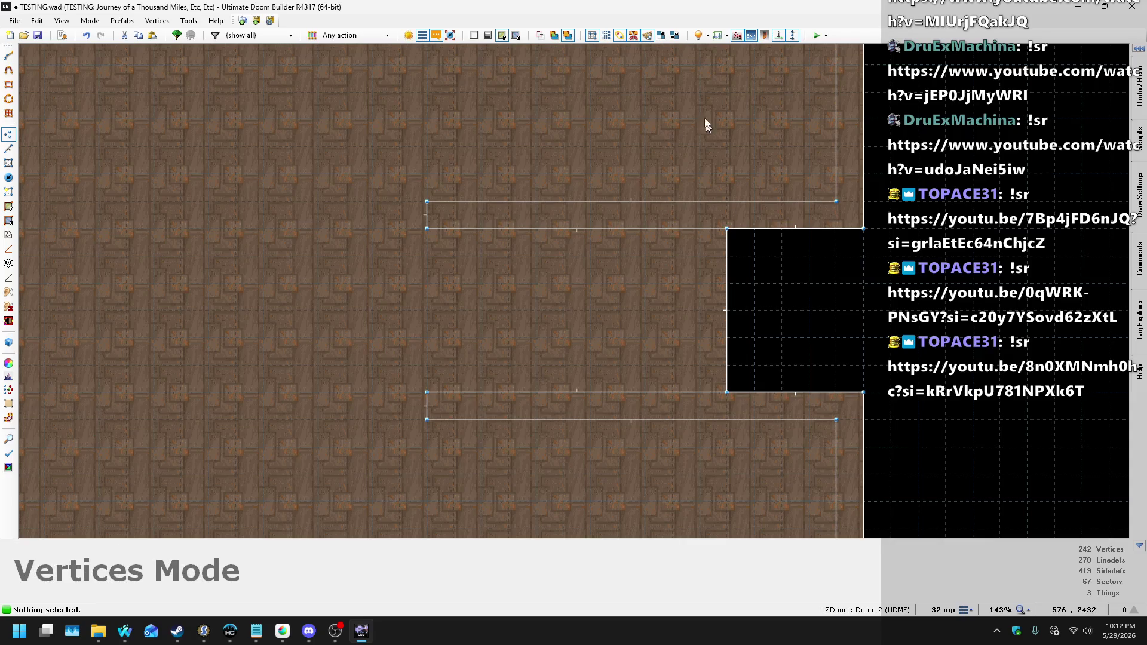
{"action": "scroll", "coordinate": [706, 129], "scroll_direction": "down", "scroll_amount": 5}
{"action": "scroll", "coordinate": [734, 442], "scroll_direction": "up", "scroll_amount": 2}
{"action": "scroll", "coordinate": [738, 441], "scroll_direction": "up", "scroll_amount": 1}
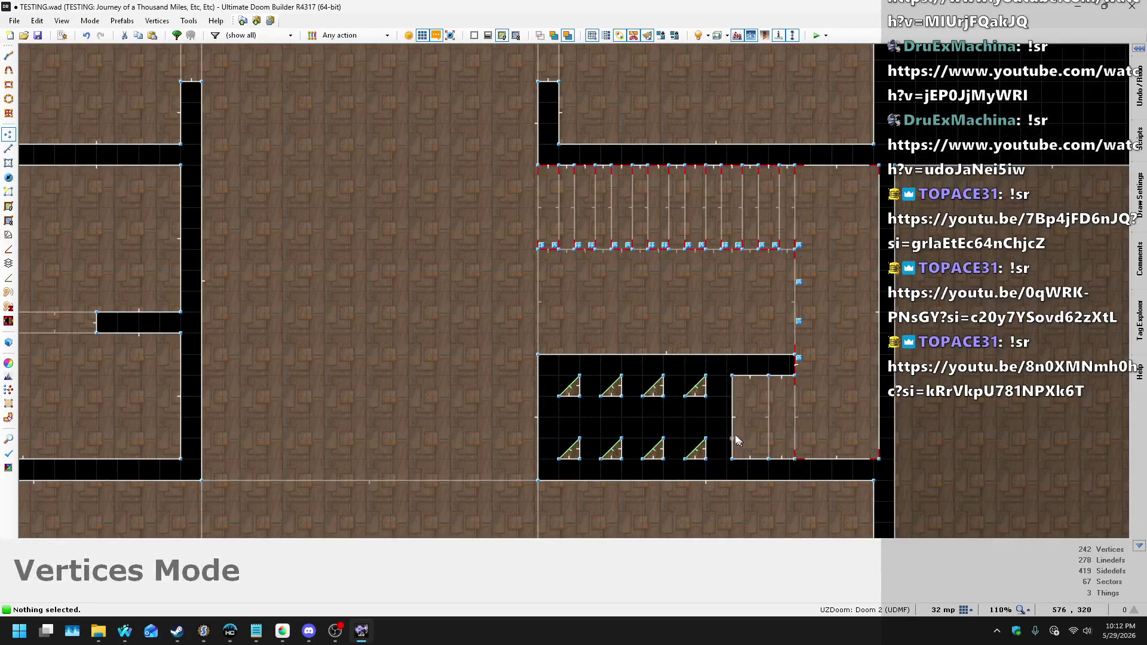
{"action": "scroll", "coordinate": [736, 441], "scroll_direction": "down", "scroll_amount": 5}
{"action": "scroll", "coordinate": [669, 131], "scroll_direction": "up", "scroll_amount": 6}
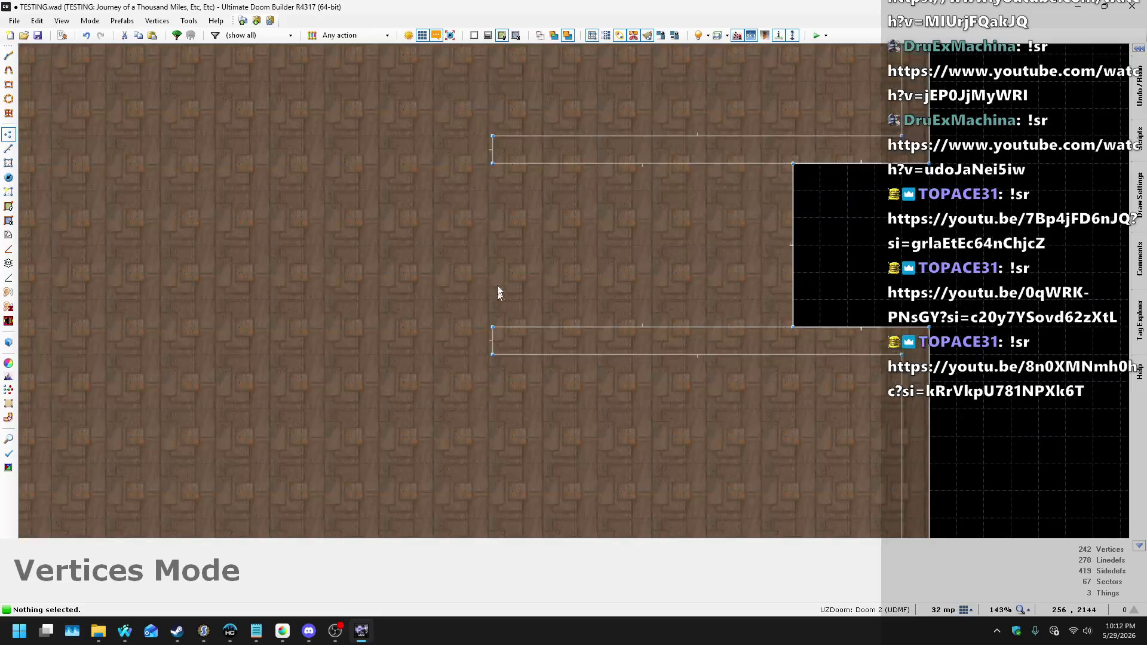
{"action": "scroll", "coordinate": [496, 269], "scroll_direction": "down", "scroll_amount": 1}
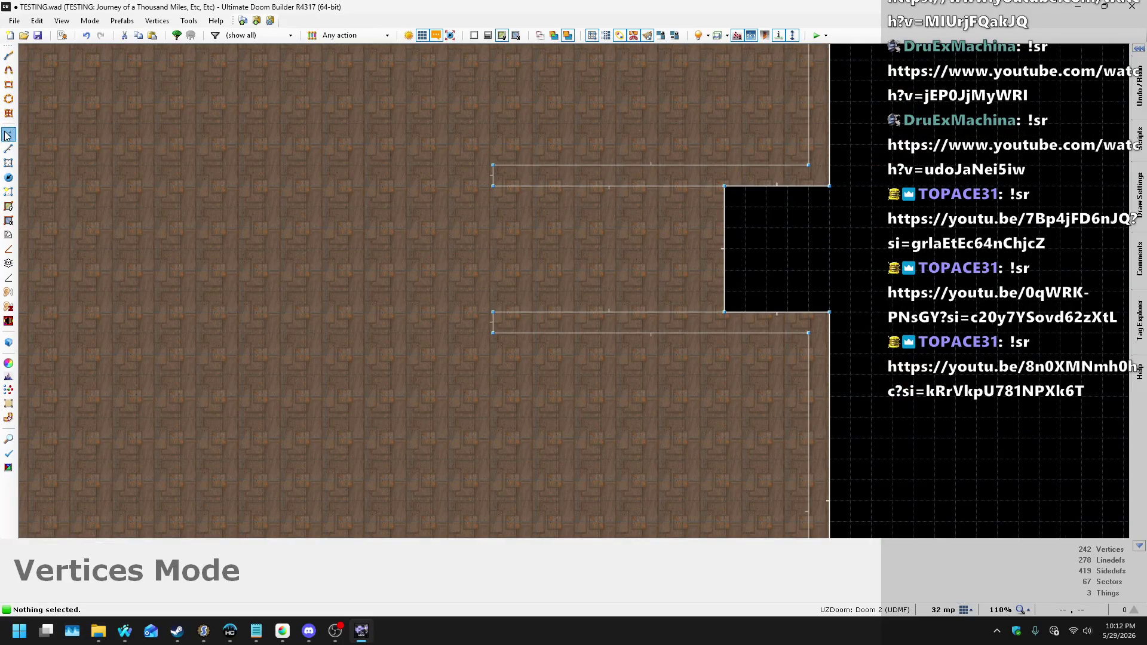
- Select the notch's unwanted horizontal, vertical and short left linedefs and delete them
{"action": "left_click", "coordinate": [14, 149]}
{"action": "left_click", "coordinate": [517, 165]}
{"action": "left_click", "coordinate": [804, 145]}
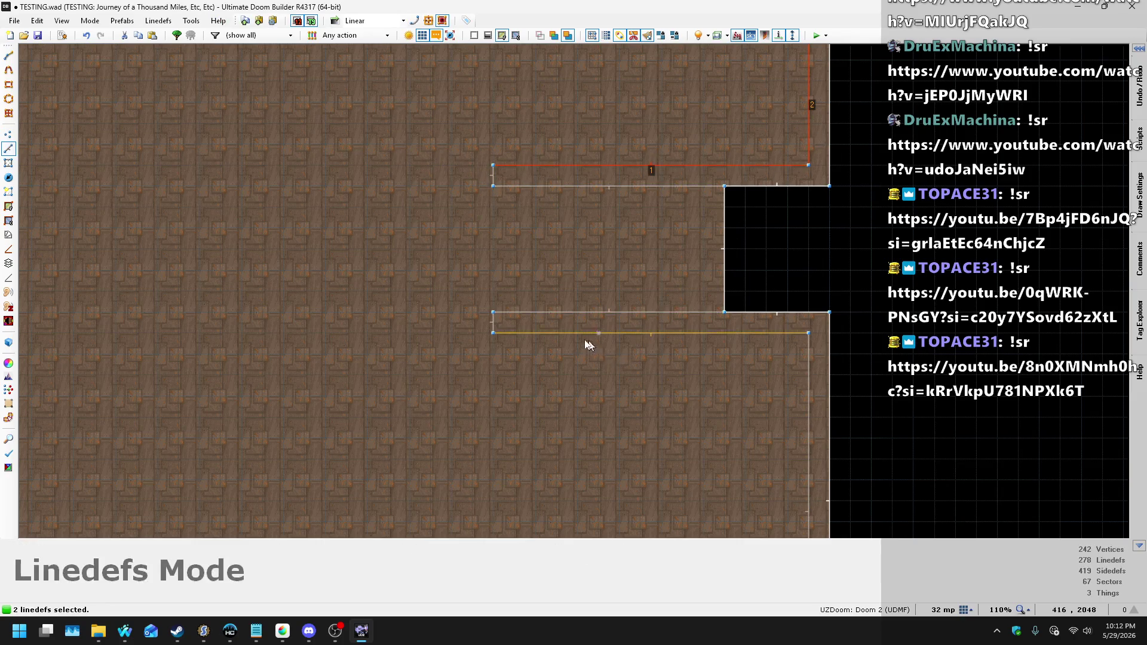
{"action": "left_click", "coordinate": [806, 357]}
{"action": "left_click", "coordinate": [495, 326]}
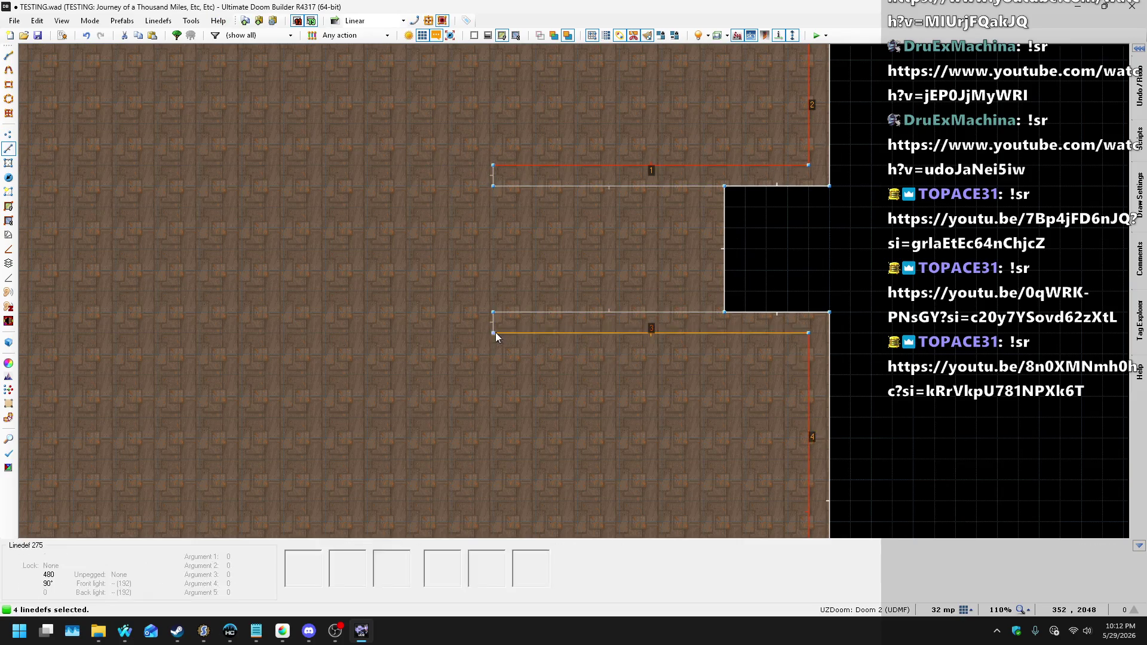
{"action": "scroll", "coordinate": [493, 330], "scroll_direction": "up", "scroll_amount": 3}
{"action": "scroll", "coordinate": [449, 482], "scroll_direction": "down", "scroll_amount": 2}
{"action": "scroll", "coordinate": [467, 232], "scroll_direction": "up", "scroll_amount": 1}
{"action": "left_click", "coordinate": [467, 232]}
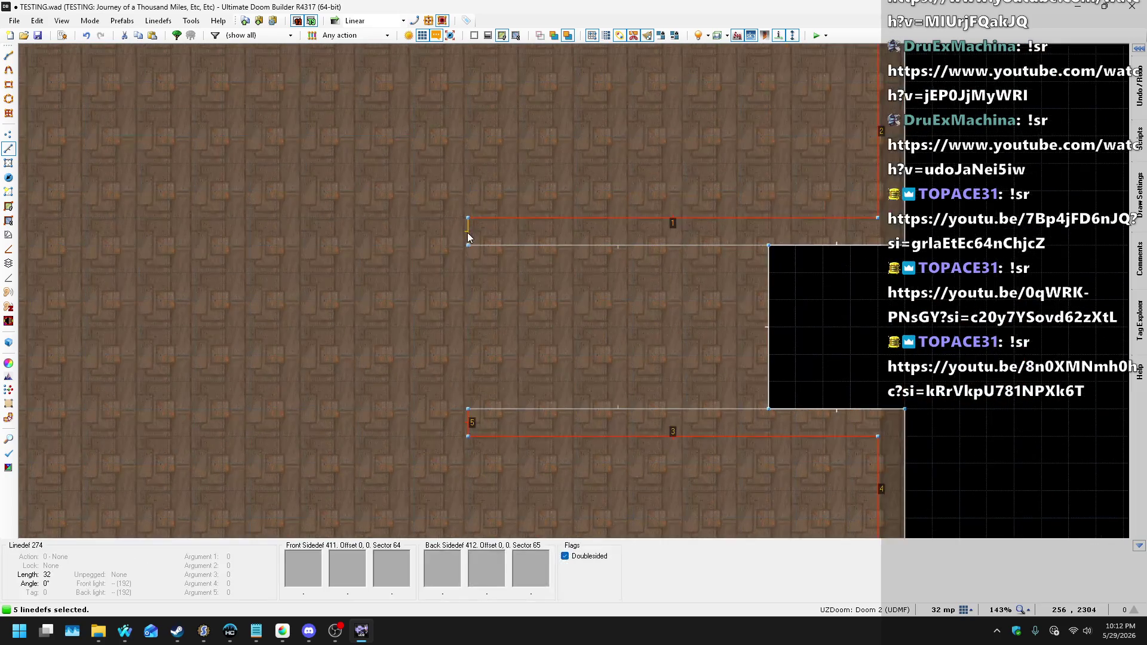
{"action": "key", "text": "Delete"}
- Fill the newly opened area as a sector
{"action": "scroll", "coordinate": [553, 259], "scroll_direction": "down", "scroll_amount": 5}
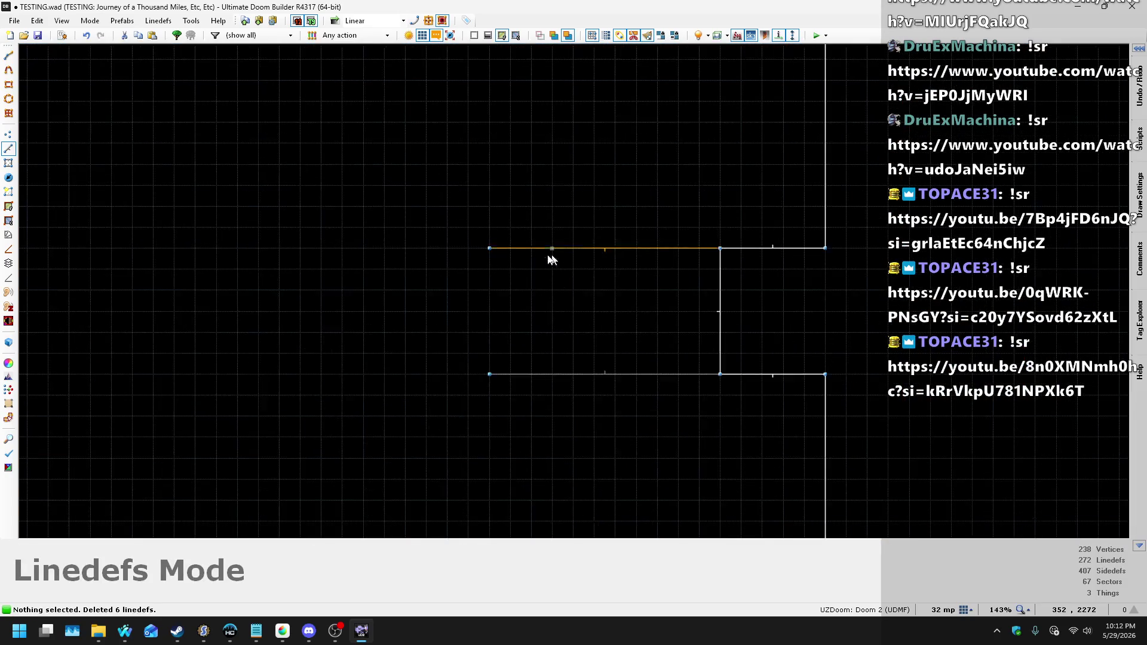
{"action": "left_click", "coordinate": [11, 216]}
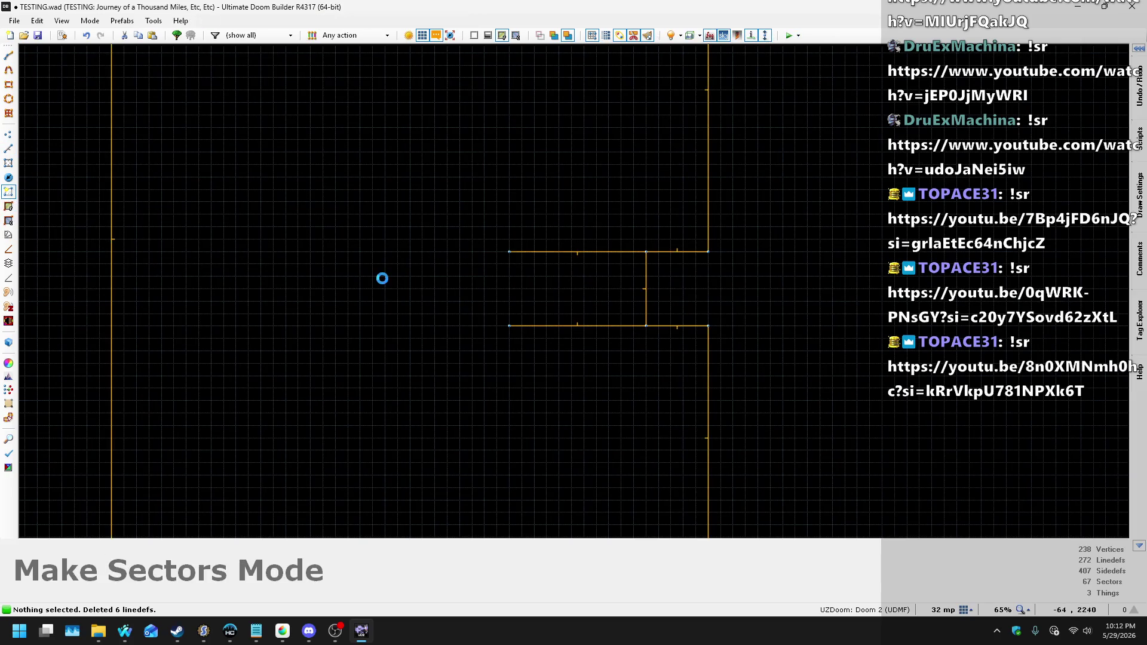
{"action": "left_click", "coordinate": [382, 276]}
- Try pulling a vertex out of the vertical wall and shifting a corner vertex, undoing both
{"action": "key", "text": "v"}
{"action": "scroll", "coordinate": [612, 270], "scroll_direction": "up", "scroll_amount": 4}
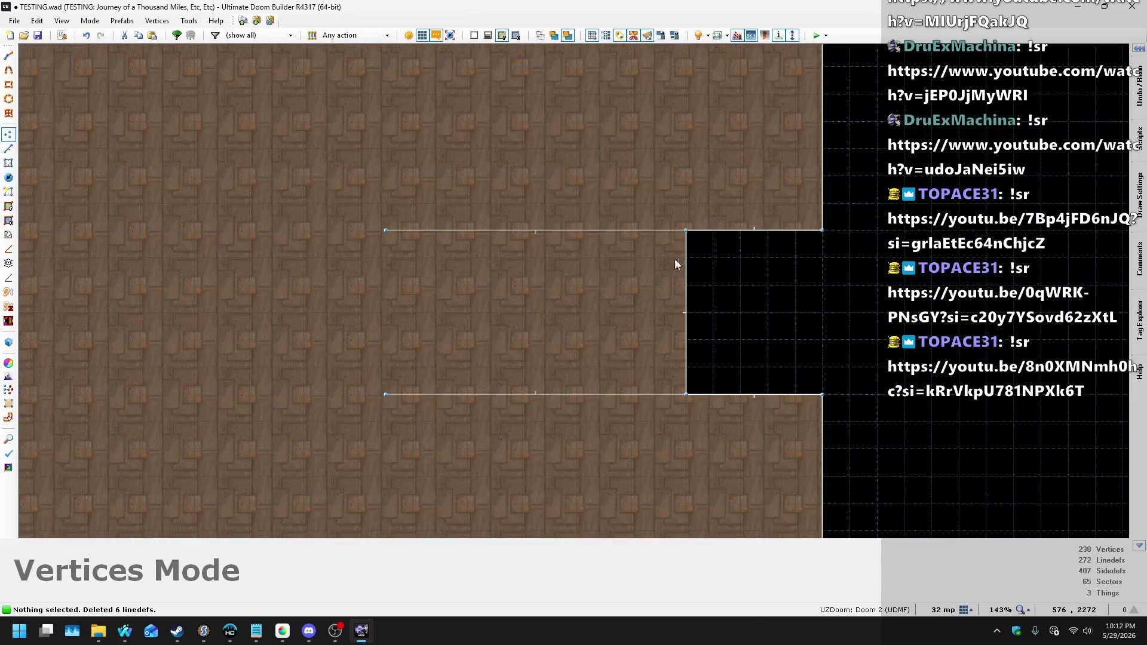
{"action": "right_click", "coordinate": [682, 258]}
{"action": "mouse_move", "coordinate": [685, 366]}
{"action": "left_mouse_down"}
{"action": "mouse_move", "coordinate": [536, 377]}
{"action": "mouse_move", "coordinate": [393, 369]}
{"action": "mouse_move", "coordinate": [415, 392]}
{"action": "left_mouse_up"}
{"action": "scroll", "coordinate": [418, 392], "scroll_direction": "up", "scroll_amount": 4}
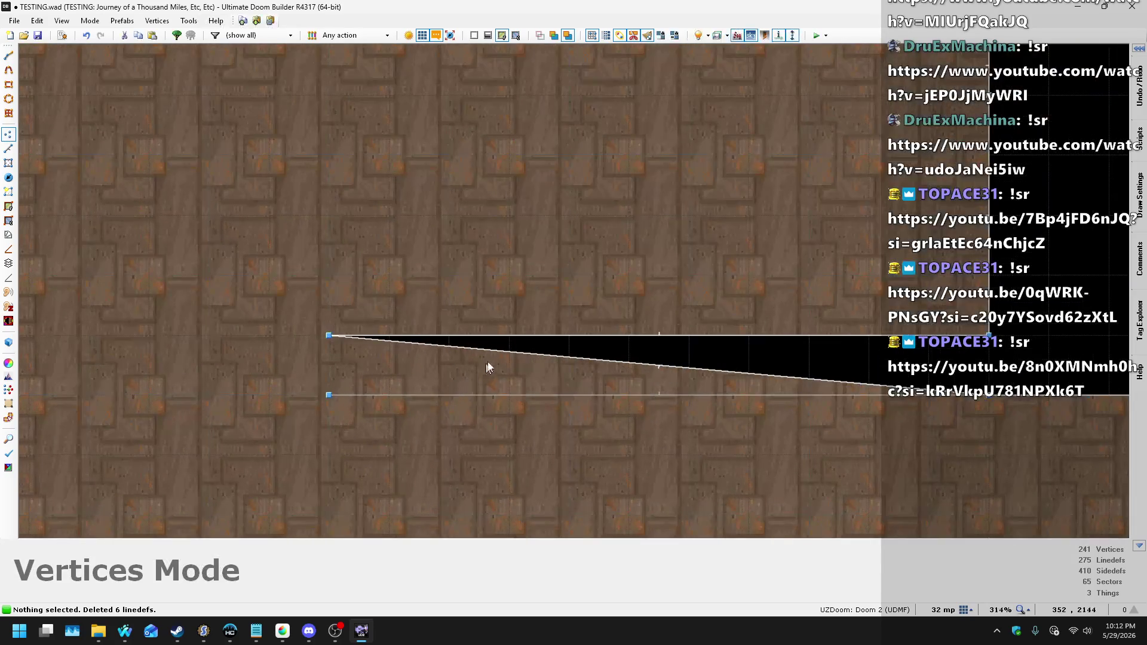
{"action": "key", "text": "ctrl+z"}
{"action": "scroll", "coordinate": [371, 432], "scroll_direction": "down", "scroll_amount": 3}
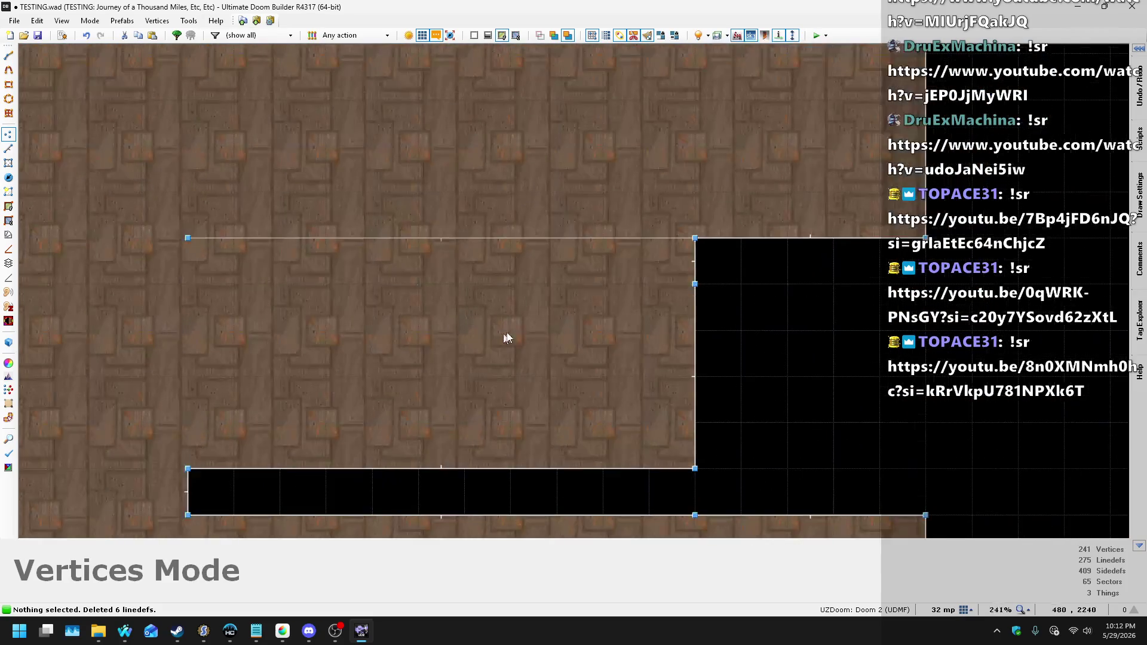
{"action": "mouse_move", "coordinate": [696, 263]}
{"action": "left_mouse_down"}
{"action": "mouse_move", "coordinate": [379, 281]}
{"action": "mouse_move", "coordinate": [204, 264]}
{"action": "left_mouse_up"}
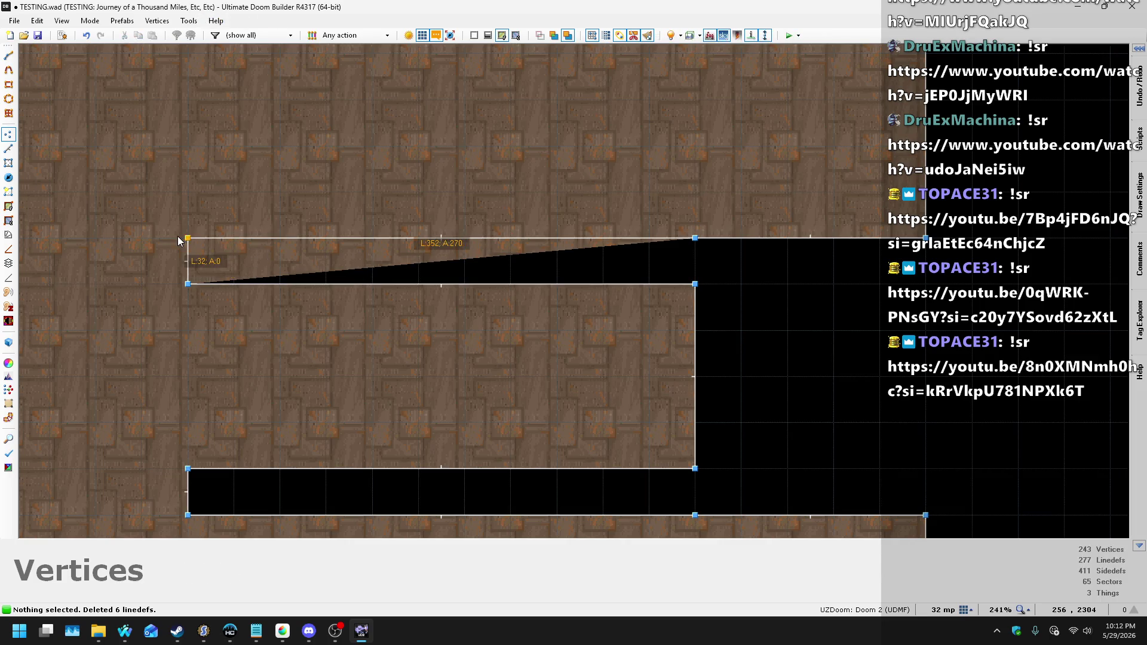
{"action": "key", "text": "ctrl+z"}
{"action": "scroll", "coordinate": [755, 299], "scroll_direction": "down", "scroll_amount": 6}
{"action": "scroll", "coordinate": [703, 277], "scroll_direction": "down", "scroll_amount": 5}
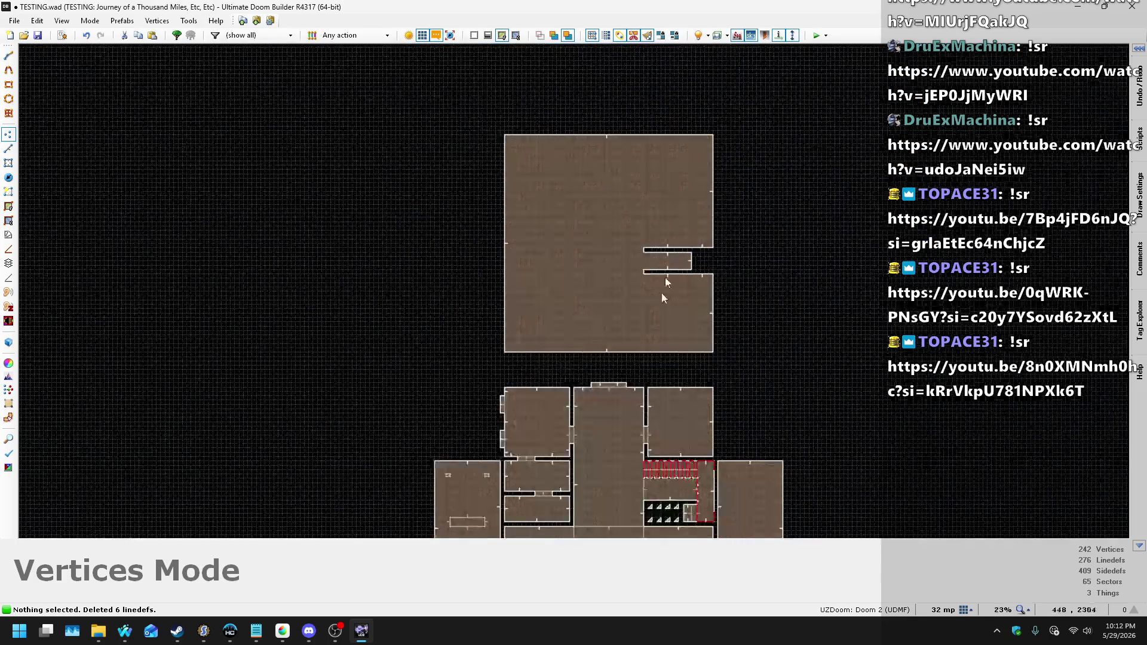
{"action": "scroll", "coordinate": [619, 414], "scroll_direction": "up", "scroll_amount": 9}
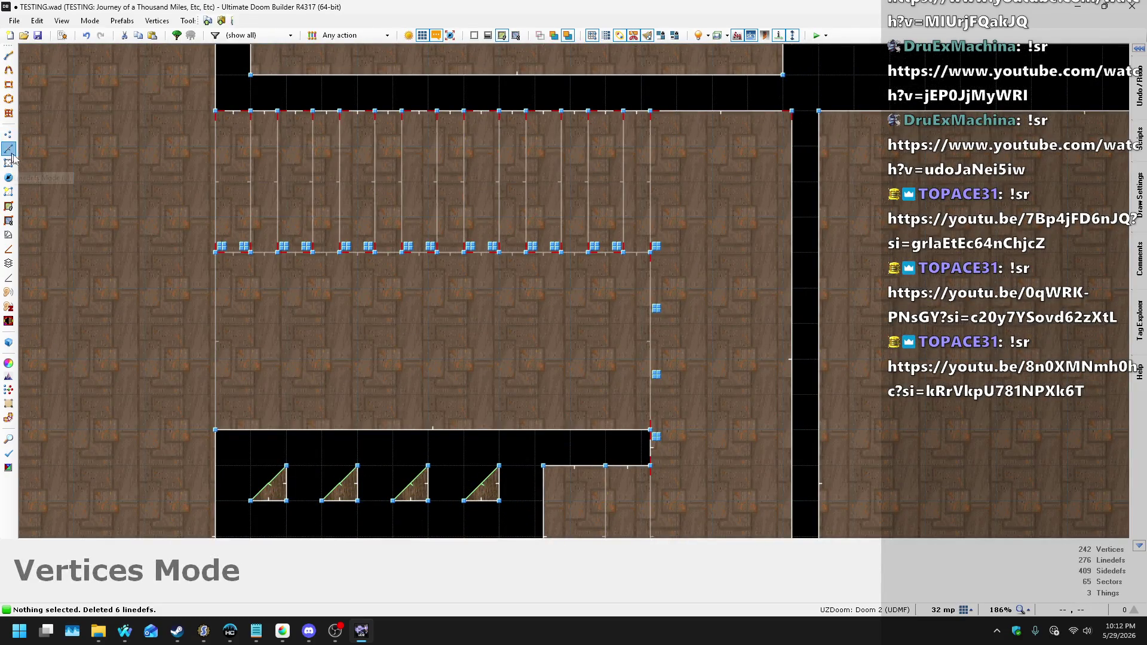
- Draw a new line dividing the Tag 8 area
{"action": "left_click", "coordinate": [12, 154]}
{"action": "scroll", "coordinate": [565, 410], "scroll_direction": "down", "scroll_amount": 4}
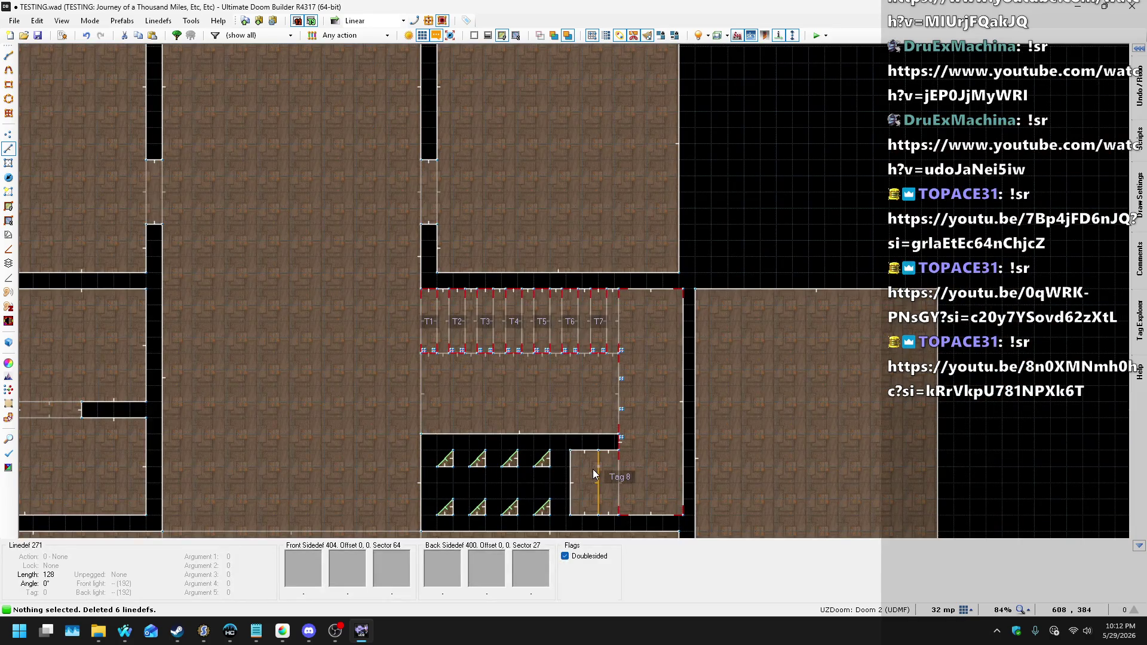
{"action": "key", "text": "space"}
{"action": "scroll", "coordinate": [589, 463], "scroll_direction": "down", "scroll_amount": 4}
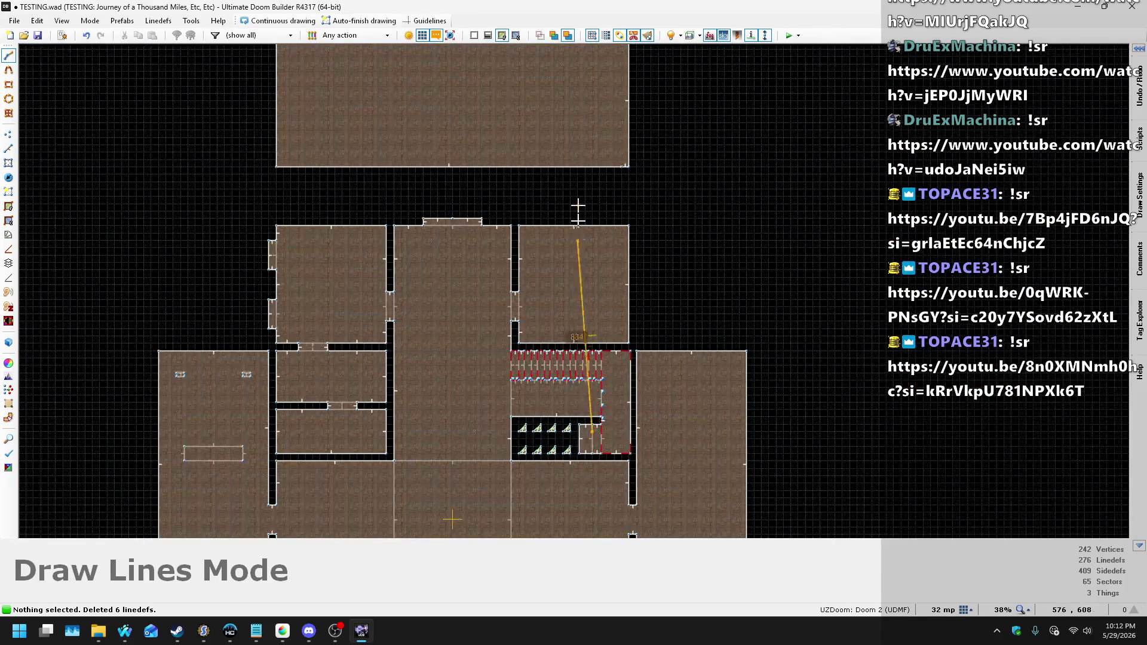
{"action": "scroll", "coordinate": [579, 230], "scroll_direction": "down", "scroll_amount": 2}
{"action": "scroll", "coordinate": [586, 179], "scroll_direction": "up", "scroll_amount": 3}
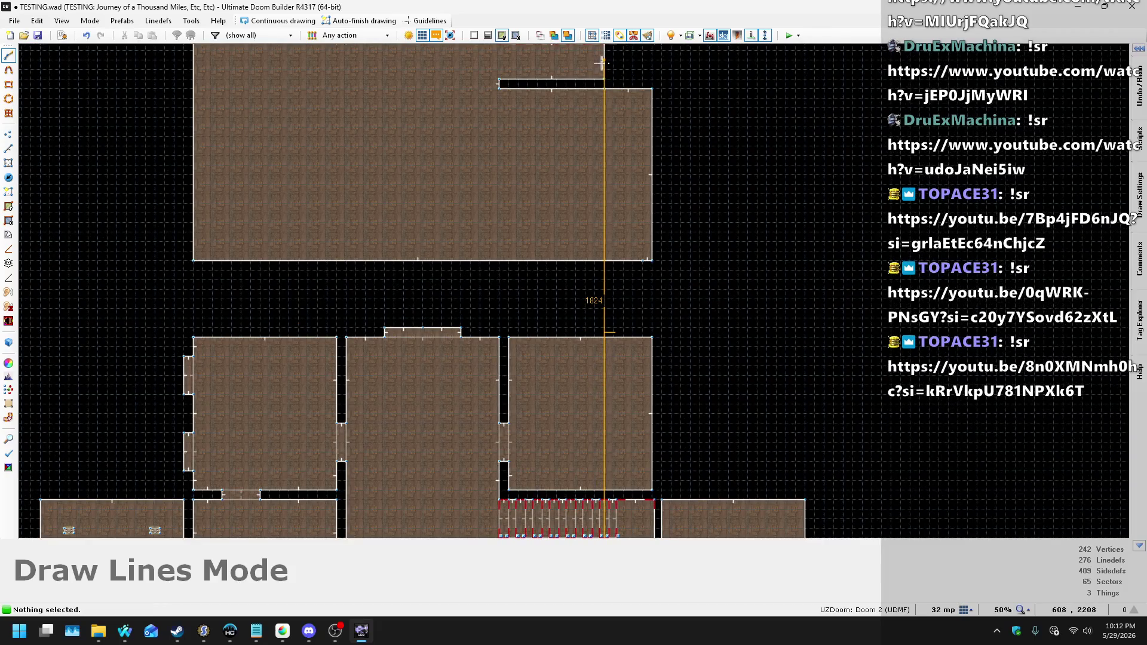
{"action": "key", "text": "Escape"}
{"action": "scroll", "coordinate": [696, 173], "scroll_direction": "down", "scroll_amount": 3}
{"action": "scroll", "coordinate": [683, 292], "scroll_direction": "up", "scroll_amount": 3}
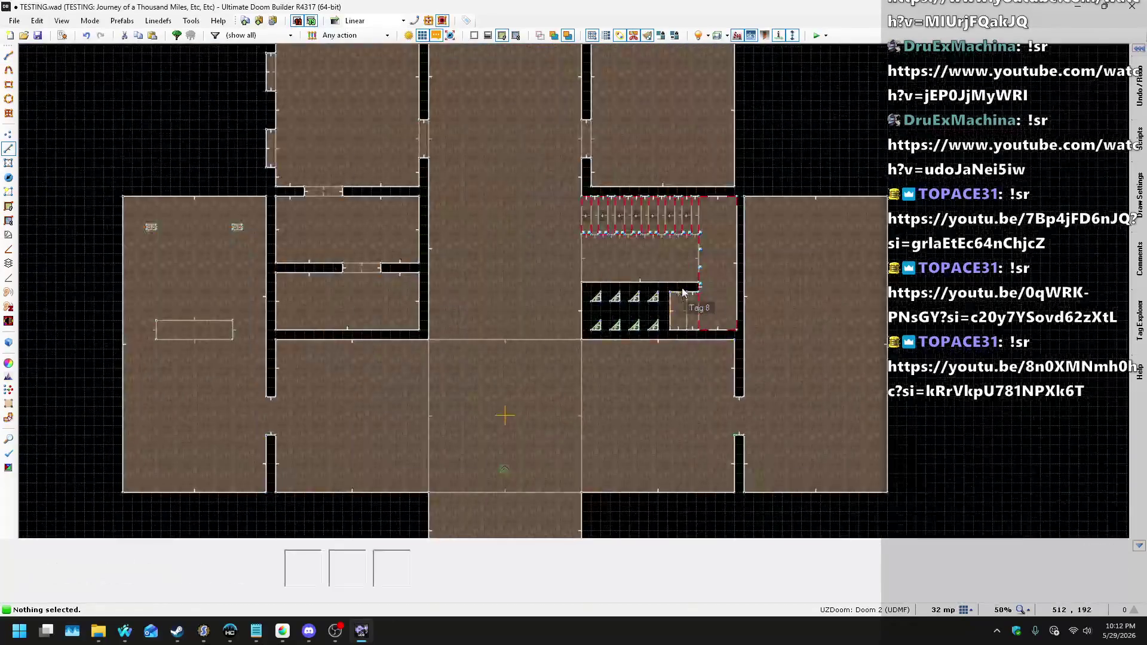
{"action": "scroll", "coordinate": [682, 292], "scroll_direction": "up", "scroll_amount": 6}
{"action": "key", "text": "space"}
{"action": "left_click", "coordinate": [649, 465]}
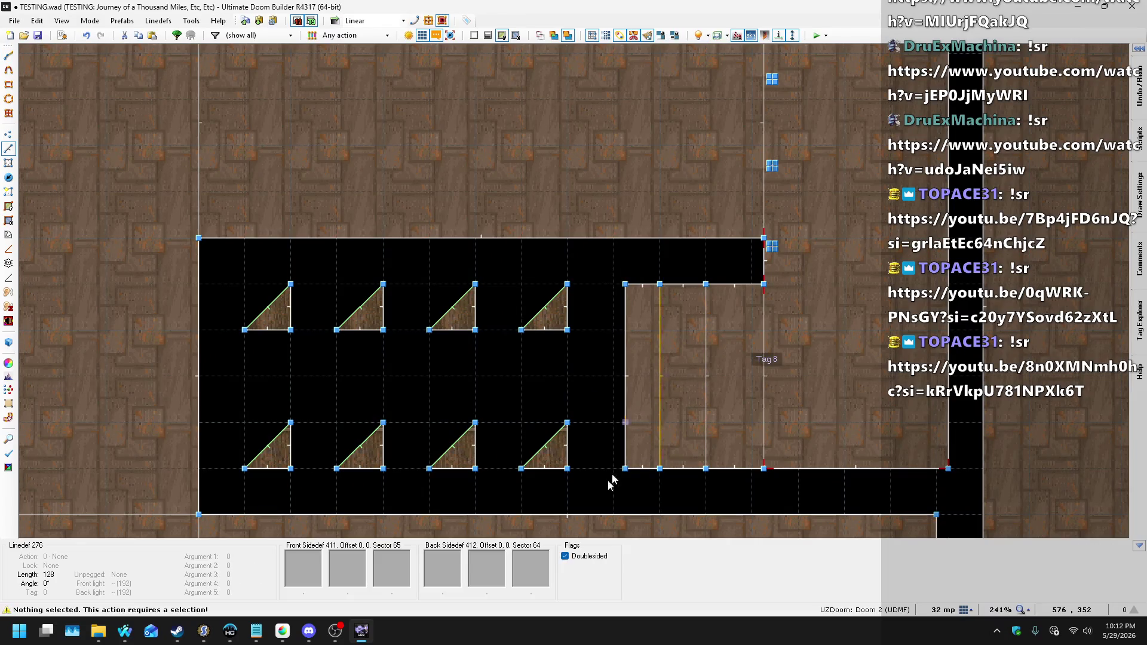
{"action": "scroll", "coordinate": [618, 465], "scroll_direction": "down", "scroll_amount": 12}
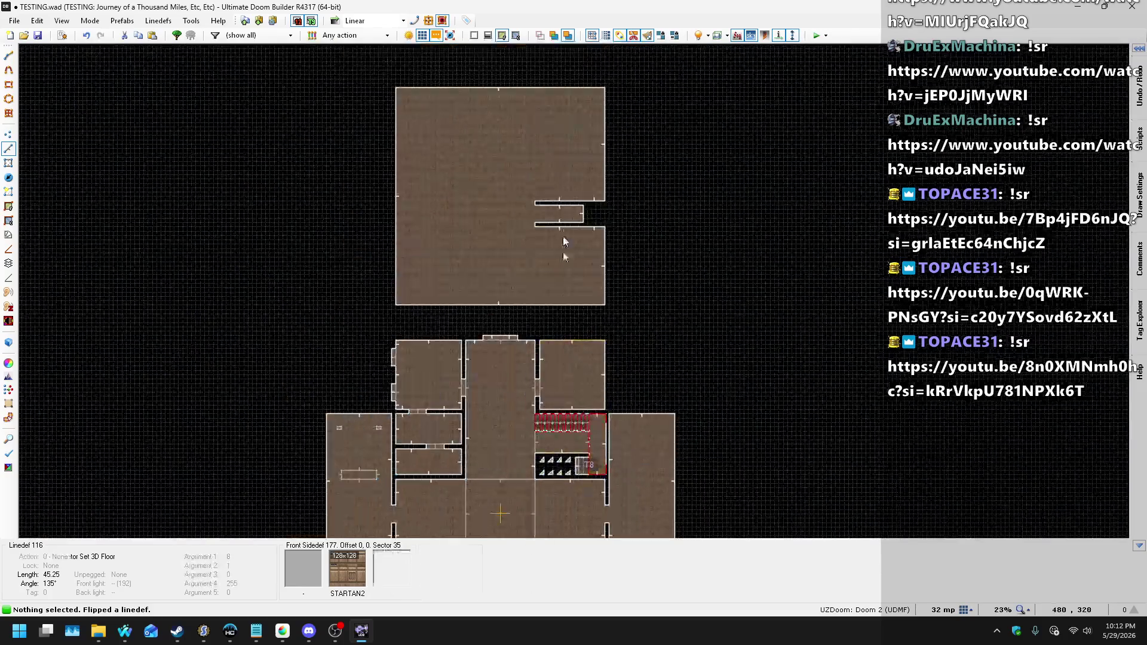
{"action": "scroll", "coordinate": [563, 275], "scroll_direction": "up", "scroll_amount": 8}
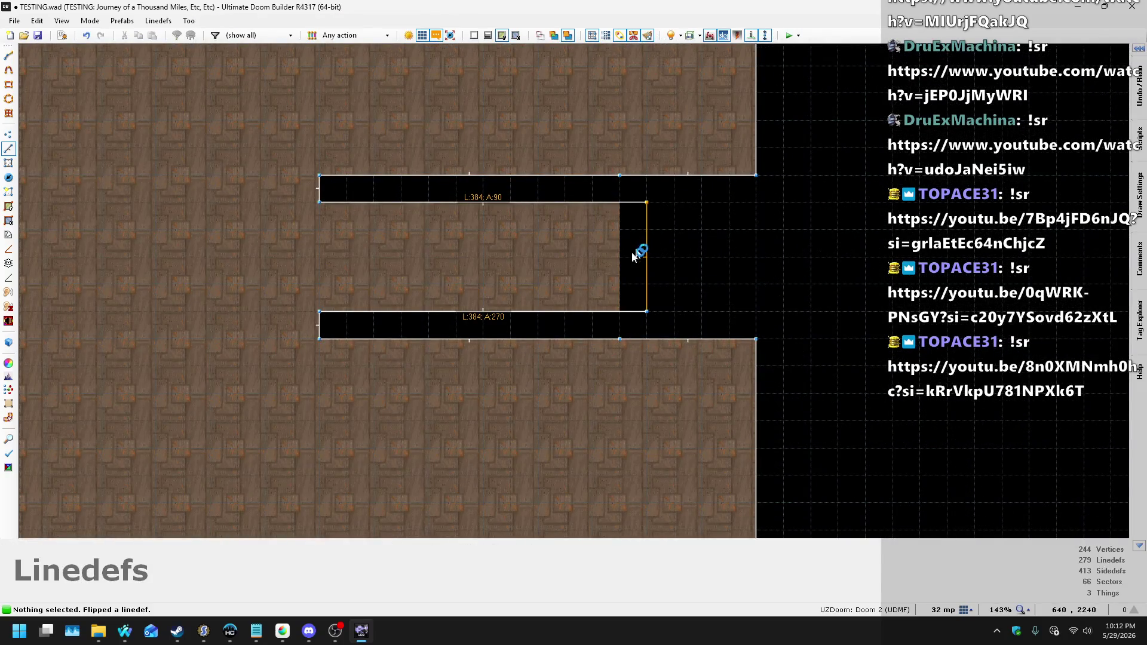
- Draw a line closing off the alcove's end as its own sector
{"action": "key", "text": "d"}
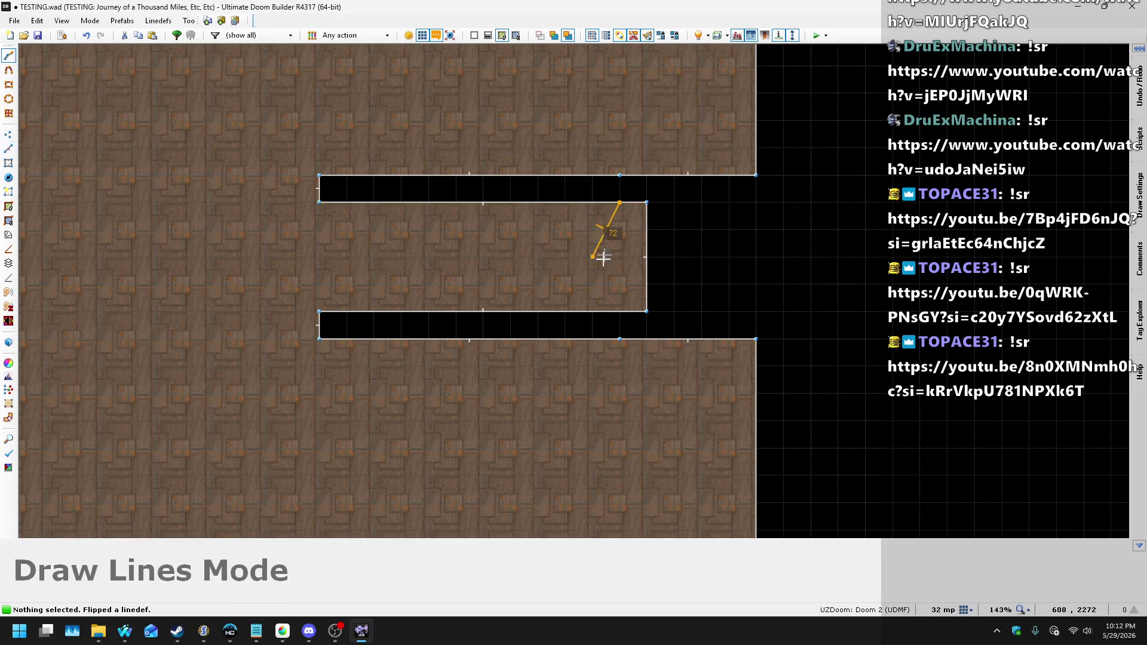
{"action": "left_click", "coordinate": [618, 308]}
{"action": "scroll", "coordinate": [617, 138], "scroll_direction": "down", "scroll_amount": 6}
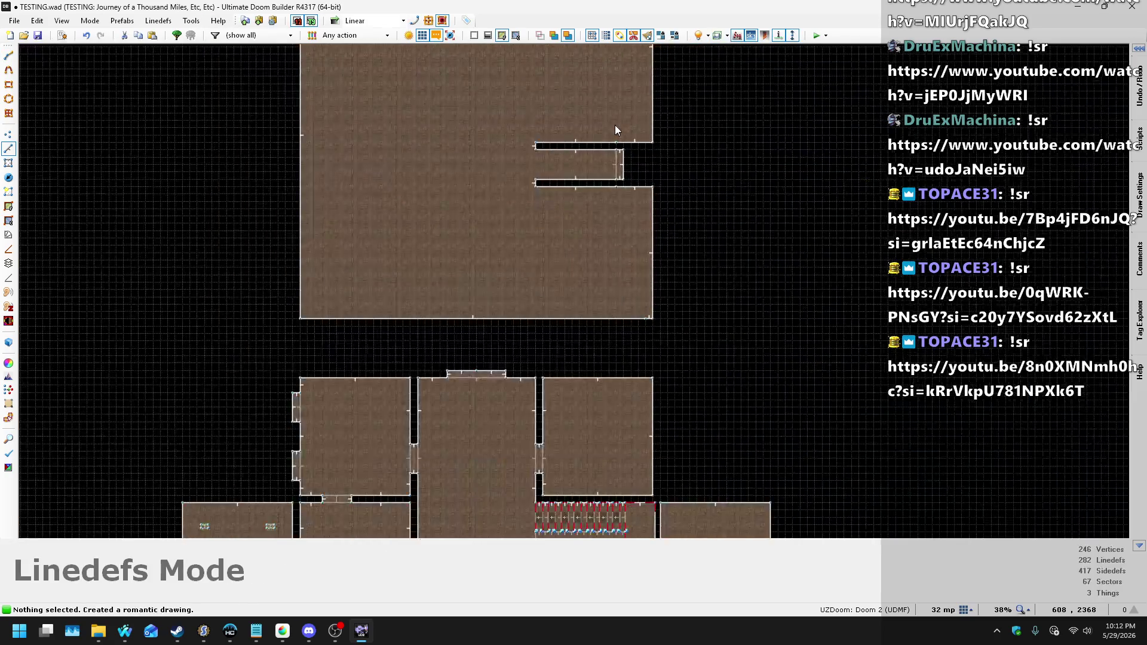
{"action": "scroll", "coordinate": [538, 376], "scroll_direction": "up", "scroll_amount": 3}
{"action": "scroll", "coordinate": [568, 212], "scroll_direction": "down", "scroll_amount": 3}
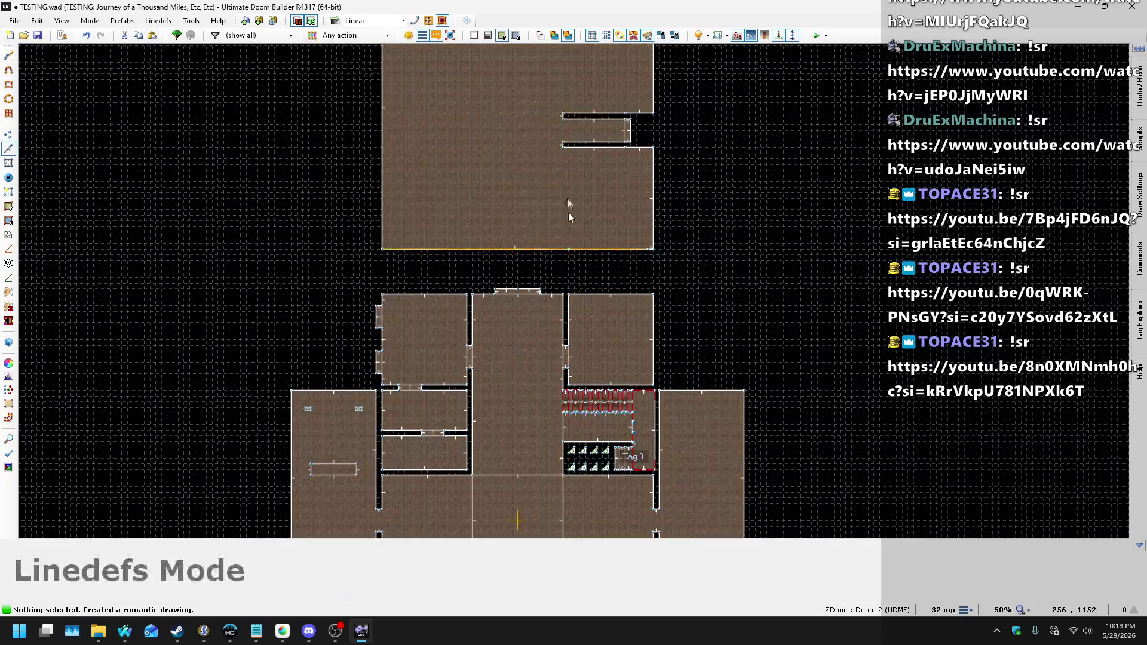
{"action": "scroll", "coordinate": [568, 213], "scroll_direction": "up", "scroll_amount": 4}
{"action": "scroll", "coordinate": [566, 499], "scroll_direction": "up", "scroll_amount": 1}
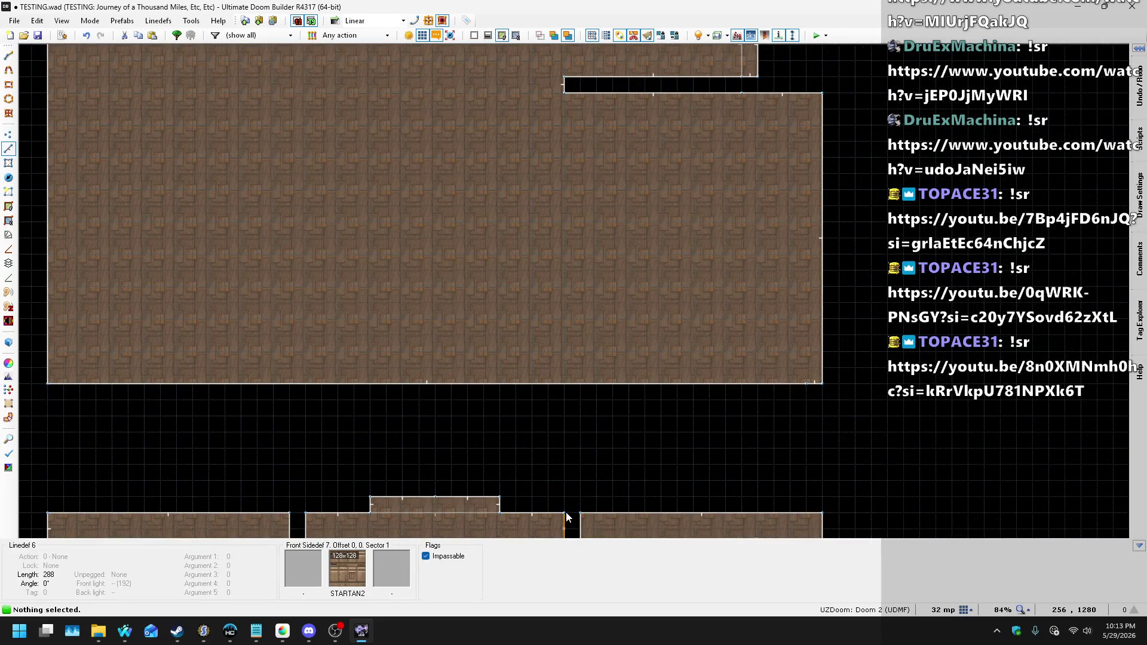
- Flip the alcove line, linedef 279, and open its properties
{"action": "key", "text": "d"}
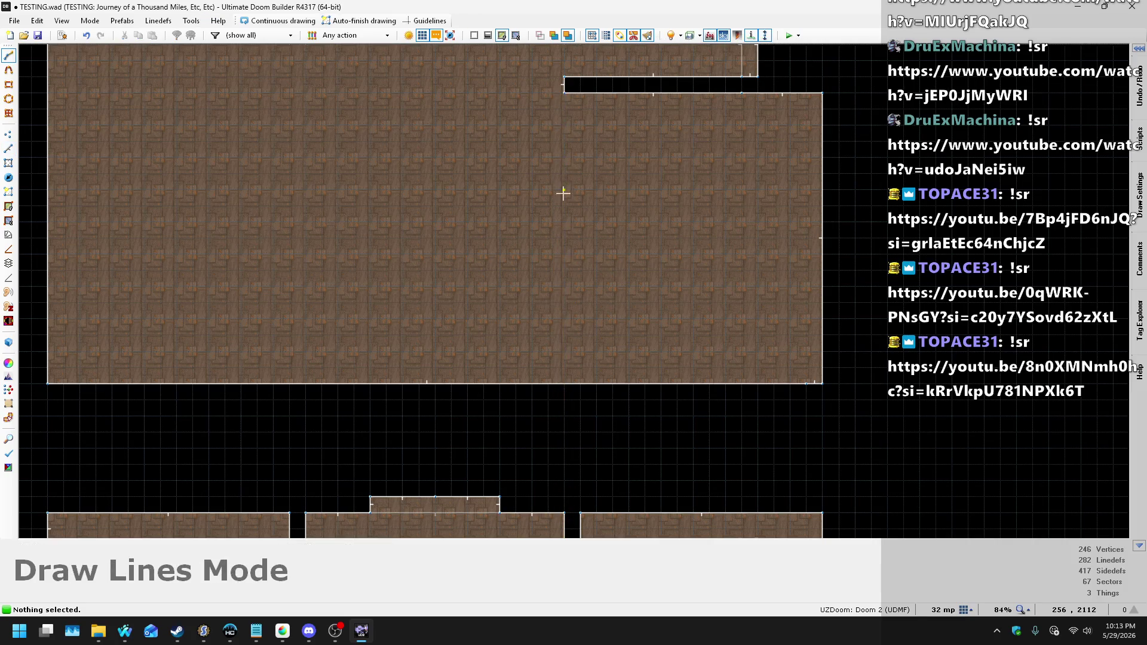
{"action": "key", "text": "Escape"}
{"action": "scroll", "coordinate": [571, 212], "scroll_direction": "down", "scroll_amount": 5}
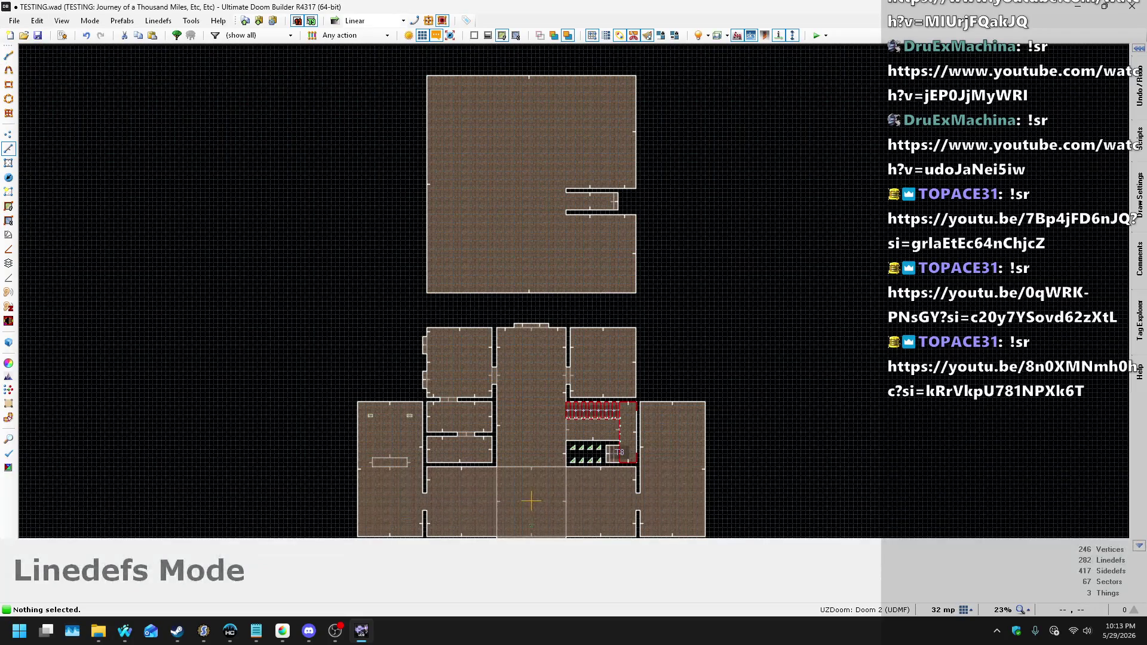
{"action": "scroll", "coordinate": [613, 202], "scroll_direction": "up", "scroll_amount": 3}
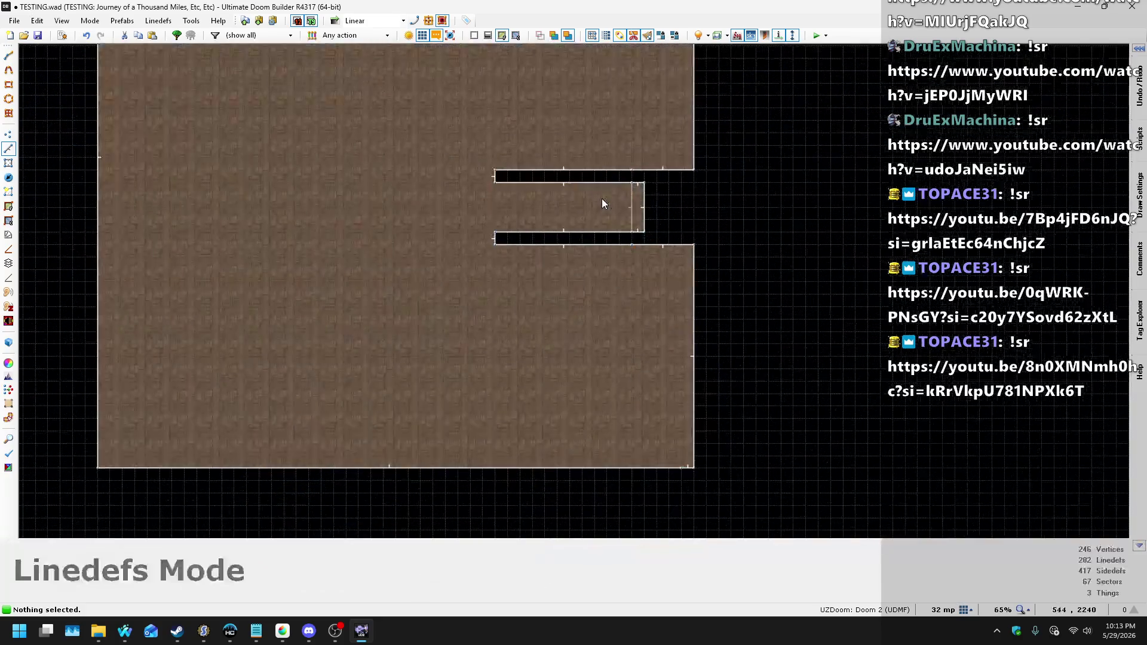
{"action": "scroll", "coordinate": [626, 212], "scroll_direction": "up", "scroll_amount": 6}
{"action": "key", "text": "f"}
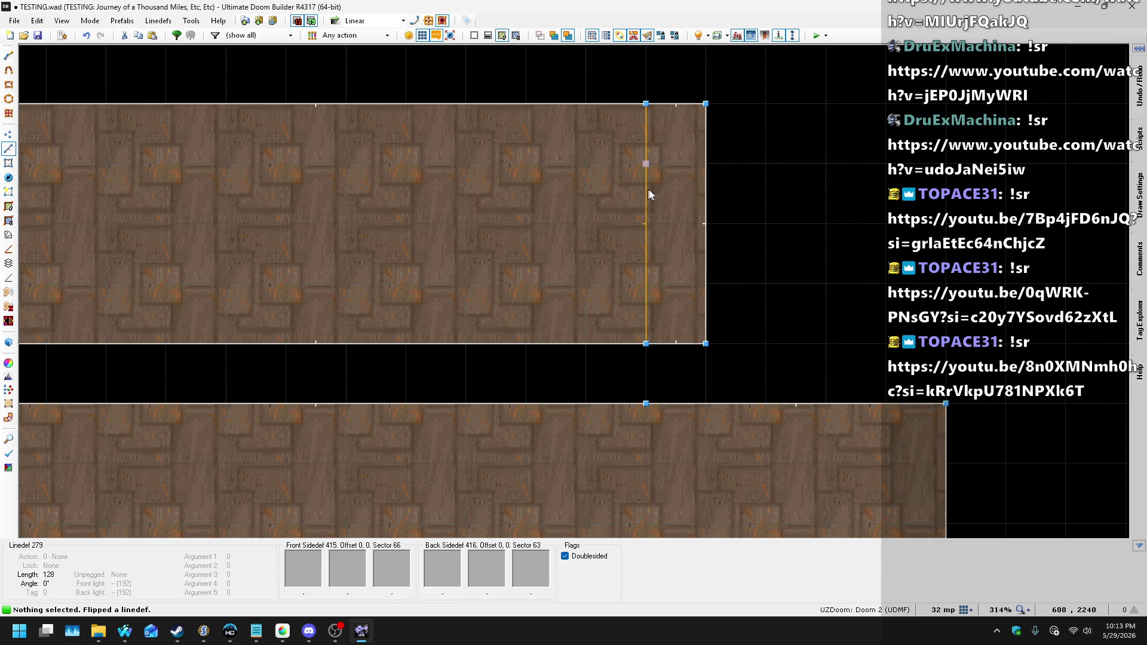
{"action": "right_click", "coordinate": [666, 187]}
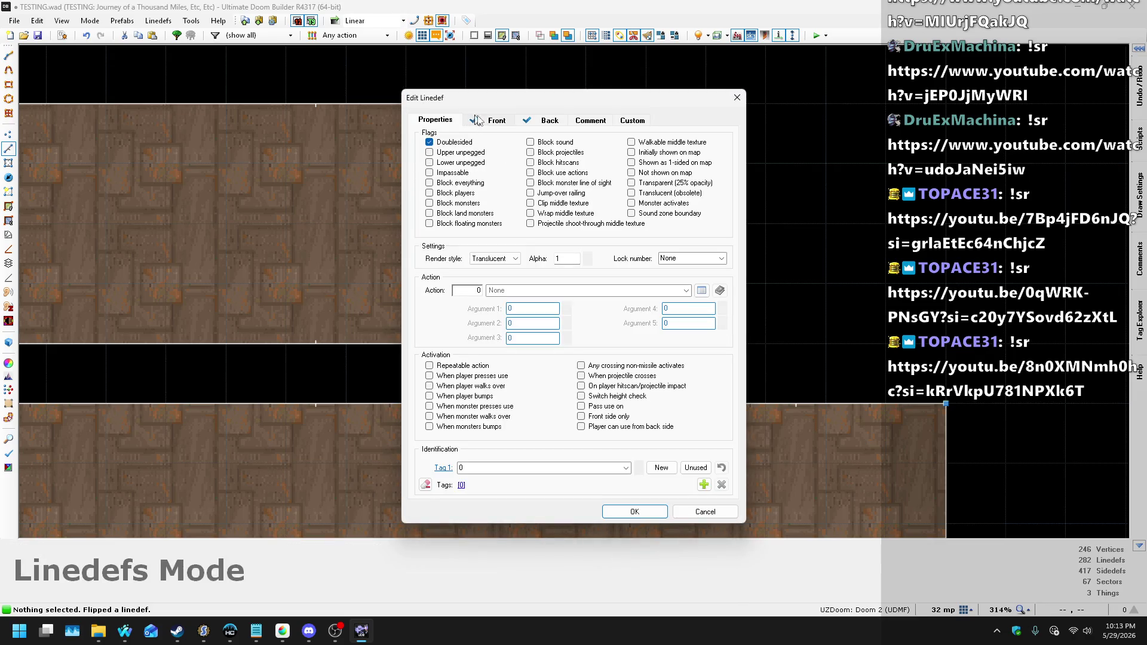
- Give the line a fresh unused tag and confirm it
{"action": "left_click", "coordinate": [671, 467]}
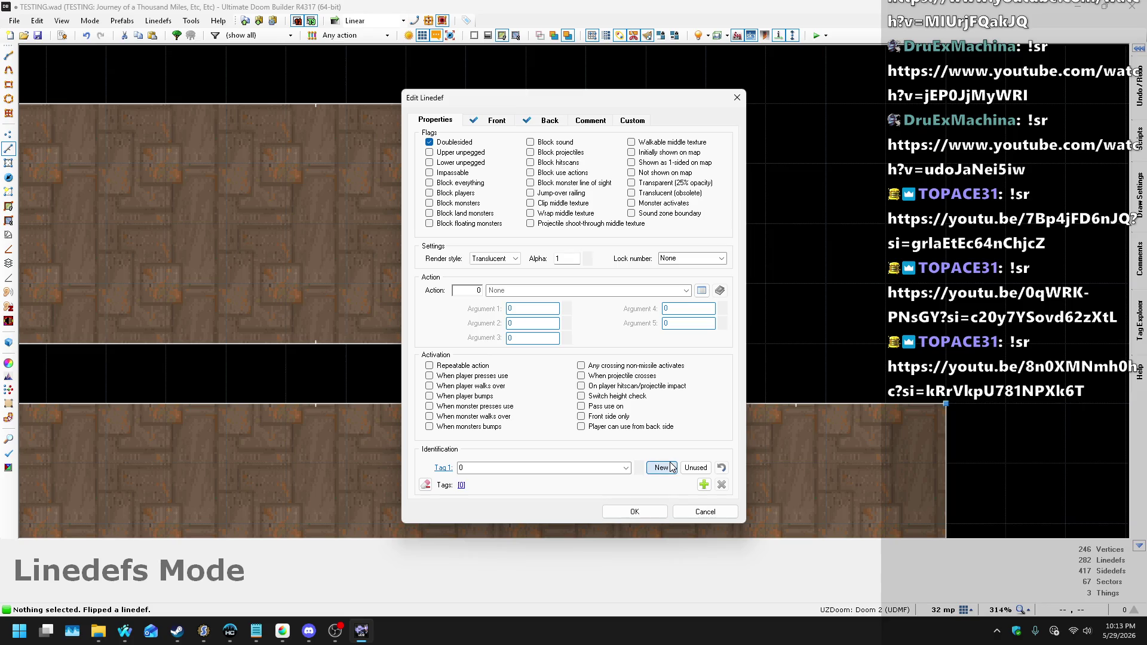
{"action": "left_click", "coordinate": [634, 513]}
{"action": "scroll", "coordinate": [713, 84], "scroll_direction": "down", "scroll_amount": 10}
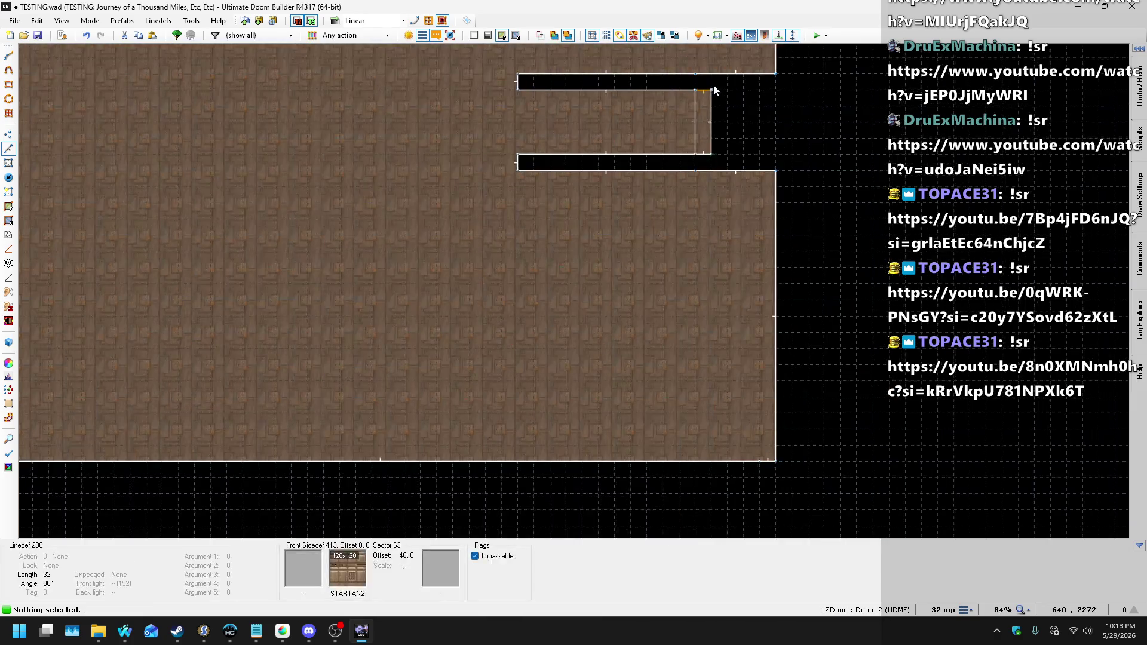
{"action": "scroll", "coordinate": [704, 299], "scroll_direction": "up", "scroll_amount": 10}
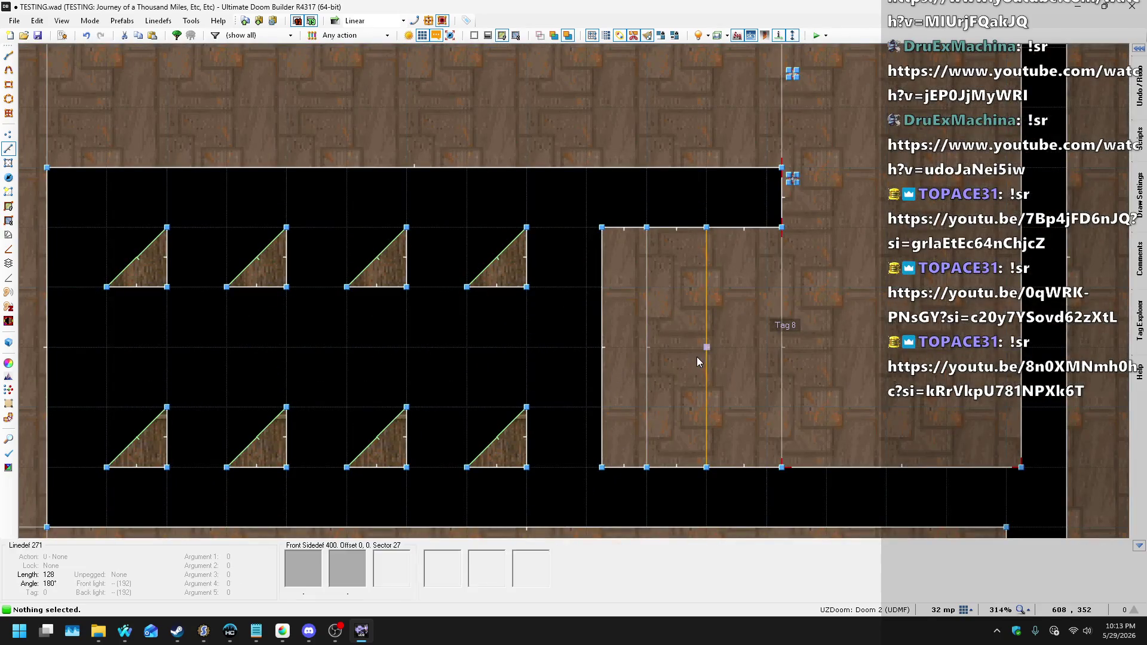
{"action": "scroll", "coordinate": [696, 357], "scroll_direction": "down", "scroll_amount": 4}
{"action": "scroll", "coordinate": [702, 370], "scroll_direction": "down", "scroll_amount": 3}
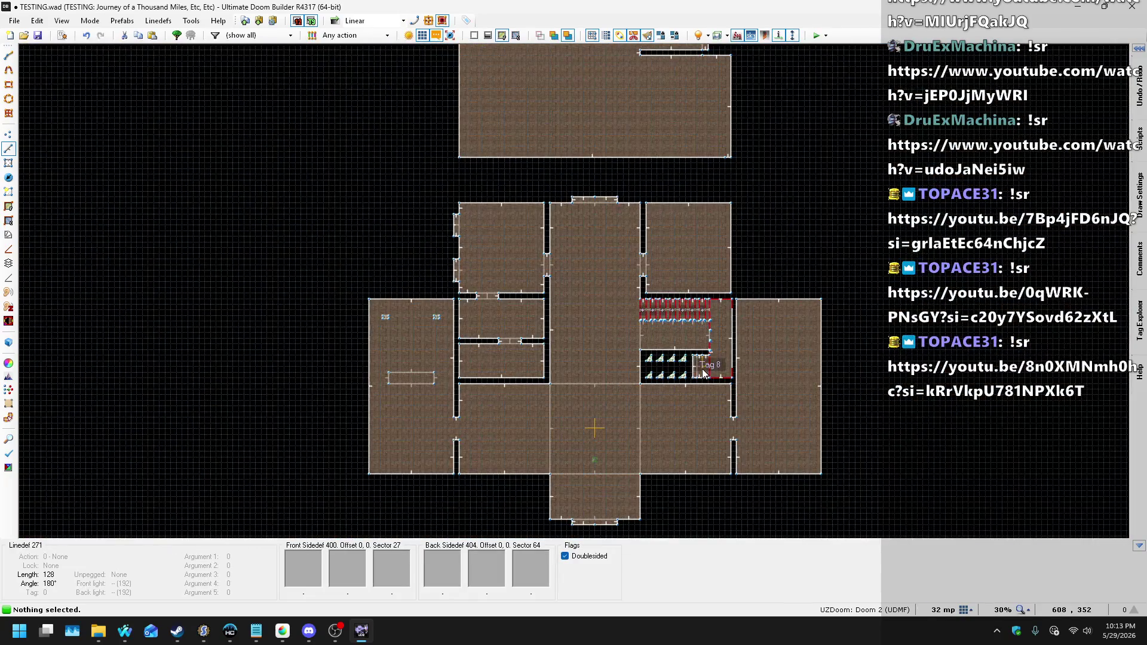
{"action": "scroll", "coordinate": [703, 373], "scroll_direction": "up", "scroll_amount": 5}
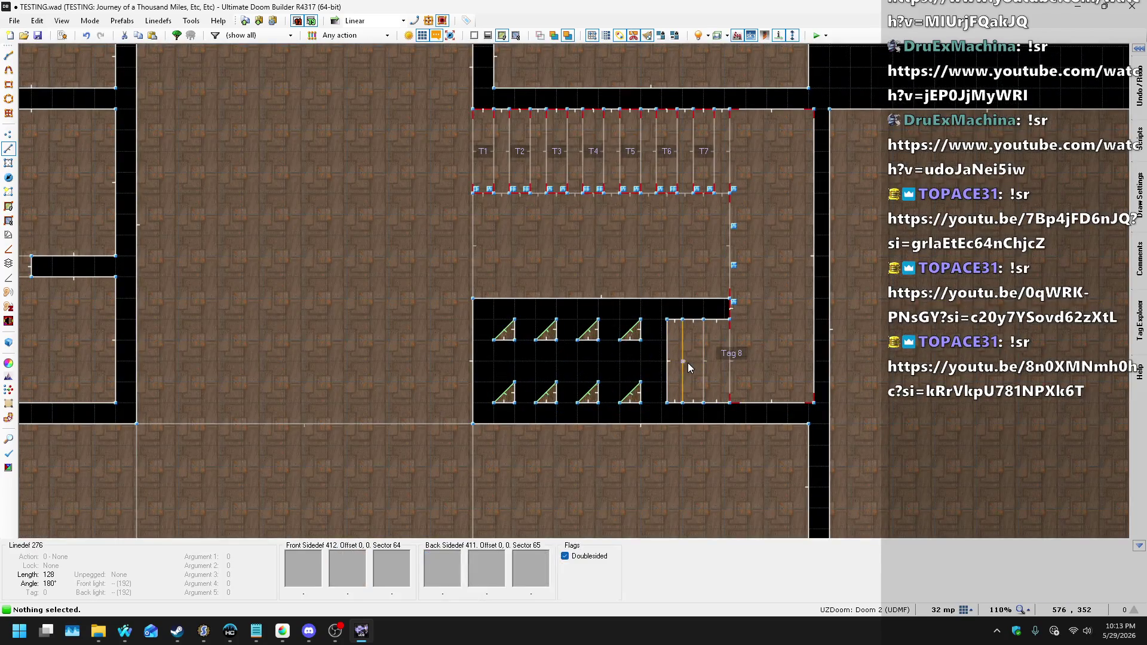
- Cancel a started line drawing and undo the last two linedef edits
{"action": "key", "text": "d"}
{"action": "scroll", "coordinate": [687, 360], "scroll_direction": "down", "scroll_amount": 6}
{"action": "scroll", "coordinate": [691, 258], "scroll_direction": "up", "scroll_amount": 5}
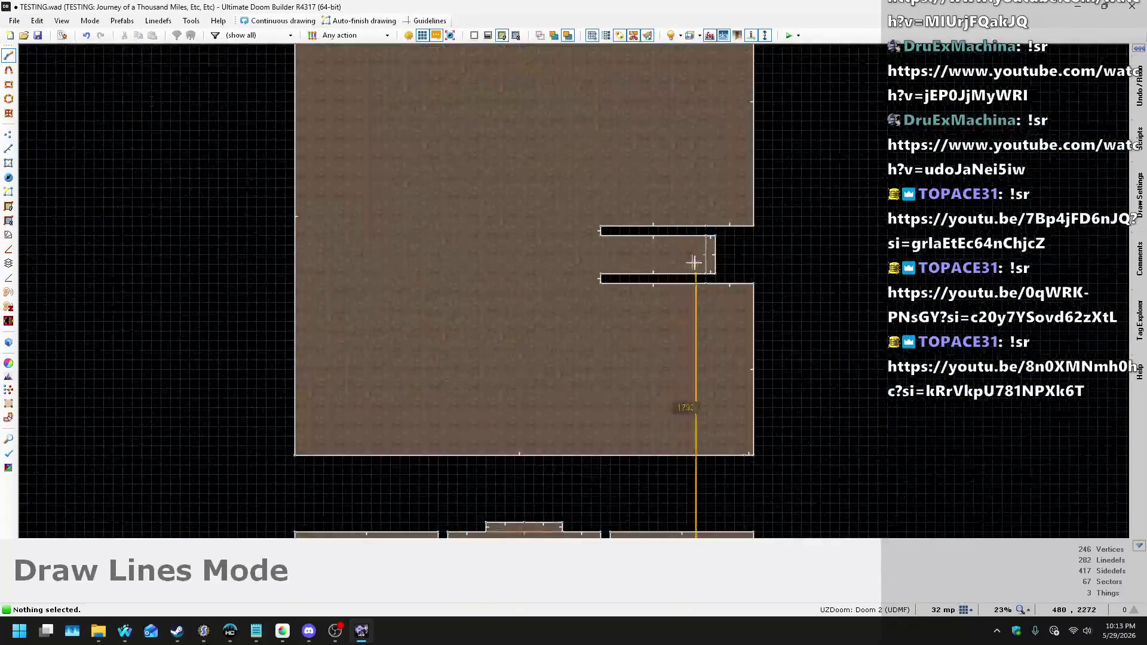
{"action": "key", "text": "Escape"}
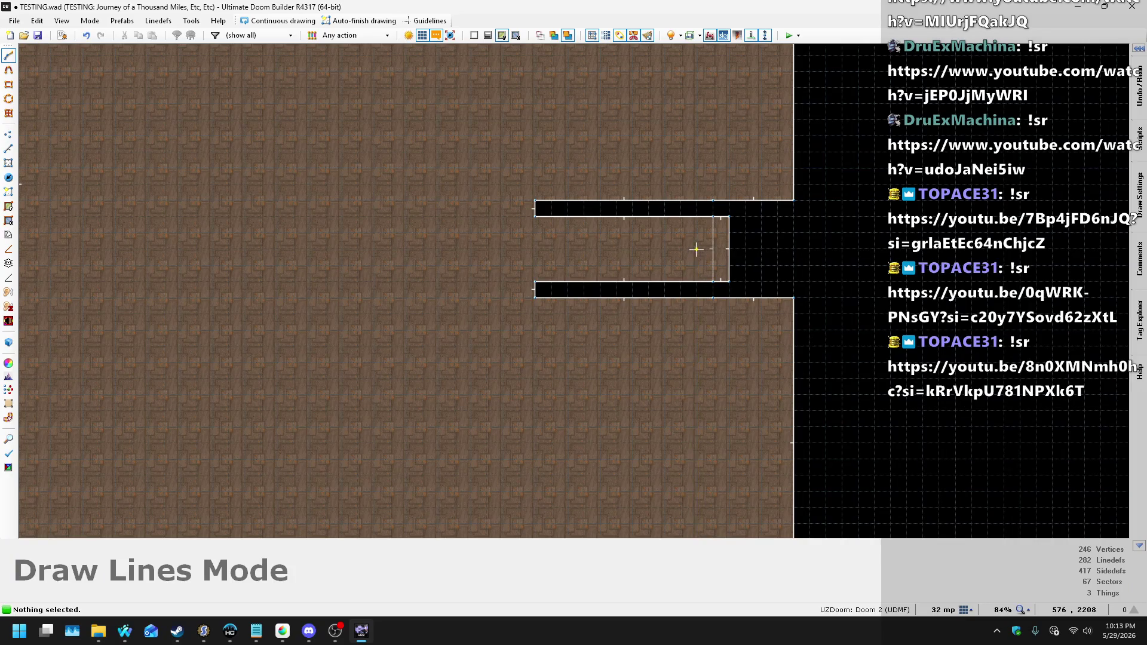
{"action": "scroll", "coordinate": [705, 210], "scroll_direction": "down", "scroll_amount": 5}
{"action": "scroll", "coordinate": [708, 443], "scroll_direction": "up", "scroll_amount": 3}
{"action": "scroll", "coordinate": [709, 443], "scroll_direction": "up", "scroll_amount": 5}
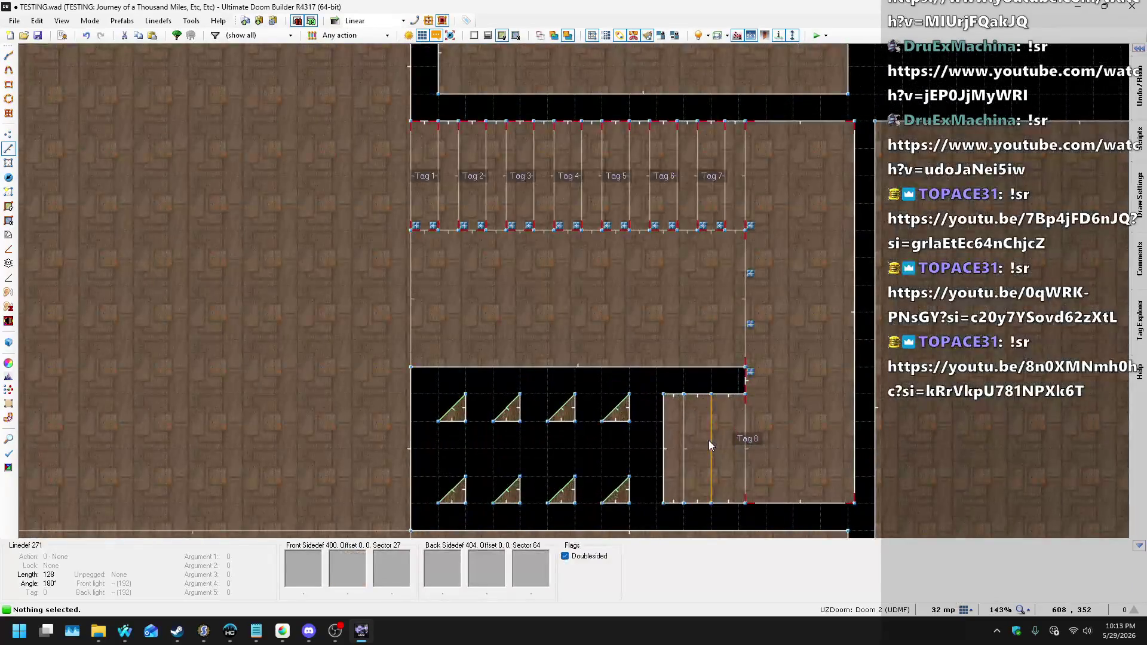
{"action": "key", "text": "ctrl+z"}
{"action": "scroll", "coordinate": [708, 445], "scroll_direction": "down", "scroll_amount": 8}
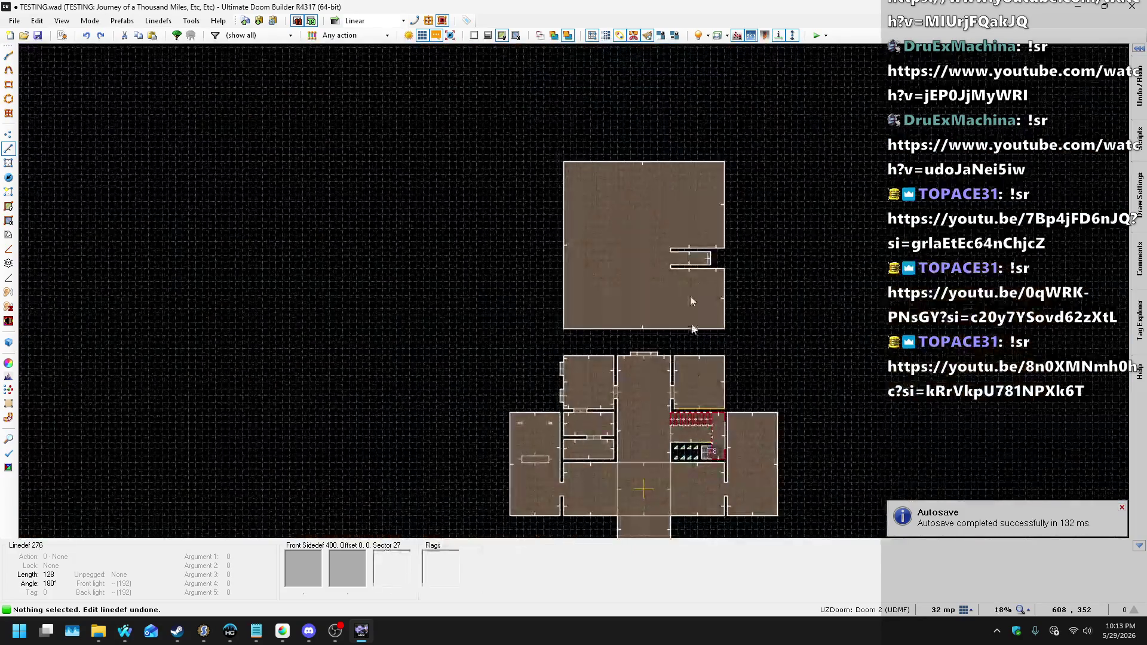
{"action": "scroll", "coordinate": [740, 290], "scroll_direction": "up", "scroll_amount": 6}
{"action": "scroll", "coordinate": [739, 291], "scroll_direction": "up", "scroll_amount": 4}
{"action": "key", "text": "ctrl+z"}
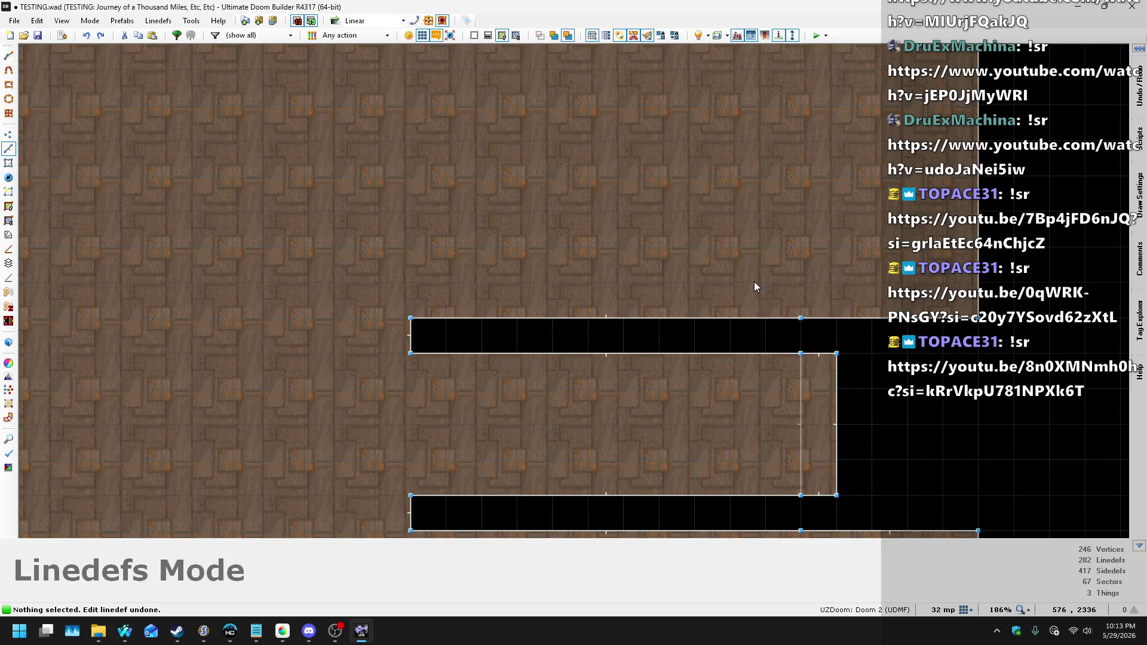
- In Vertices mode, delete the extra vertex on the alcove edge and clear the selection
{"action": "left_click", "coordinate": [9, 136]}
{"action": "key", "text": "Delete"}
{"action": "scroll", "coordinate": [845, 276], "scroll_direction": "down", "scroll_amount": 3}
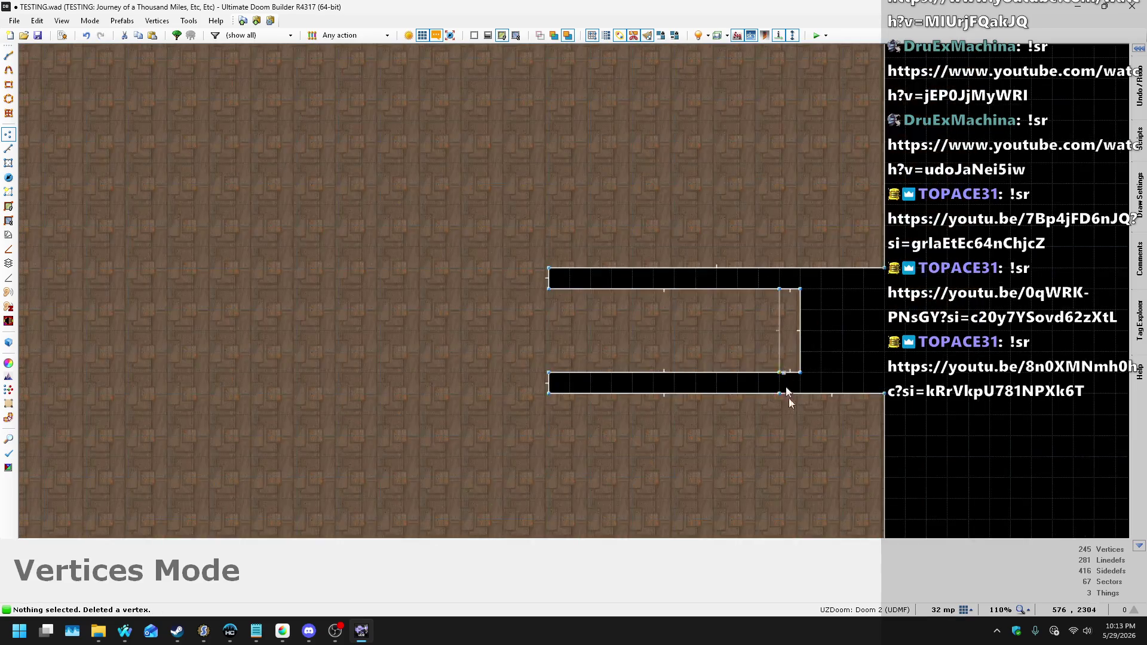
{"action": "scroll", "coordinate": [786, 391], "scroll_direction": "up", "scroll_amount": 3}
{"action": "left_click", "coordinate": [773, 377]}
{"action": "left_click", "coordinate": [858, 340]}
{"action": "scroll", "coordinate": [859, 340], "scroll_direction": "down", "scroll_amount": 6}
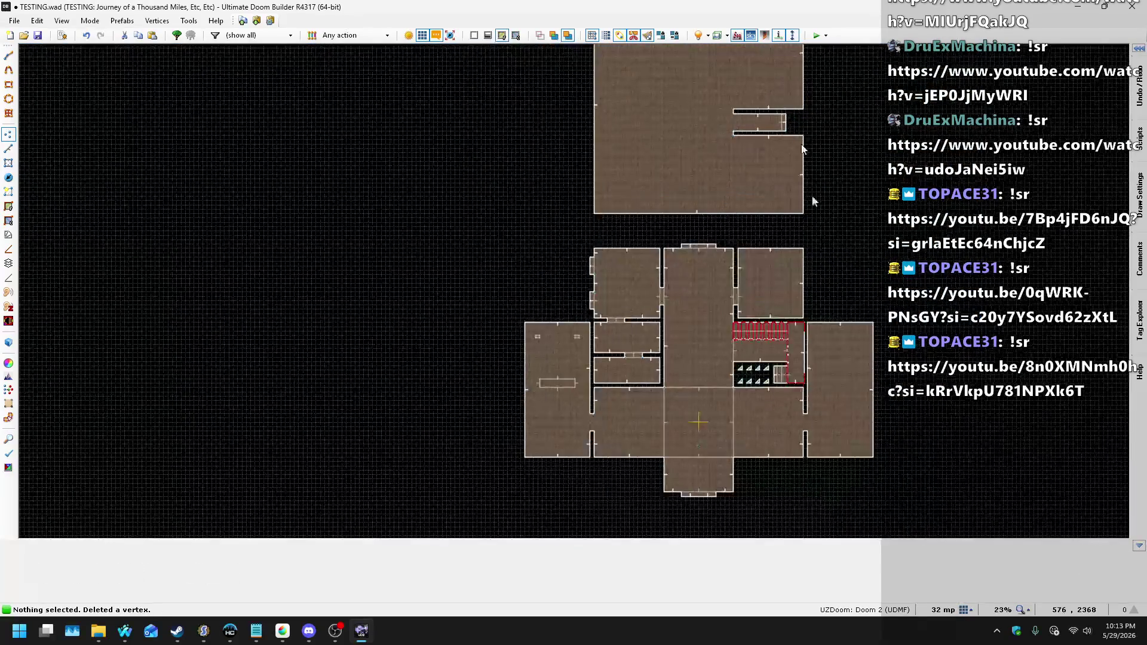
{"action": "scroll", "coordinate": [787, 307], "scroll_direction": "up", "scroll_amount": 3}
{"action": "scroll", "coordinate": [755, 467], "scroll_direction": "up", "scroll_amount": 6}
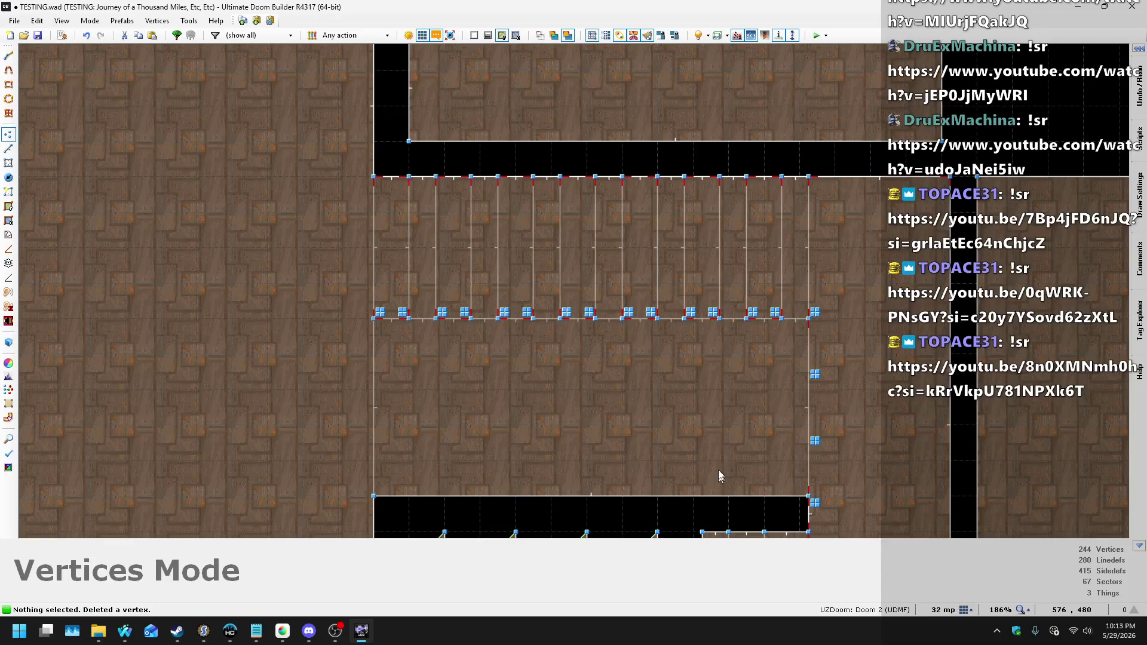
{"action": "scroll", "coordinate": [745, 102], "scroll_direction": "down", "scroll_amount": 6}
{"action": "scroll", "coordinate": [701, 226], "scroll_direction": "up", "scroll_amount": 6}
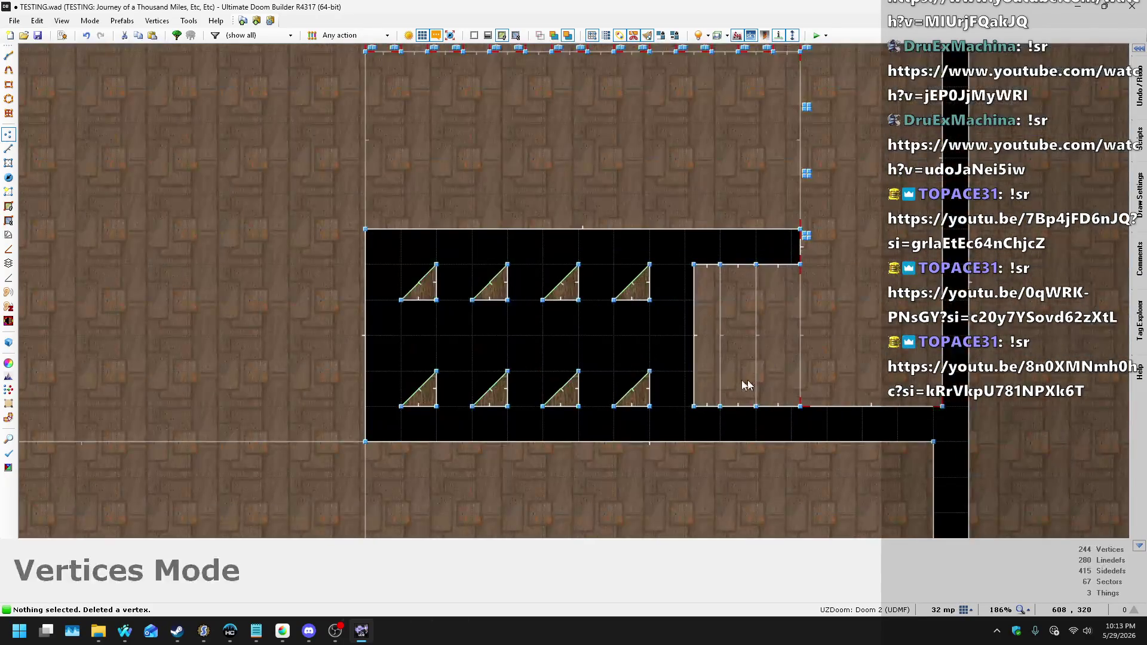
- In Linedefs mode, inspect the crate-side line and the notch line, closing both unchanged
{"action": "left_click", "coordinate": [7, 148]}
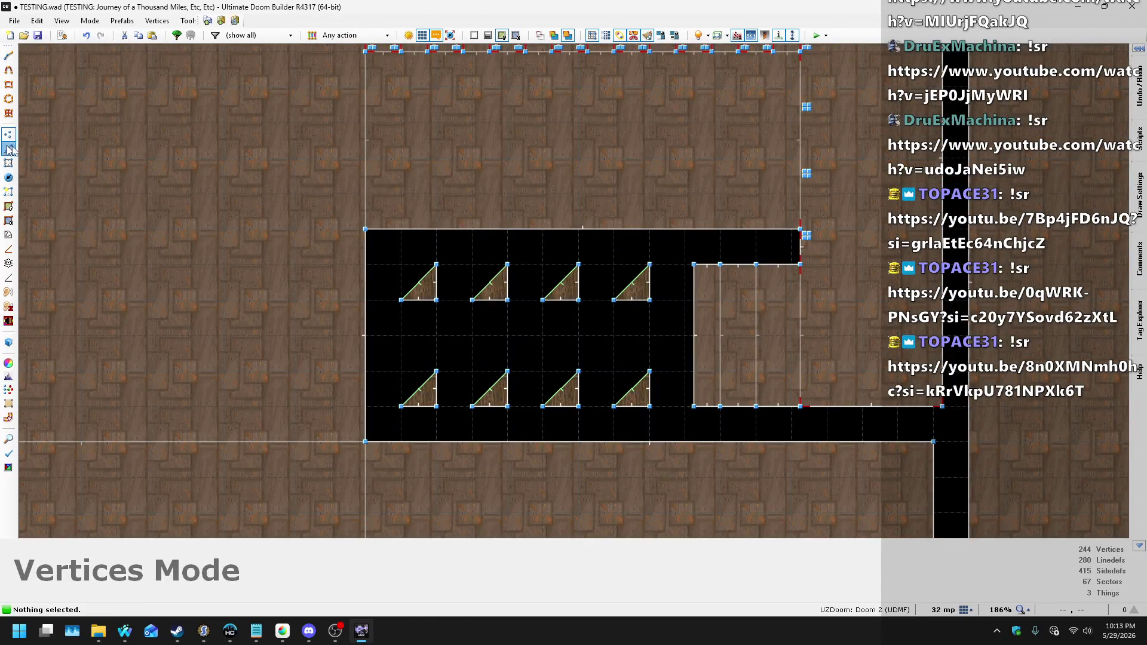
{"action": "right_click", "coordinate": [715, 340]}
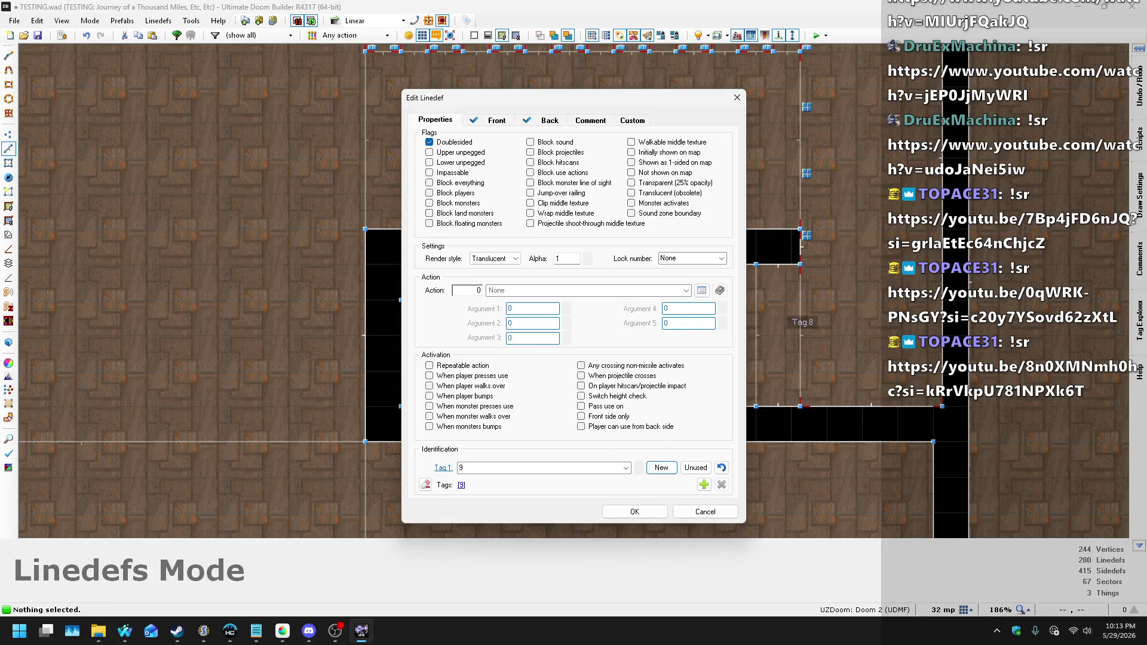
{"action": "left_click", "coordinate": [634, 512]}
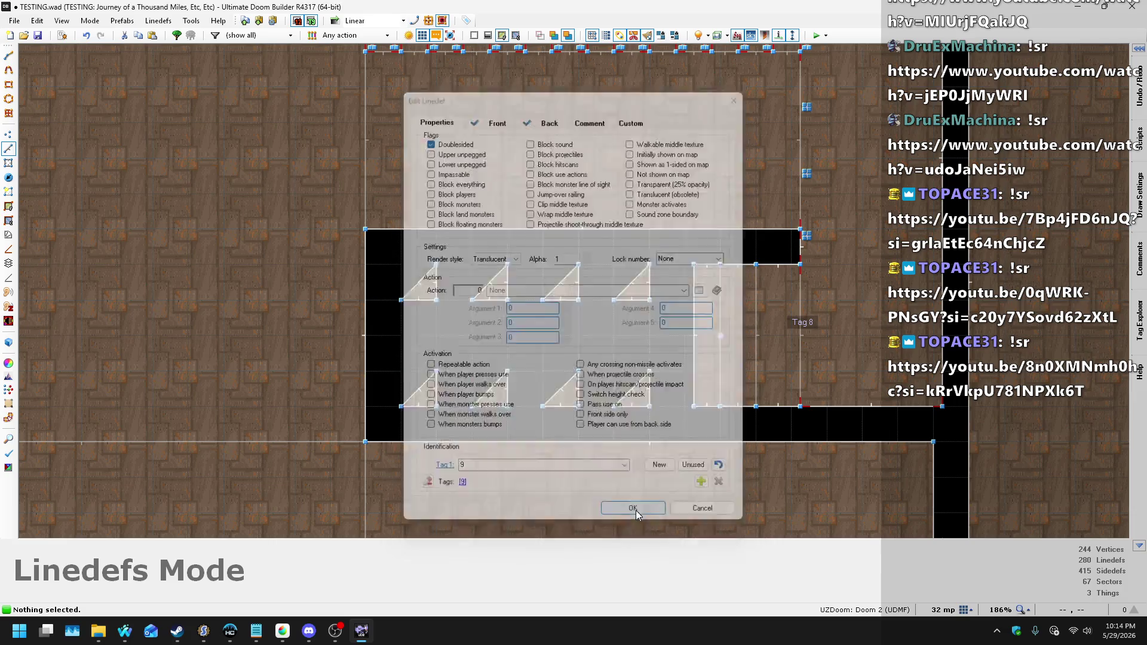
{"action": "scroll", "coordinate": [603, 477], "scroll_direction": "down", "scroll_amount": 10}
{"action": "scroll", "coordinate": [604, 355], "scroll_direction": "up", "scroll_amount": 10}
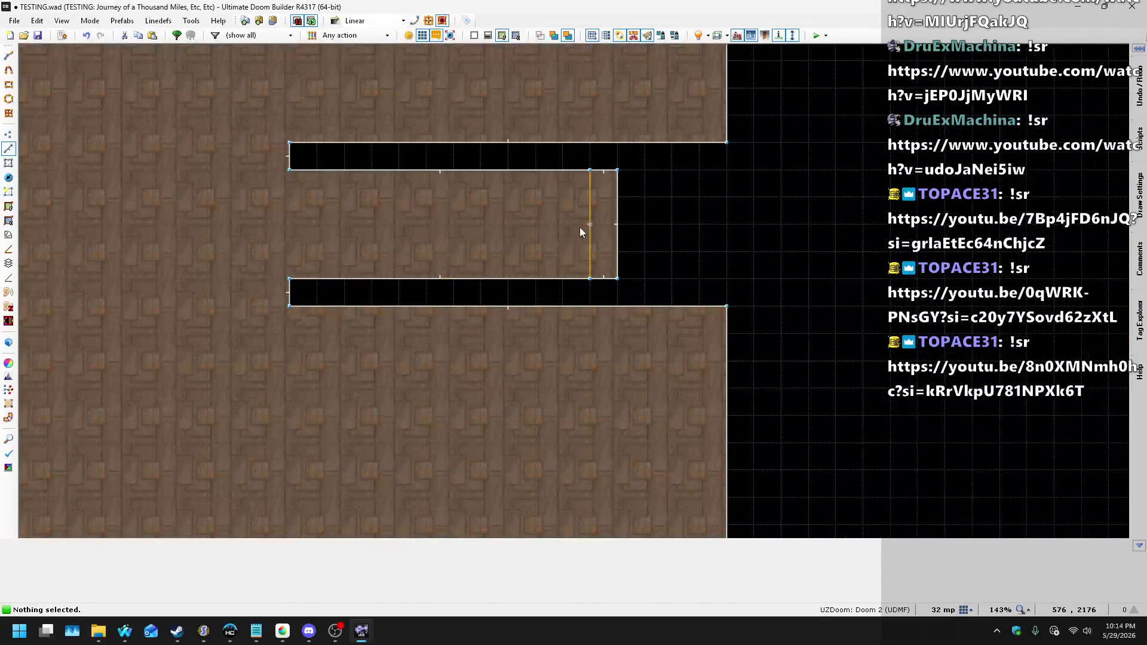
{"action": "right_click", "coordinate": [605, 217]}
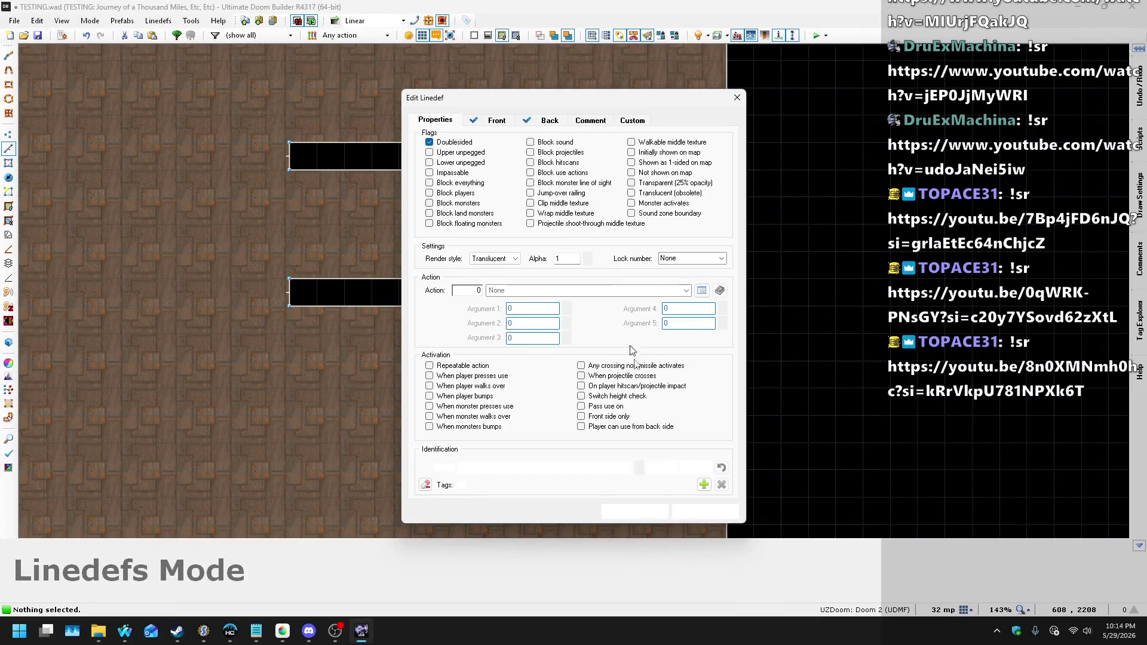
{"action": "left_click", "coordinate": [634, 511]}
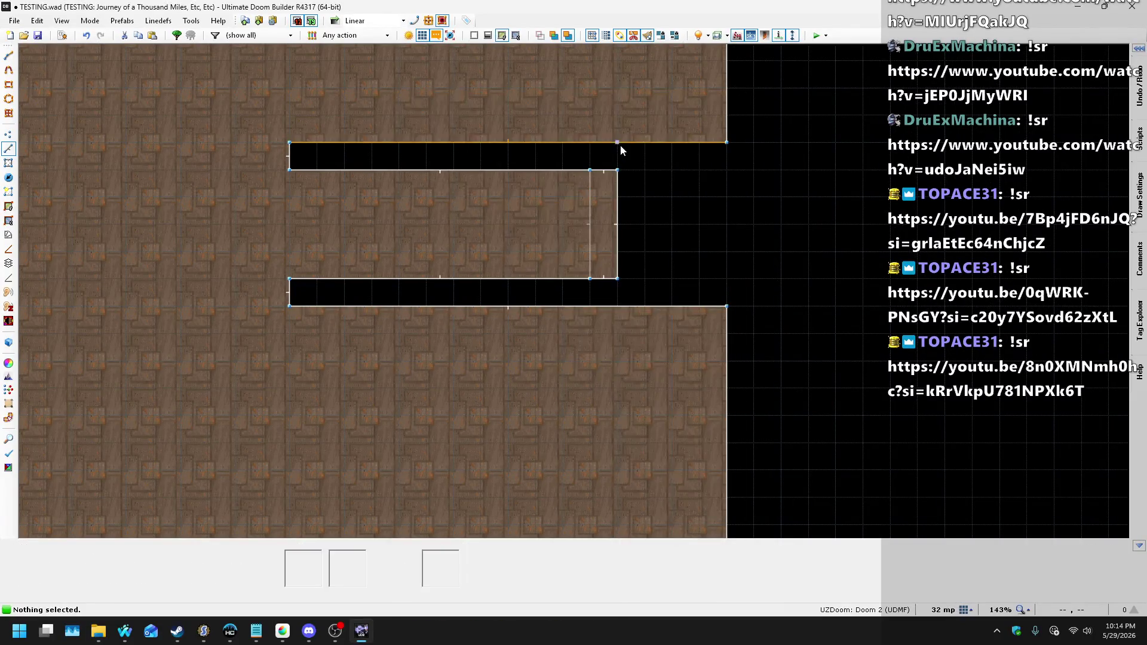
{"action": "scroll", "coordinate": [620, 146], "scroll_direction": "down", "scroll_amount": 8}
{"action": "scroll", "coordinate": [608, 453], "scroll_direction": "up", "scroll_amount": 9}
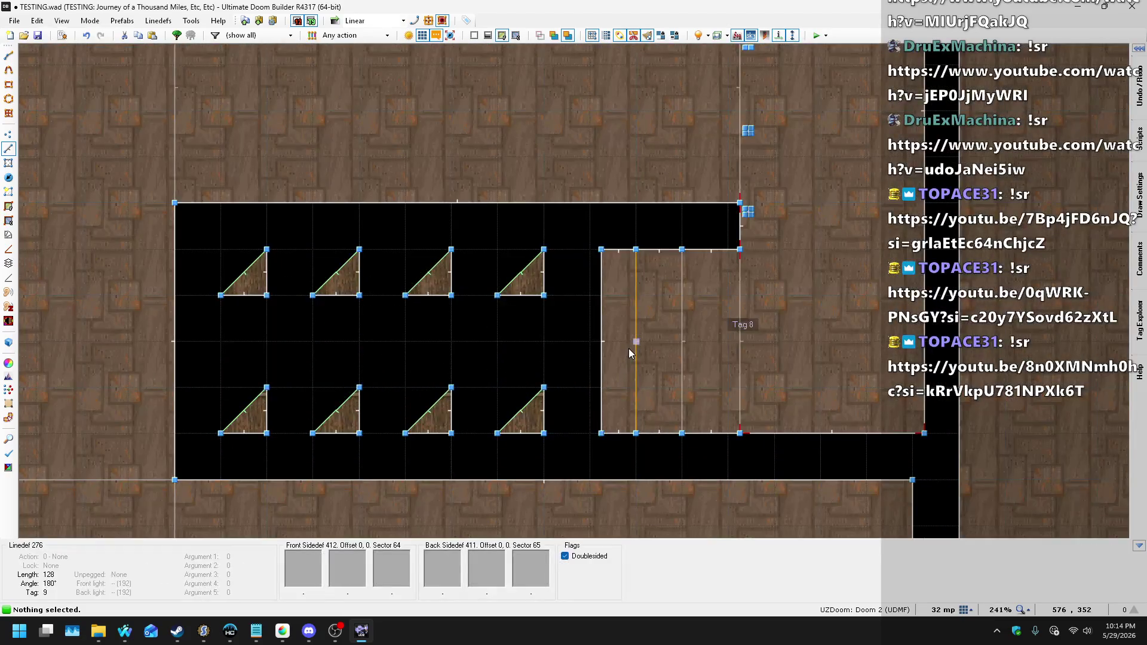
- Set the tag 9 line's action to 156 Line Set Portal
{"action": "right_click", "coordinate": [673, 392]}
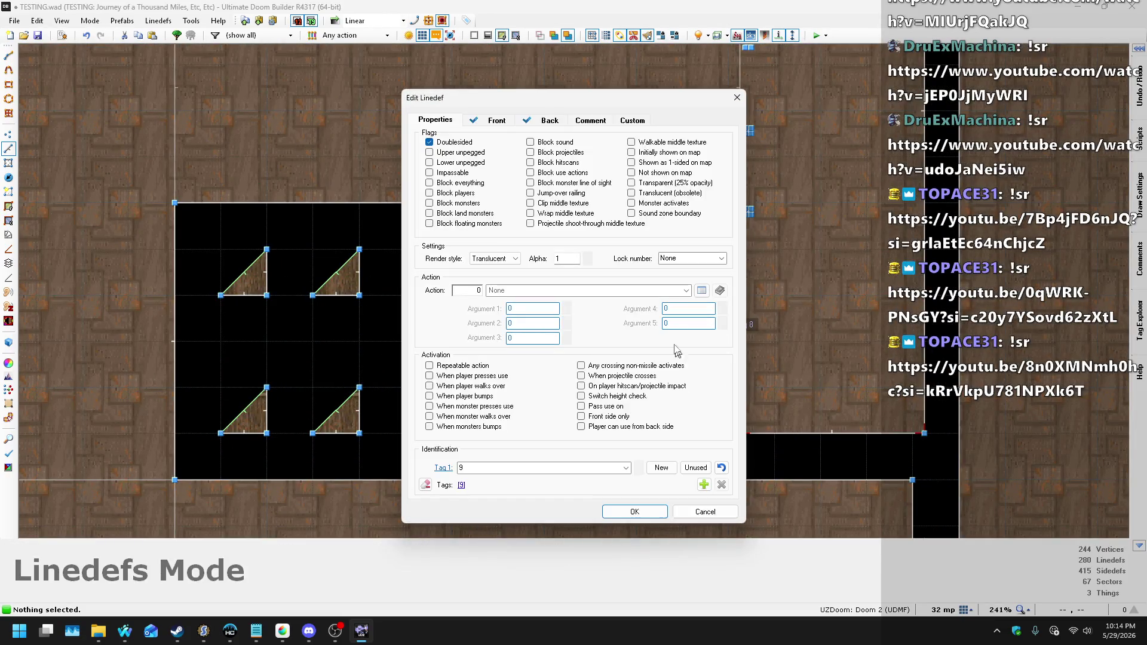
{"action": "left_click", "coordinate": [700, 290]}
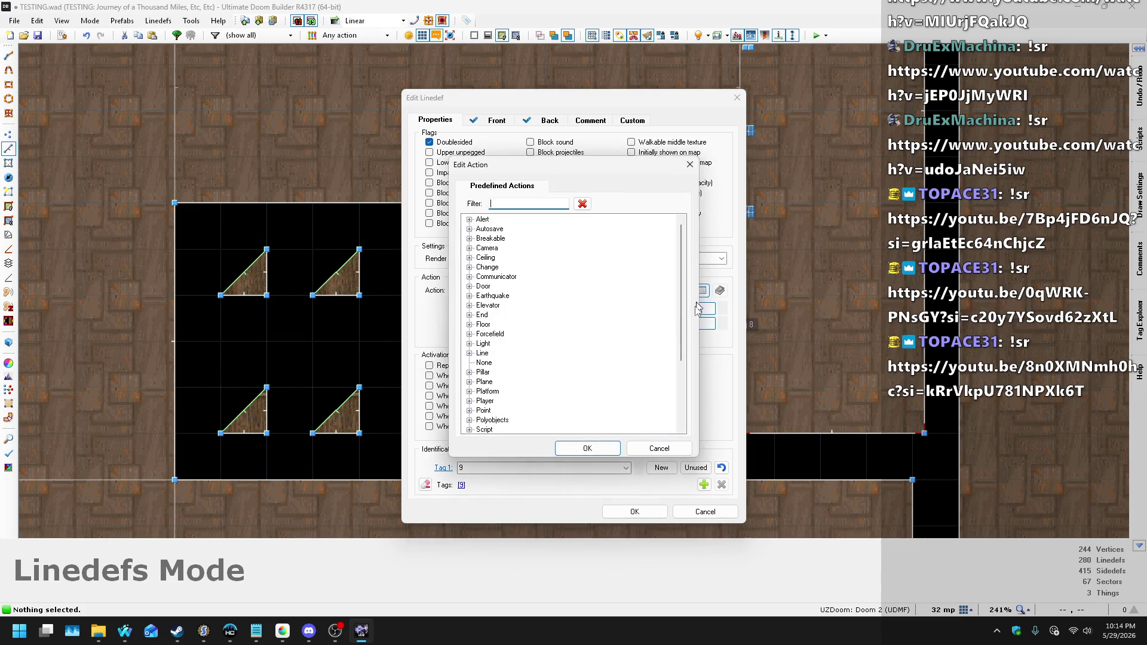
{"action": "scroll", "coordinate": [647, 360], "scroll_direction": "down", "scroll_amount": 5}
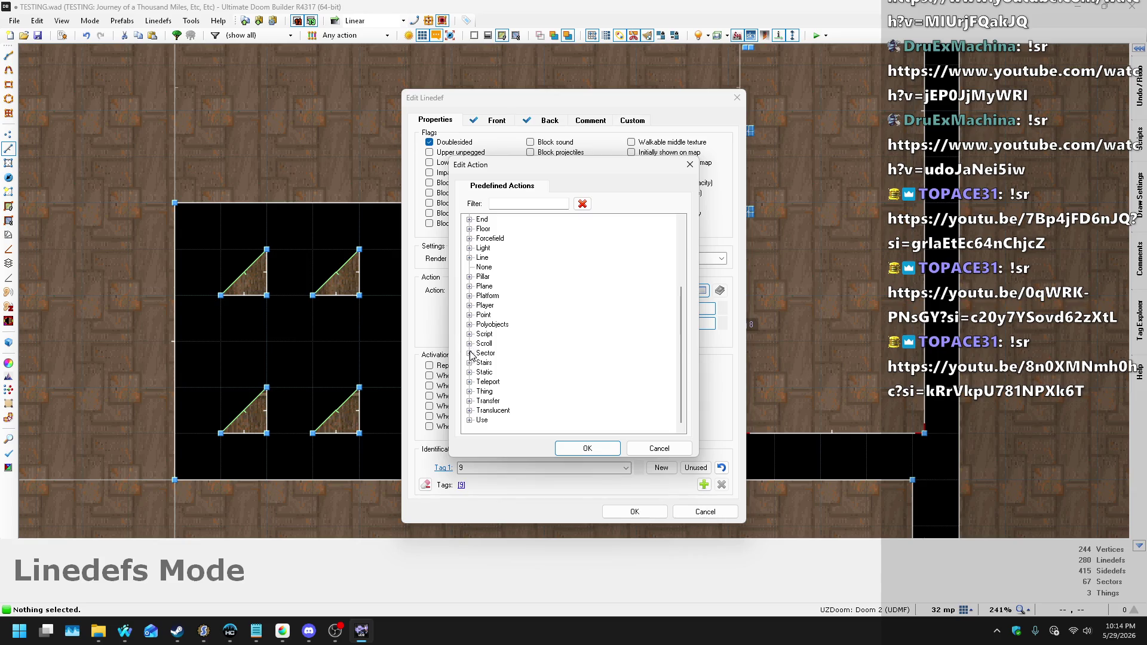
{"action": "left_click", "coordinate": [470, 258]}
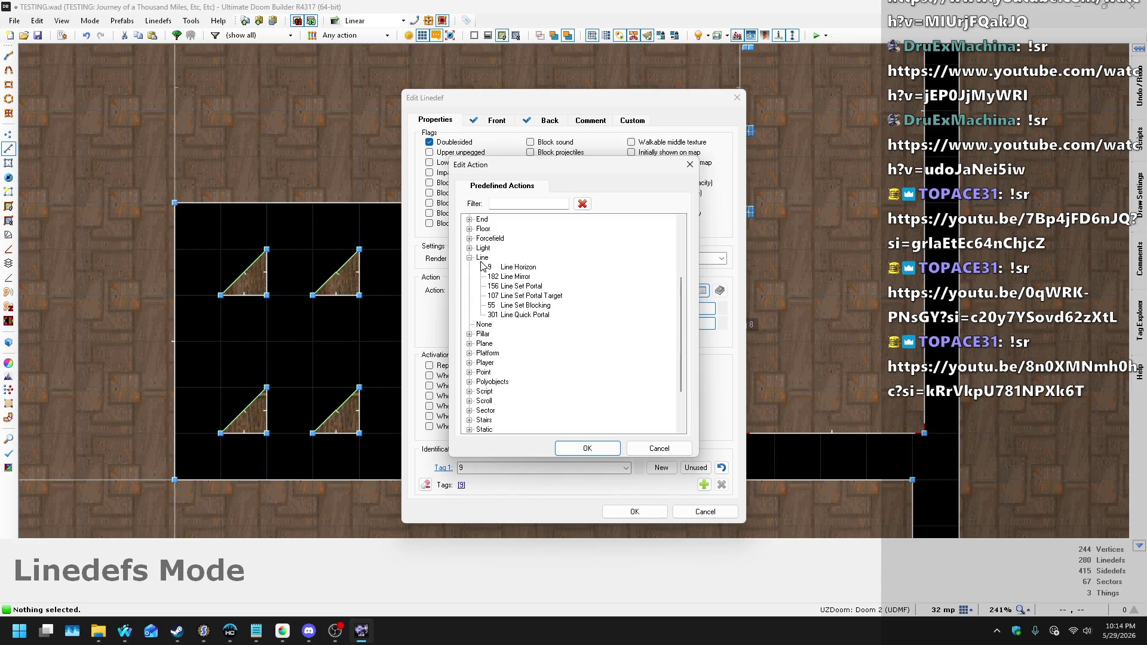
{"action": "left_click", "coordinate": [537, 286]}
{"action": "left_click", "coordinate": [587, 447]}
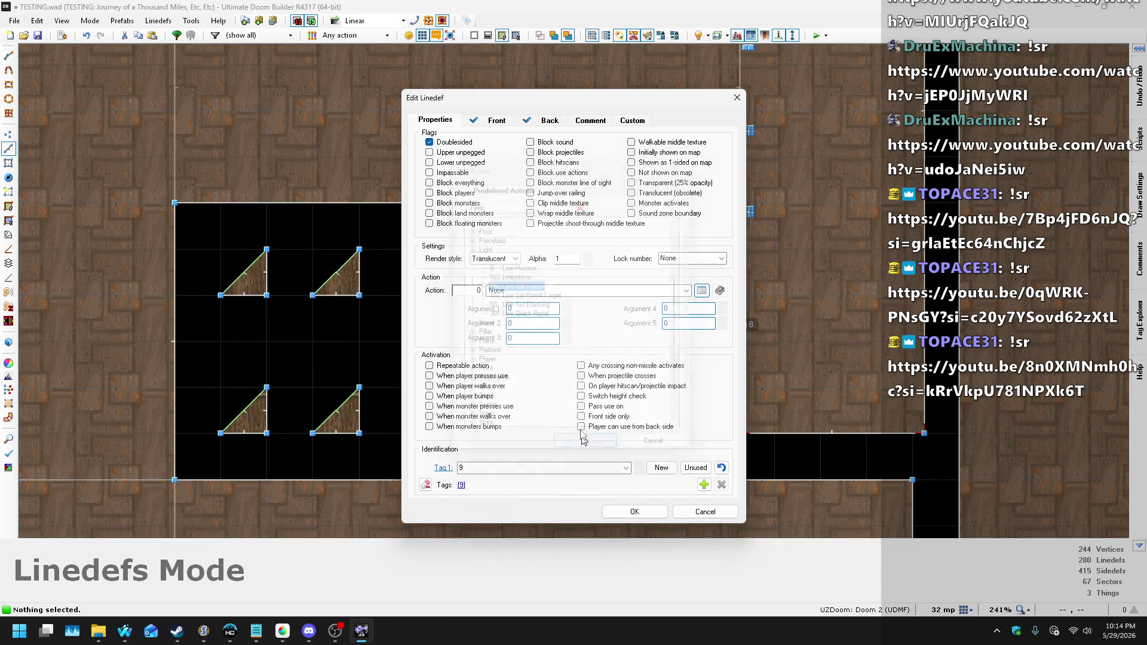
- Give the portal exit line tag 10, Interactive type and floor plane alignment
{"action": "left_click", "coordinate": [564, 308]}
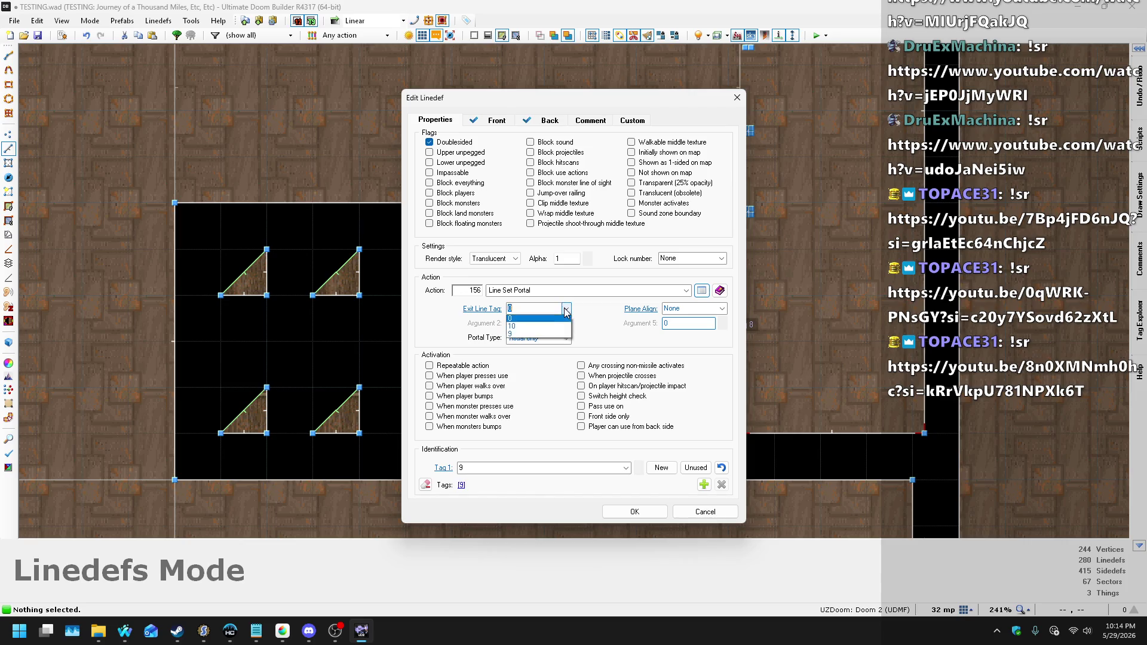
{"action": "left_click", "coordinate": [527, 330]}
{"action": "left_click", "coordinate": [563, 339]}
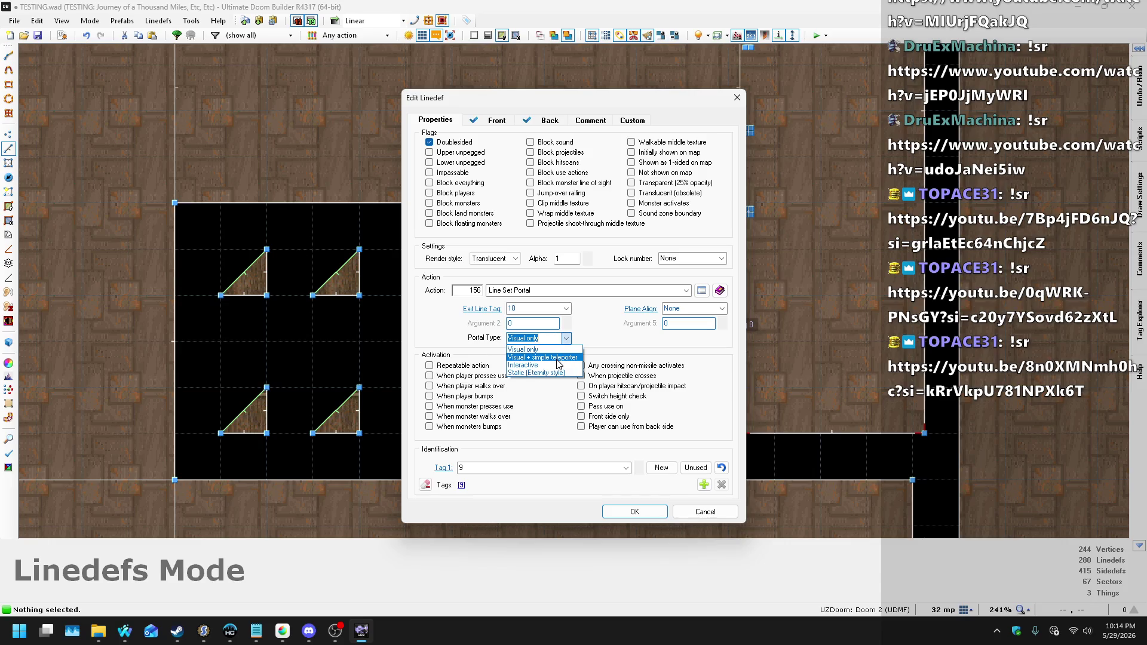
{"action": "left_click", "coordinate": [549, 365]}
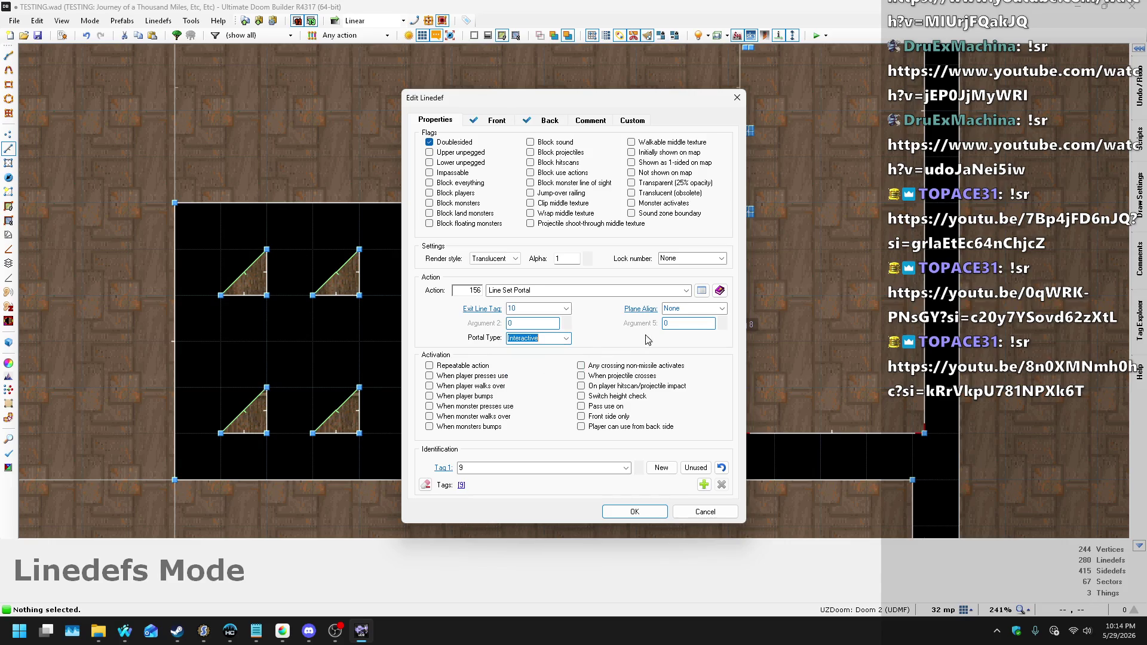
{"action": "left_click", "coordinate": [722, 308]}
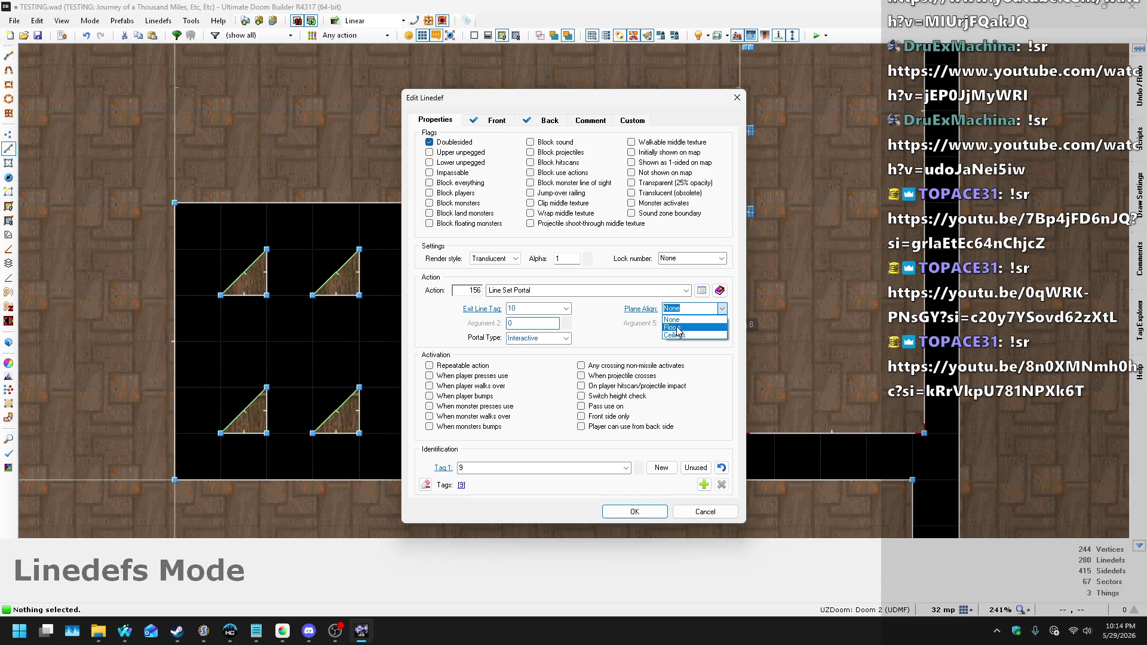
{"action": "left_click", "coordinate": [679, 328]}
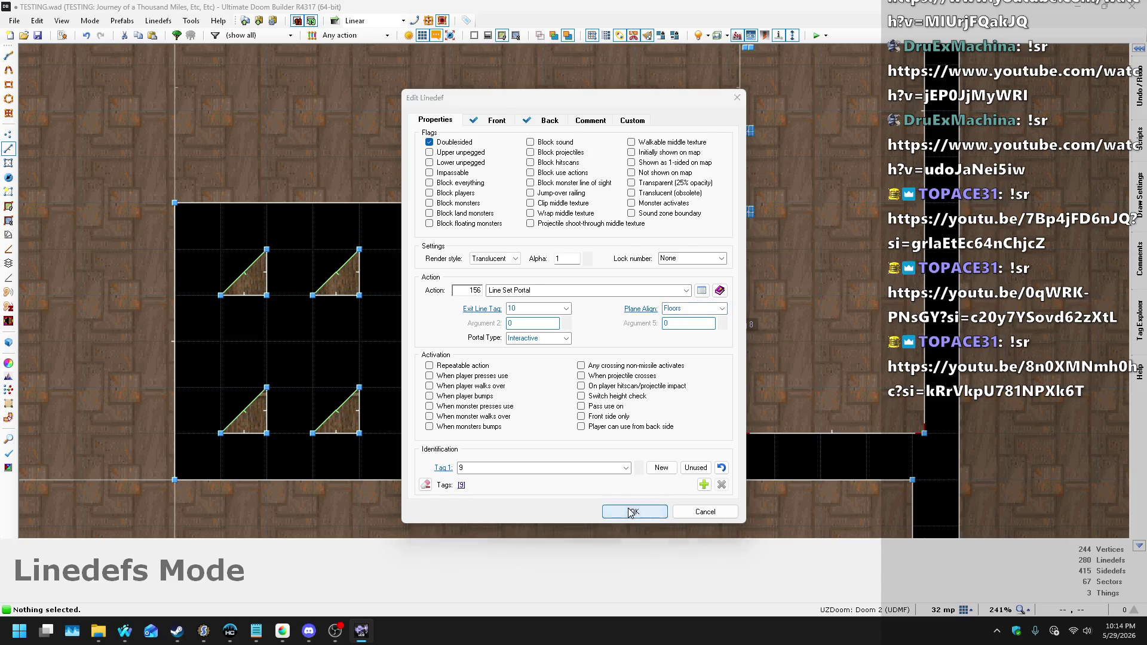
{"action": "left_click", "coordinate": [635, 511]}
{"action": "scroll", "coordinate": [519, 419], "scroll_direction": "down", "scroll_amount": 2}
{"action": "scroll", "coordinate": [525, 414], "scroll_direction": "down", "scroll_amount": 5}
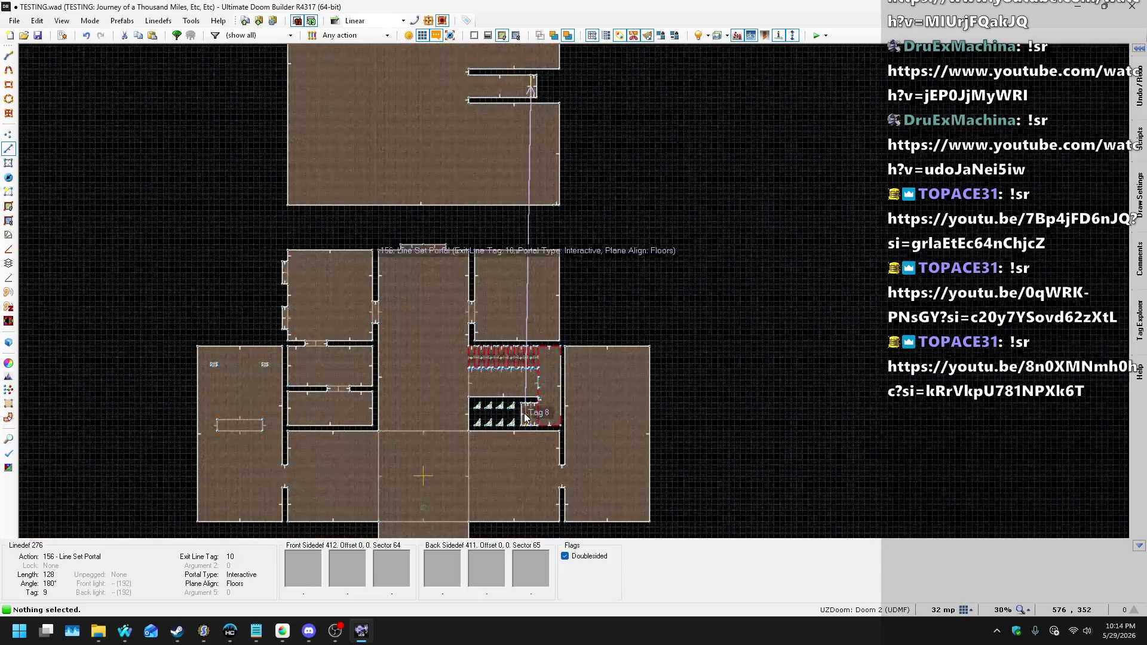
{"action": "scroll", "coordinate": [525, 134], "scroll_direction": "up", "scroll_amount": 4}
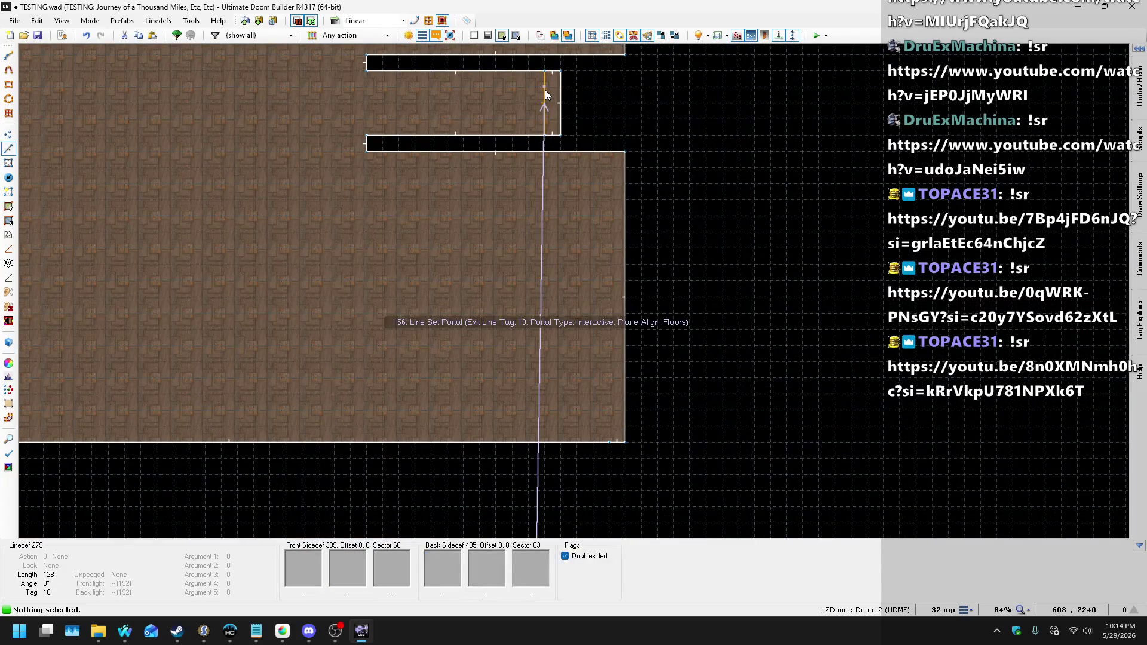
- Set the tag 10 line's action to 156 Line Set Portal
{"action": "right_click", "coordinate": [545, 89]}
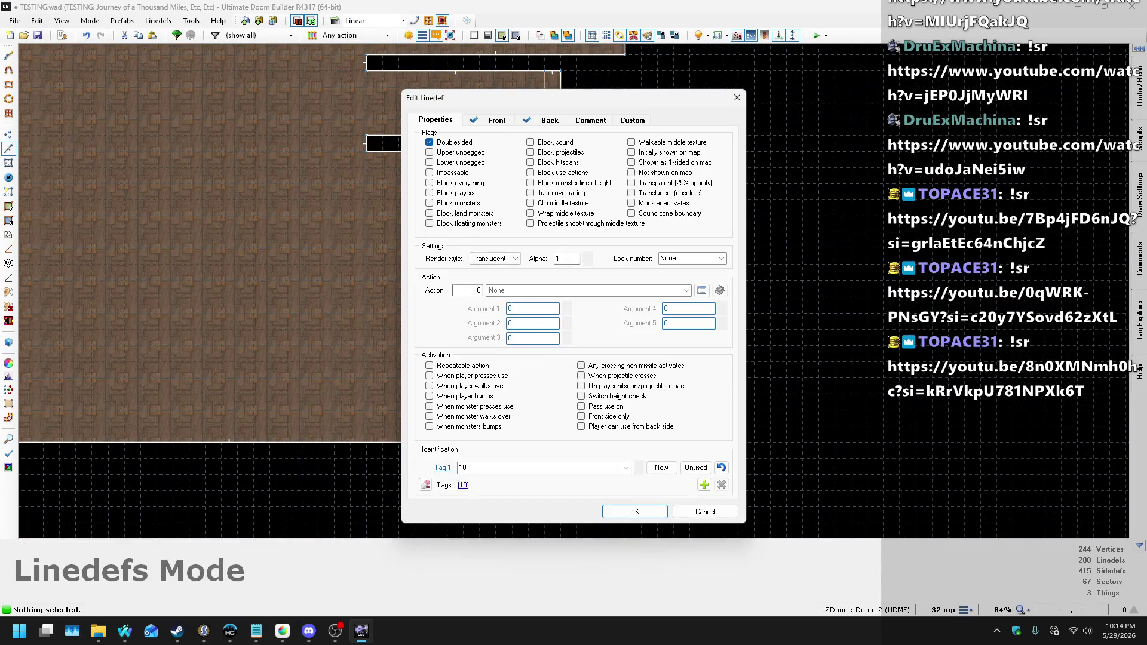
{"action": "left_click", "coordinate": [701, 291]}
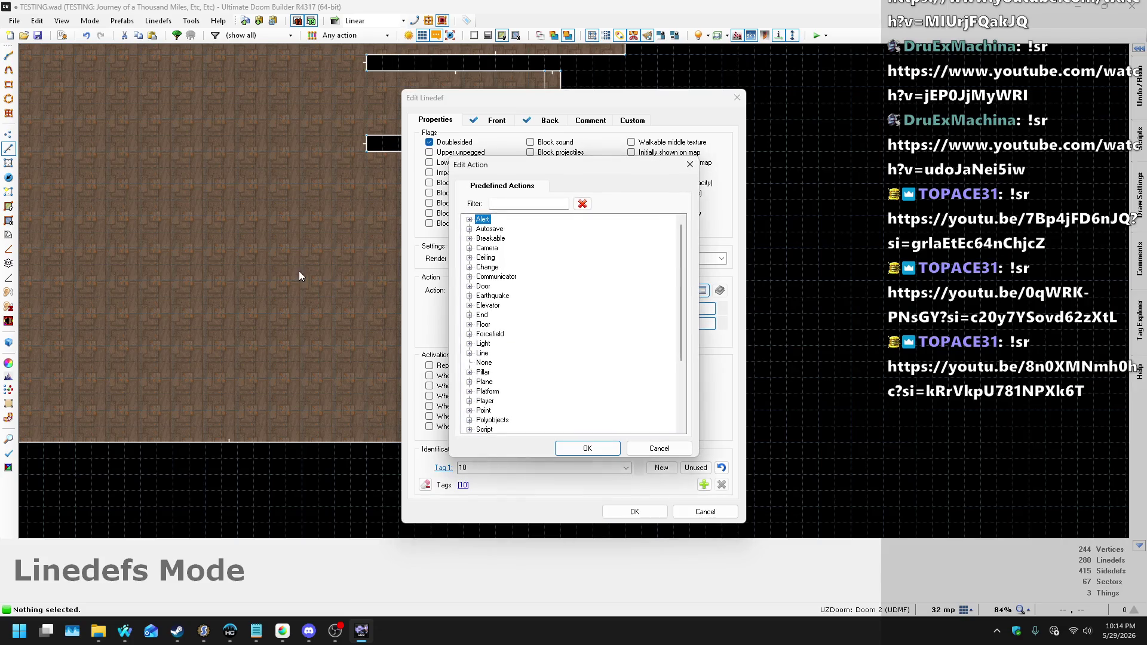
{"action": "left_click", "coordinate": [469, 354]}
{"action": "left_click", "coordinate": [530, 382]}
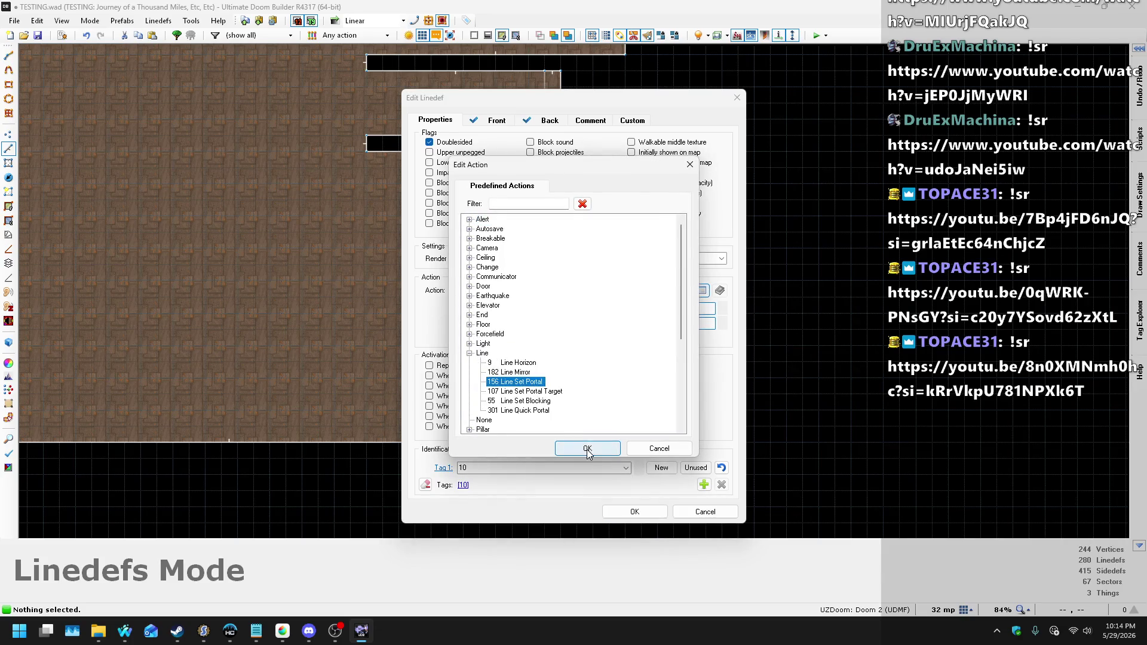
{"action": "left_click", "coordinate": [587, 448]}
- Give the portal exit line tag 9, Interactive type and floor plane alignment
{"action": "left_click", "coordinate": [564, 308]}
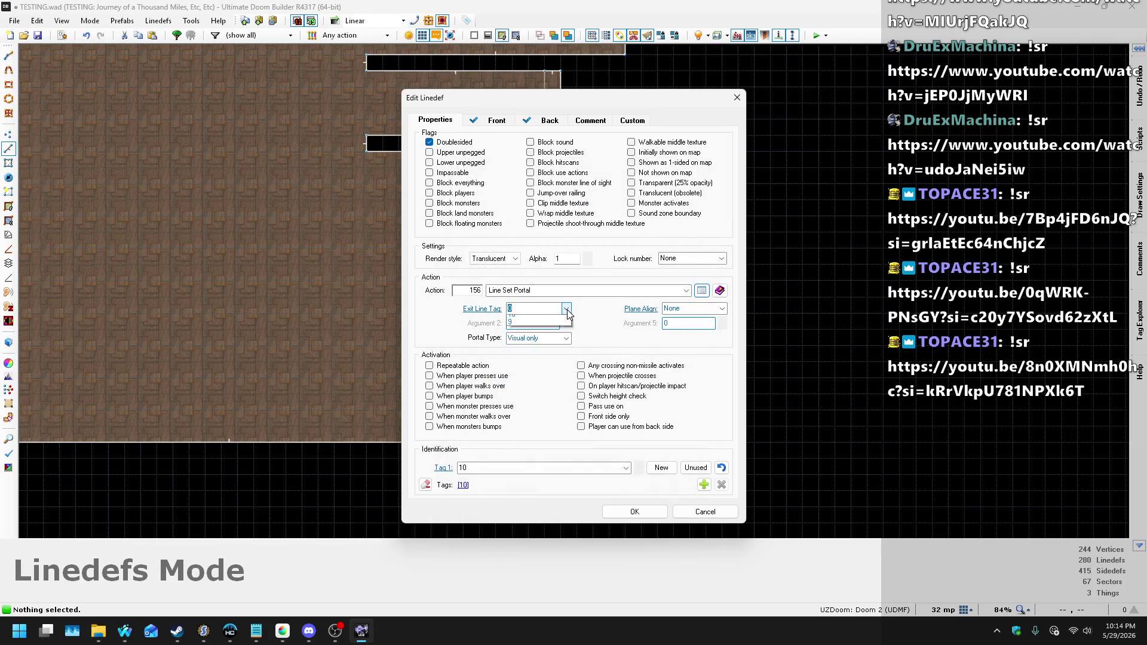
{"action": "left_click", "coordinate": [534, 335]}
{"action": "left_click", "coordinate": [534, 338]}
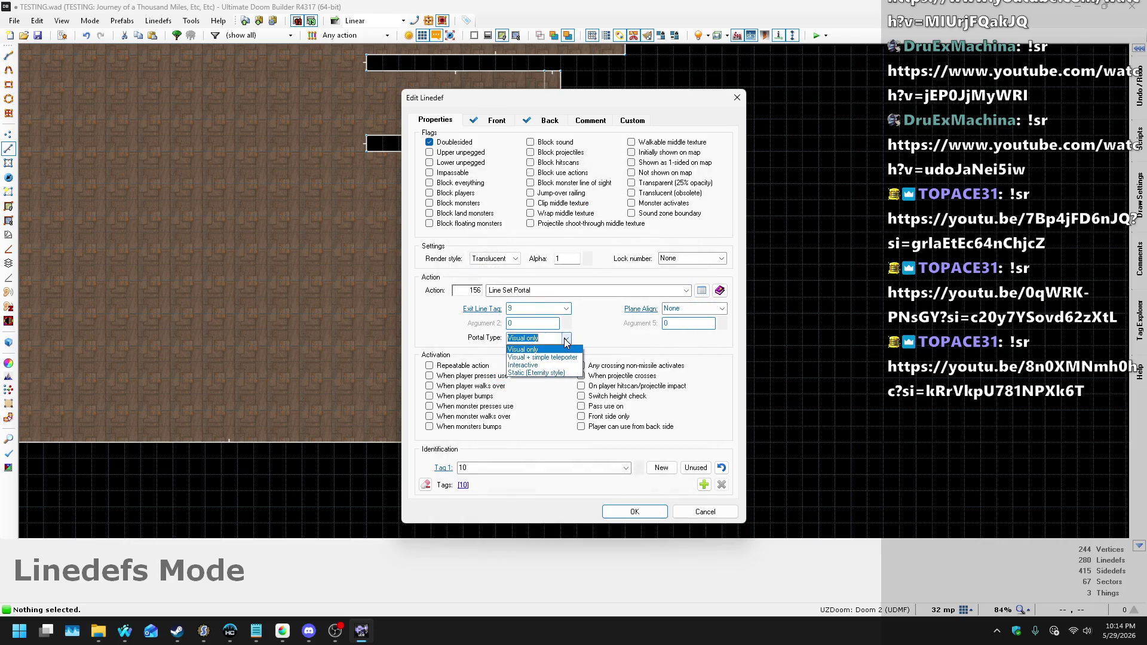
{"action": "left_click", "coordinate": [538, 365]}
{"action": "left_click", "coordinate": [724, 309]}
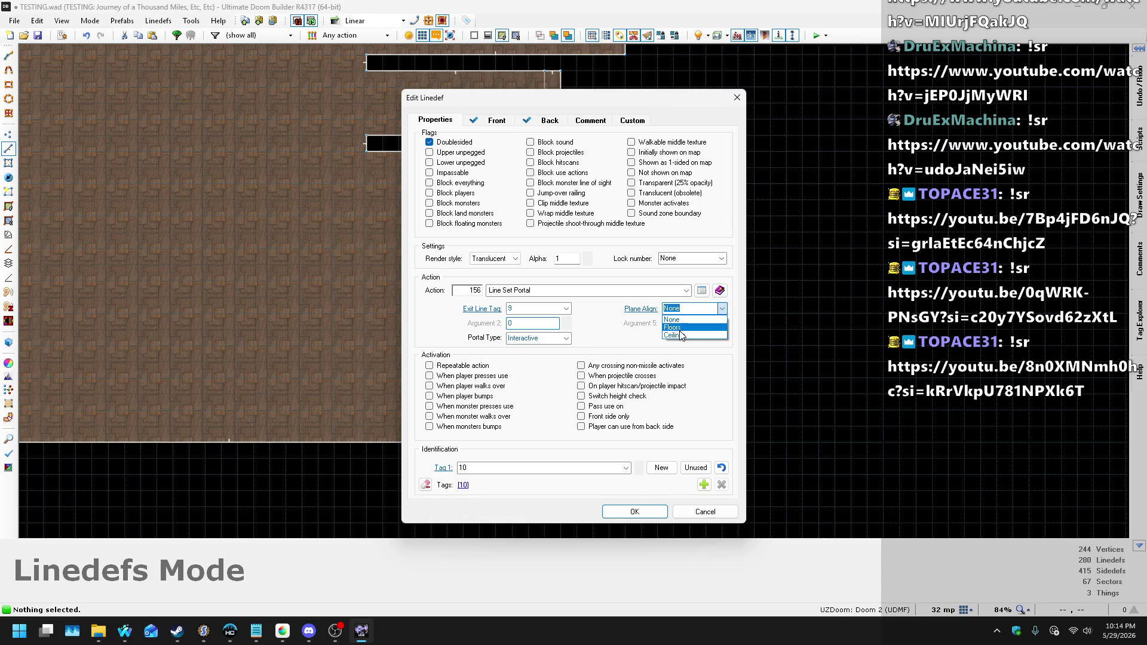
{"action": "left_click", "coordinate": [640, 516]}
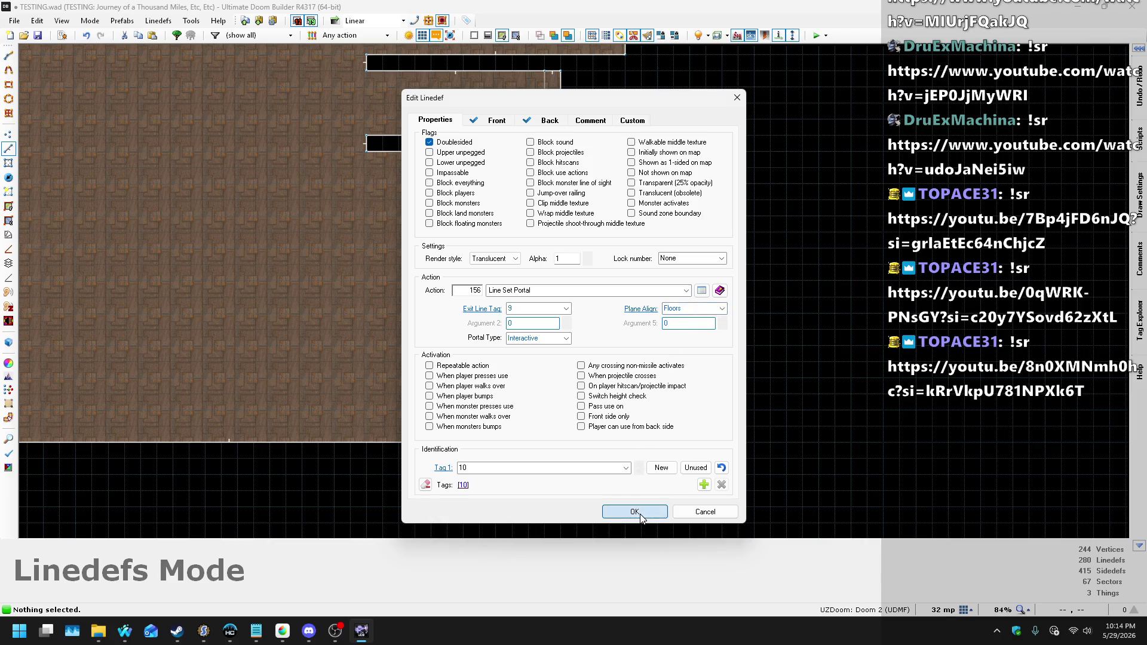
{"action": "left_click", "coordinate": [640, 516]}
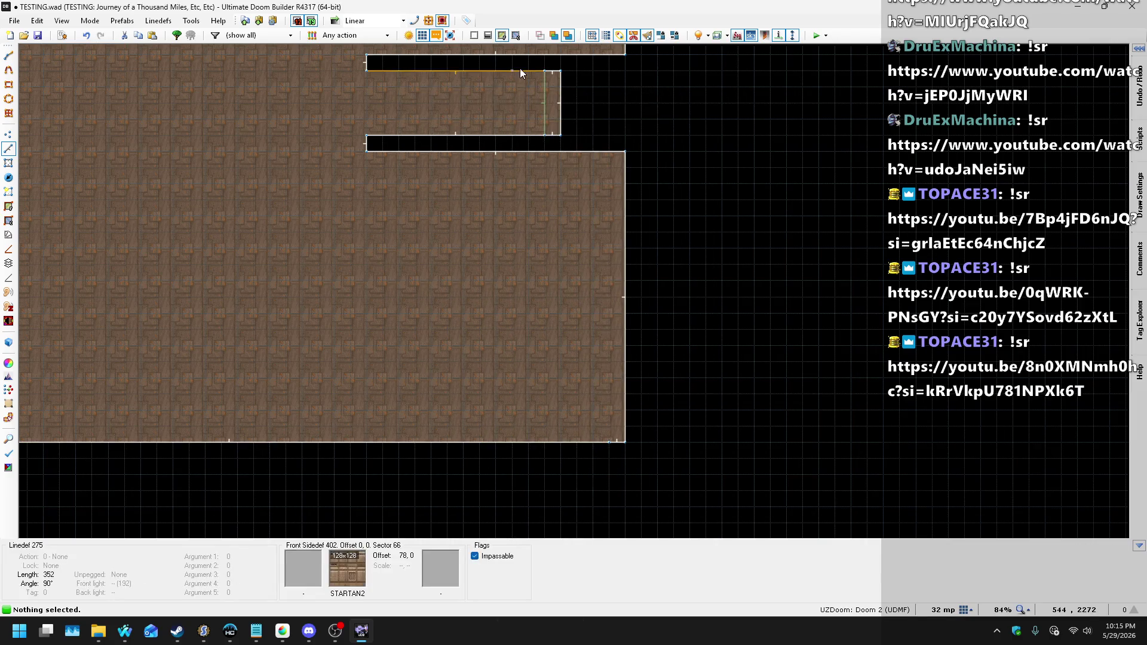
- Save TESTING.wad with Ctrl+S and start a test run in UZDoom
{"action": "scroll", "coordinate": [520, 68], "scroll_direction": "up", "scroll_amount": 1}
{"action": "scroll", "coordinate": [553, 120], "scroll_direction": "down", "scroll_amount": 5}
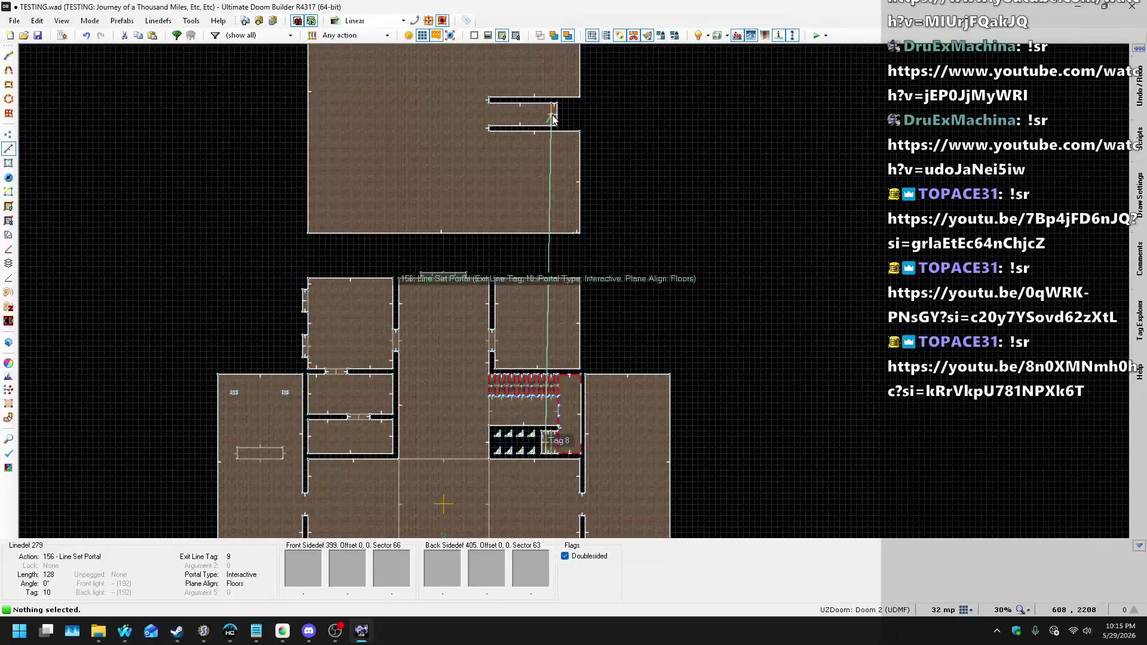
{"action": "scroll", "coordinate": [560, 446], "scroll_direction": "up", "scroll_amount": 4}
{"action": "scroll", "coordinate": [558, 423], "scroll_direction": "down", "scroll_amount": 5}
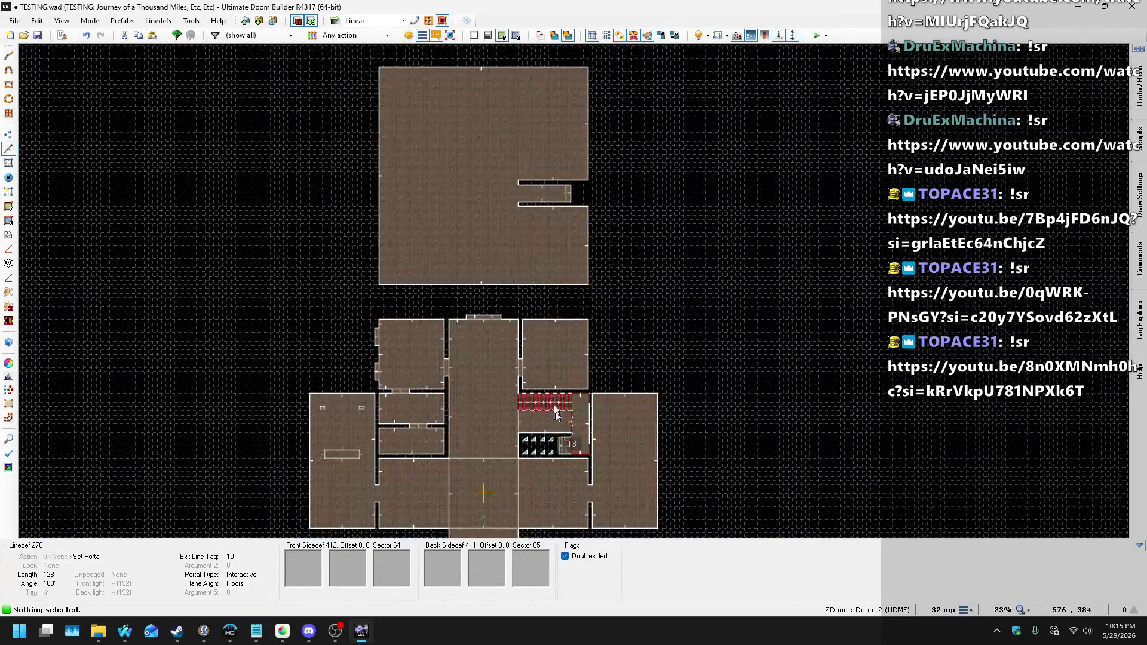
{"action": "scroll", "coordinate": [567, 193], "scroll_direction": "up", "scroll_amount": 2}
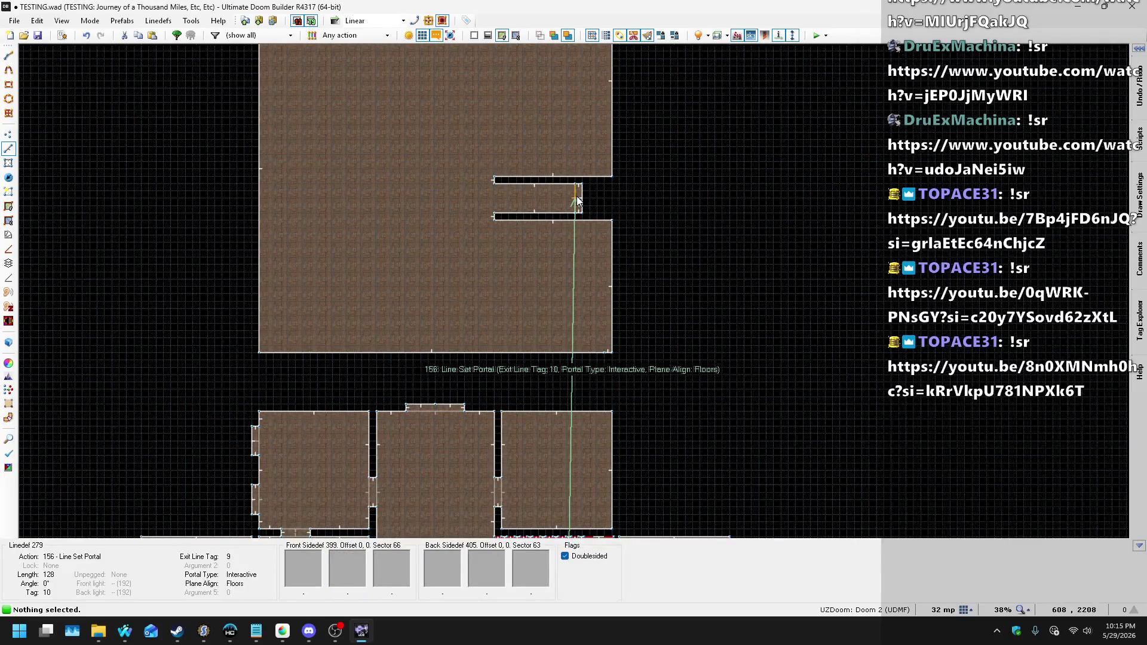
{"action": "scroll", "coordinate": [577, 203], "scroll_direction": "down", "scroll_amount": 3}
{"action": "scroll", "coordinate": [598, 394], "scroll_direction": "up", "scroll_amount": 4}
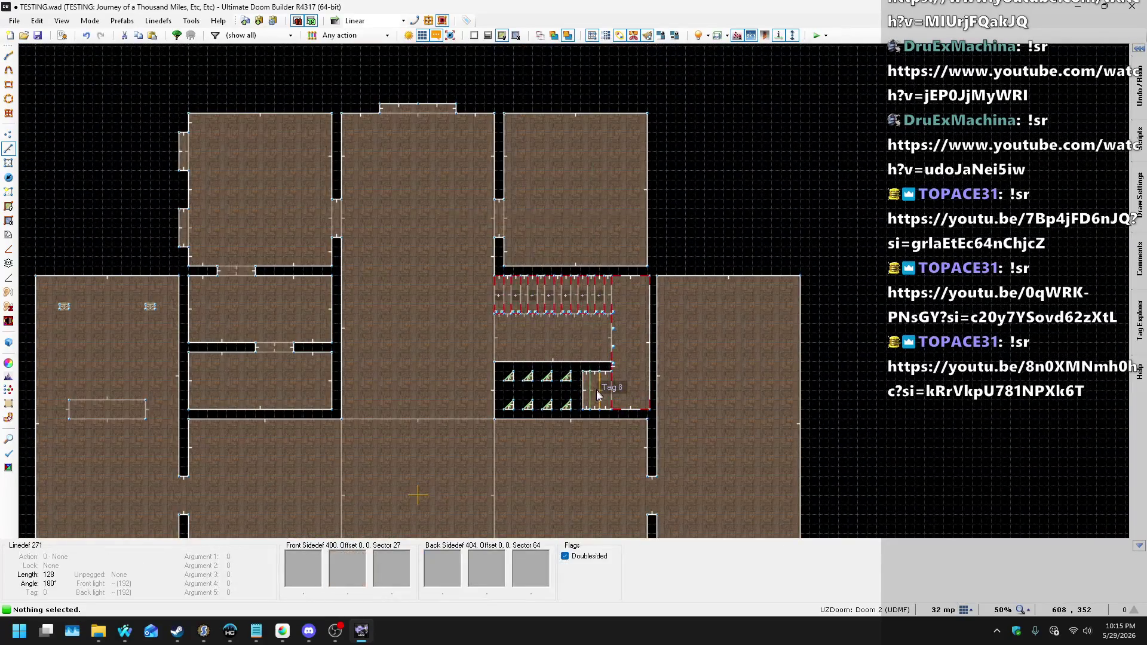
{"action": "key", "text": "ctrl+s"}
{"action": "scroll", "coordinate": [439, 428], "scroll_direction": "down", "scroll_amount": 5}
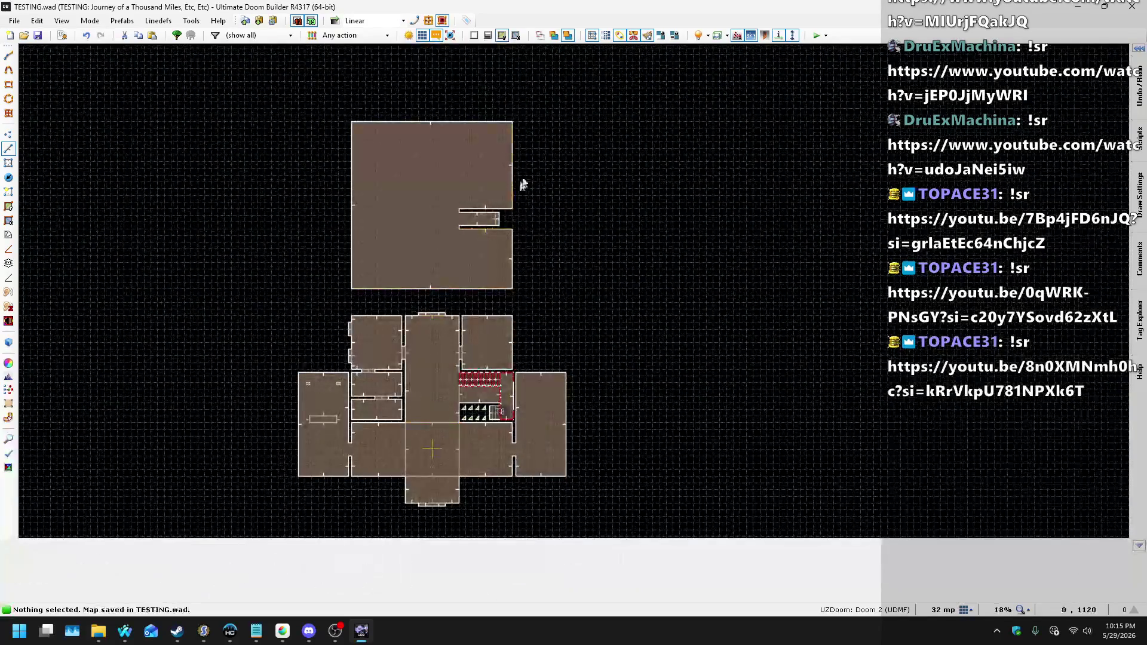
{"action": "left_click", "coordinate": [816, 35]}
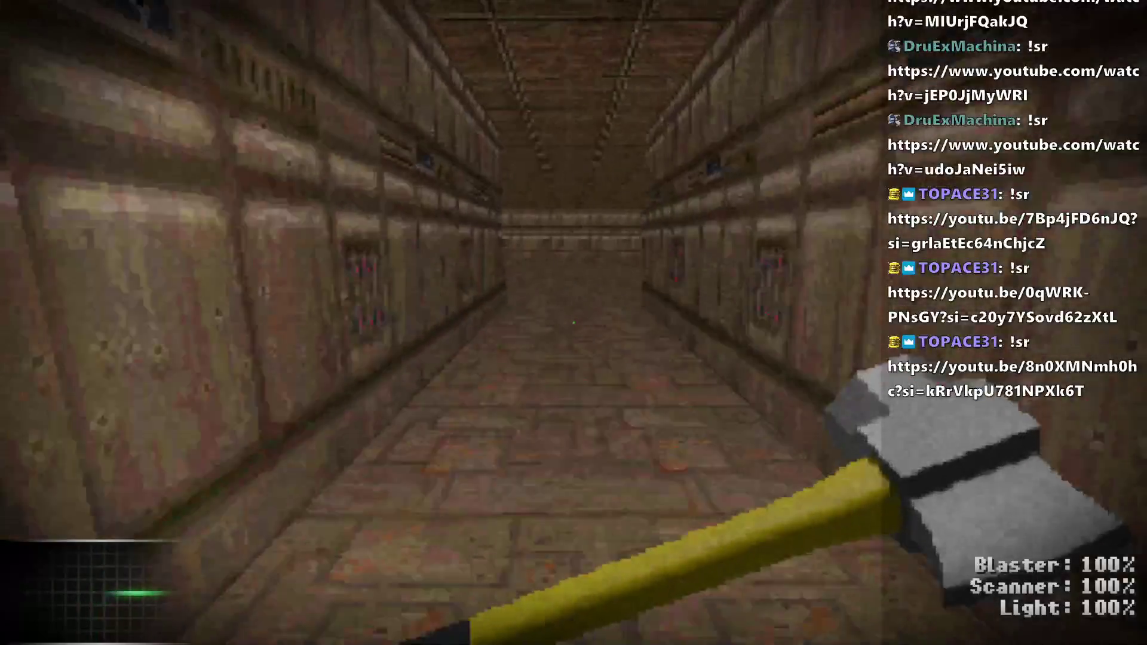
- Glance at the automap, then bring the level's automap overview back up
{"action": "key", "text": "Tab"}
{"action": "key", "text": "Tab"}
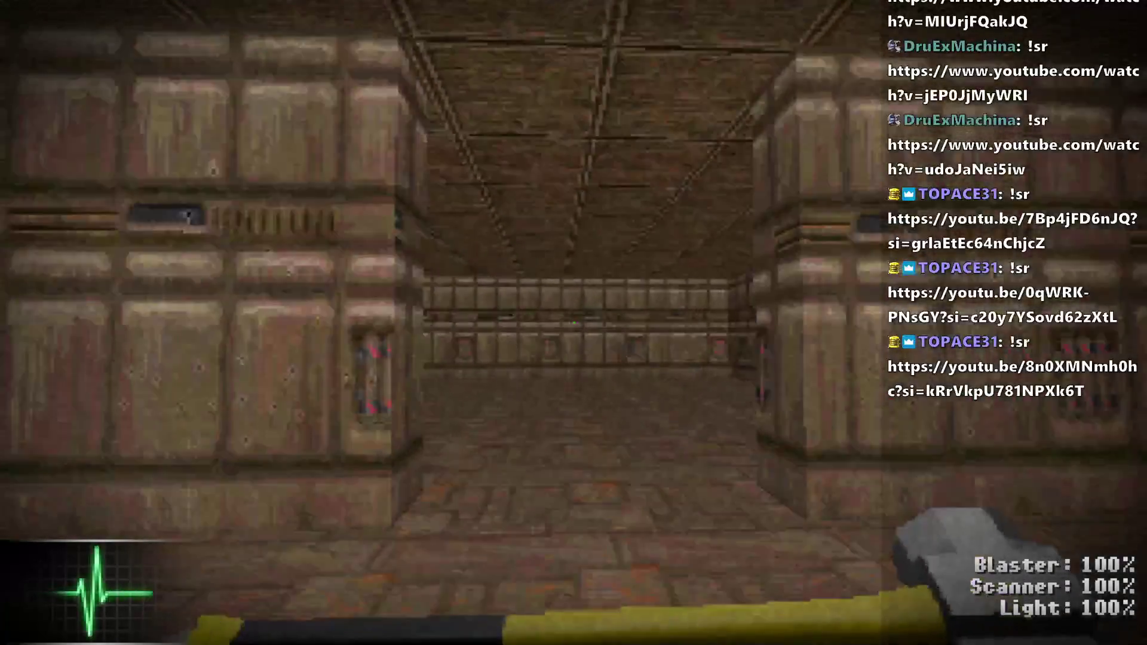
{"action": "key", "text": "Tab"}
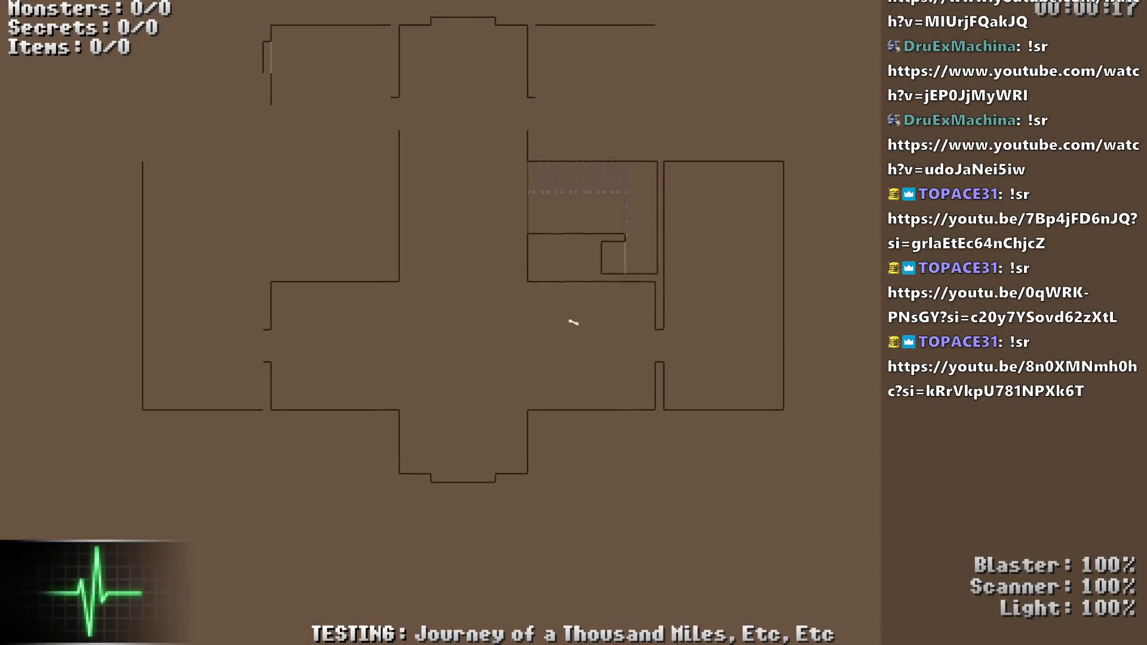
- Toggle the TESTING6 automap with Tab
{"action": "key", "text": "Tab"}
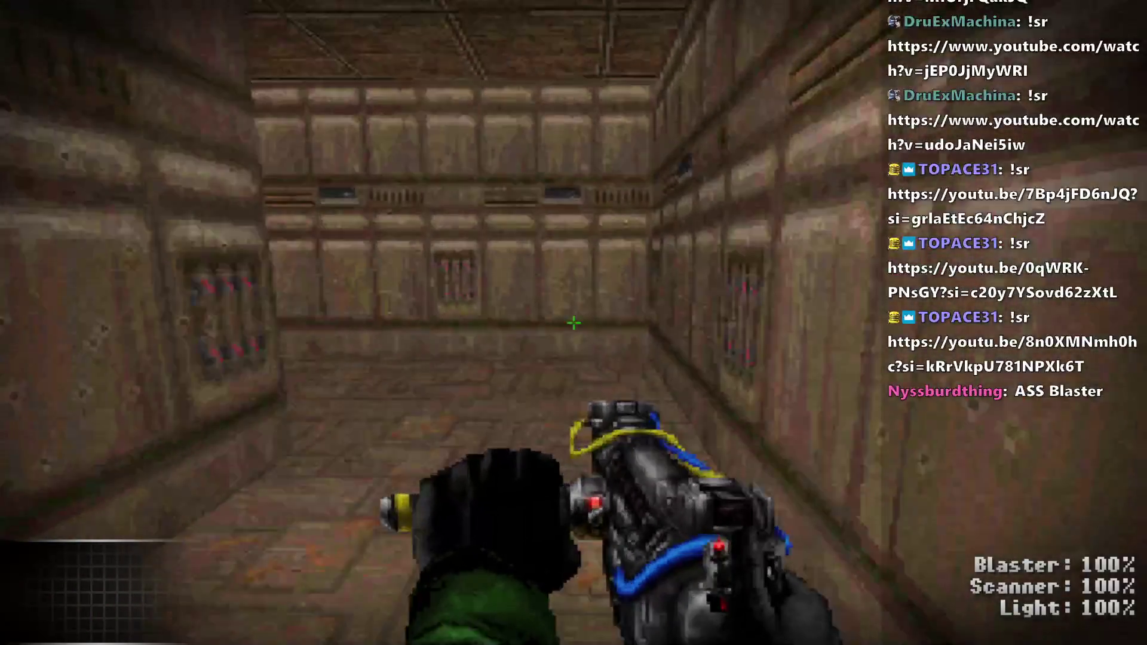
- Fire the blaster four times at the ghost target, then strike it with the lockpick axe
{"action": "key", "text": "Right"}
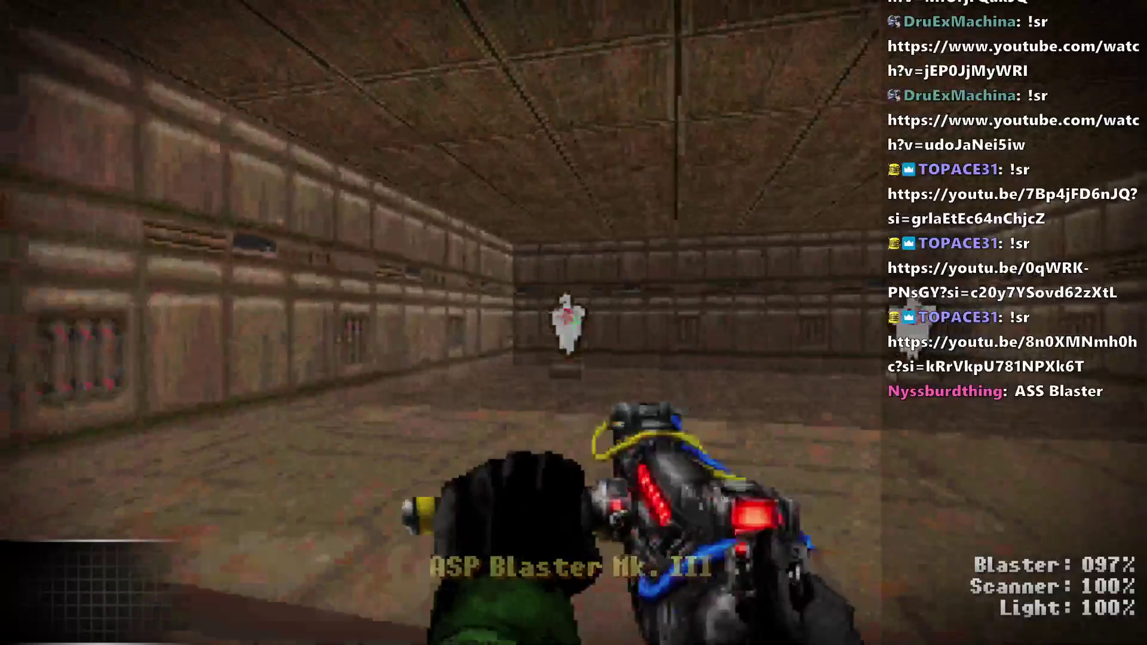
{"action": "left_click", "coordinate": [574, 323]}
{"action": "left_click", "coordinate": [573, 322]}
{"action": "left_click", "coordinate": [573, 323]}
{"action": "left_click", "coordinate": [574, 322]}
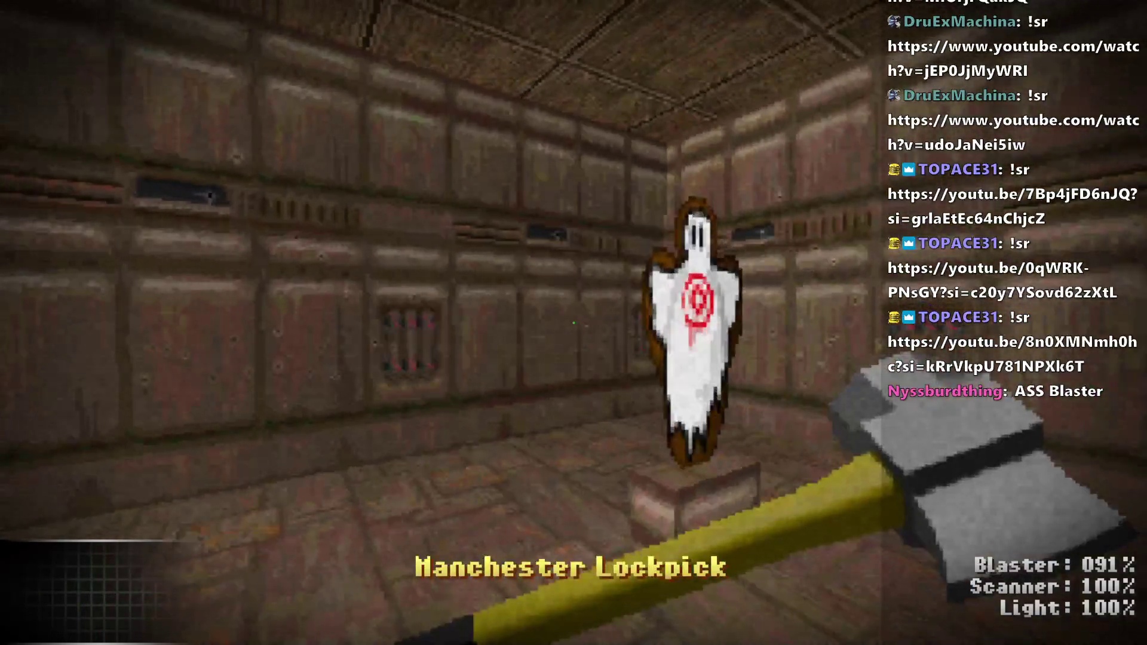
{"action": "left_click", "coordinate": [574, 322]}
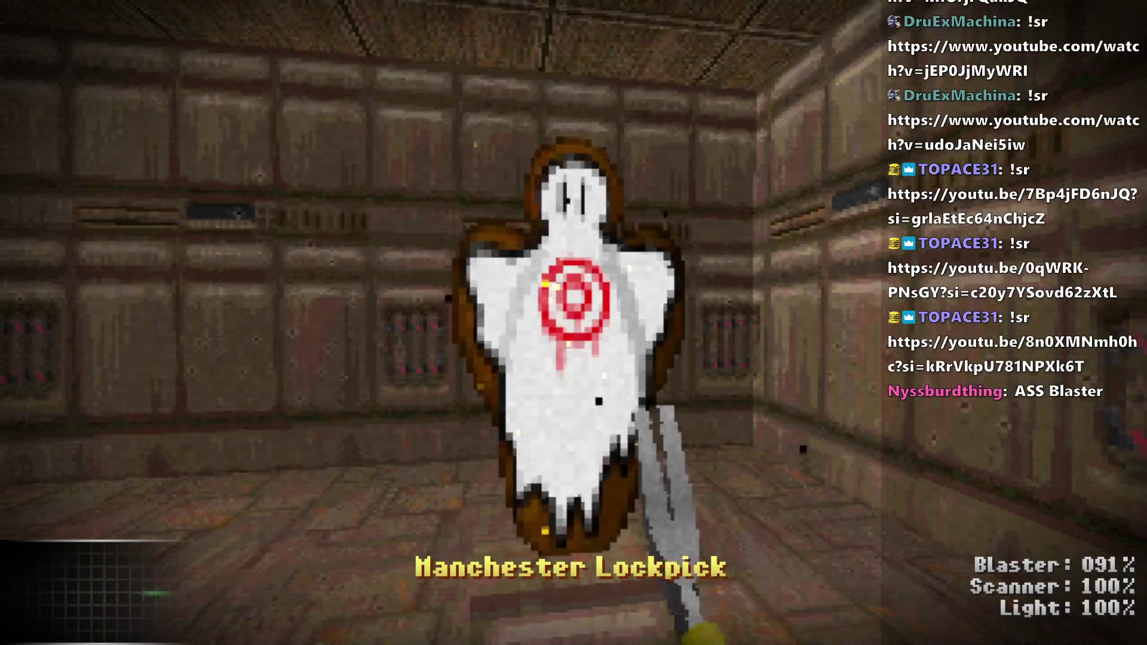
{"action": "left_click", "coordinate": [573, 323]}
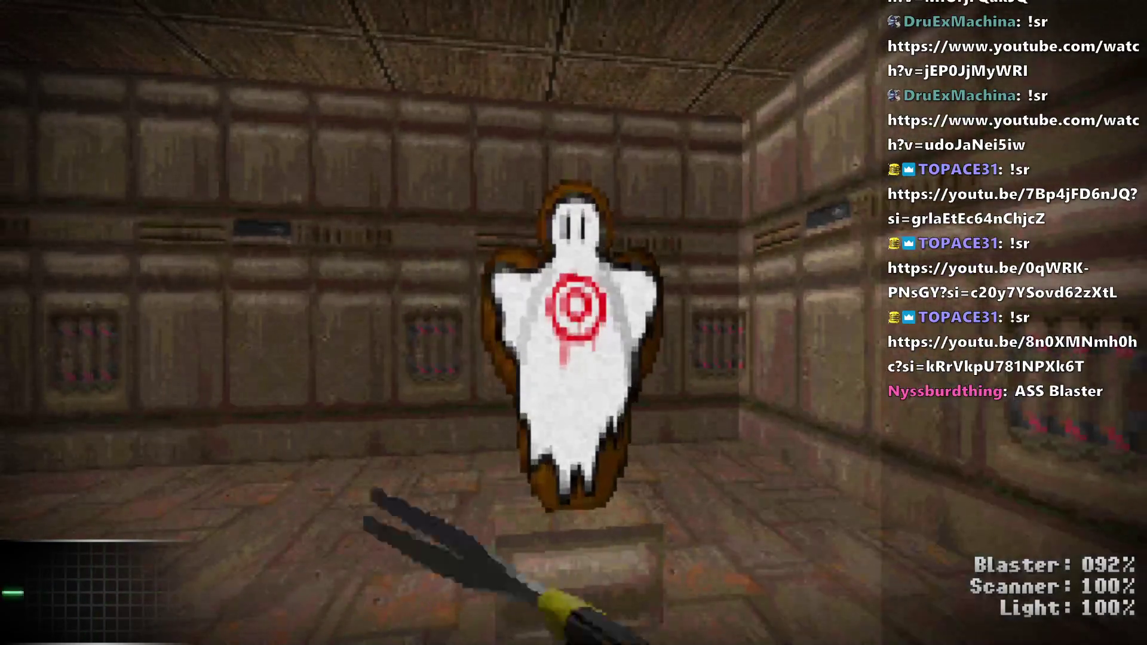
{"action": "left_click", "coordinate": [573, 322]}
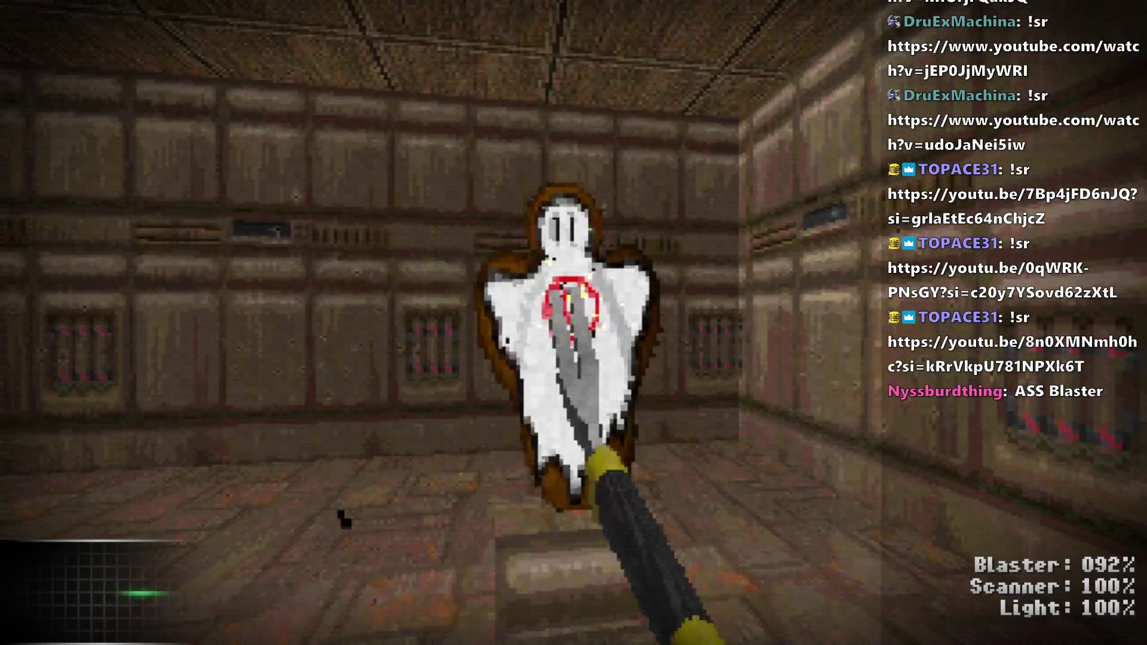
{"action": "left_click", "coordinate": [573, 323]}
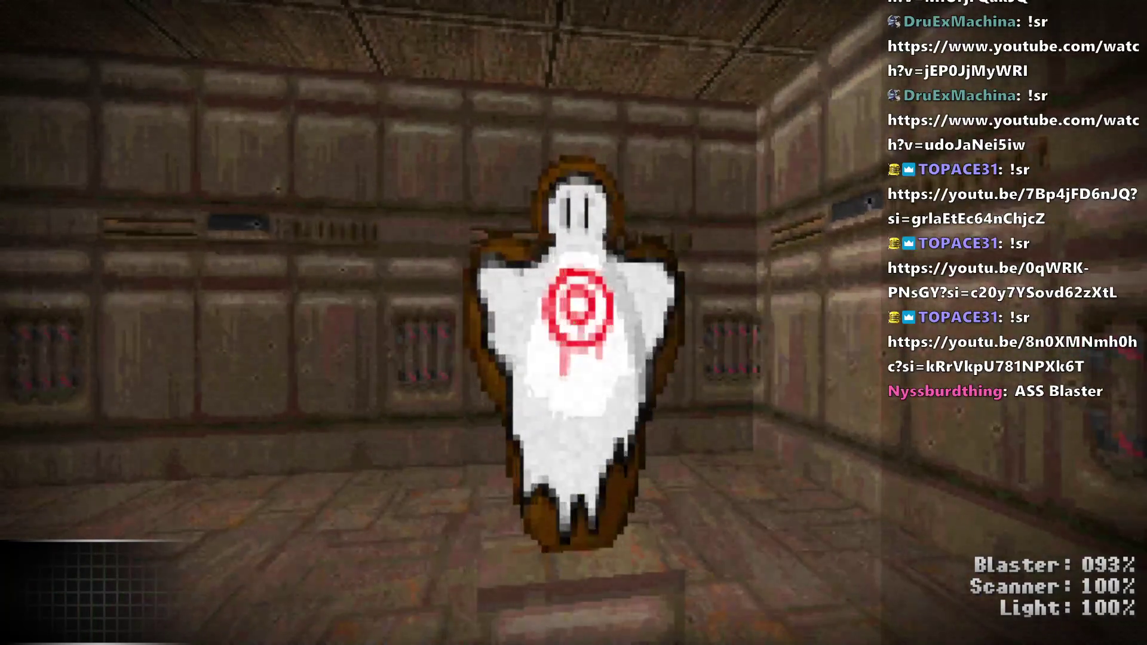
{"action": "left_click", "coordinate": [574, 323]}
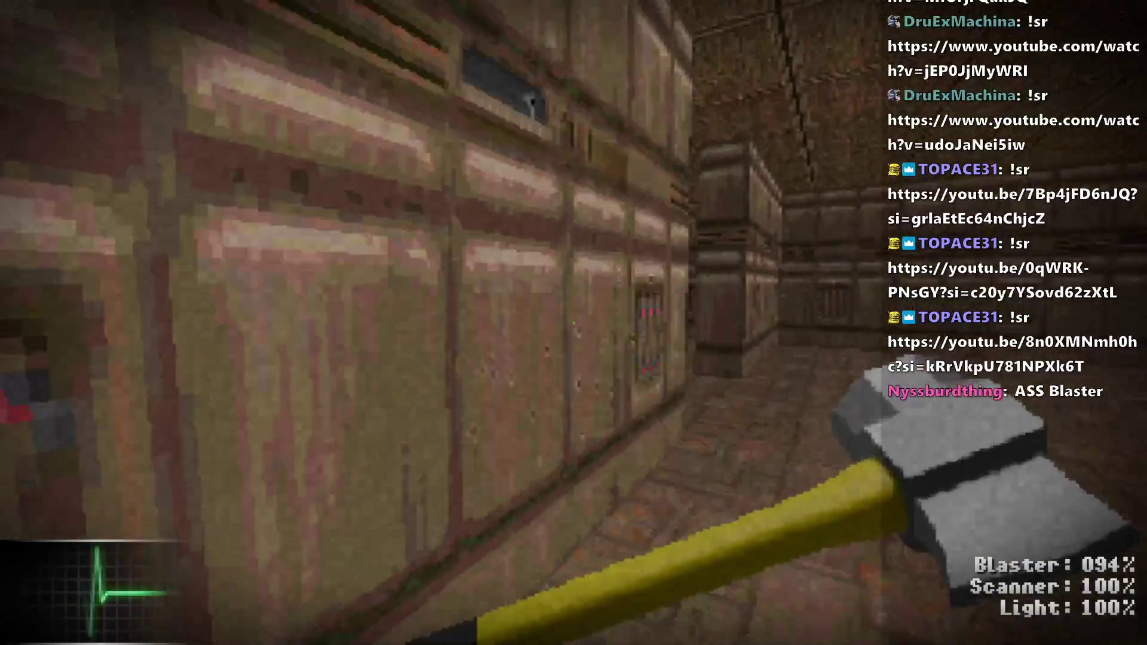
- Walk through the corridor into the large room, then quit back to the editor
{"action": "key", "text": "w"}
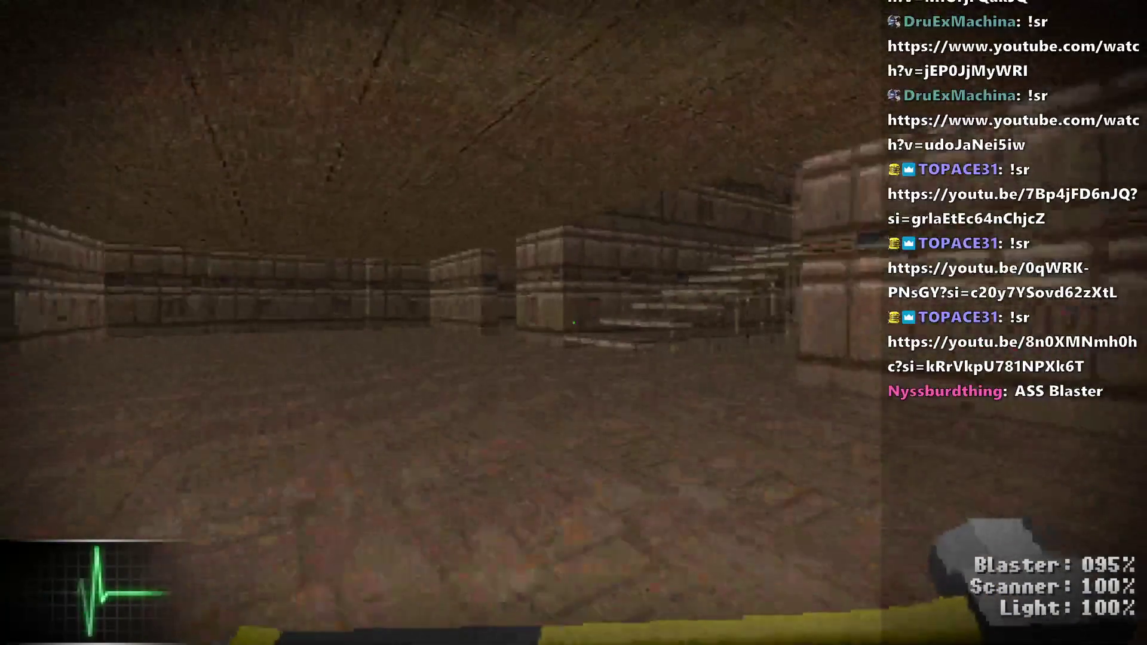
{"action": "key", "text": "w"}
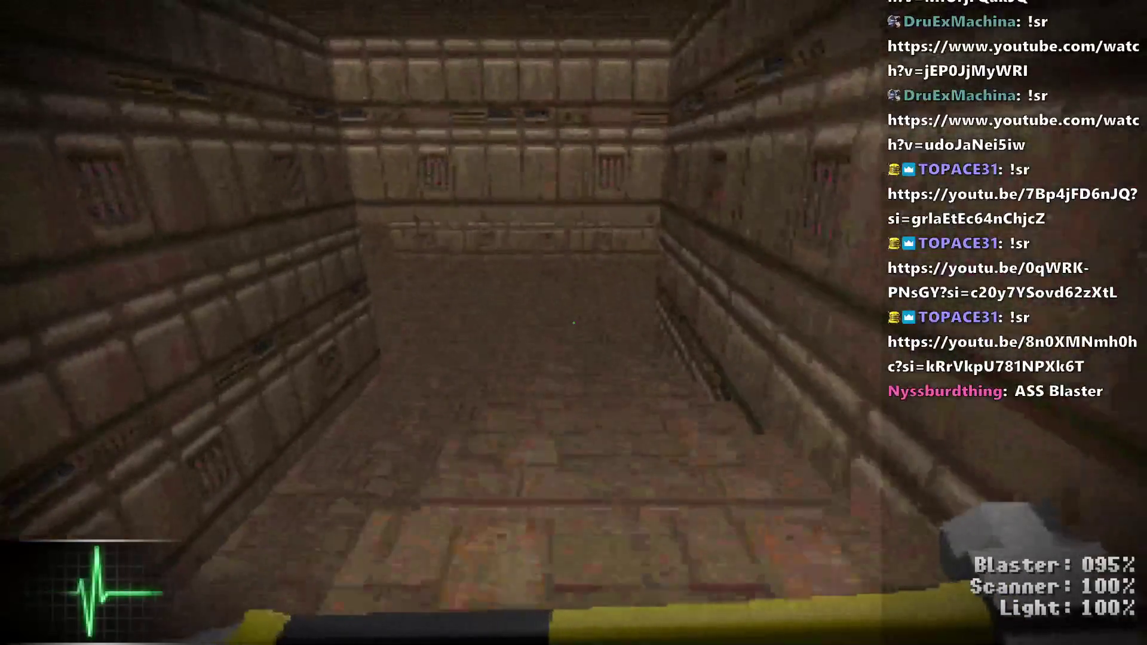
{"action": "key", "text": "w"}
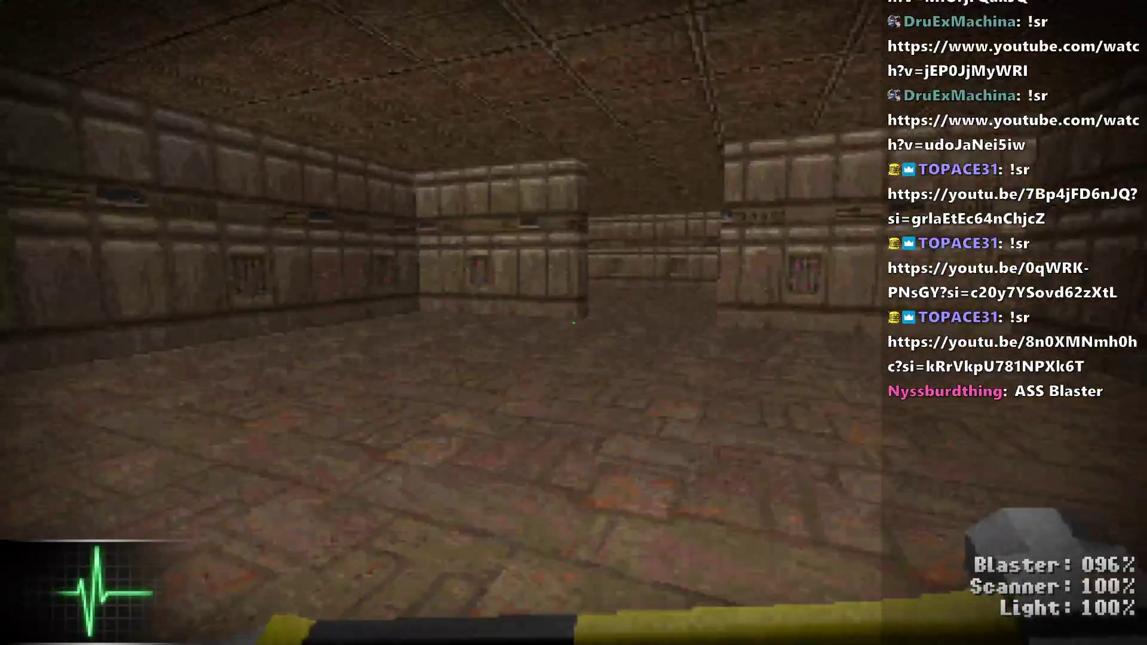
{"action": "key", "text": "w"}
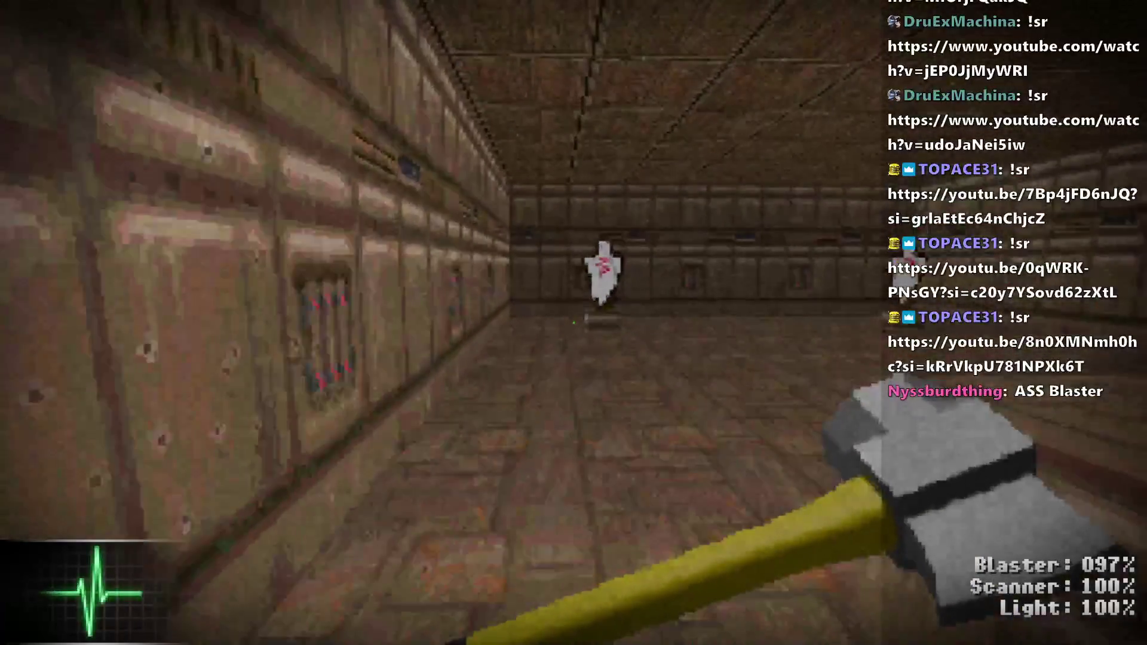
{"action": "key", "text": "w"}
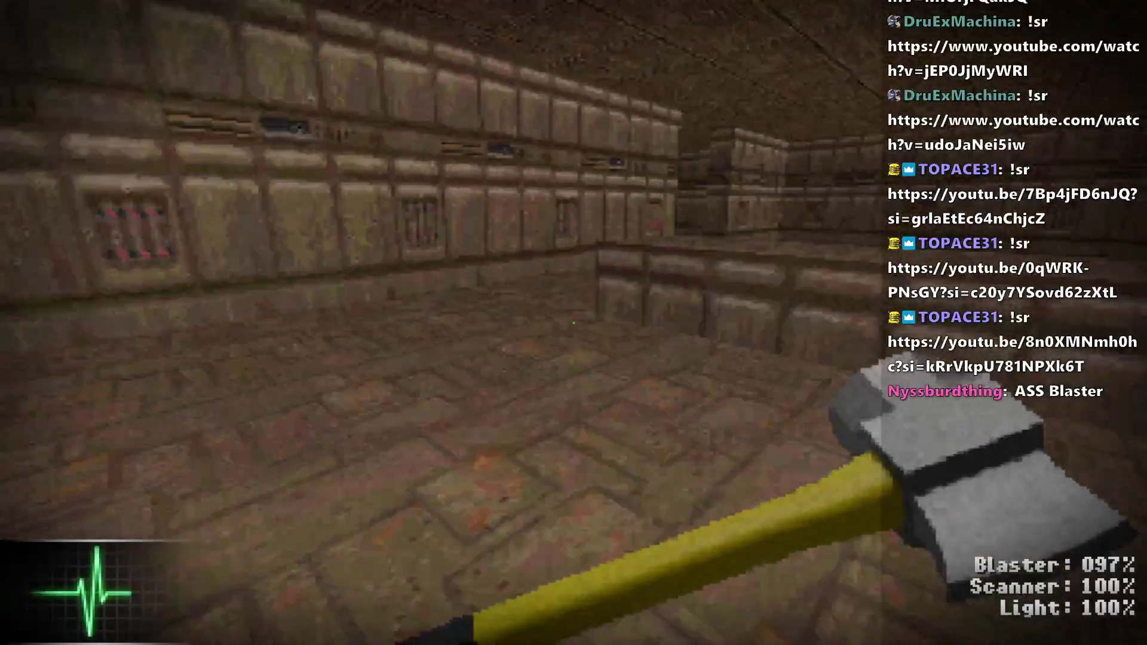
{"action": "key", "text": "Escape"}
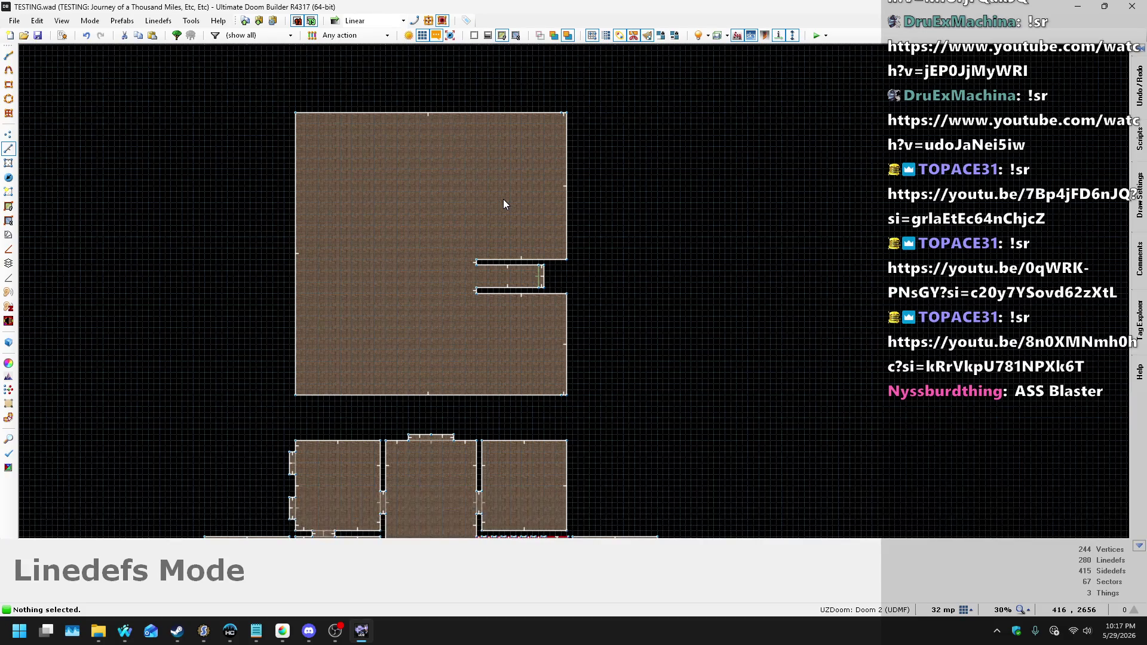
- Zoom into the large room in Linedefs mode with the grid at 32 mp
{"action": "scroll", "coordinate": [614, 428], "scroll_direction": "down", "scroll_amount": 4}
{"action": "scroll", "coordinate": [489, 292], "scroll_direction": "up", "scroll_amount": 8}
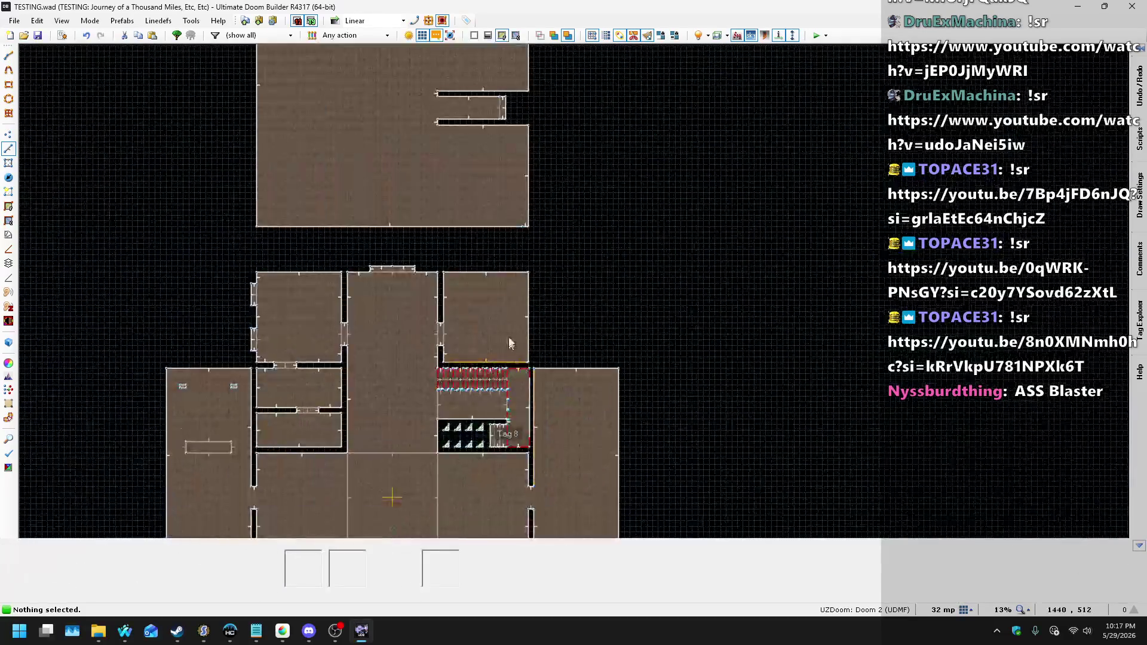
{"action": "scroll", "coordinate": [490, 297], "scroll_direction": "up", "scroll_amount": 2}
{"action": "scroll", "coordinate": [452, 266], "scroll_direction": "up", "scroll_amount": 2}
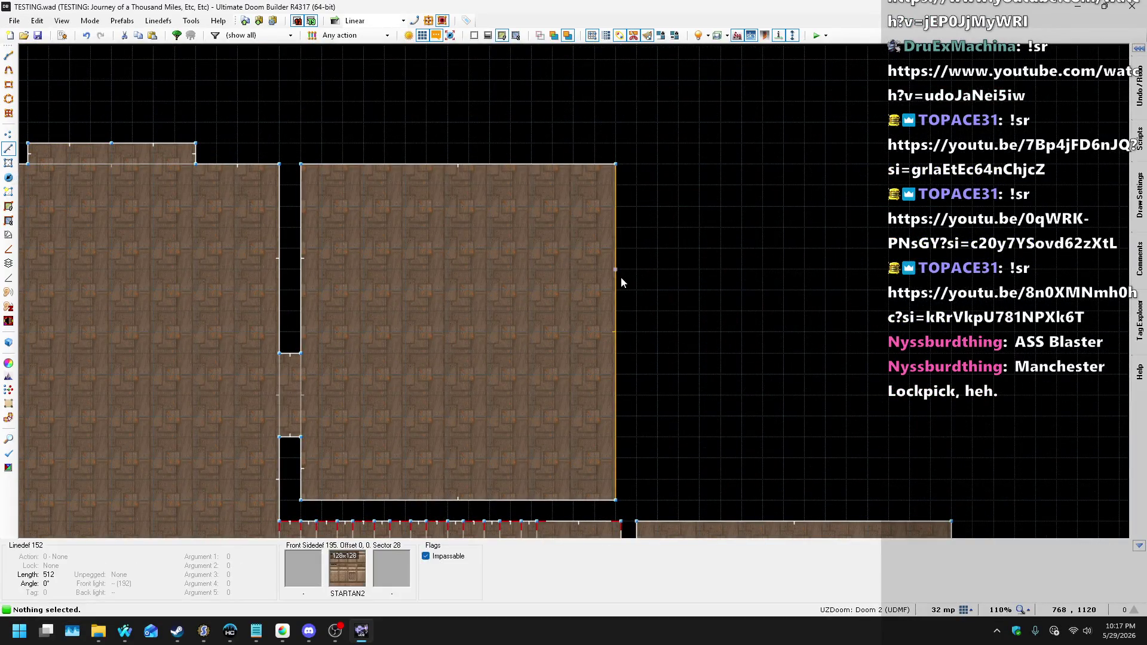
{"action": "key", "text": "l"}
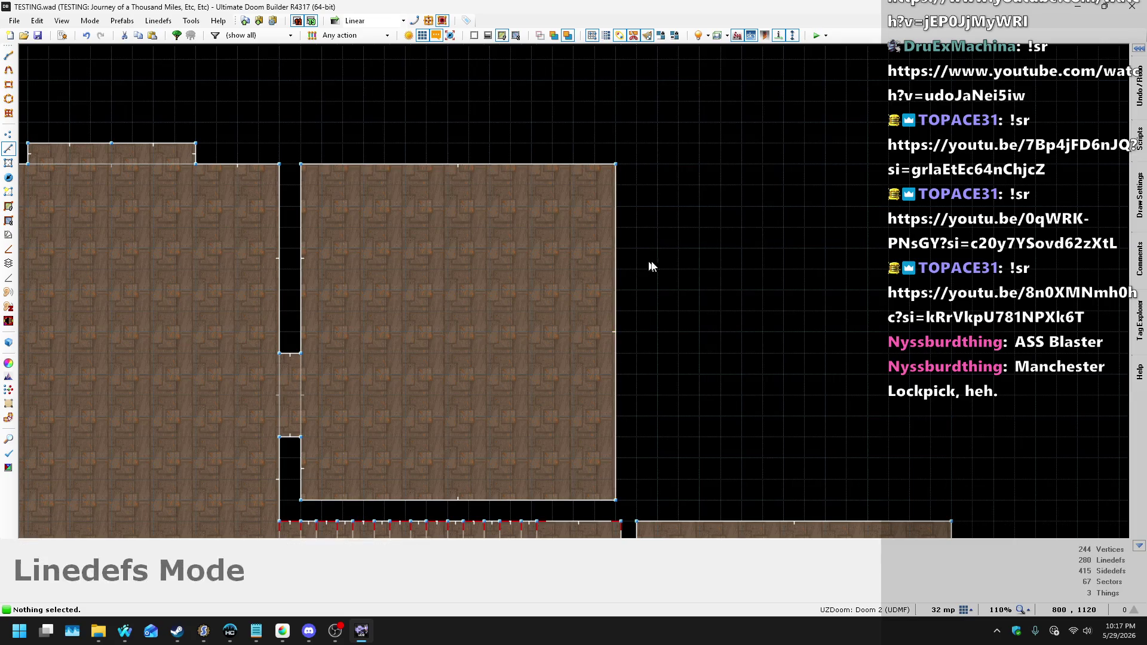
{"action": "scroll", "coordinate": [672, 238], "scroll_direction": "down", "scroll_amount": 2}
{"action": "left_click", "coordinate": [967, 609]}
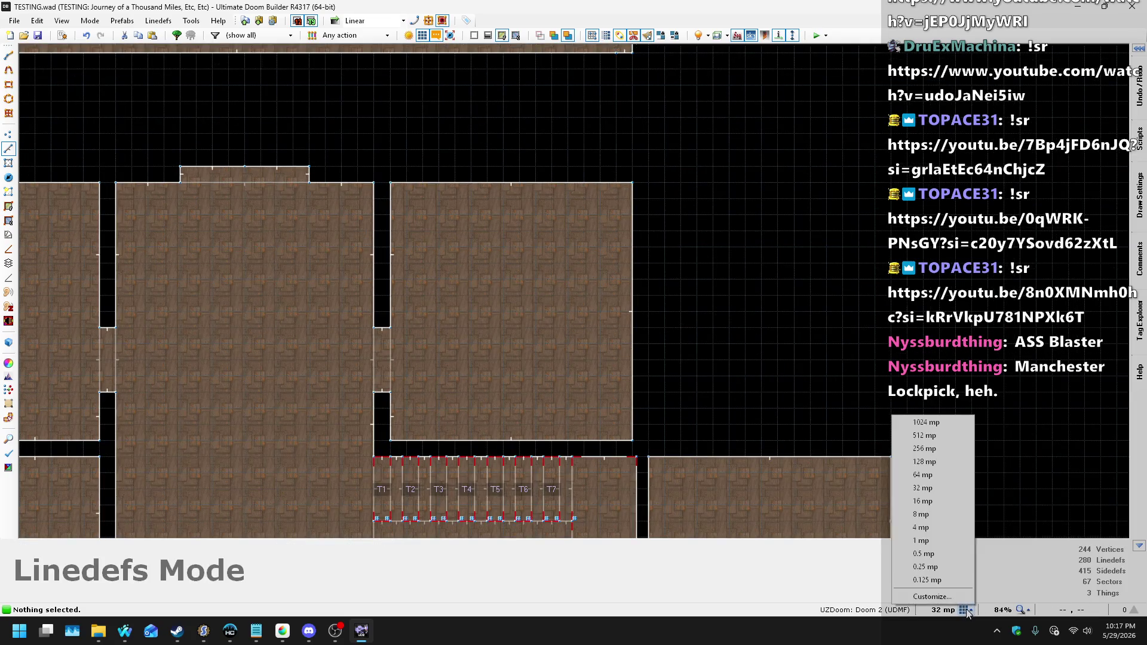
{"action": "left_click", "coordinate": [913, 473]}
{"action": "scroll", "coordinate": [630, 203], "scroll_direction": "up", "scroll_amount": 4}
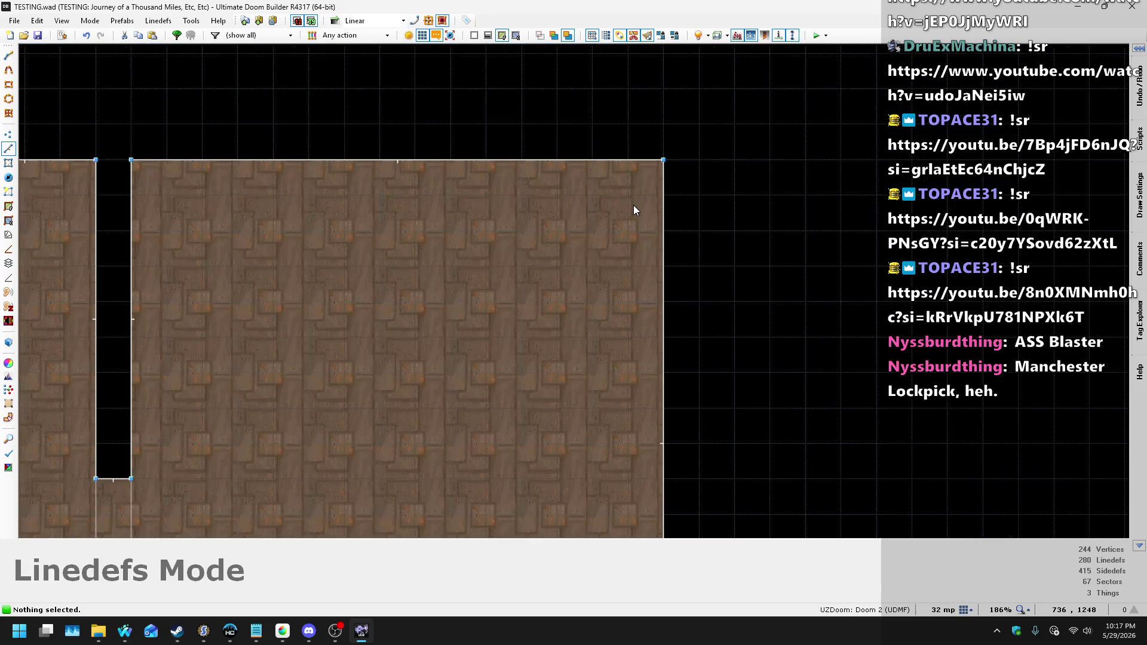
- Draw two overlapping square sectors near the room's right edge, one below the other
{"action": "key", "text": "space"}
{"action": "left_click", "coordinate": [627, 337]}
{"action": "left_click", "coordinate": [486, 337]}
{"action": "left_click", "coordinate": [486, 195]}
{"action": "left_click", "coordinate": [627, 195]}
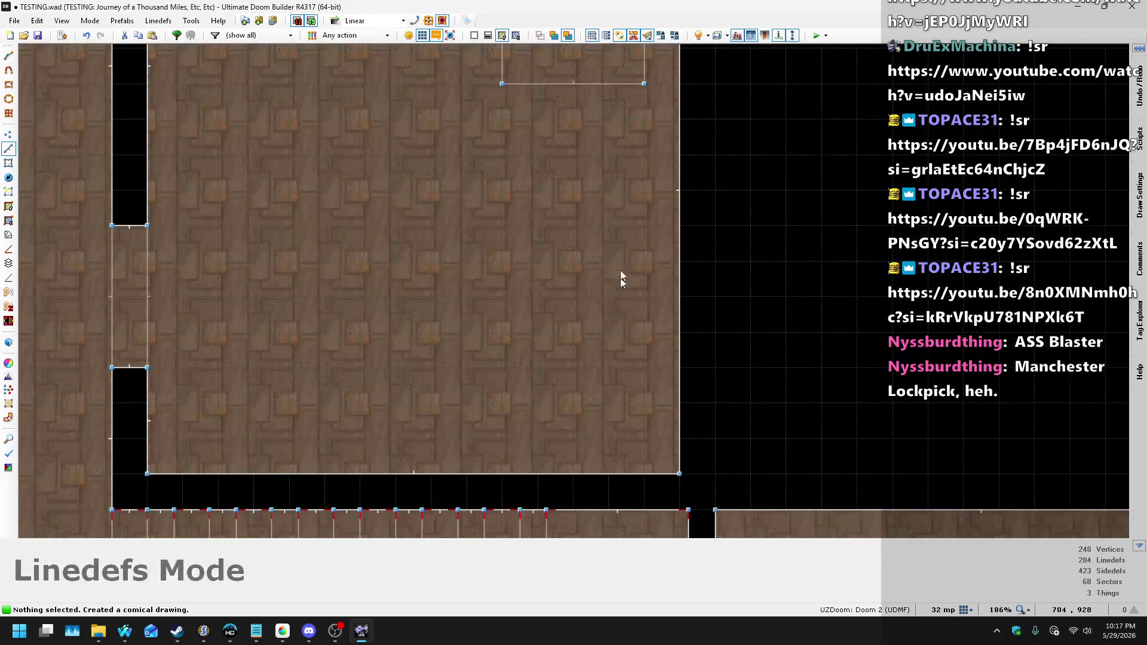
{"action": "key", "text": "space"}
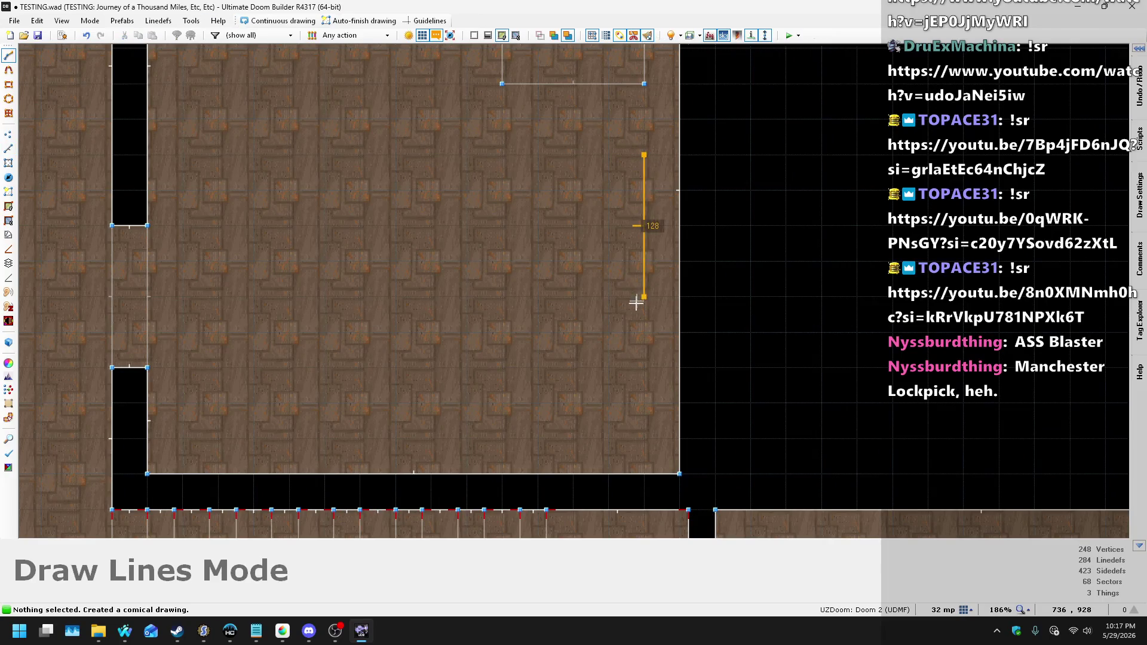
{"action": "left_click", "coordinate": [644, 296]}
{"action": "left_click", "coordinate": [502, 296]}
{"action": "left_click", "coordinate": [502, 155]}
{"action": "left_click", "coordinate": [640, 153]}
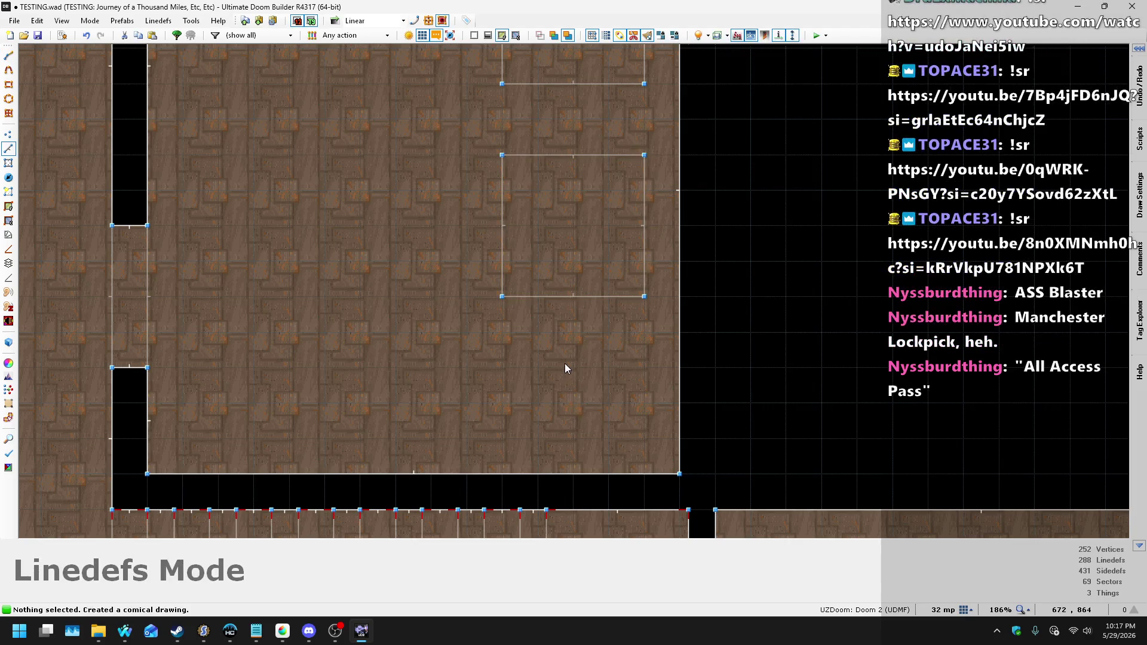
{"action": "scroll", "coordinate": [535, 378], "scroll_direction": "down", "scroll_amount": 1}
{"action": "scroll", "coordinate": [421, 374], "scroll_direction": "up", "scroll_amount": 1}
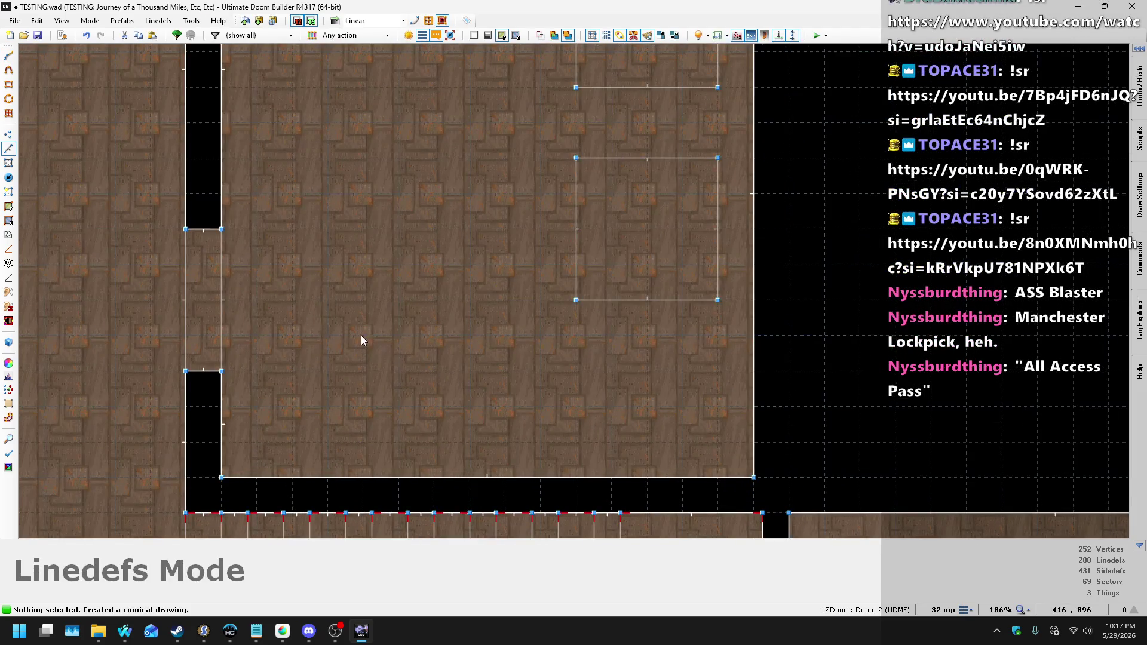
- In Visual Mode, raise both crate sector floors to 64 units tall
{"action": "key", "text": "w"}
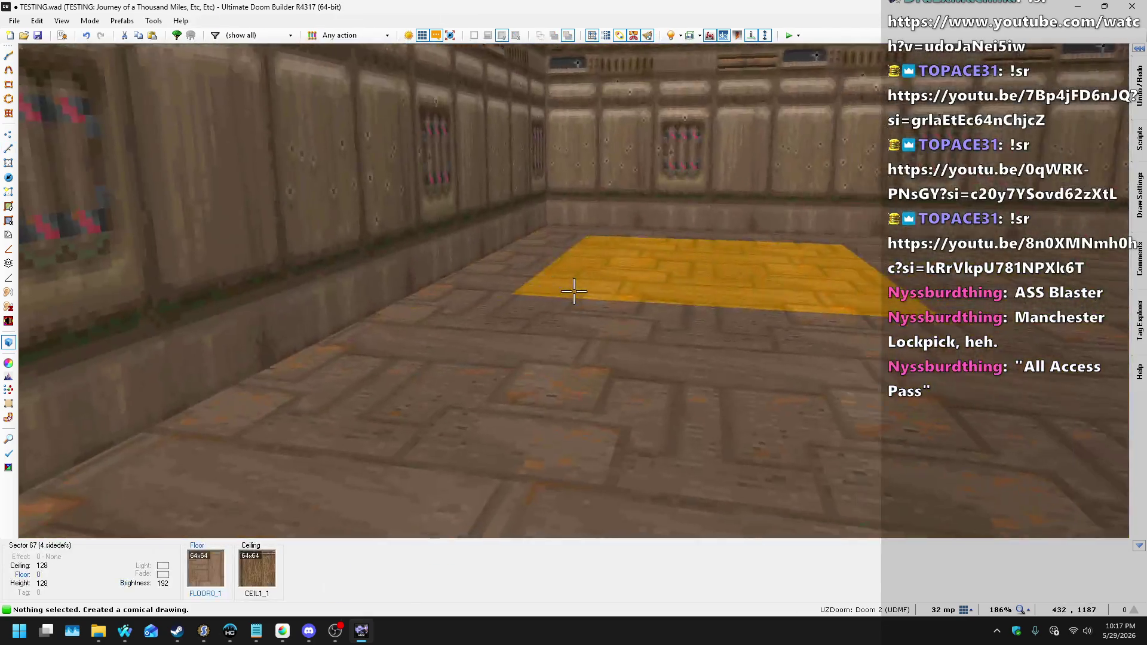
{"action": "left_click", "coordinate": [574, 291]}
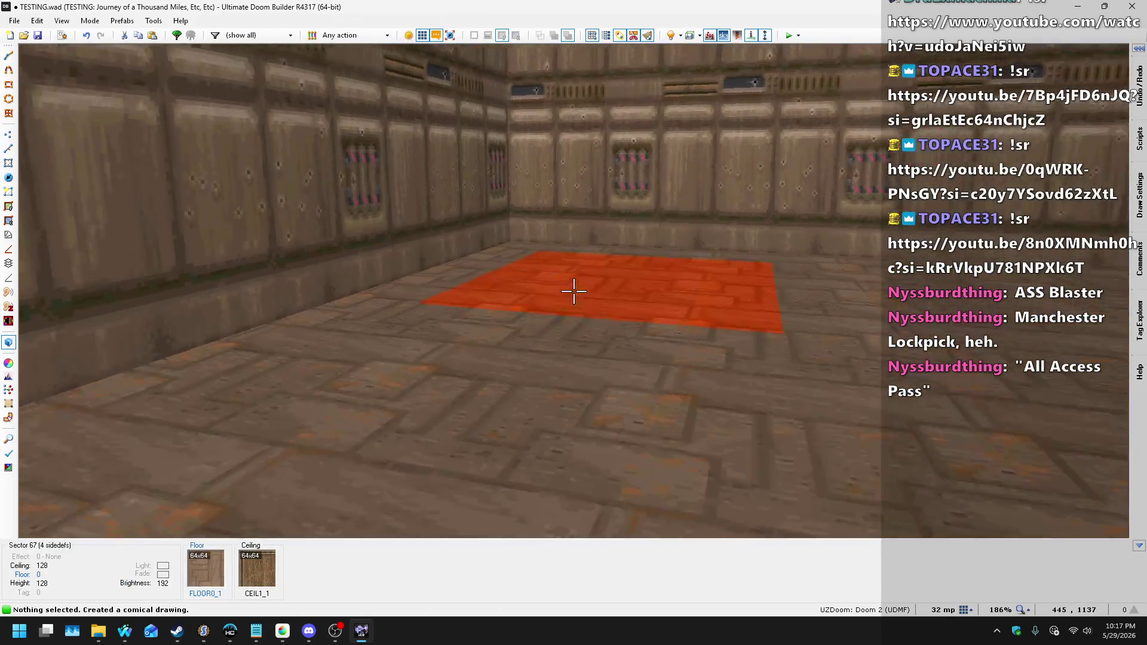
{"action": "left_click", "coordinate": [574, 291]}
{"action": "scroll", "coordinate": [573, 291], "scroll_direction": "up", "scroll_amount": 13}
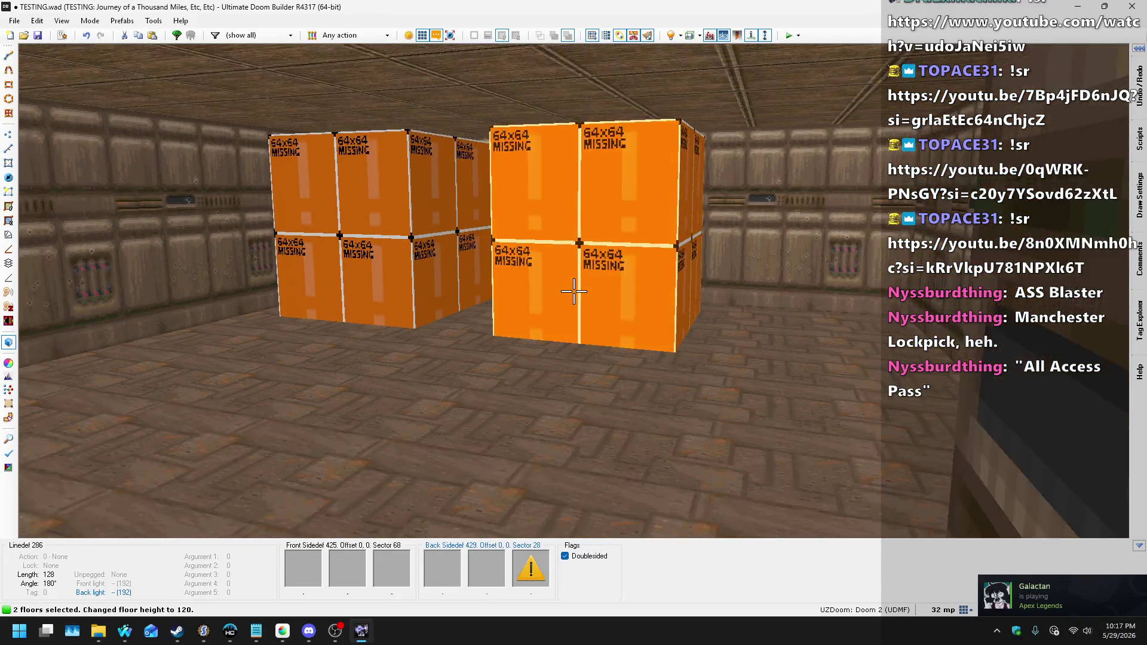
{"action": "scroll", "coordinate": [573, 290], "scroll_direction": "down", "scroll_amount": 5}
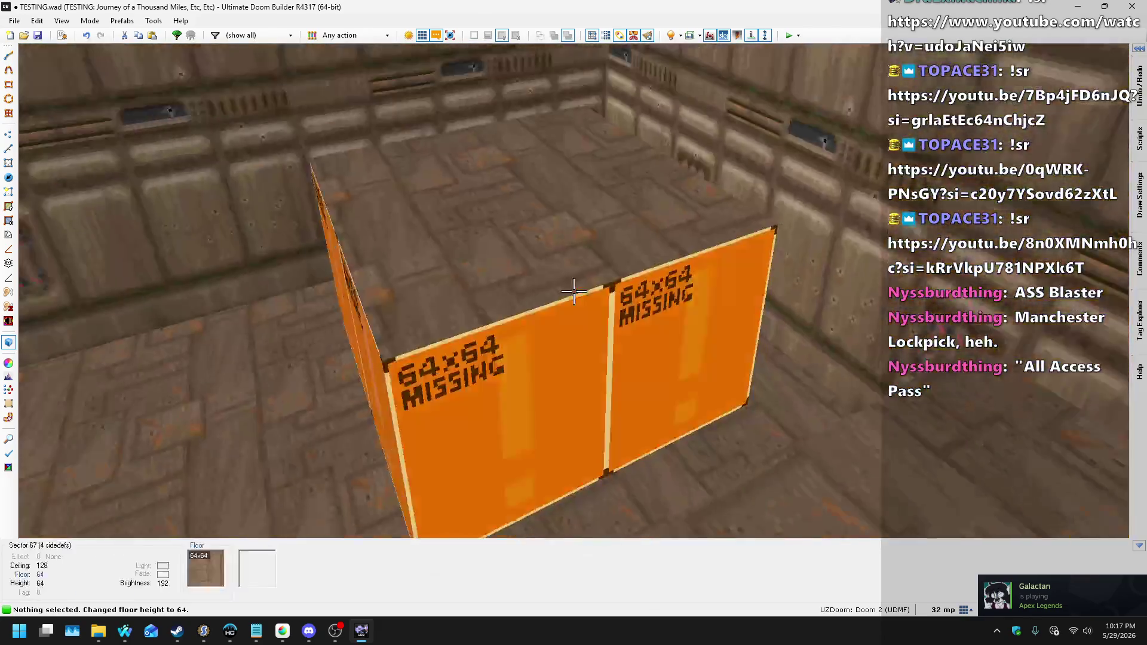
{"action": "key", "text": "q"}
- Shrink both crates to 64×64 squares and move the lower one up and right
{"action": "left_click_drag", "start_coordinate": [650, 194], "coordinate": [578, 191]}
{"action": "left_click_drag", "start_coordinate": [538, 307], "coordinate": [539, 243]}
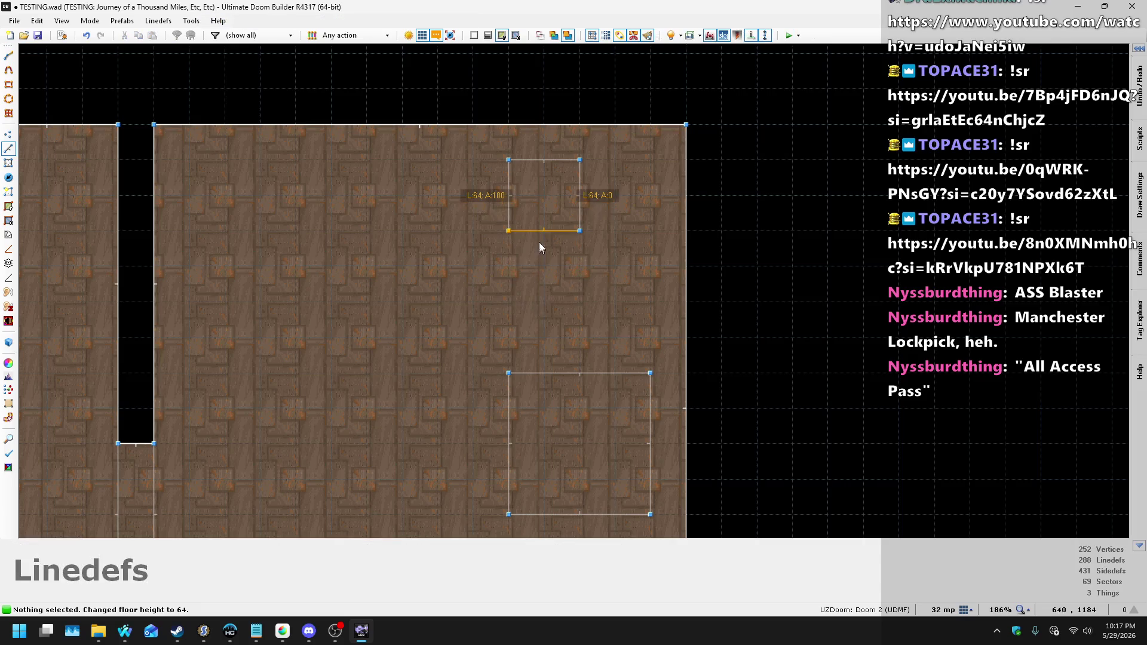
{"action": "mouse_move", "coordinate": [571, 520]}
{"action": "left_mouse_down"}
{"action": "mouse_move", "coordinate": [566, 472]}
{"action": "mouse_move", "coordinate": [615, 460]}
{"action": "left_mouse_up"}
{"action": "left_click_drag", "start_coordinate": [650, 420], "coordinate": [579, 415]}
{"action": "left_click_drag", "start_coordinate": [445, 324], "coordinate": [619, 474]}
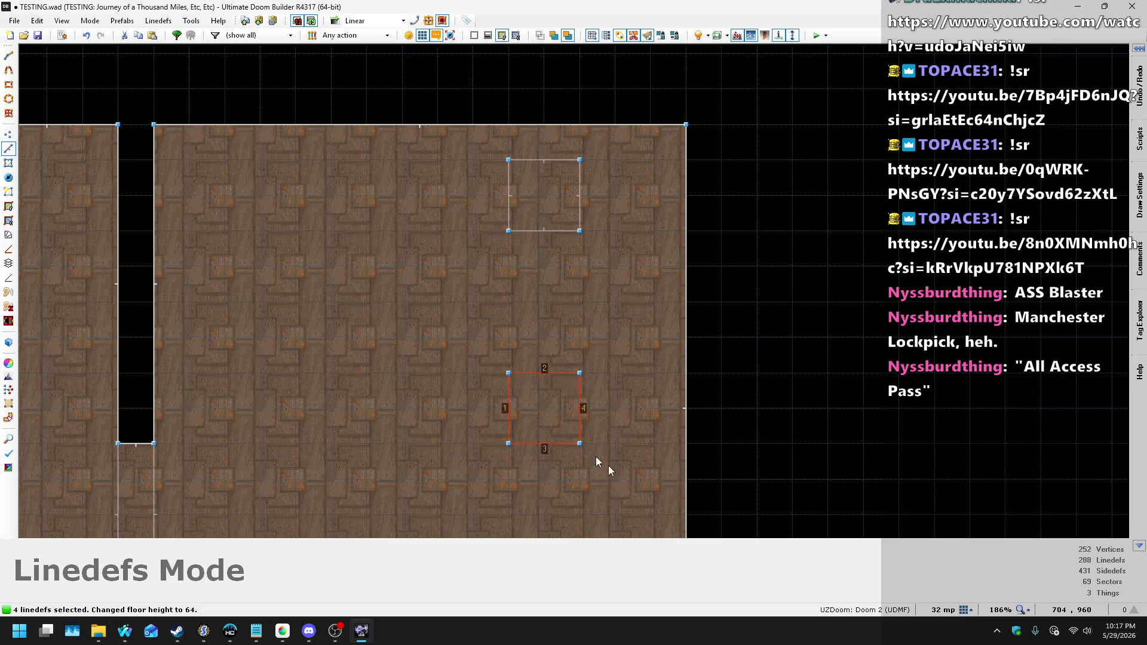
{"action": "left_click_drag", "start_coordinate": [540, 373], "coordinate": [586, 290]}
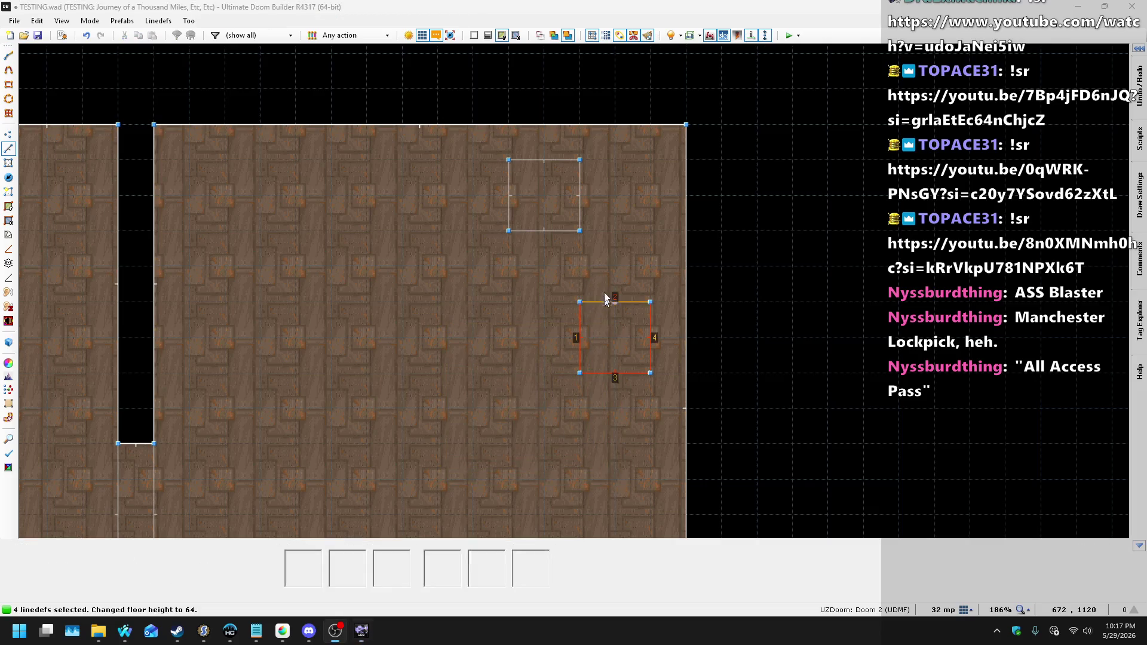
- Open Nightbot's Song Requests page and search 'mario 64' in a new browser tab
{"action": "mouse_move", "coordinate": [132, 641]}
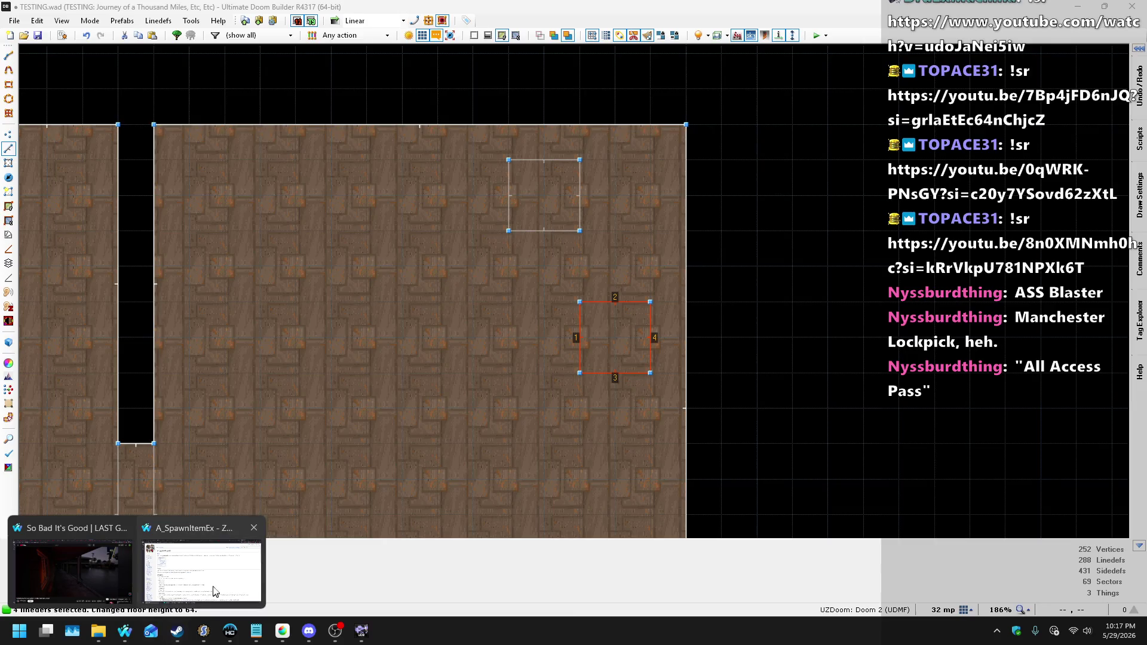
{"action": "left_click", "coordinate": [201, 568]}
{"action": "left_click", "coordinate": [408, 10]}
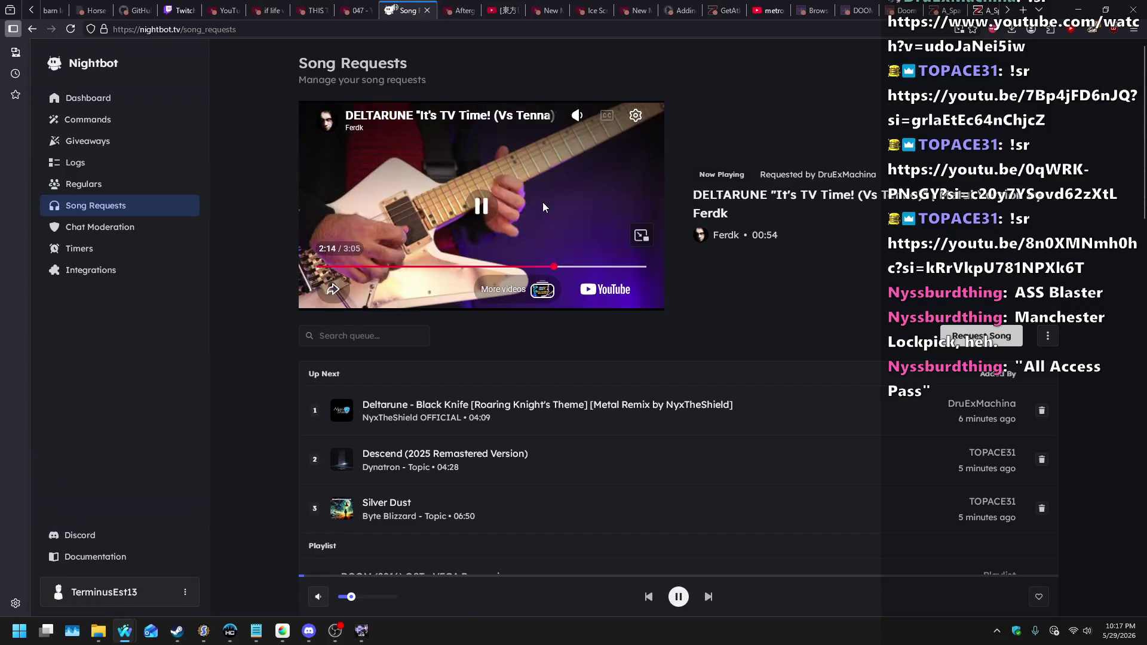
{"action": "left_click", "coordinate": [981, 336]}
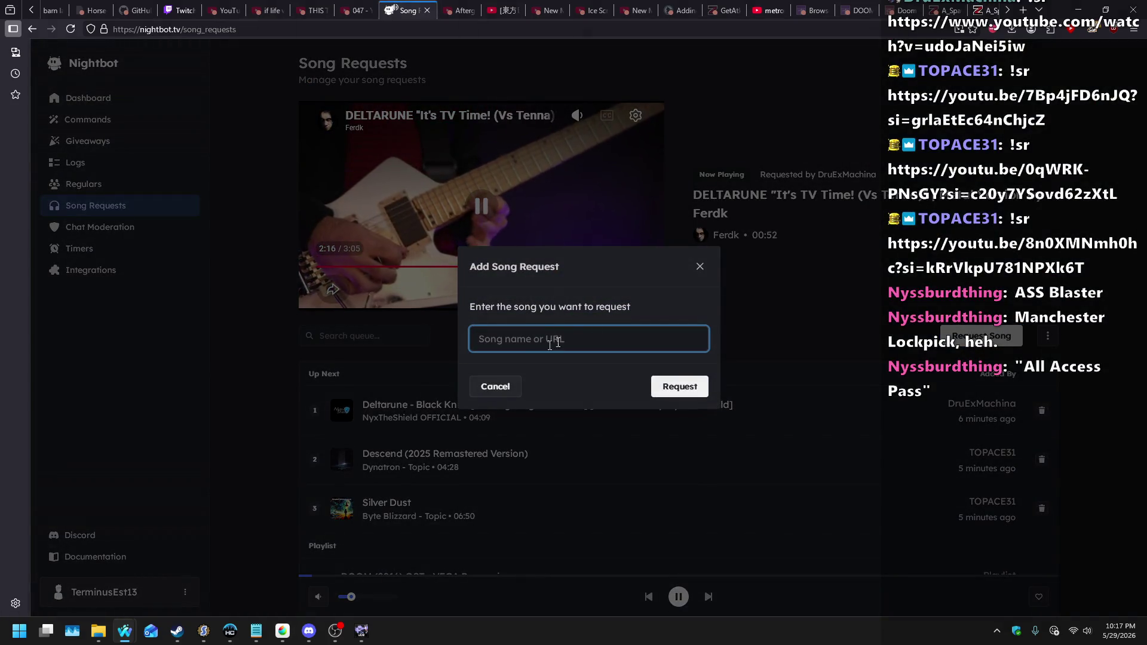
{"action": "left_click", "coordinate": [769, 128]}
{"action": "key", "text": "ctrl+t"}
{"action": "type", "text": "mario 64 slider"}
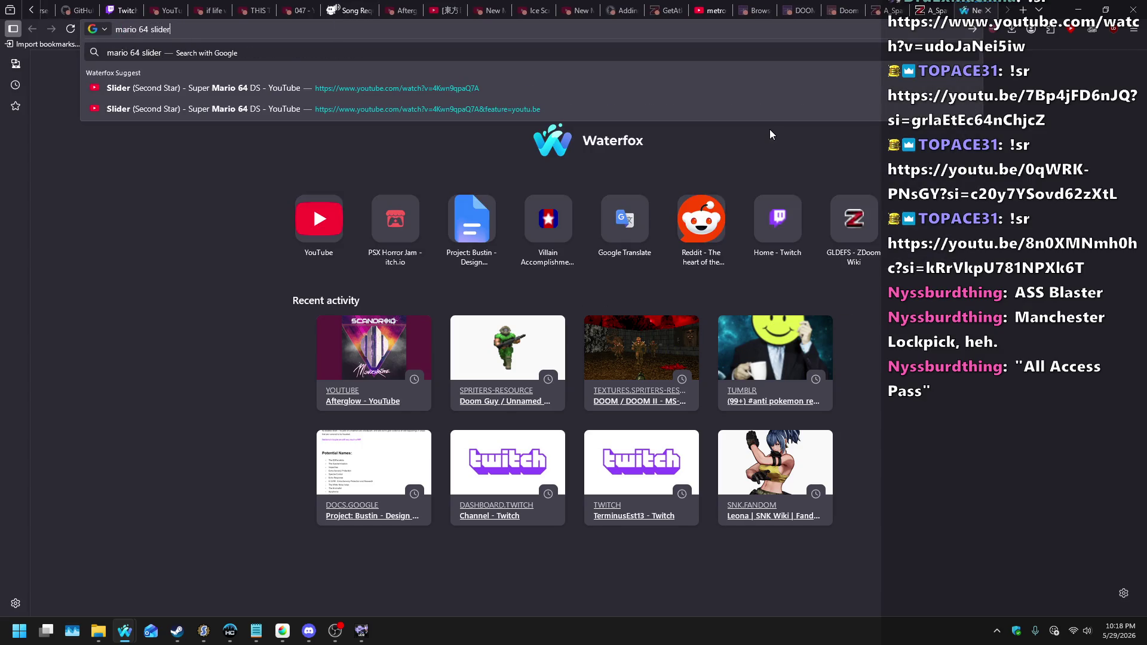
- Copy the Slider video's address and submit it as a Nightbot song request
{"action": "key", "text": "Down"}
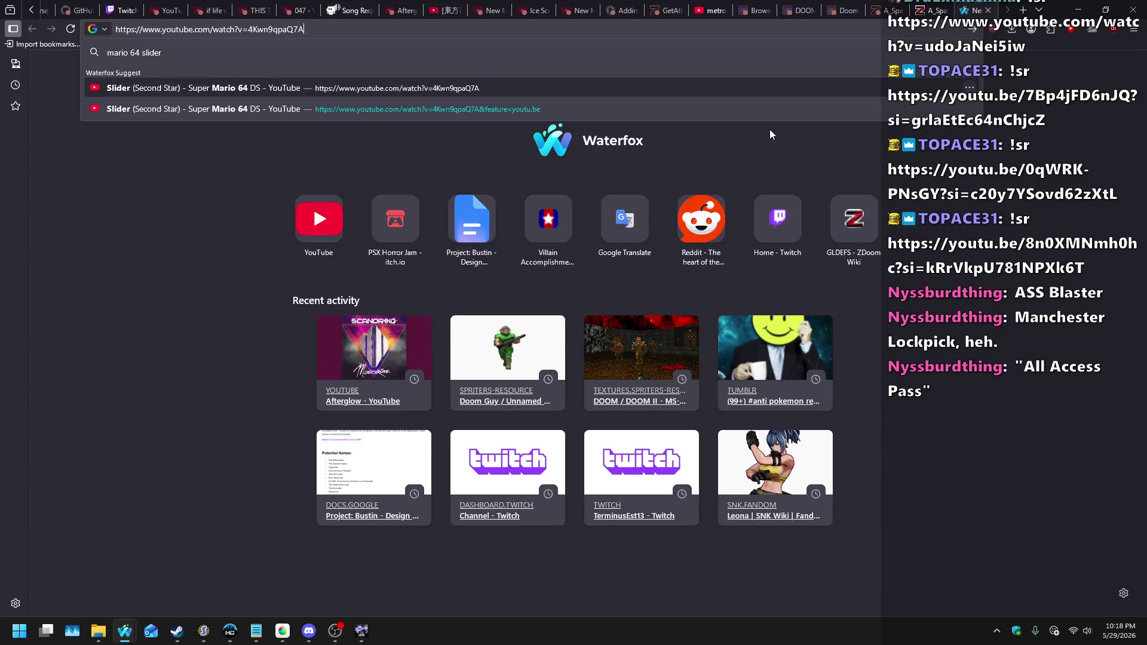
{"action": "key", "text": "Escape"}
{"action": "left_click", "coordinate": [987, 9]}
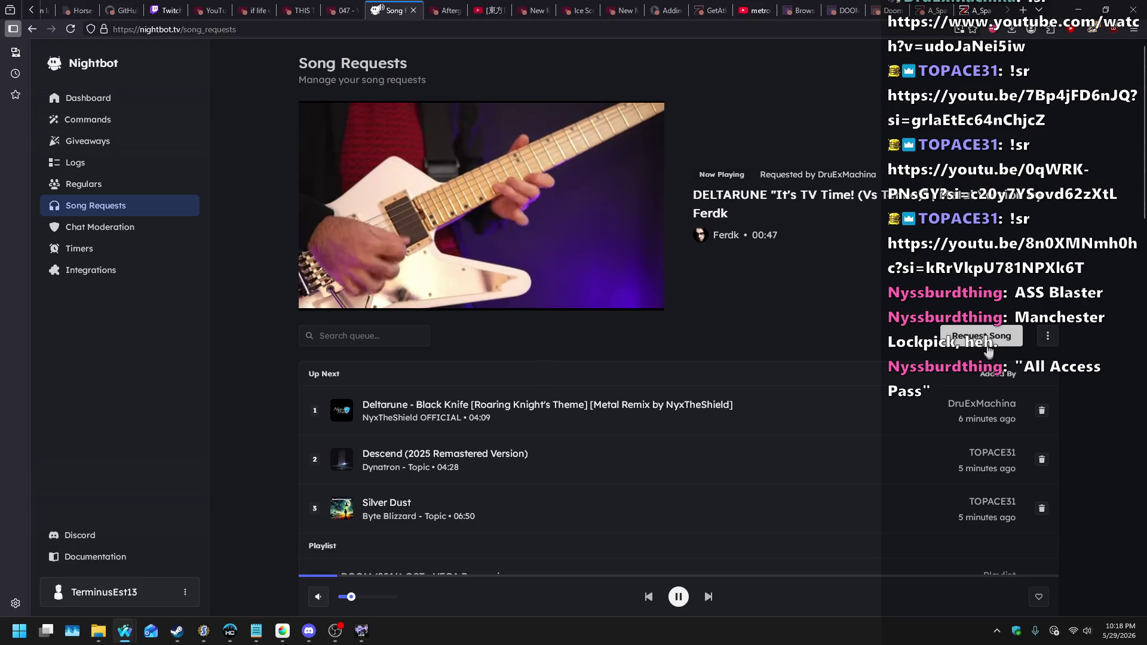
{"action": "left_click", "coordinate": [974, 335]}
{"action": "key", "text": "ctrl+v"}
{"action": "left_click", "coordinate": [679, 387]}
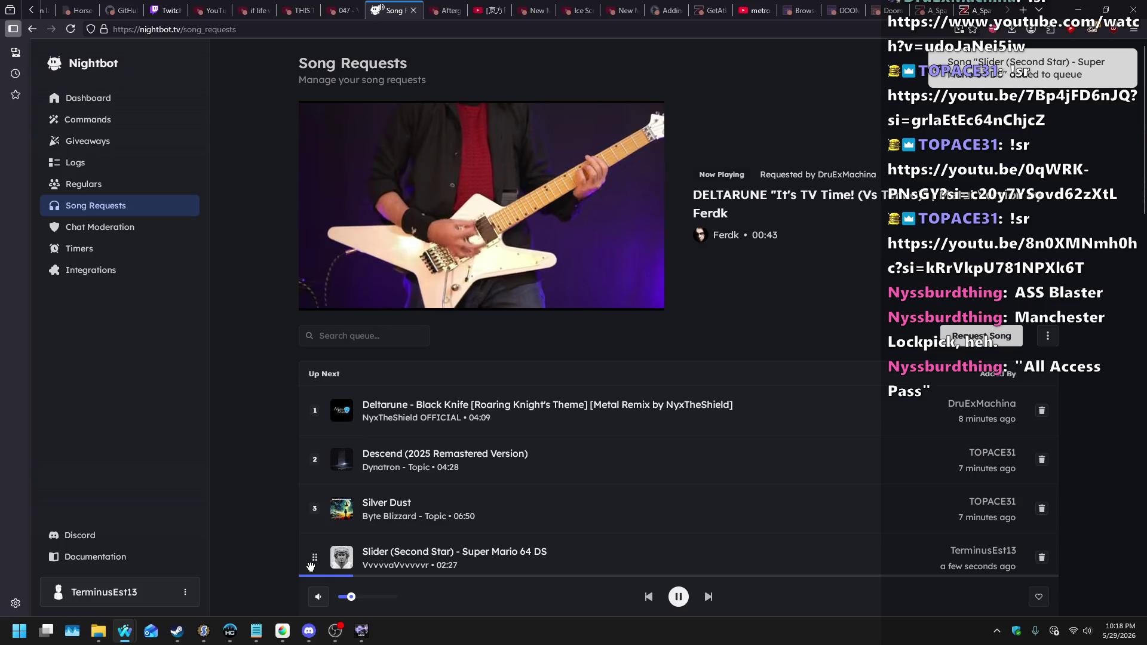
- Move Slider (Second Star) to the top of Up Next, then return to the map editor
{"action": "left_click_drag", "start_coordinate": [306, 557], "coordinate": [303, 447]}
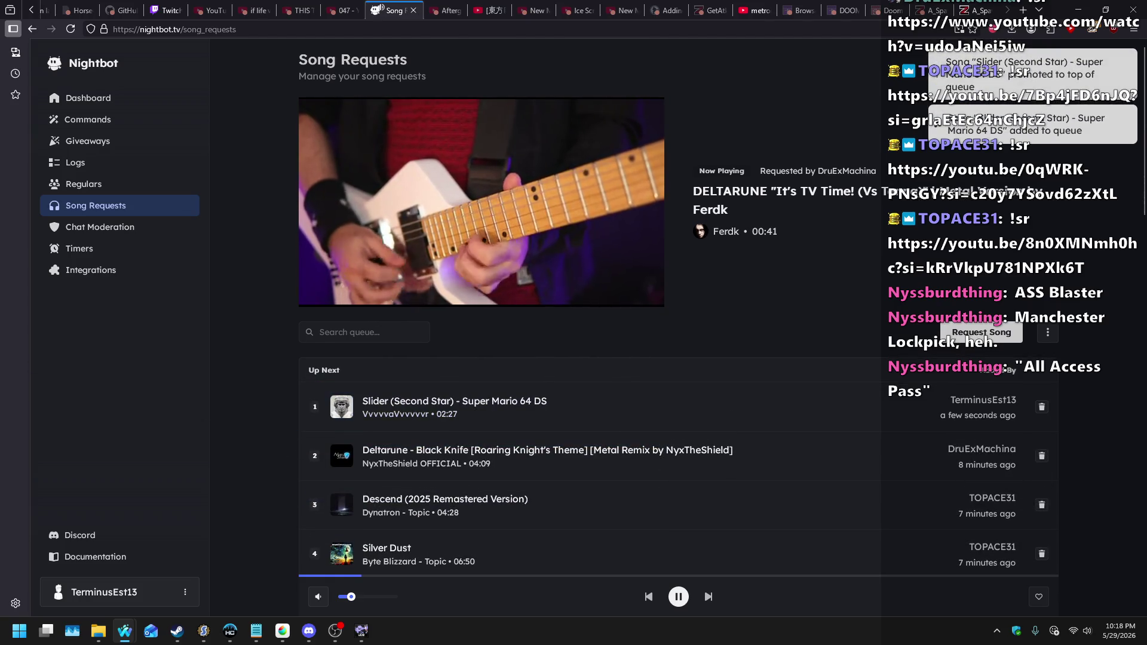
{"action": "key", "text": "alt+Tab"}
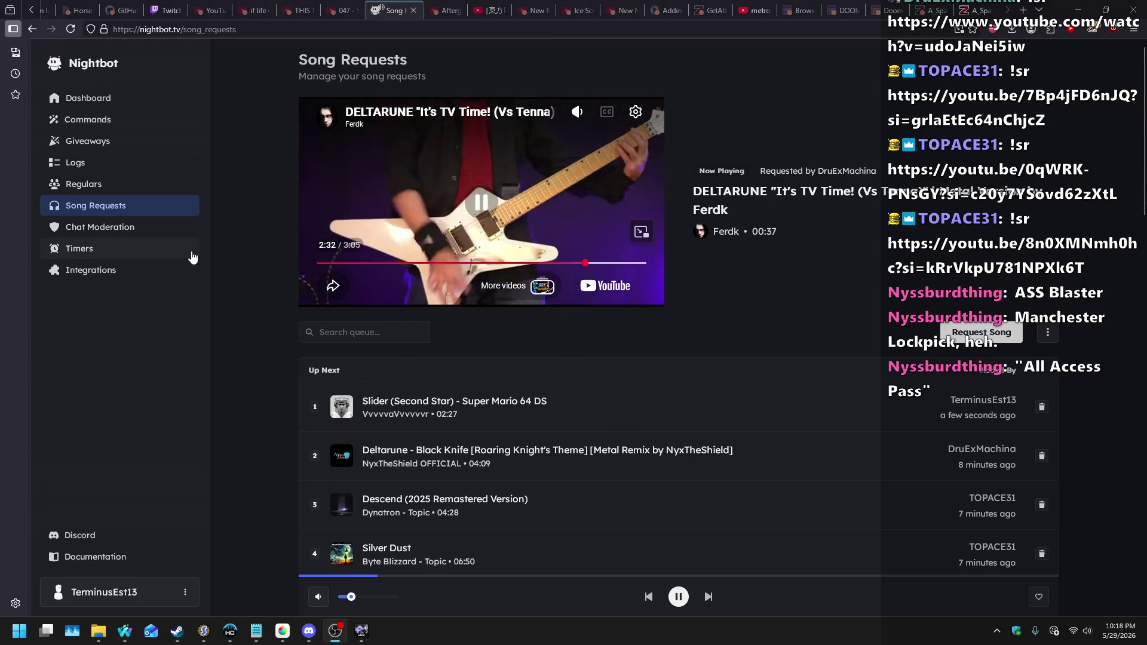
{"action": "left_click", "coordinate": [280, 270]}
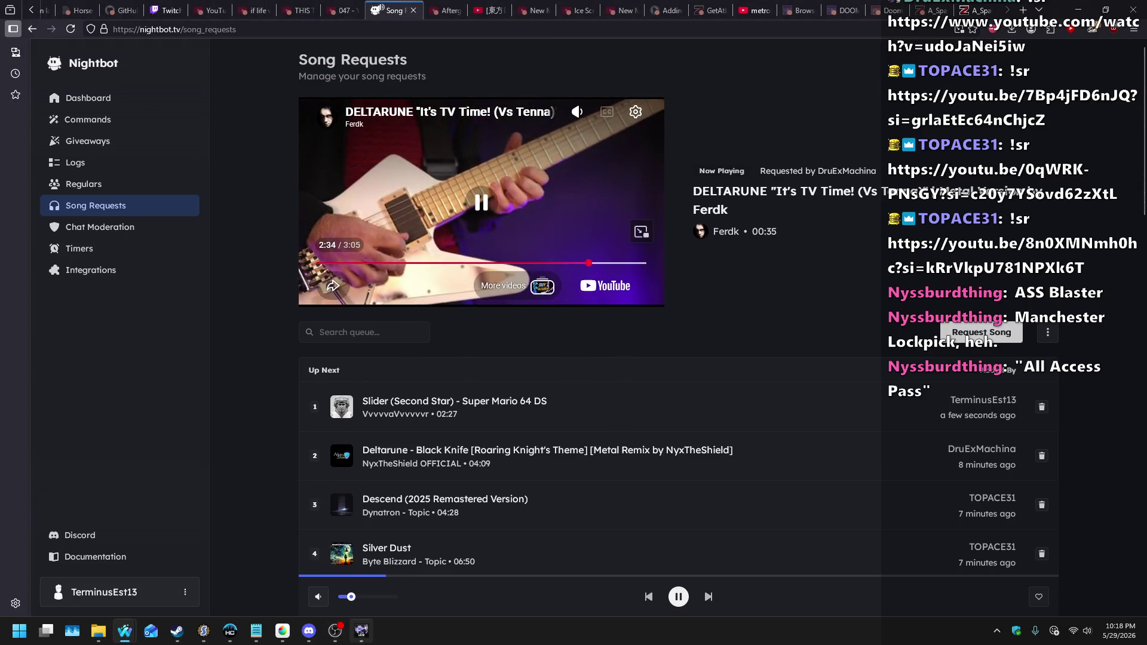
{"action": "key", "text": "alt+Tab"}
{"action": "left_click", "coordinate": [607, 245]}
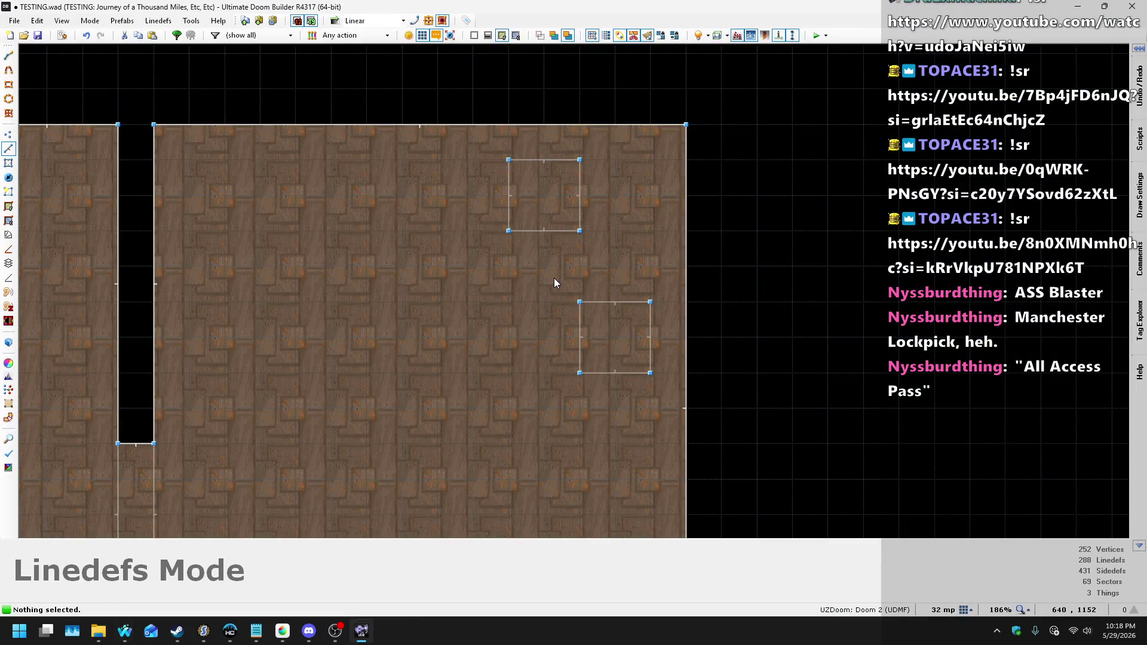
- Stretch one crate square into a longer rectangle and give a crate side's back lower texture B10
{"action": "left_click_drag", "start_coordinate": [609, 373], "coordinate": [607, 442]}
{"action": "key", "text": "q"}
{"action": "key", "text": "s"}
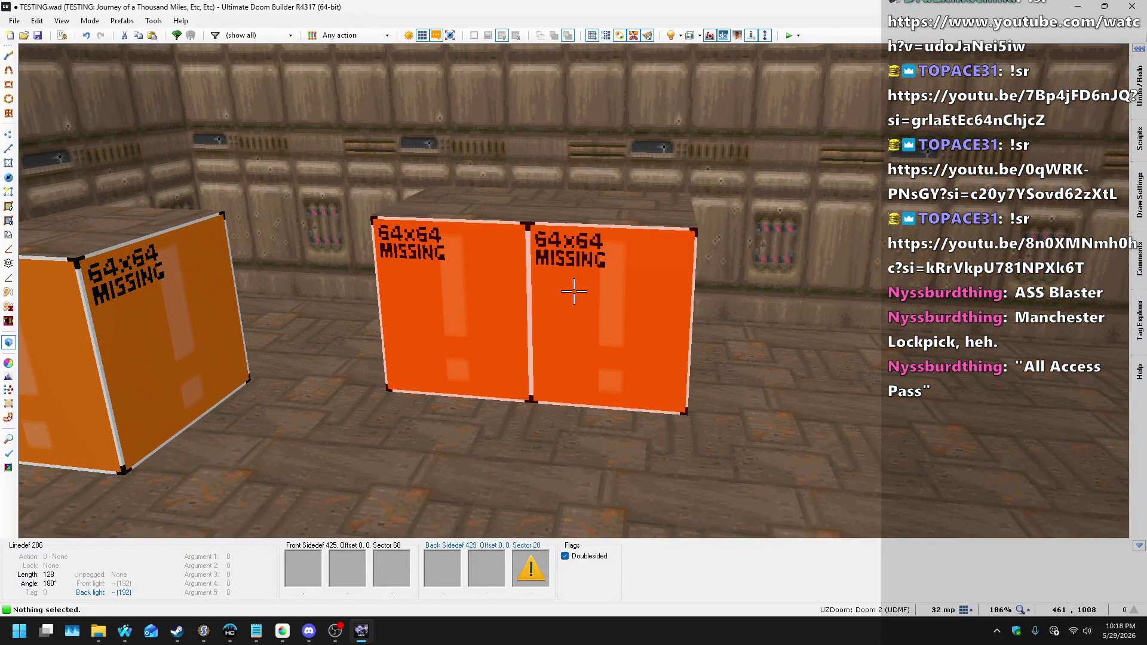
{"action": "right_click", "coordinate": [573, 290]}
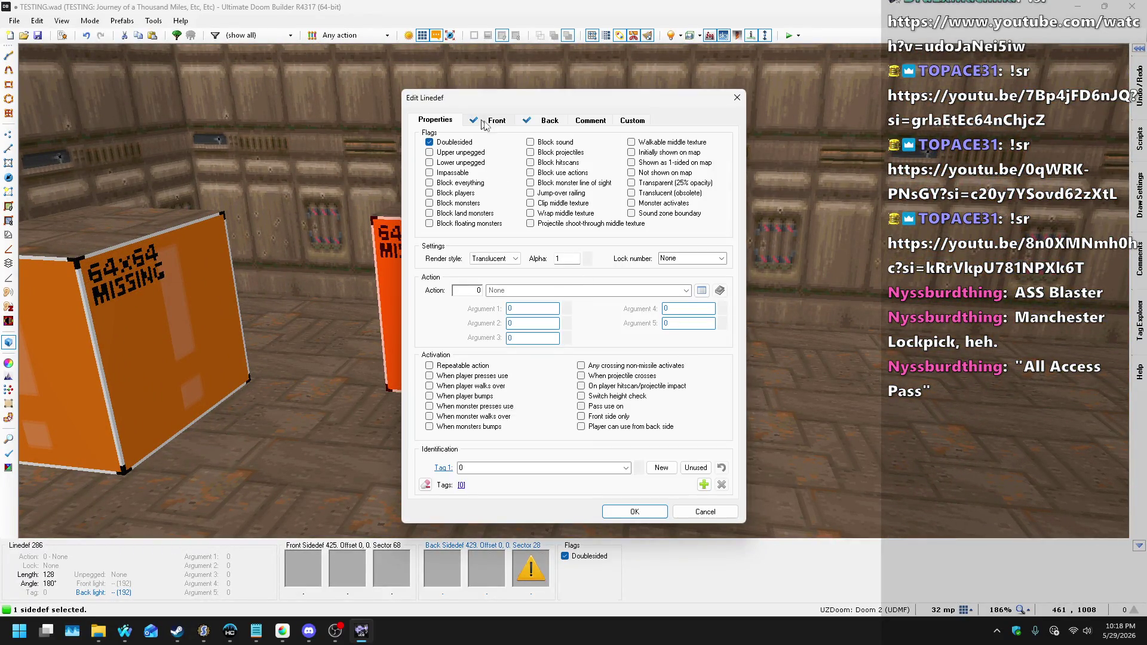
{"action": "left_click", "coordinate": [498, 126]}
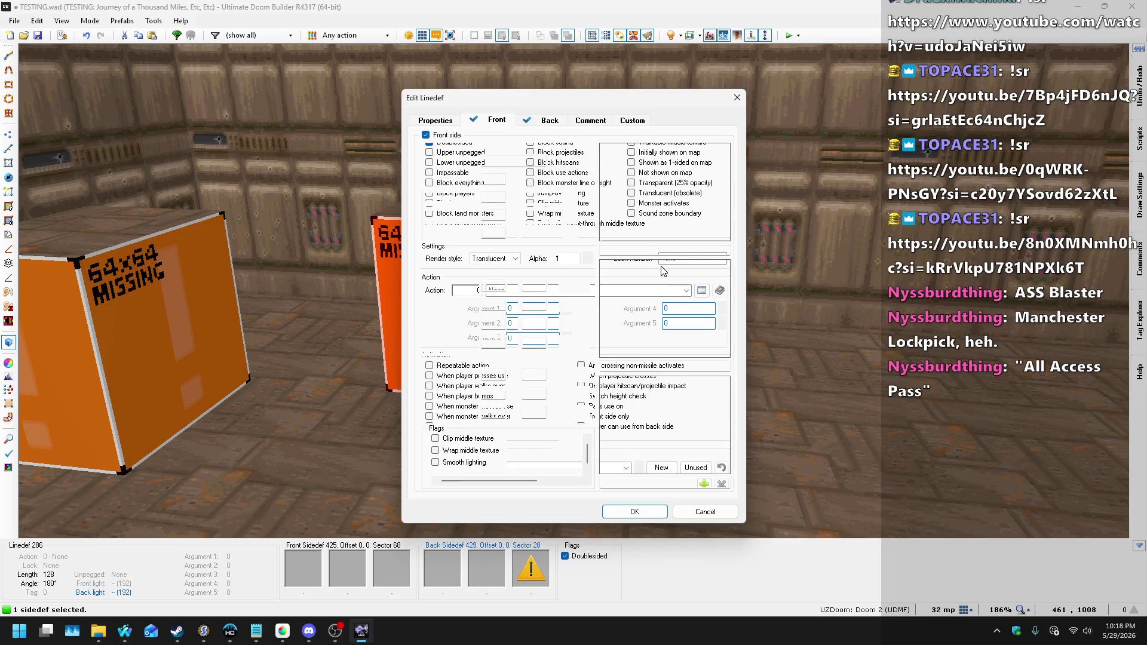
{"action": "left_click", "coordinate": [535, 122]}
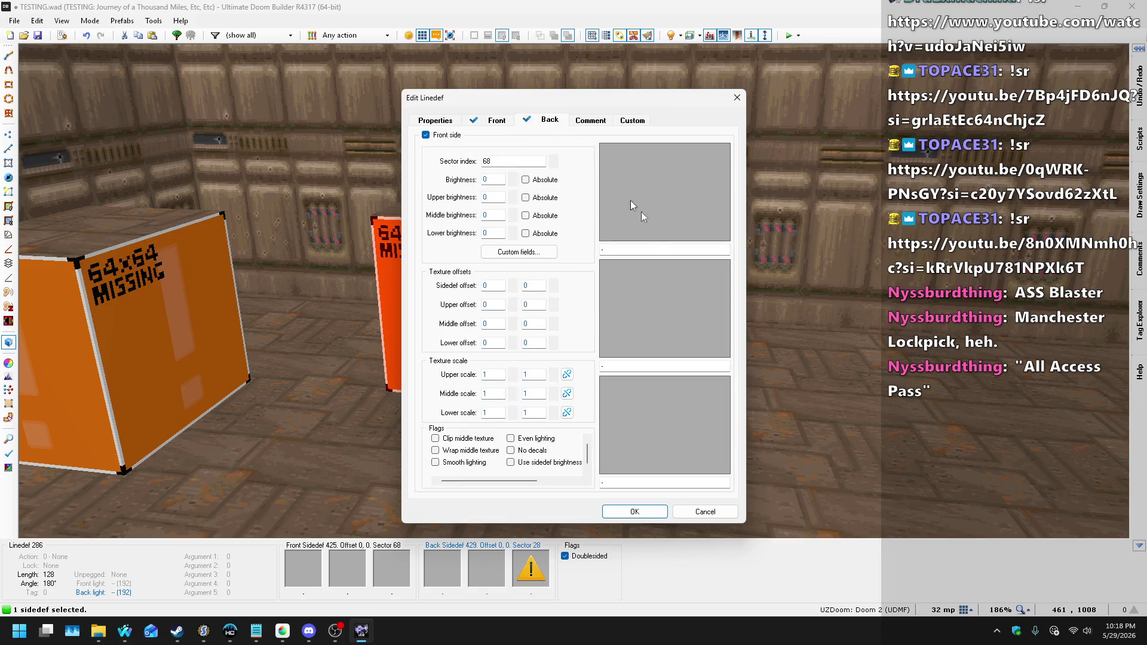
{"action": "left_click", "coordinate": [656, 391]}
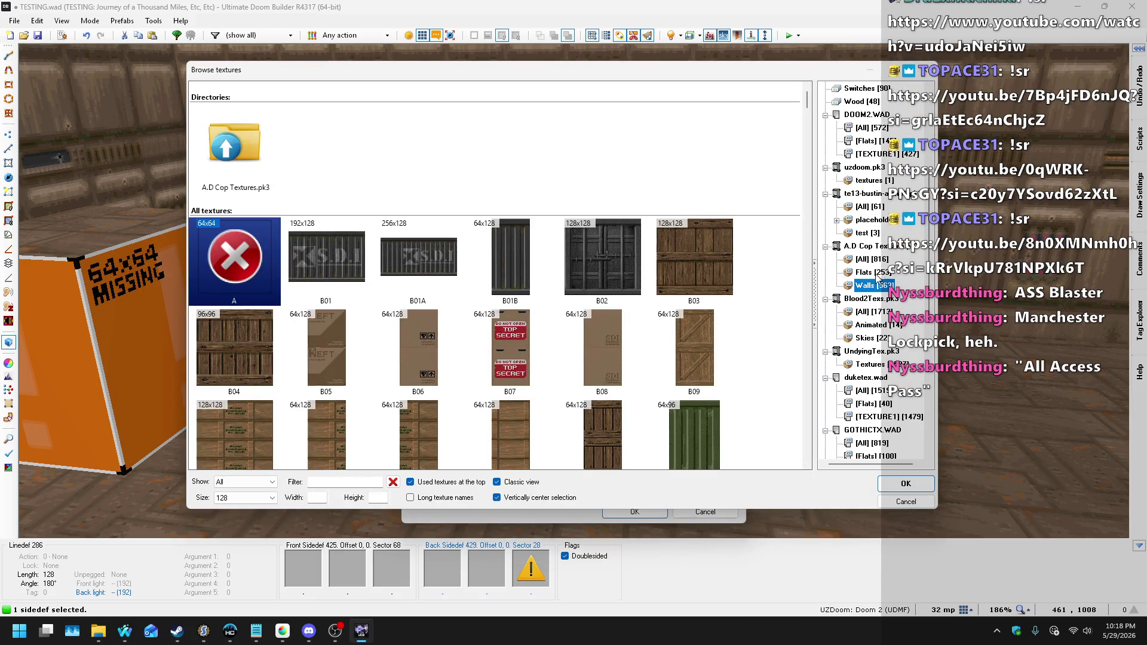
{"action": "scroll", "coordinate": [877, 276], "scroll_direction": "down", "scroll_amount": 5}
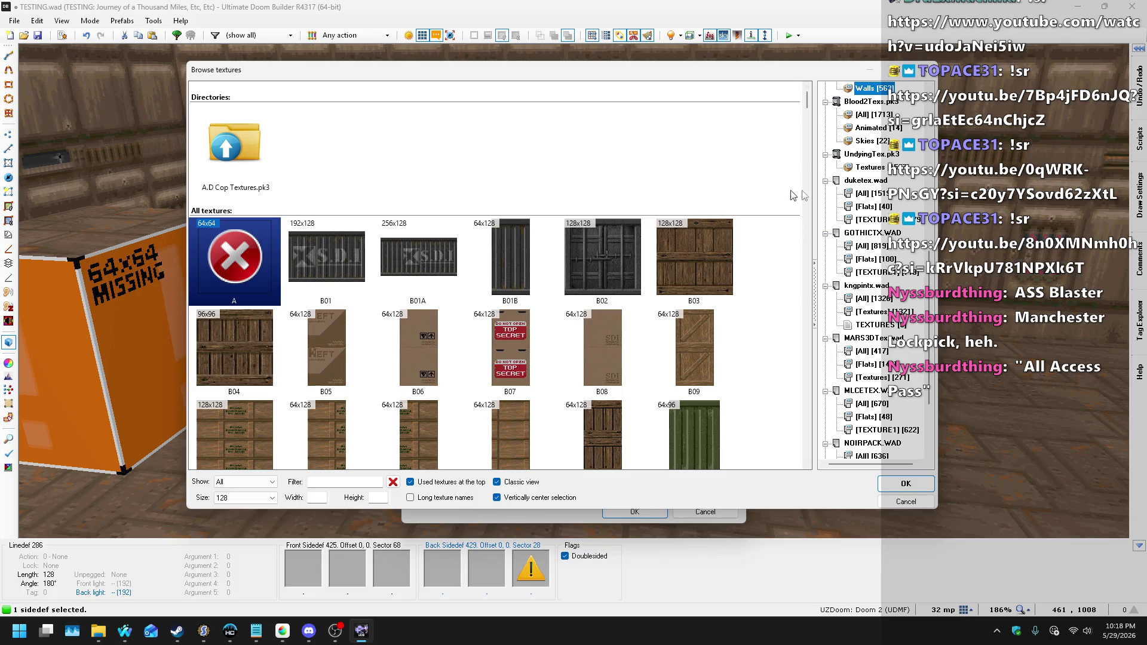
{"action": "scroll", "coordinate": [860, 179], "scroll_direction": "up", "scroll_amount": 3}
{"action": "left_click", "coordinate": [860, 180]}
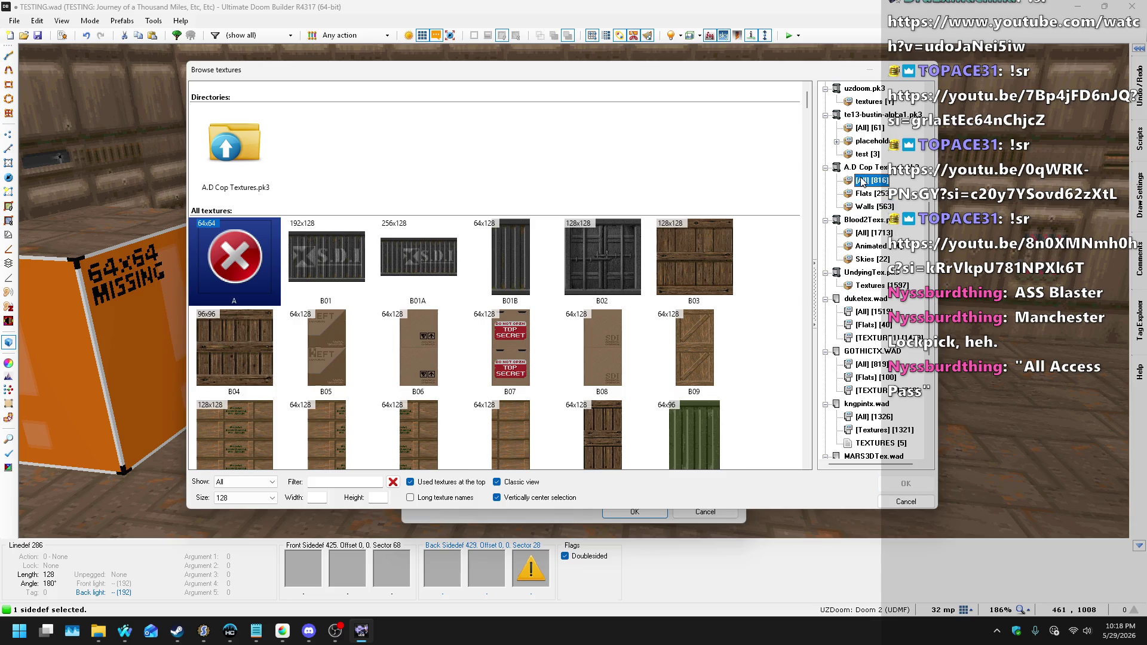
{"action": "scroll", "coordinate": [657, 187], "scroll_direction": "down", "scroll_amount": 1}
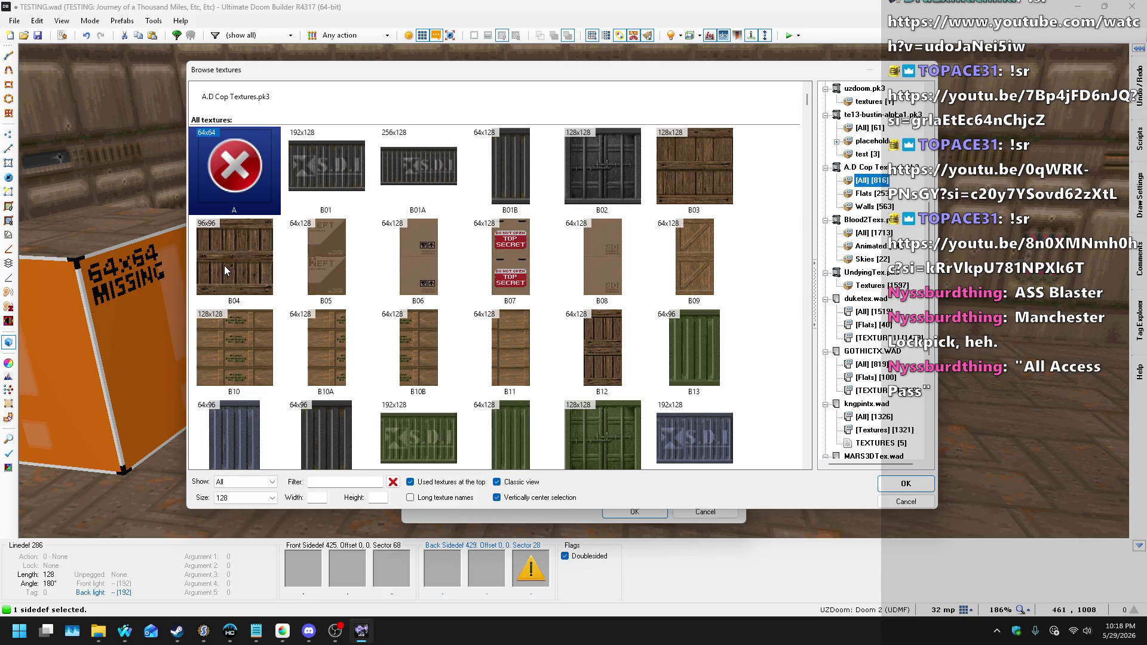
{"action": "scroll", "coordinate": [383, 302], "scroll_direction": "down", "scroll_amount": 1}
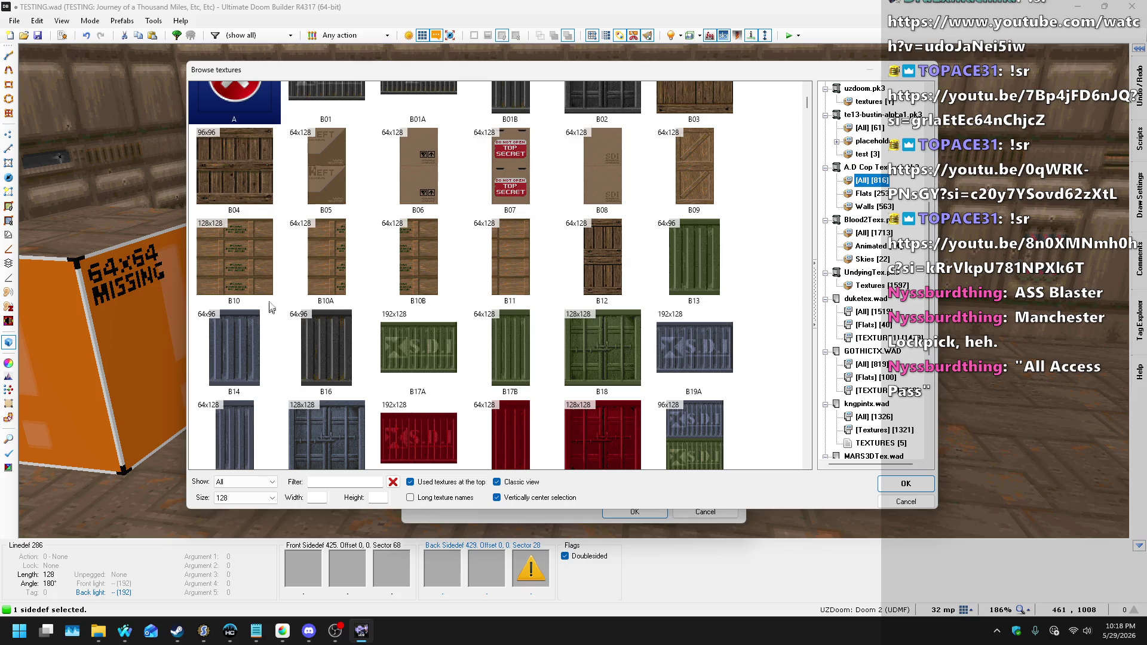
{"action": "double_click", "coordinate": [246, 264]}
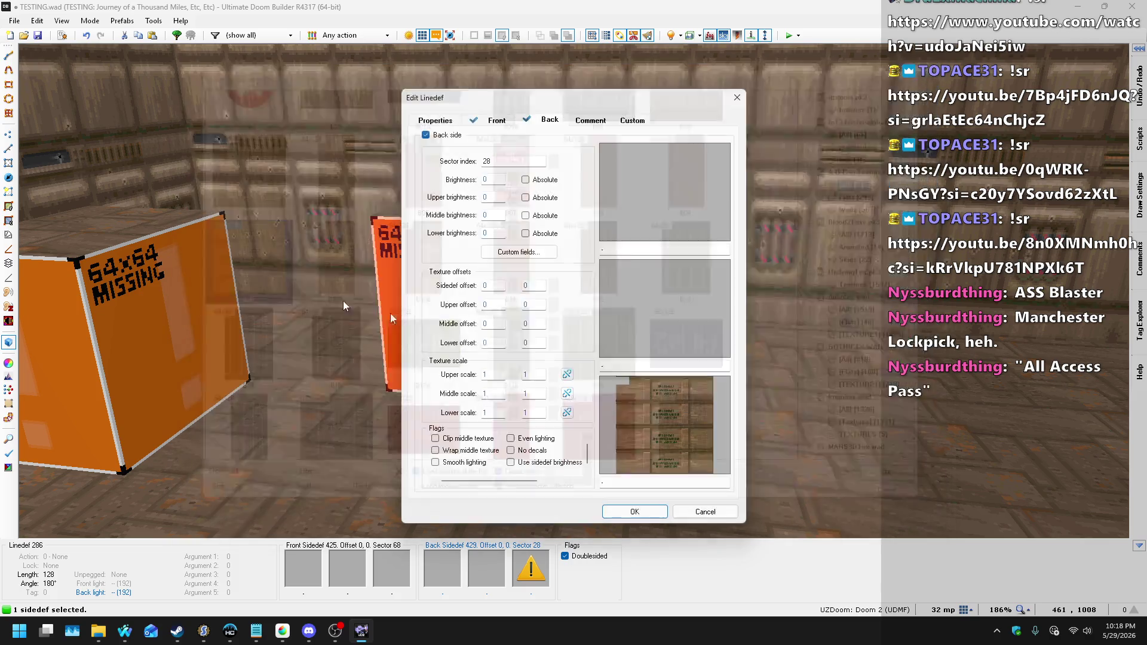
{"action": "left_click", "coordinate": [634, 512]}
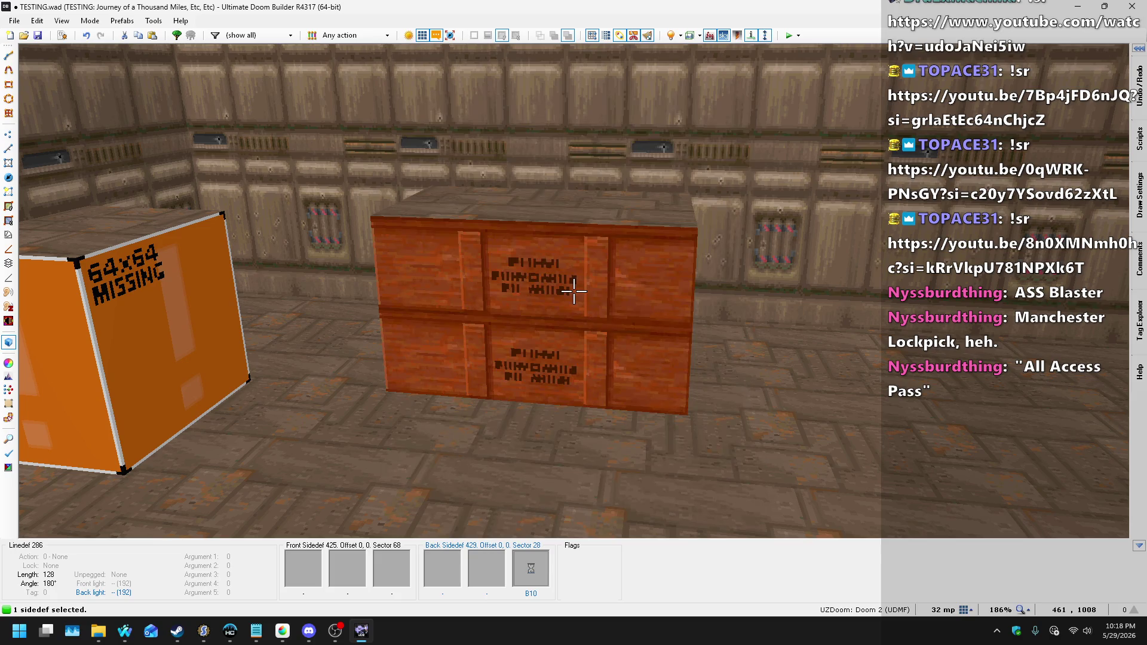
- Give the crate's missing-texture side the B11 lower texture from A.D Cop Textures
{"action": "key", "text": "s"}
{"action": "key", "text": "w"}
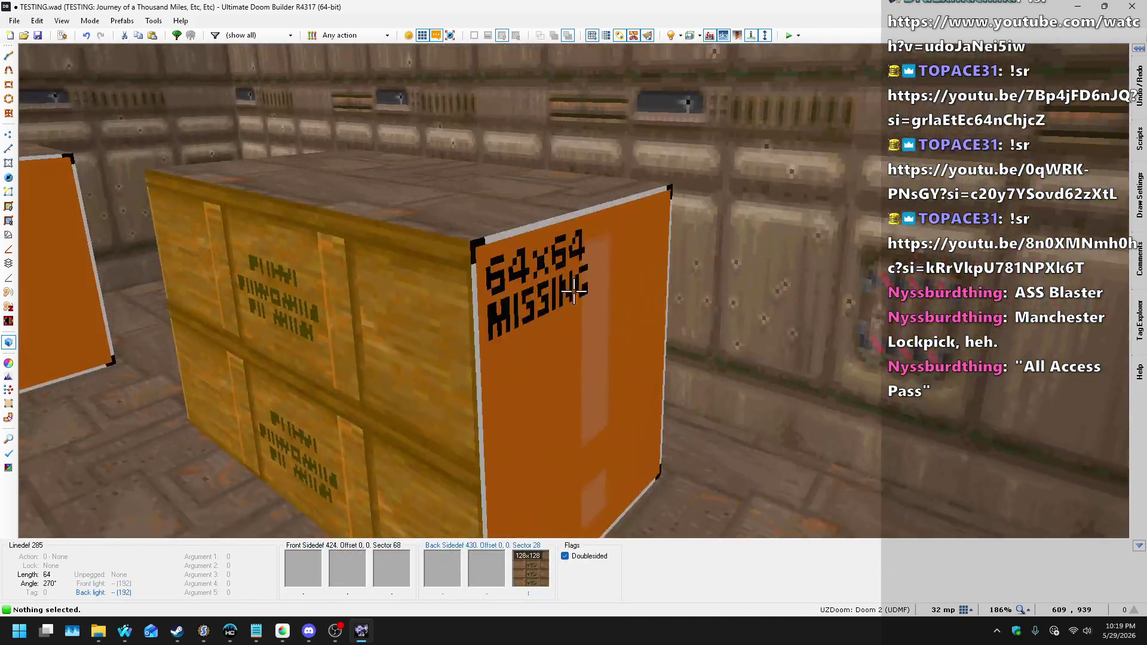
{"action": "key", "text": "s"}
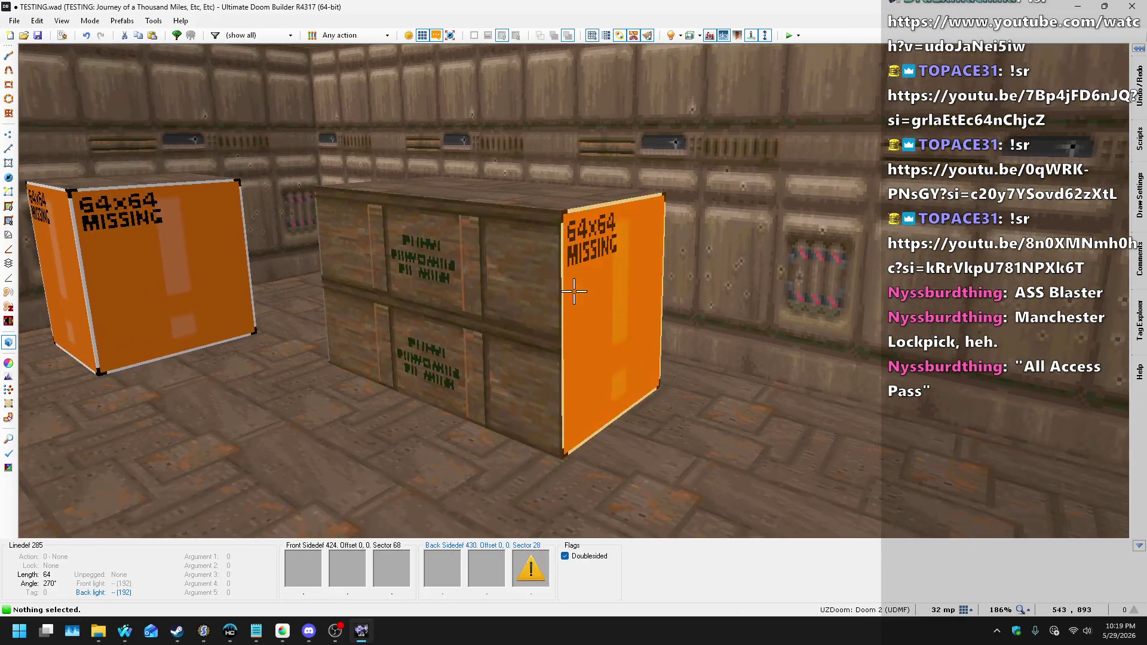
{"action": "left_click", "coordinate": [573, 290]}
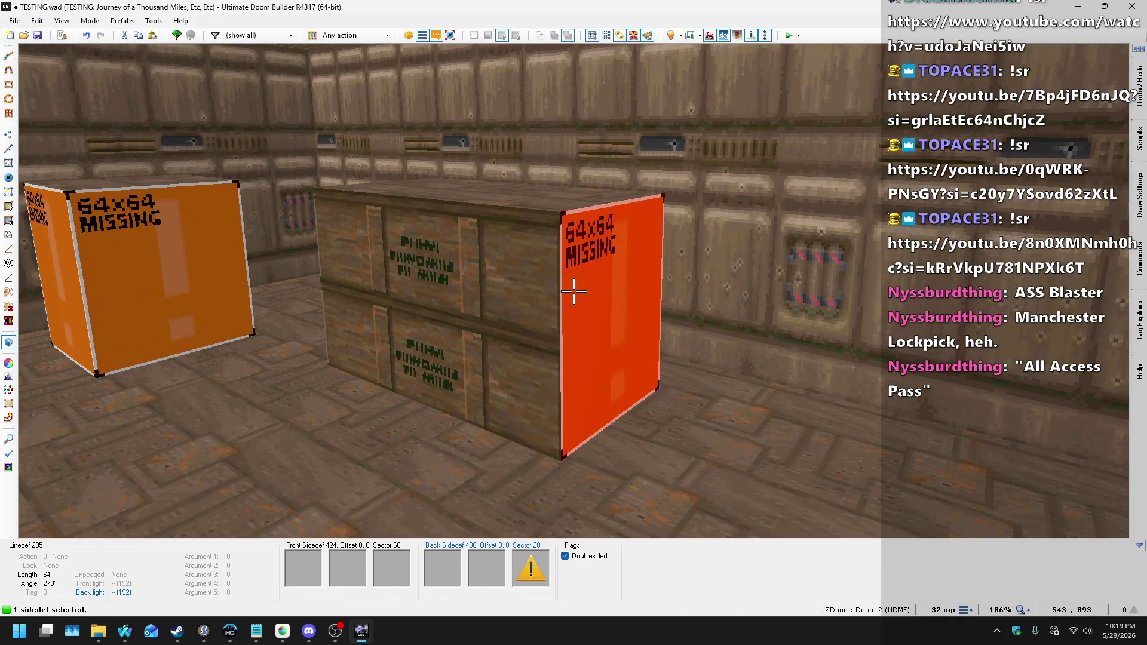
{"action": "right_click", "coordinate": [573, 291]}
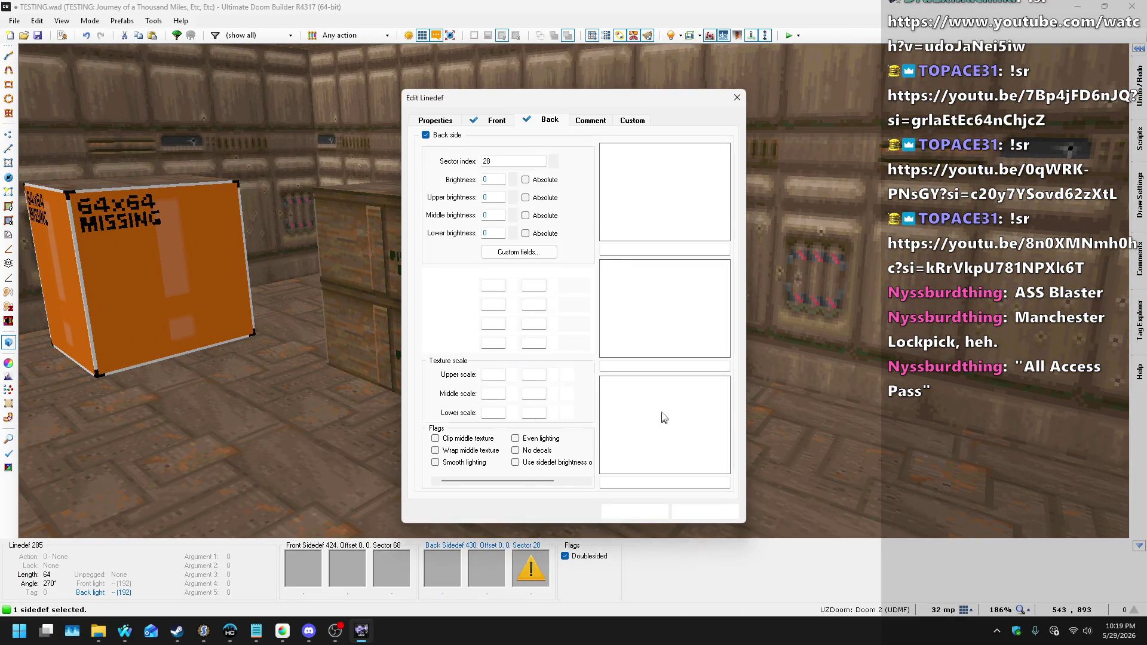
{"action": "left_click", "coordinate": [653, 388]}
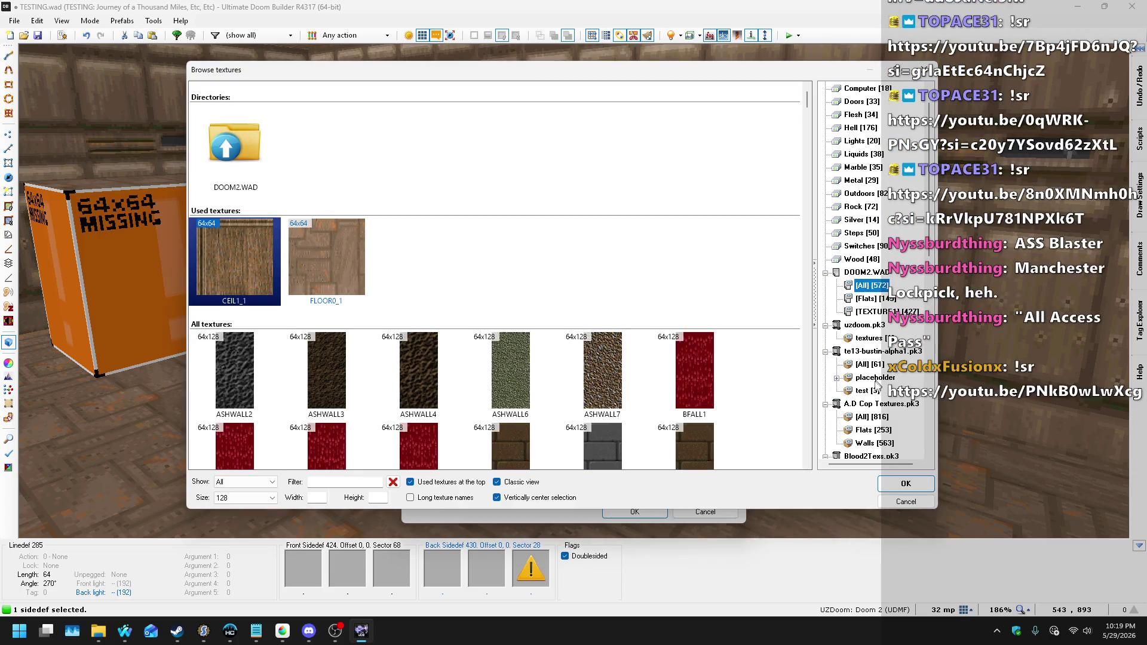
{"action": "left_click", "coordinate": [873, 430]}
{"action": "left_click", "coordinate": [871, 418]}
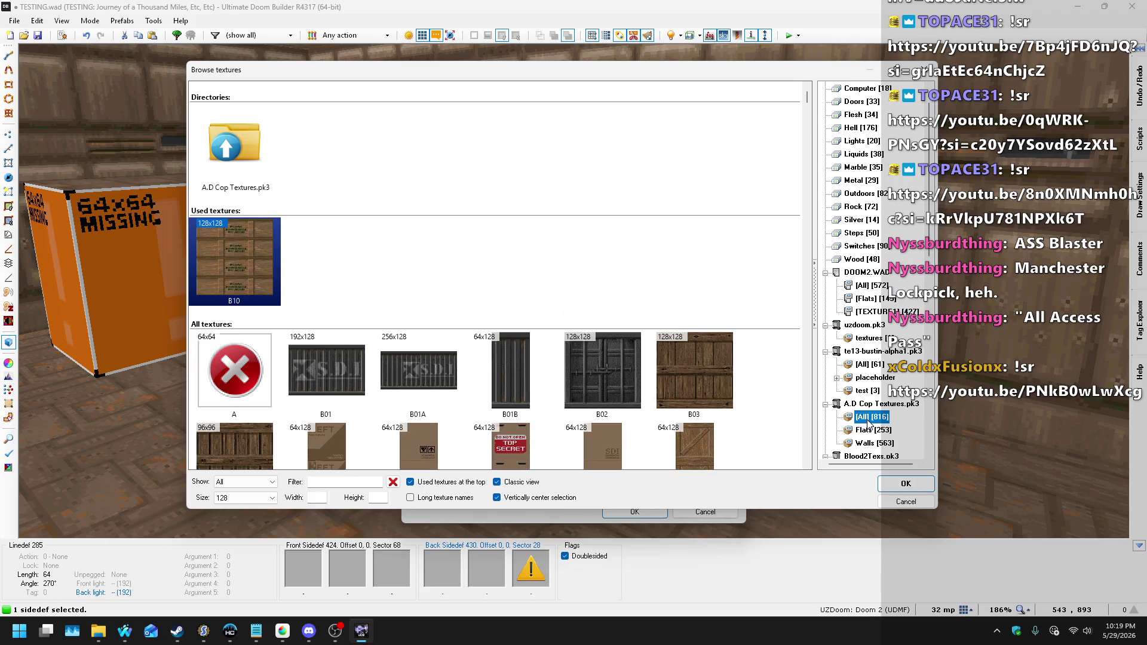
{"action": "scroll", "coordinate": [655, 281], "scroll_direction": "down", "scroll_amount": 1}
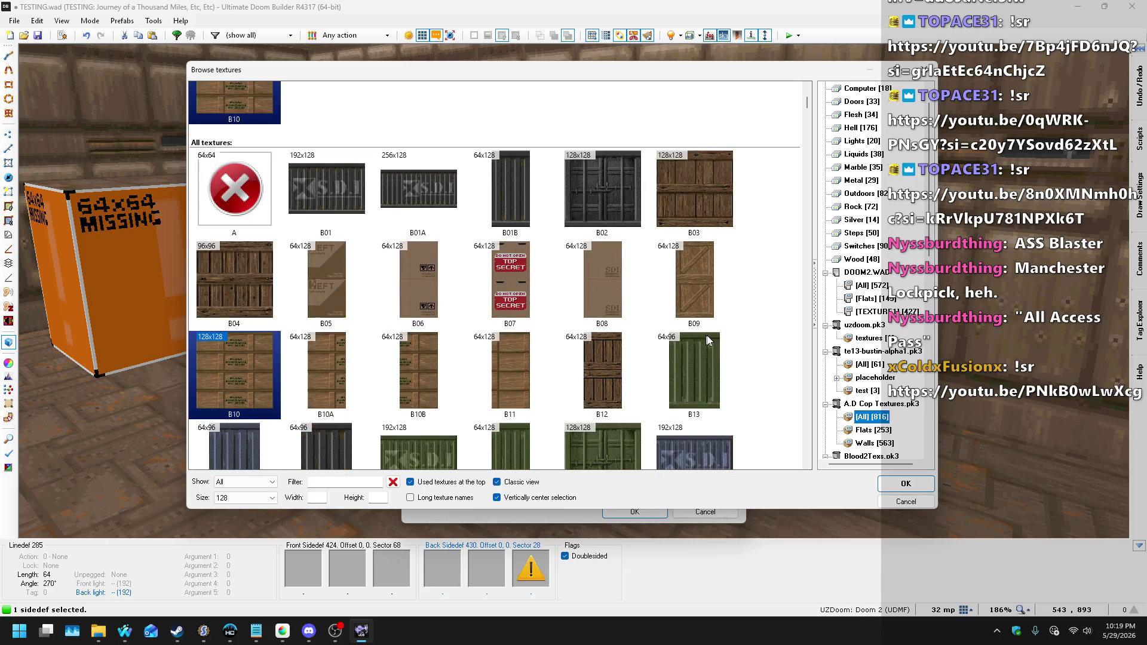
{"action": "left_click", "coordinate": [535, 377]}
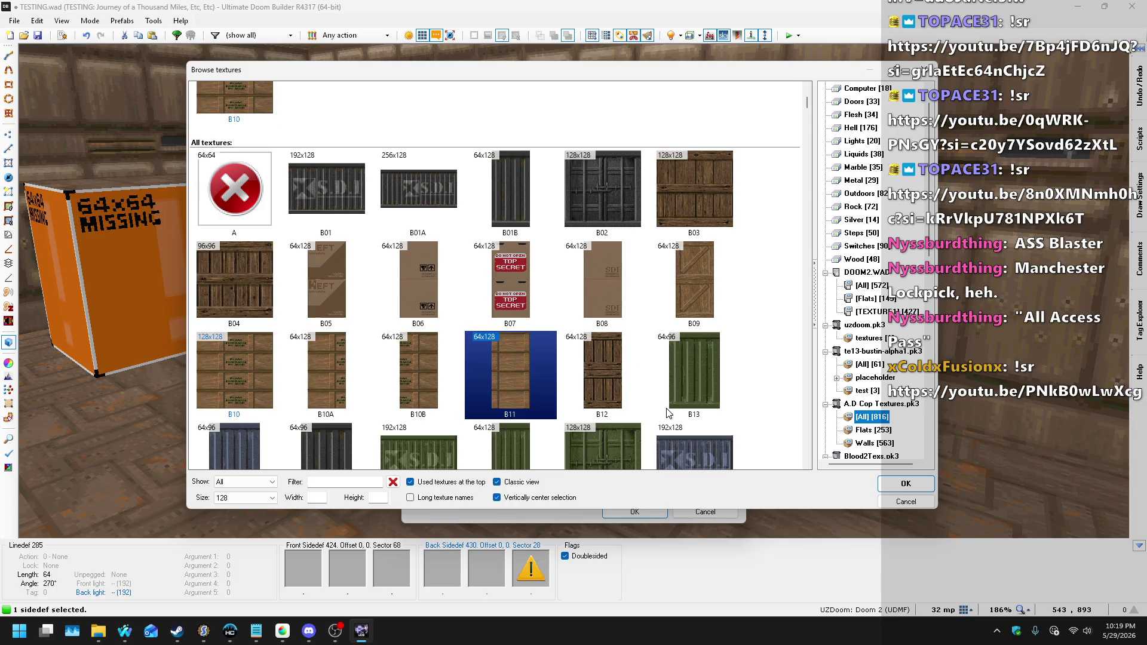
{"action": "double_click", "coordinate": [519, 395]}
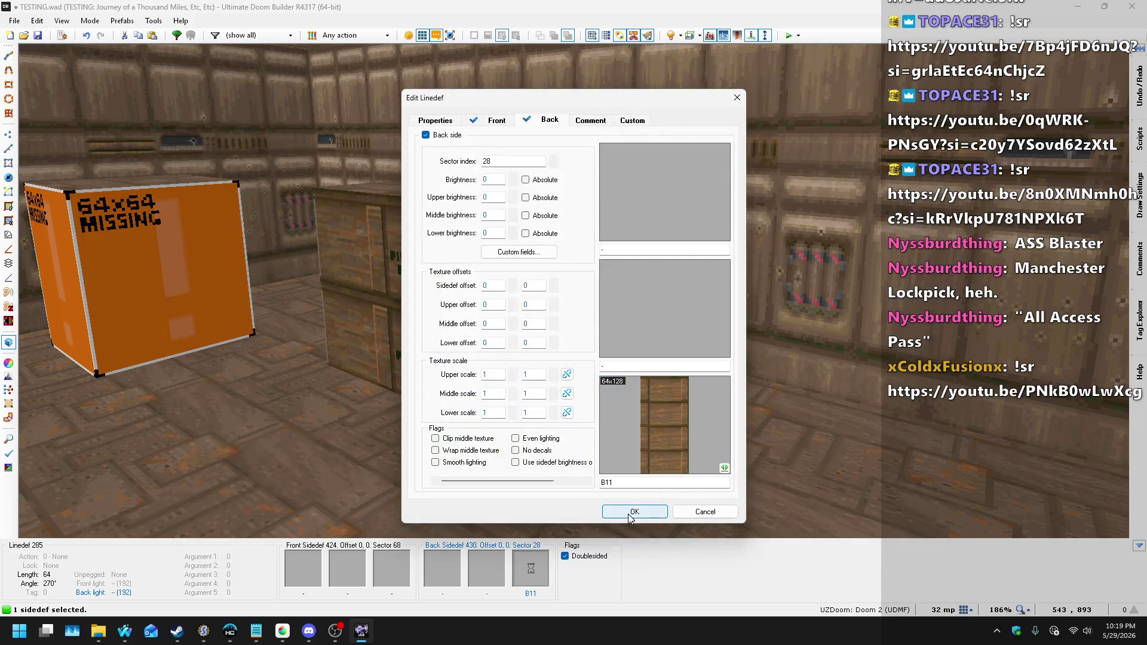
{"action": "left_click", "coordinate": [636, 511]}
- Copy and paste the B11 and B10 crate textures onto other crate sides
{"action": "key", "text": "w"}
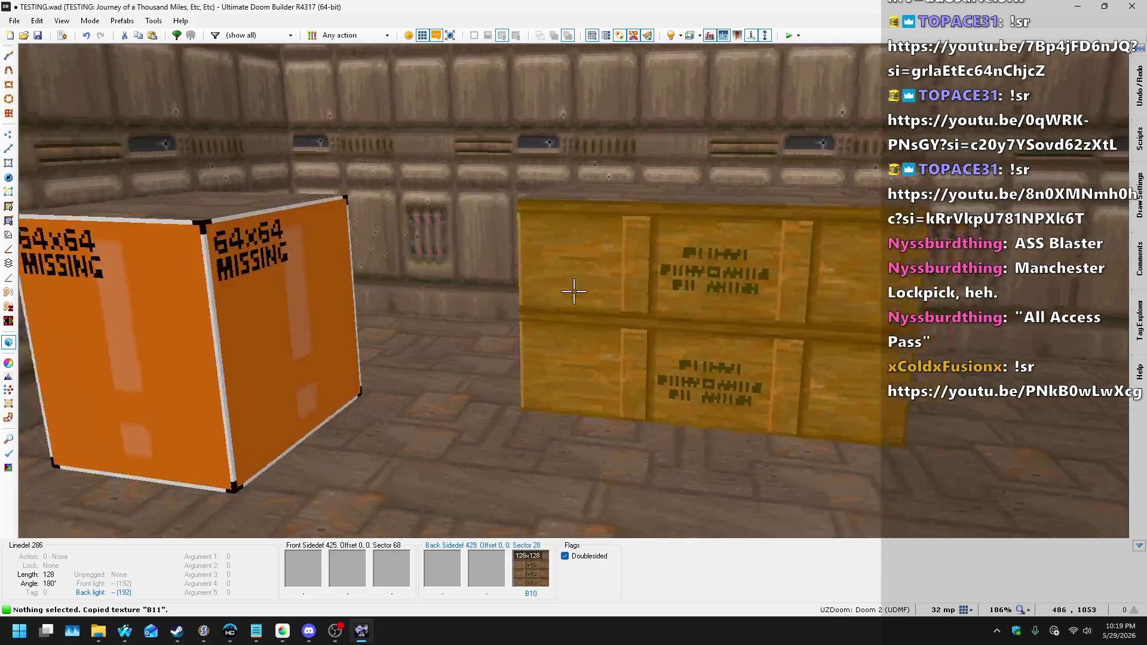
{"action": "key", "text": "ctrl+v"}
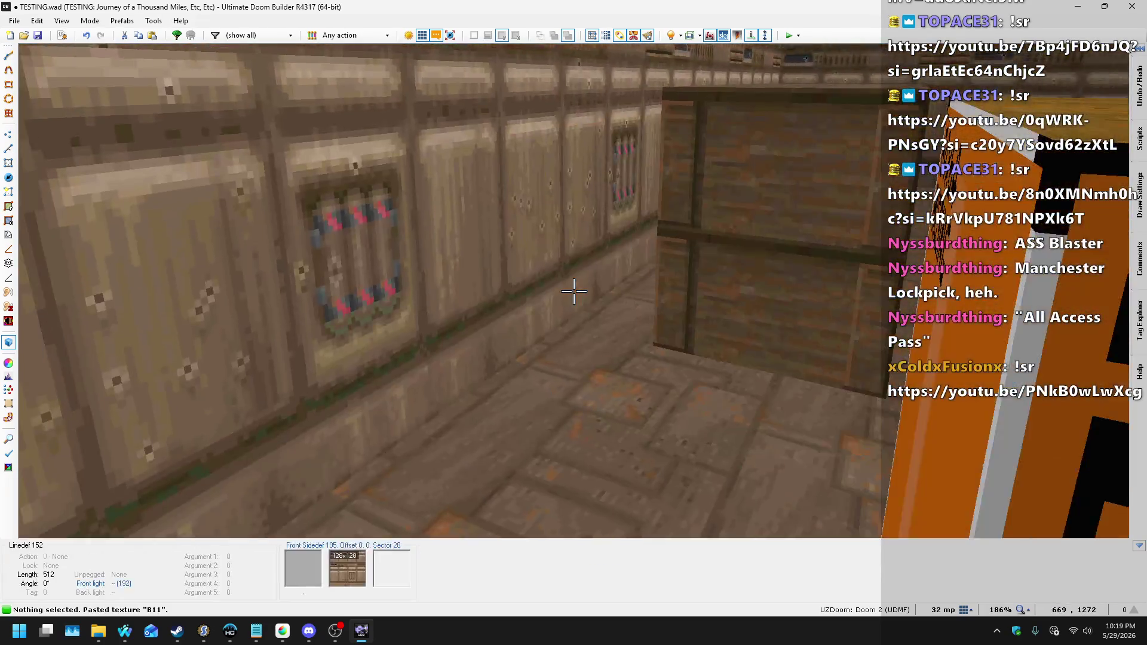
{"action": "key", "text": "ctrl+c"}
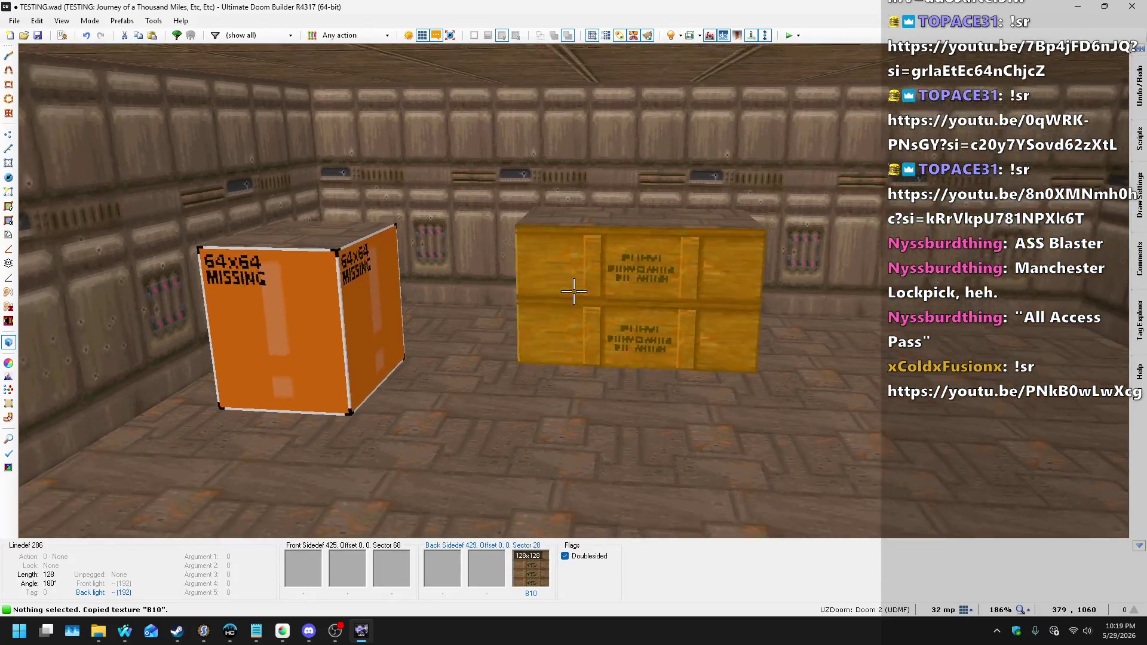
{"action": "key", "text": "ctrl+v"}
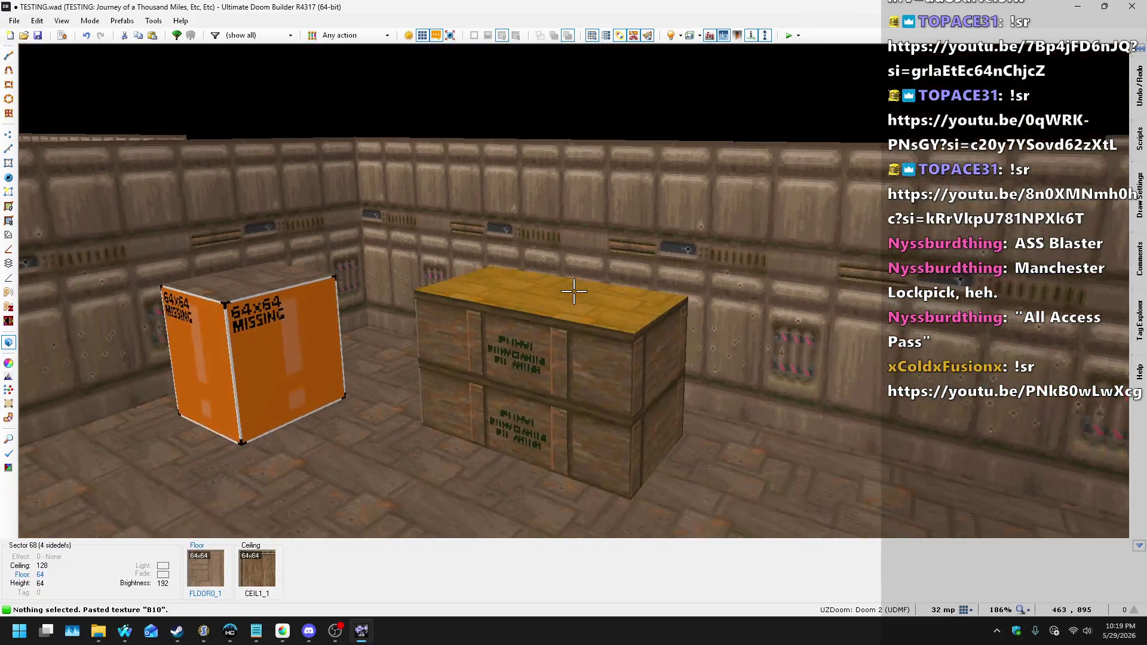
- Set the crate top (sector 68) floor height to 32
{"action": "left_click", "coordinate": [574, 291]}
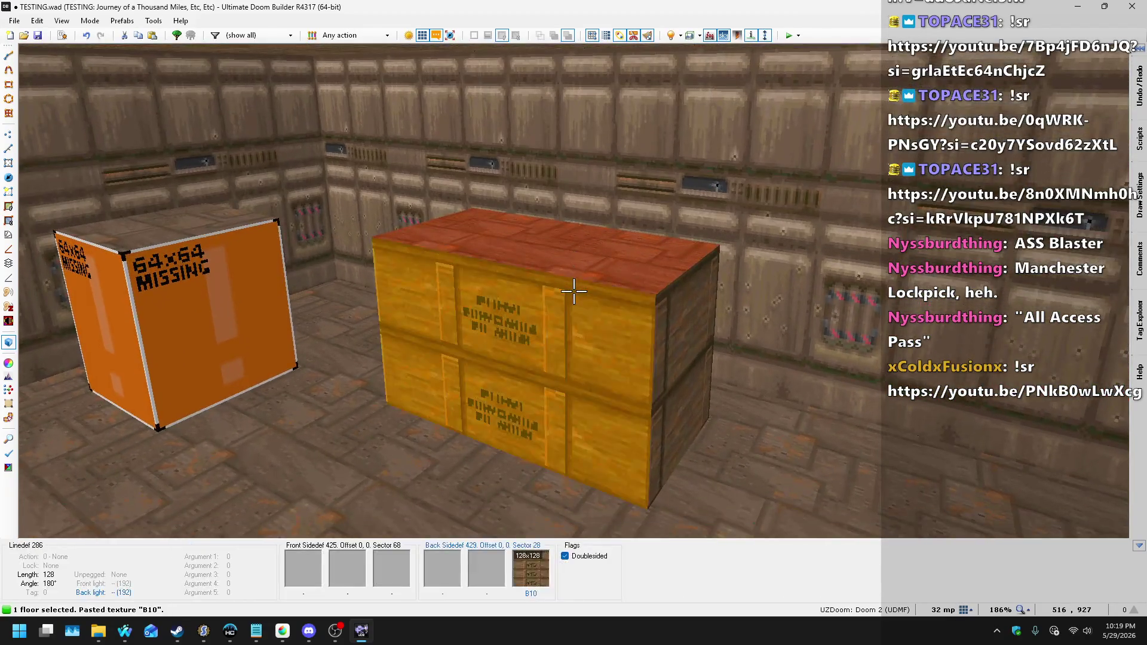
{"action": "scroll", "coordinate": [574, 290], "scroll_direction": "down", "scroll_amount": 5}
{"action": "scroll", "coordinate": [573, 291], "scroll_direction": "up", "scroll_amount": 1}
- Bring up the crate top's flat browser showing all A.D Cop Textures.pk3 flats
{"action": "key", "text": "w"}
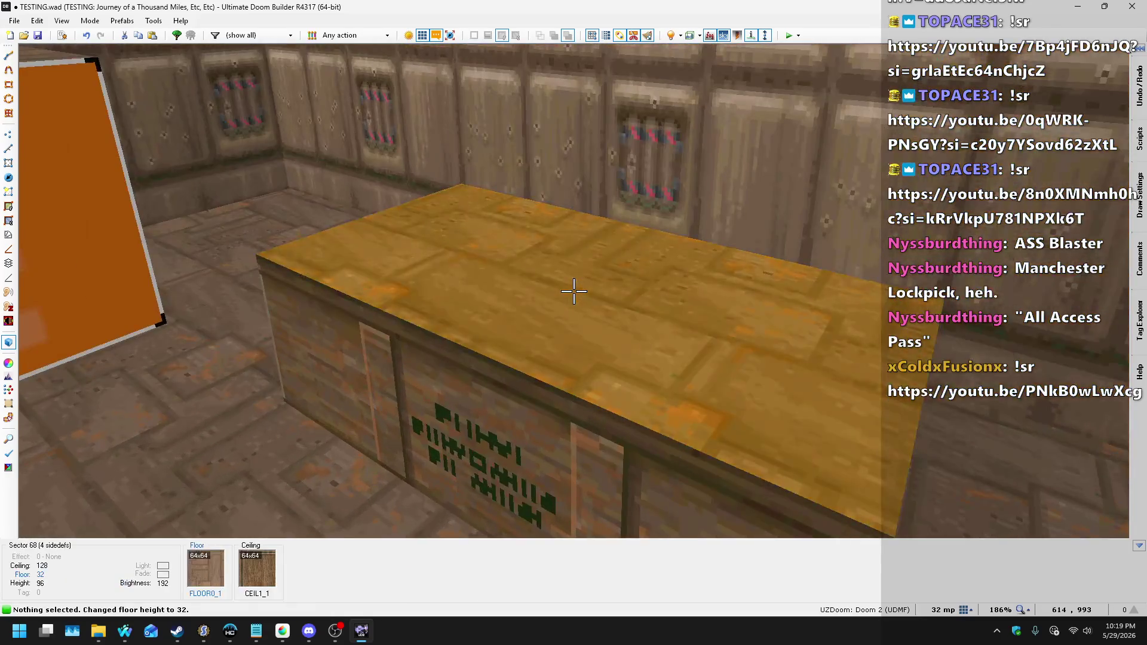
{"action": "right_click", "coordinate": [573, 291]}
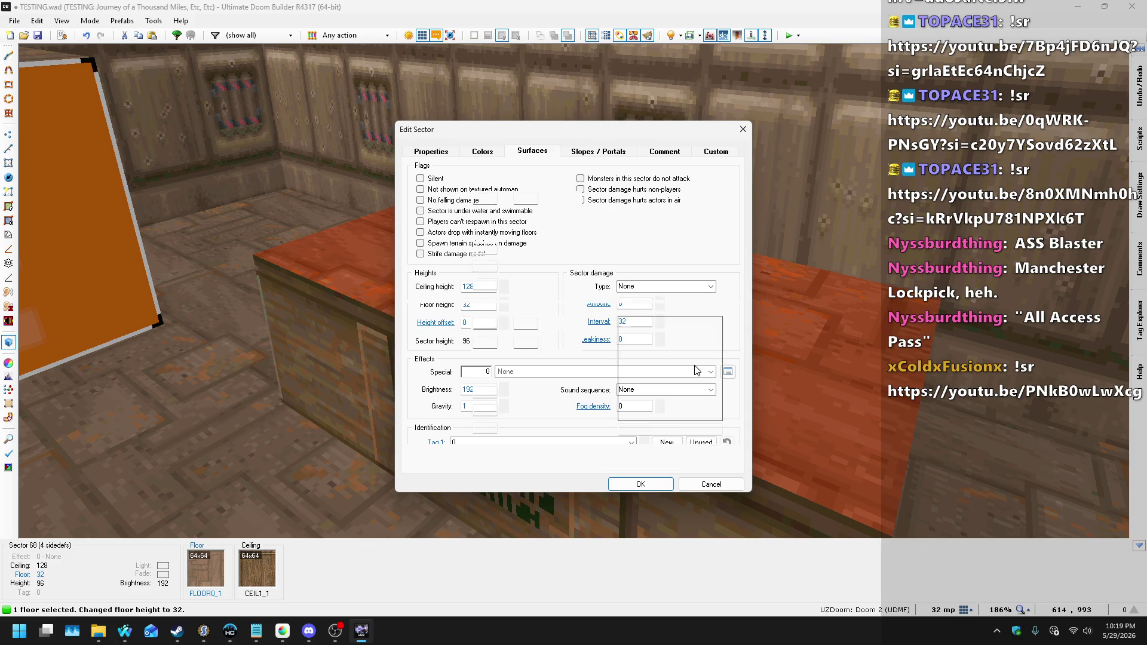
{"action": "left_click", "coordinate": [638, 320]}
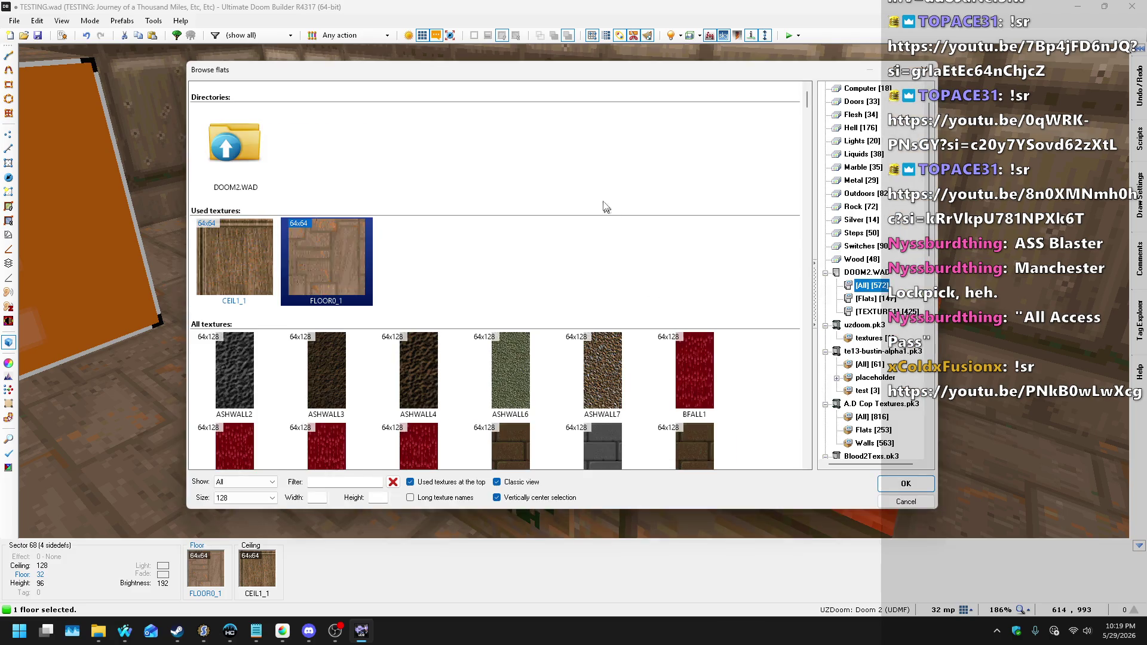
{"action": "left_click", "coordinate": [871, 429]}
{"action": "scroll", "coordinate": [621, 239], "scroll_direction": "down", "scroll_amount": 5}
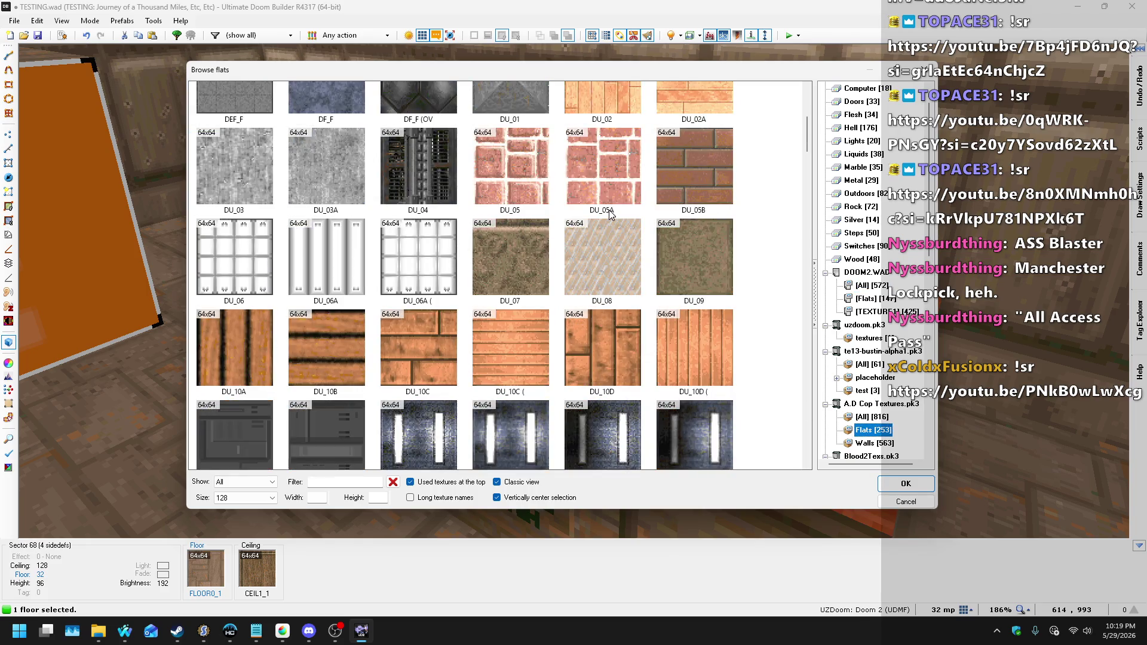
{"action": "scroll", "coordinate": [610, 214], "scroll_direction": "down", "scroll_amount": 6}
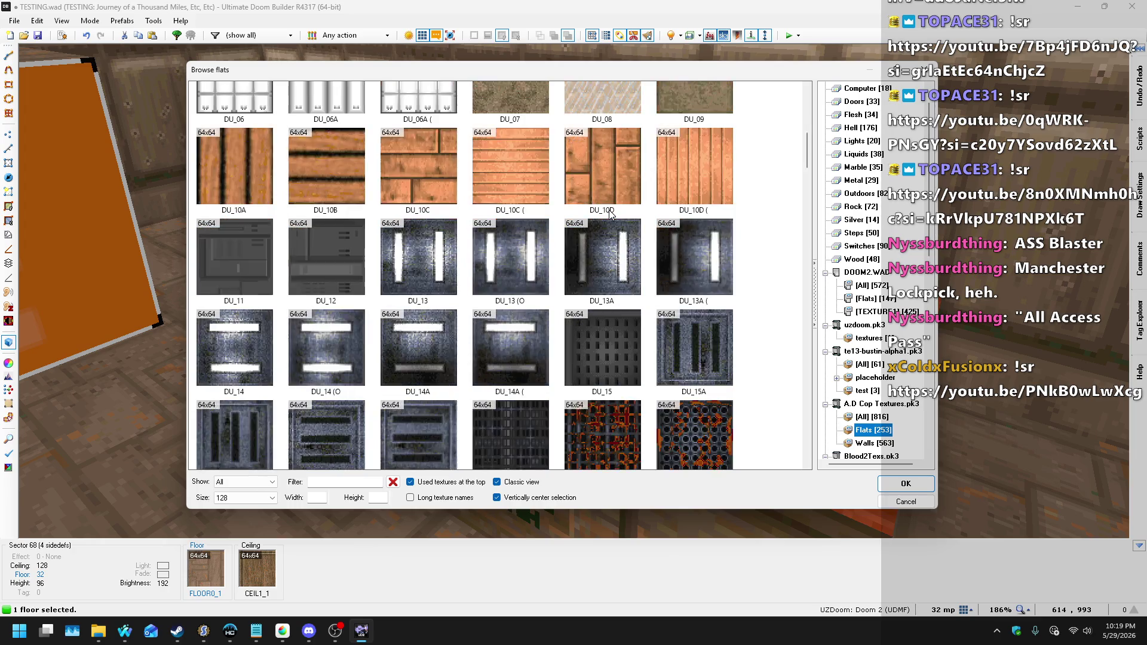
{"action": "scroll", "coordinate": [618, 213], "scroll_direction": "down", "scroll_amount": 3}
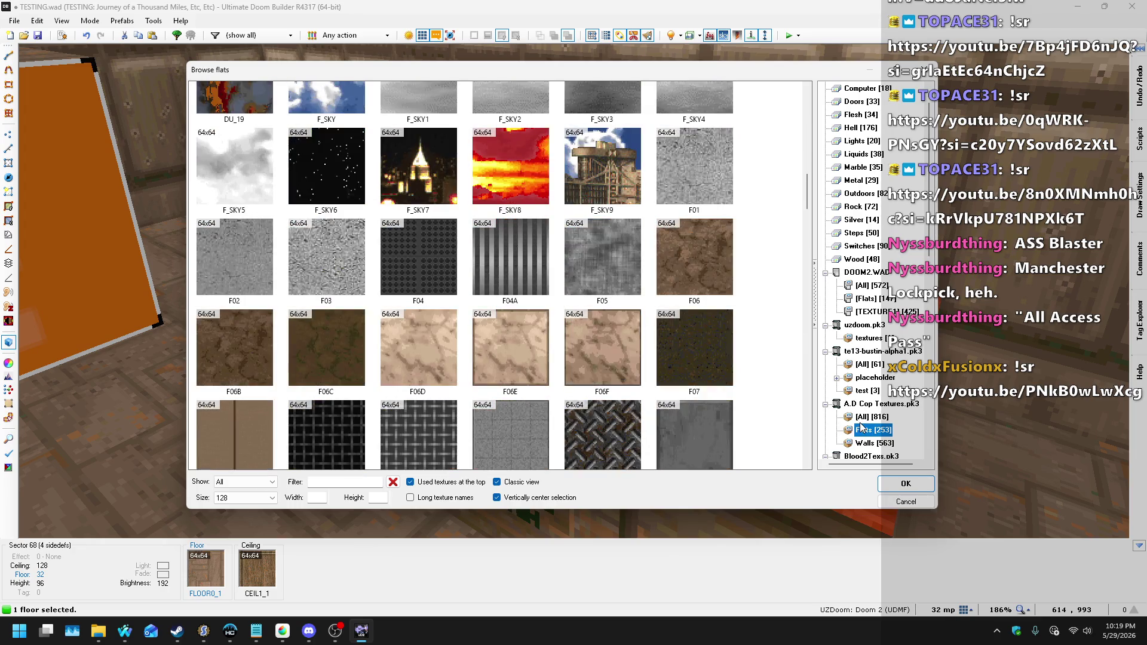
{"action": "left_click", "coordinate": [861, 418]}
- Find the HF07F wood-grain flat and apply it to the crate top (sector 68)
{"action": "scroll", "coordinate": [660, 269], "scroll_direction": "down", "scroll_amount": 1}
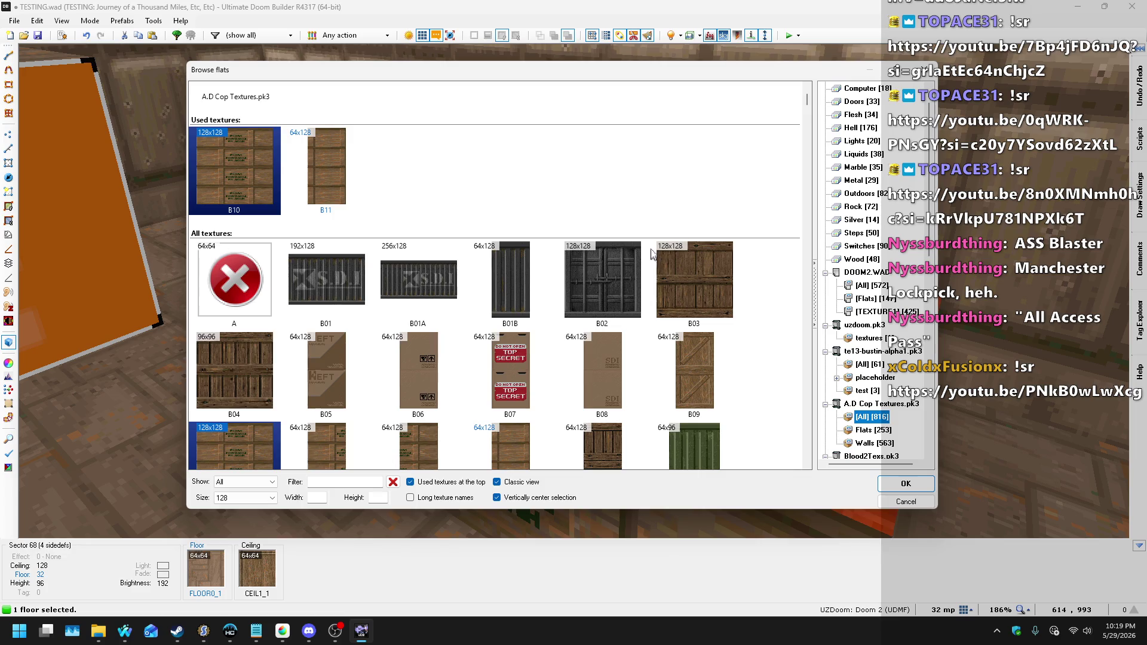
{"action": "scroll", "coordinate": [724, 197], "scroll_direction": "down", "scroll_amount": 1}
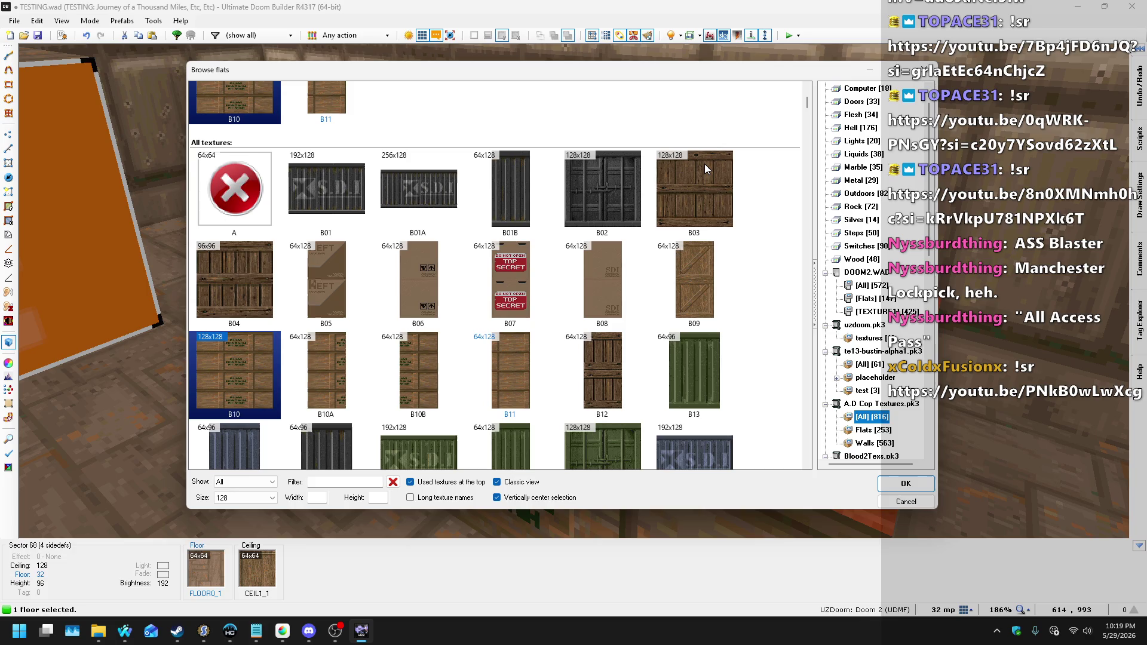
{"action": "scroll", "coordinate": [704, 164], "scroll_direction": "down", "scroll_amount": 5}
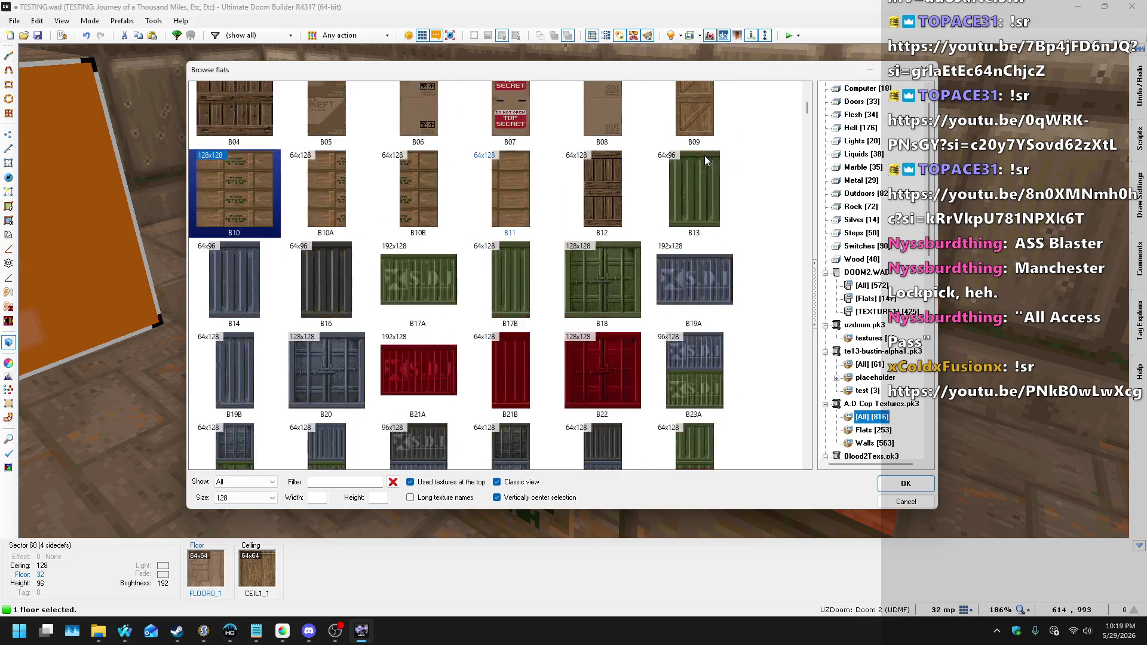
{"action": "scroll", "coordinate": [706, 159], "scroll_direction": "down", "scroll_amount": 15}
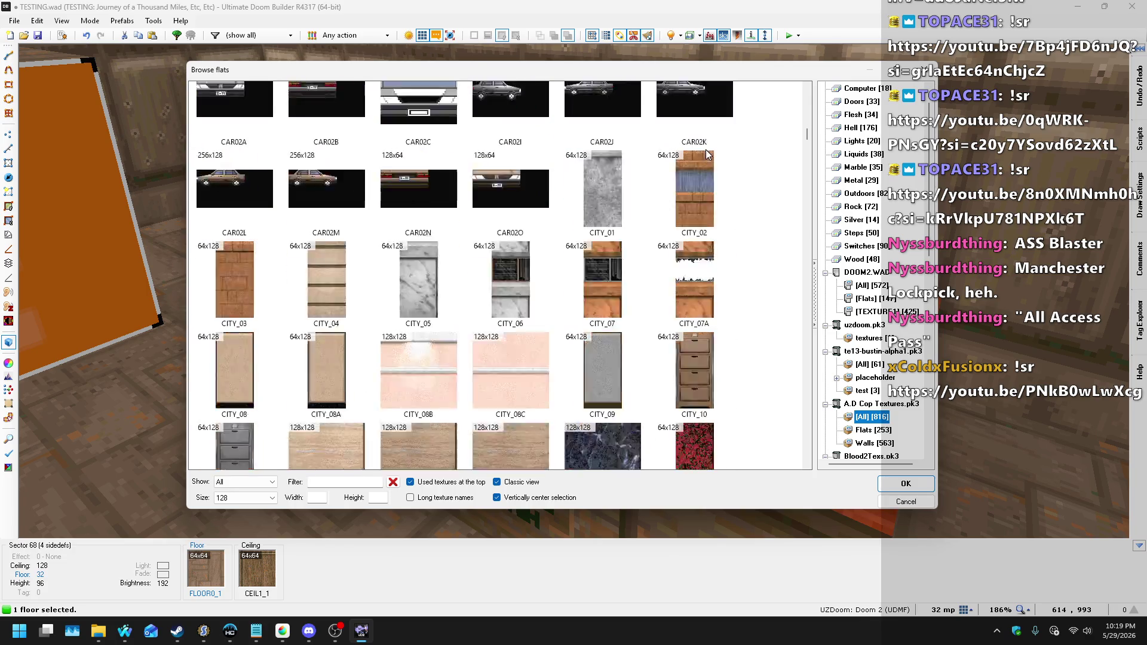
{"action": "scroll", "coordinate": [709, 148], "scroll_direction": "down", "scroll_amount": 2}
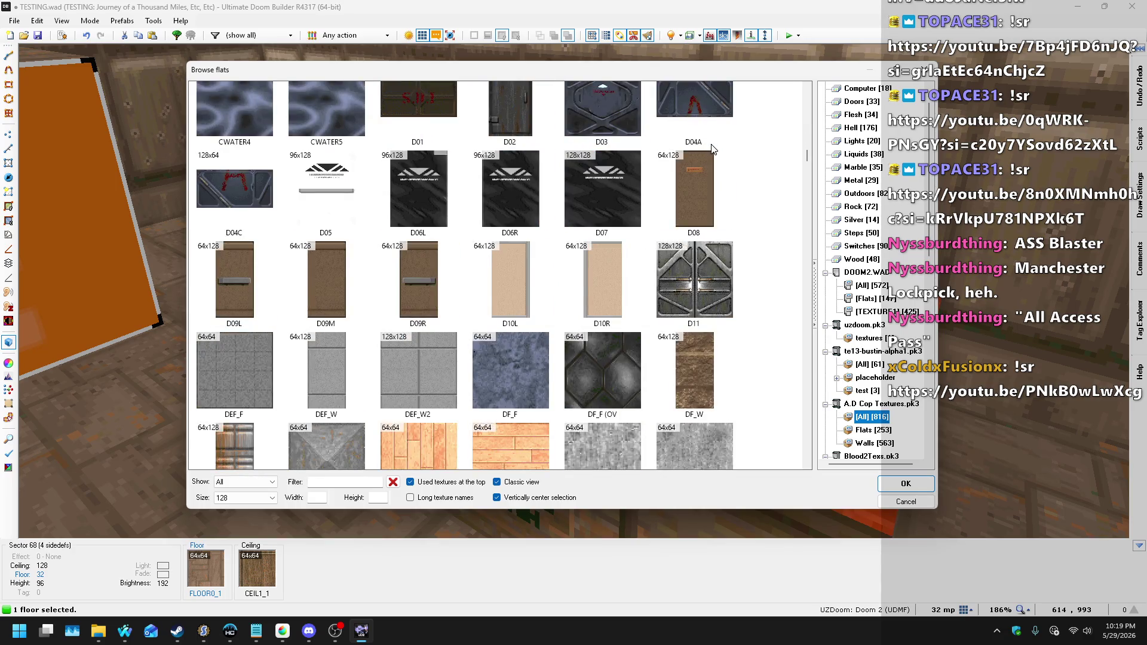
{"action": "scroll", "coordinate": [711, 148], "scroll_direction": "down", "scroll_amount": 8}
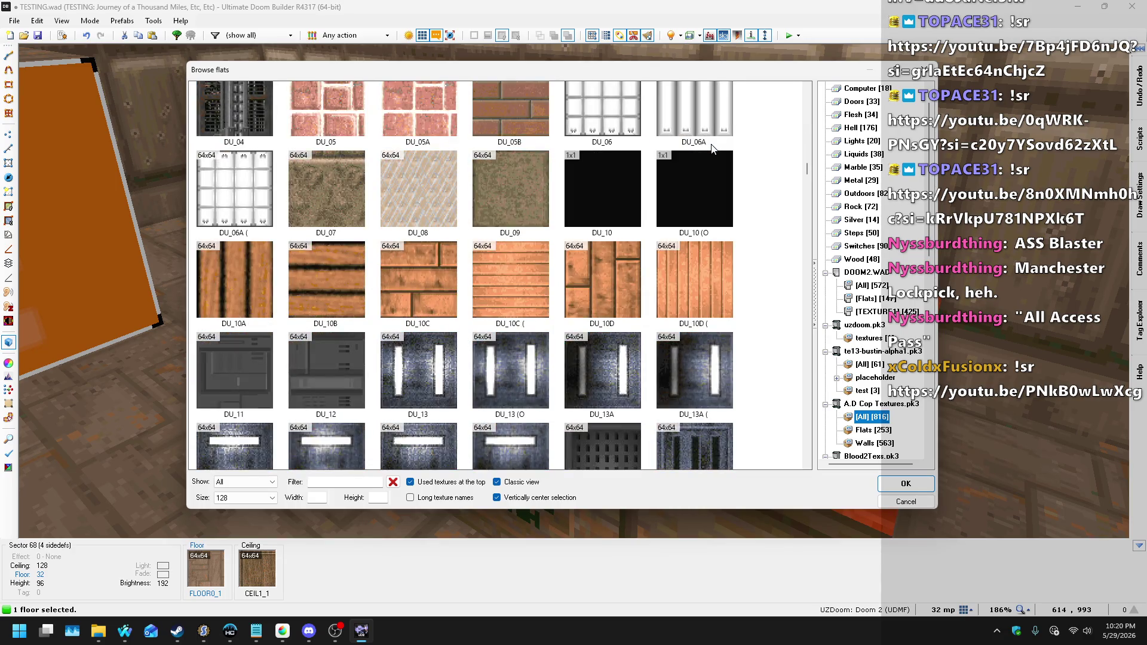
{"action": "scroll", "coordinate": [712, 148], "scroll_direction": "down", "scroll_amount": 6}
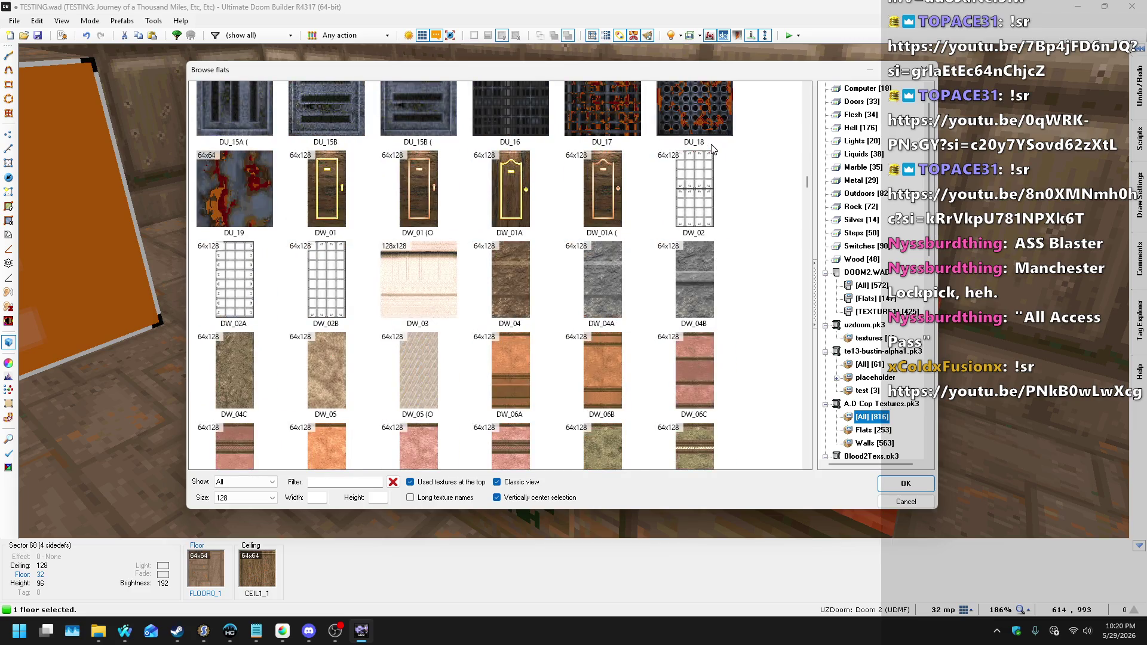
{"action": "scroll", "coordinate": [711, 145], "scroll_direction": "down", "scroll_amount": 15}
{"action": "scroll", "coordinate": [710, 144], "scroll_direction": "down", "scroll_amount": 10}
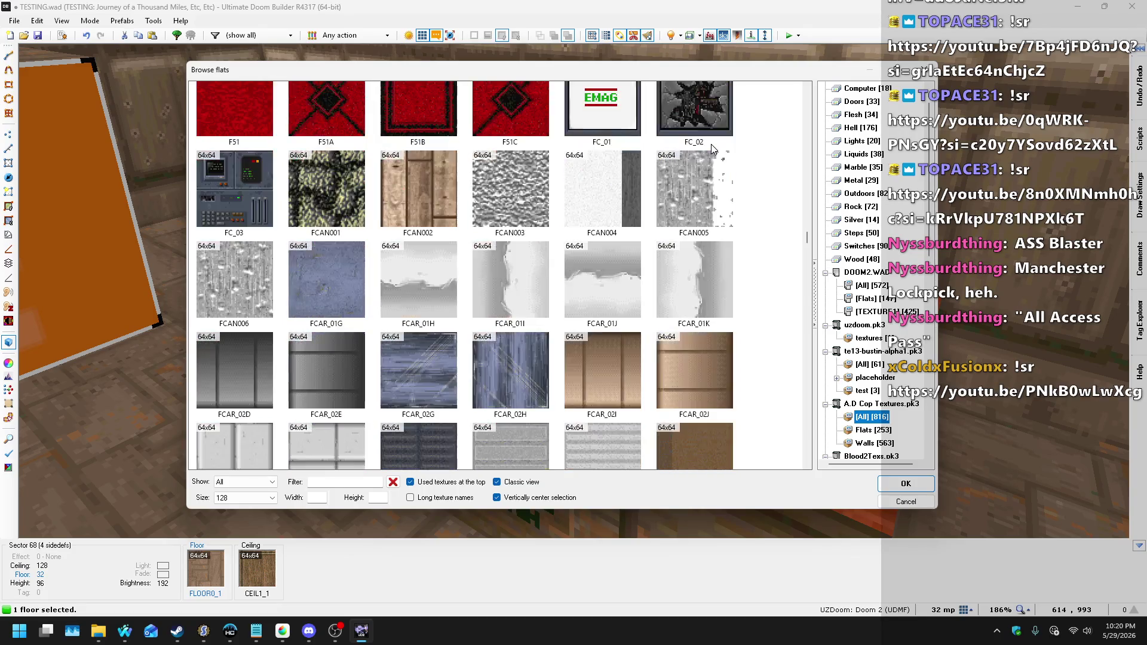
{"action": "scroll", "coordinate": [712, 148], "scroll_direction": "down", "scroll_amount": 2}
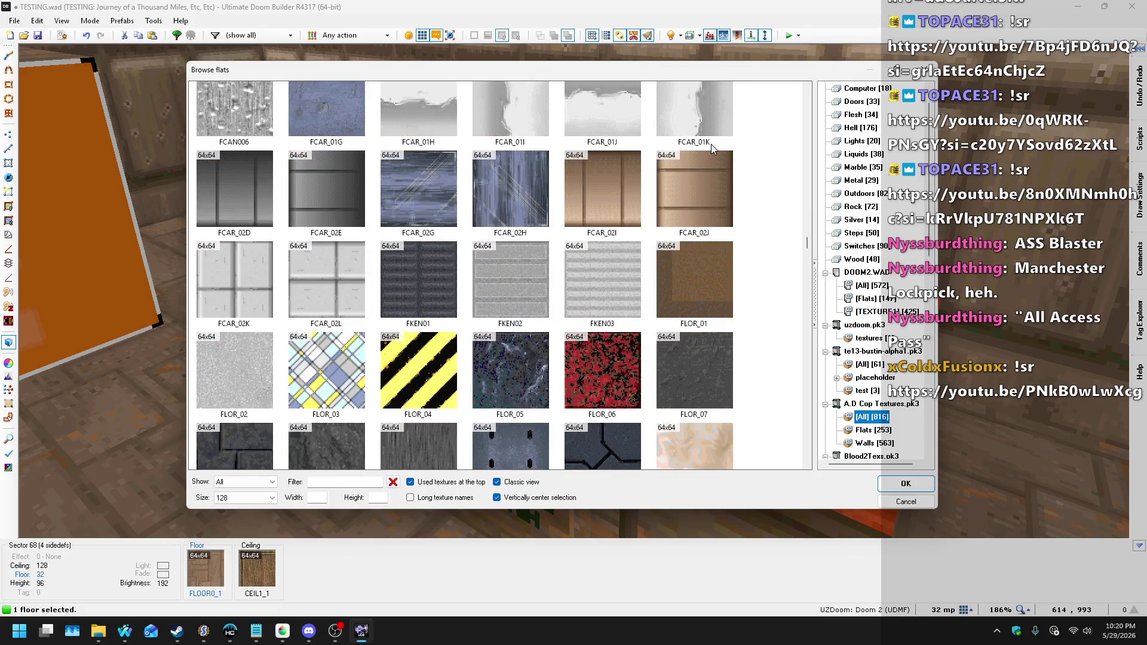
{"action": "scroll", "coordinate": [711, 145], "scroll_direction": "down", "scroll_amount": 4}
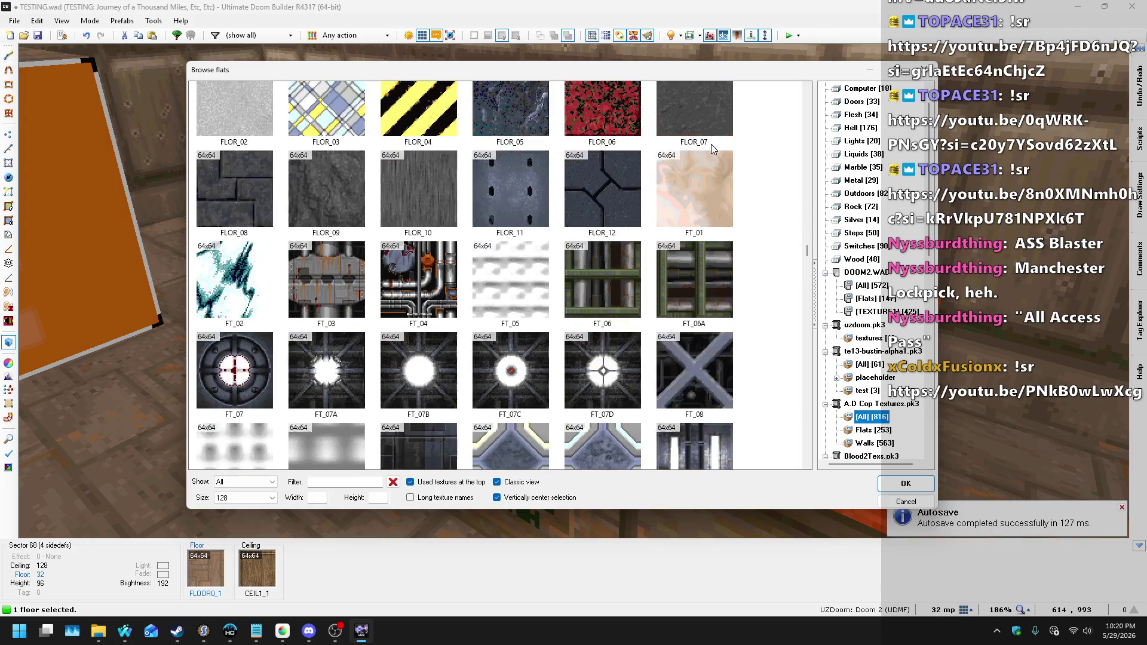
{"action": "scroll", "coordinate": [711, 144], "scroll_direction": "down", "scroll_amount": 3}
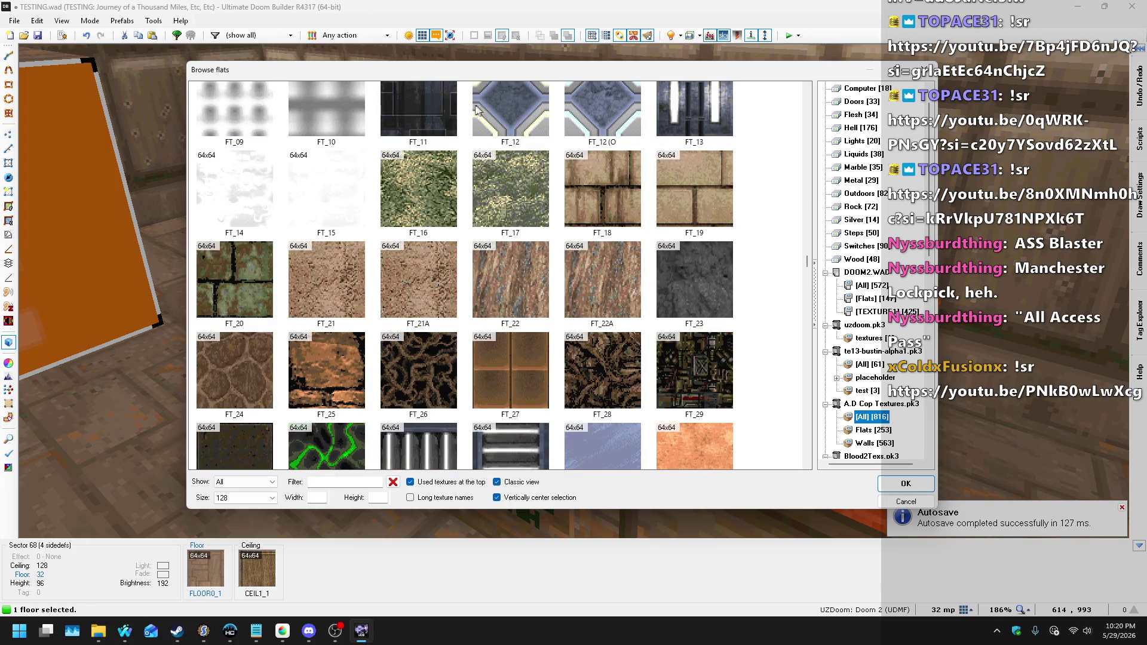
{"action": "mouse_move", "coordinate": [453, 61]}
{"action": "left_mouse_down"}
{"action": "mouse_move", "coordinate": [769, 108]}
{"action": "mouse_move", "coordinate": [769, 57]}
{"action": "mouse_move", "coordinate": [602, 56]}
{"action": "left_mouse_up"}
{"action": "scroll", "coordinate": [739, 213], "scroll_direction": "down", "scroll_amount": 7}
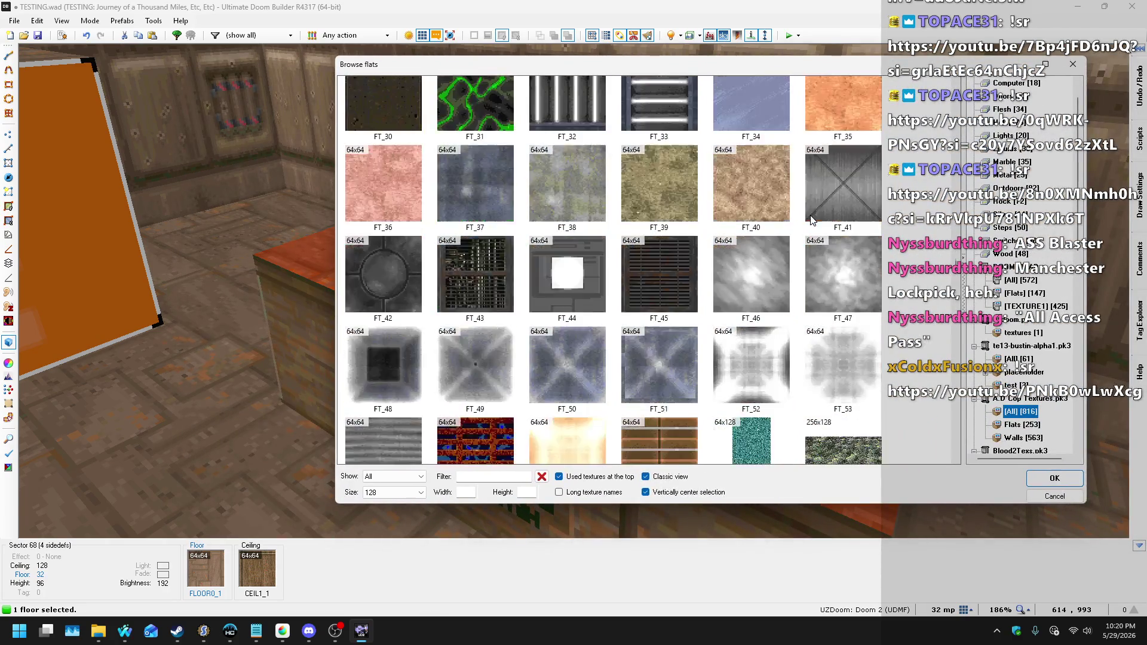
{"action": "scroll", "coordinate": [811, 197], "scroll_direction": "down", "scroll_amount": 3}
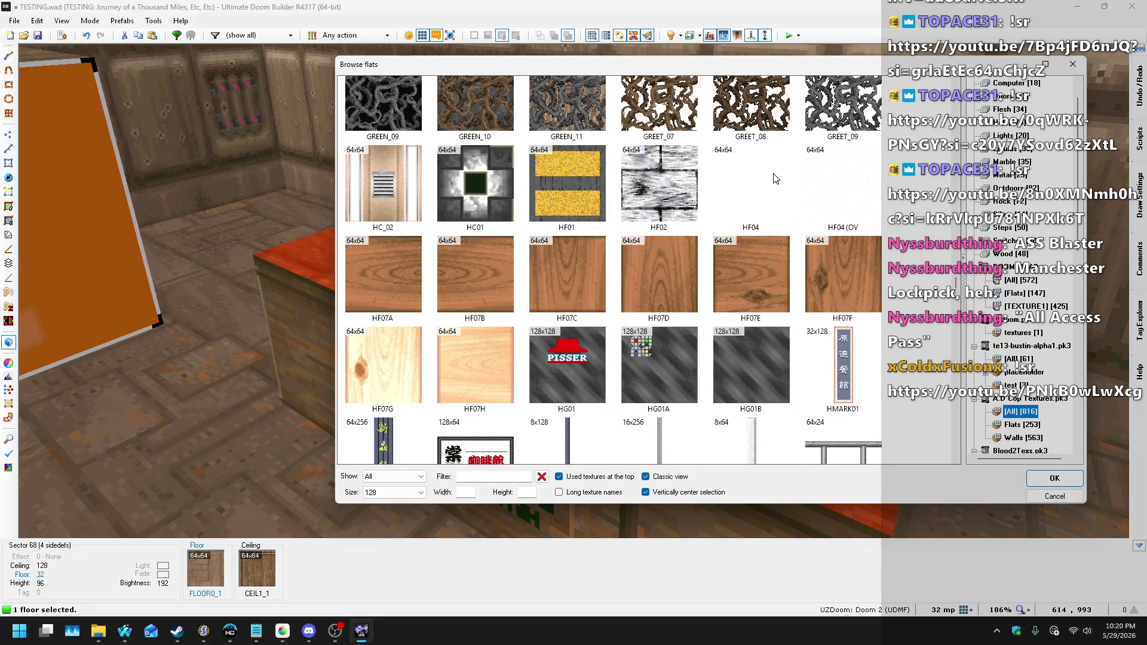
{"action": "scroll", "coordinate": [852, 253], "scroll_direction": "down", "scroll_amount": 1}
{"action": "scroll", "coordinate": [852, 253], "scroll_direction": "up", "scroll_amount": 1}
{"action": "double_click", "coordinate": [854, 257]}
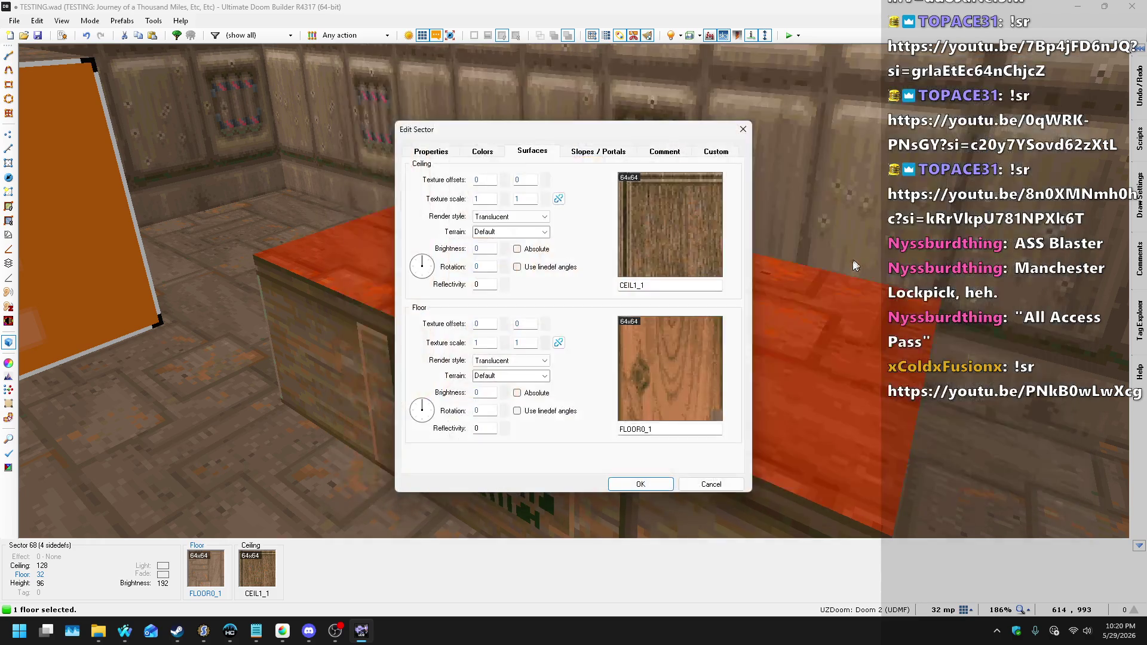
{"action": "left_click", "coordinate": [642, 484]}
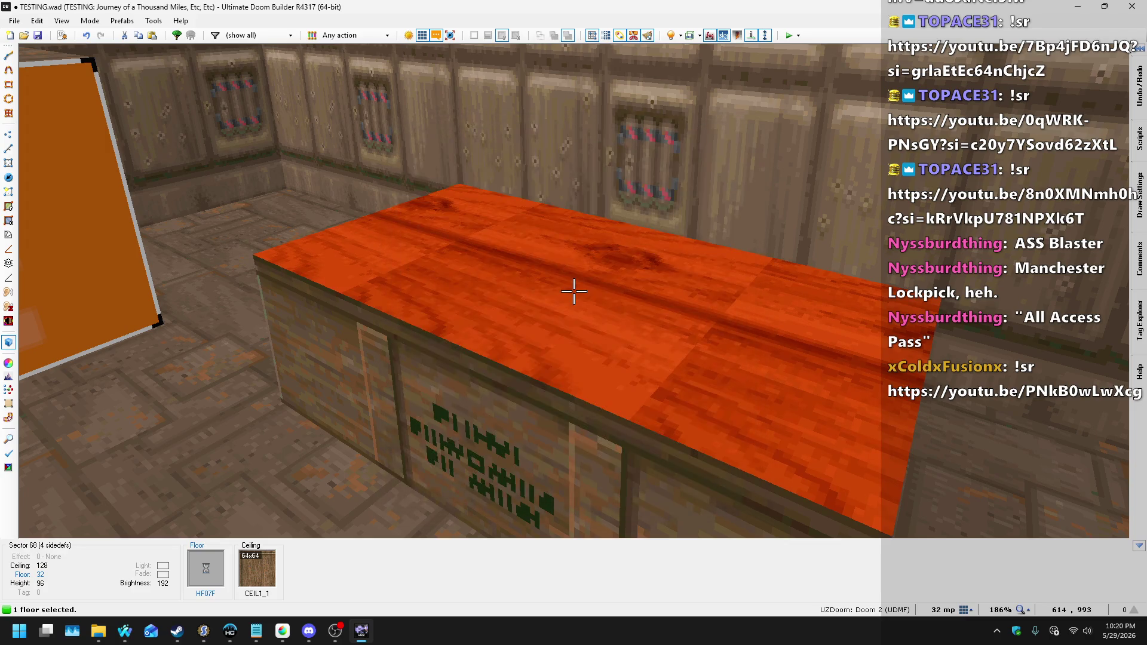
- Apply the orange DU_10D plank flat to the crate top's floor
{"action": "key", "text": "s"}
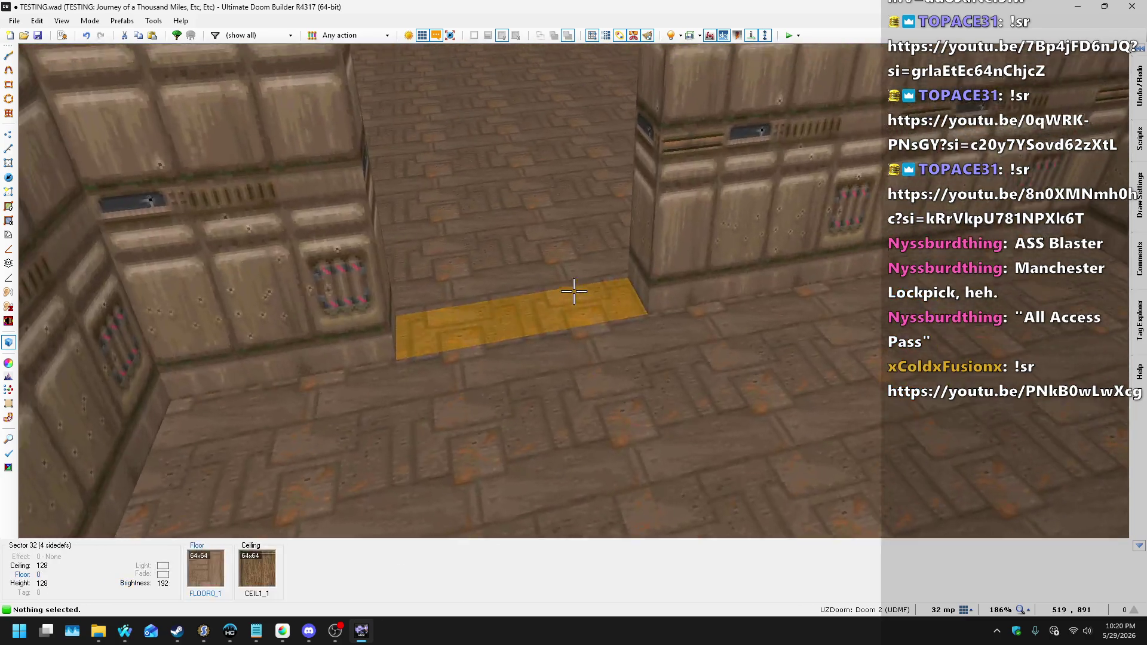
{"action": "key", "text": "w"}
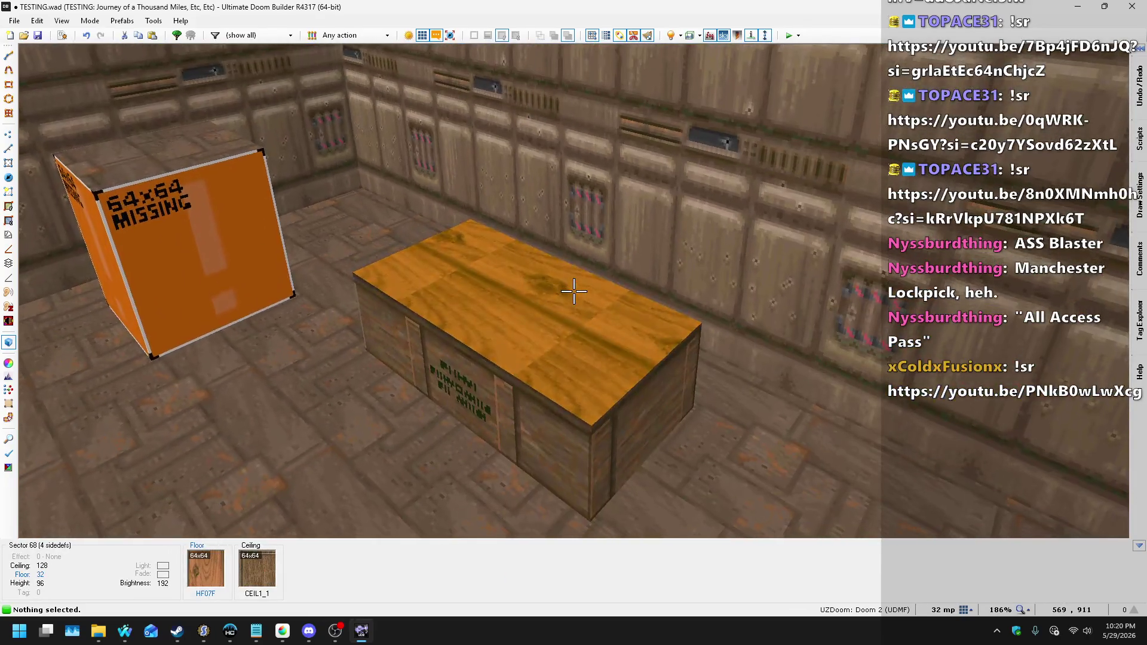
{"action": "left_click", "coordinate": [573, 291]}
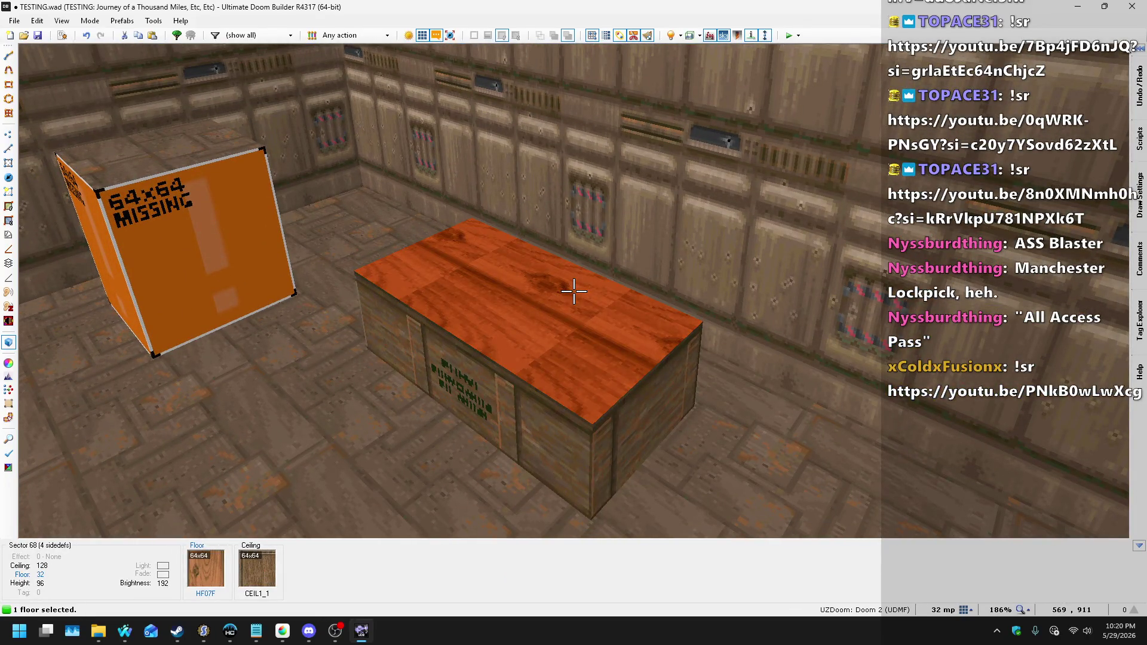
{"action": "right_click", "coordinate": [574, 290]}
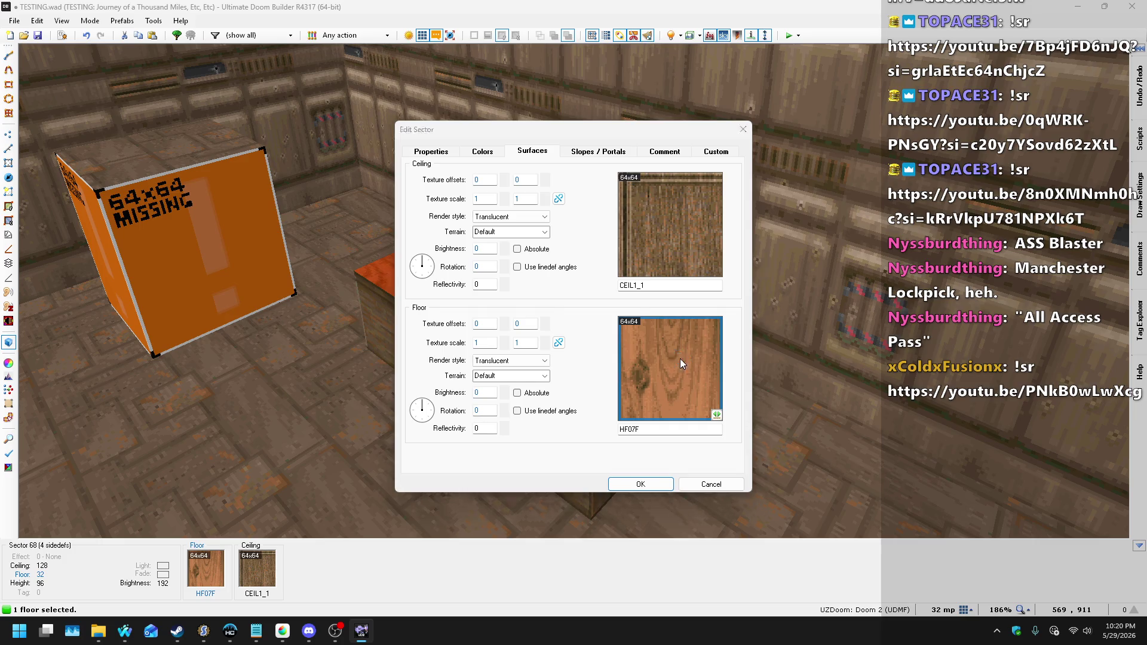
{"action": "left_click", "coordinate": [681, 362]}
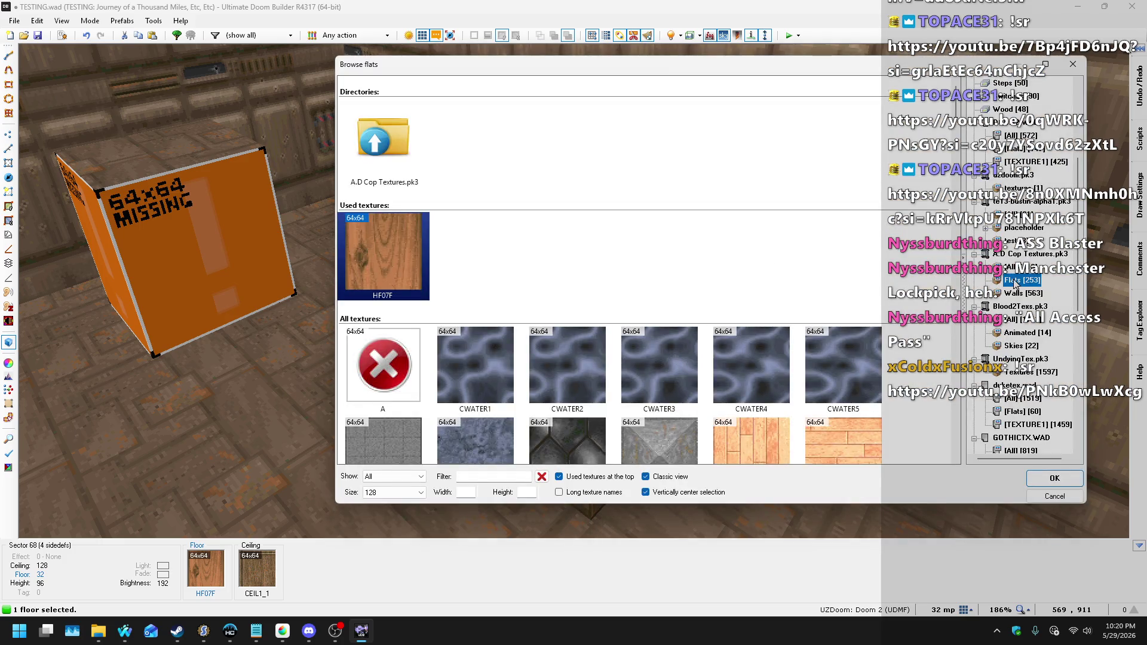
{"action": "scroll", "coordinate": [768, 199], "scroll_direction": "down", "scroll_amount": 10}
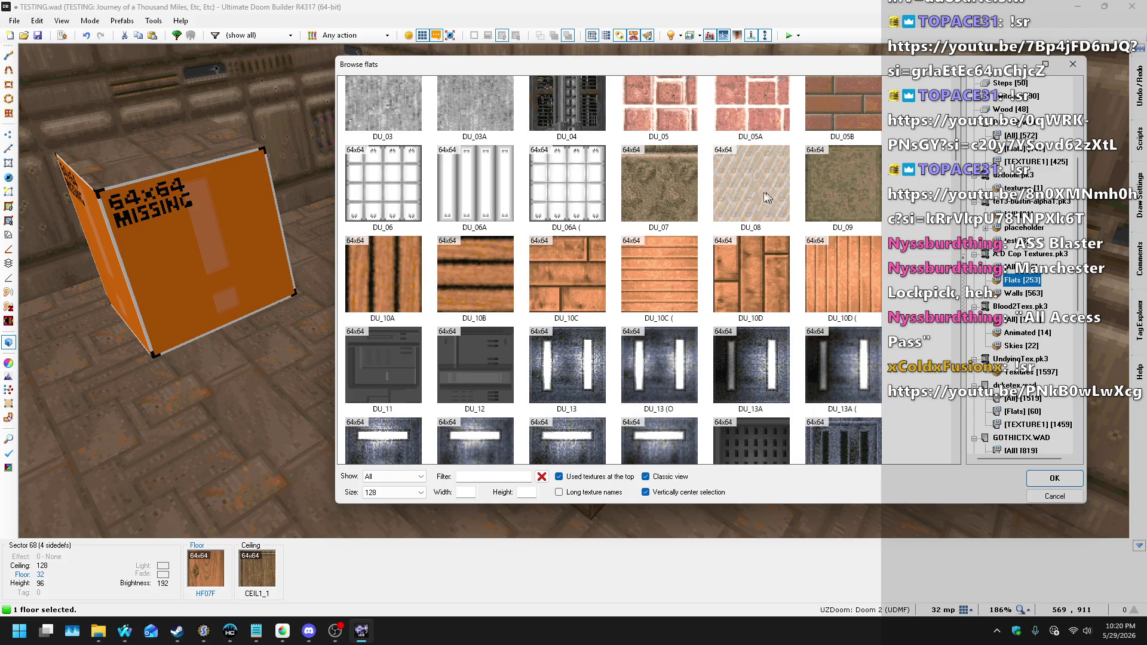
{"action": "double_click", "coordinate": [850, 289]}
{"action": "left_click", "coordinate": [634, 483]}
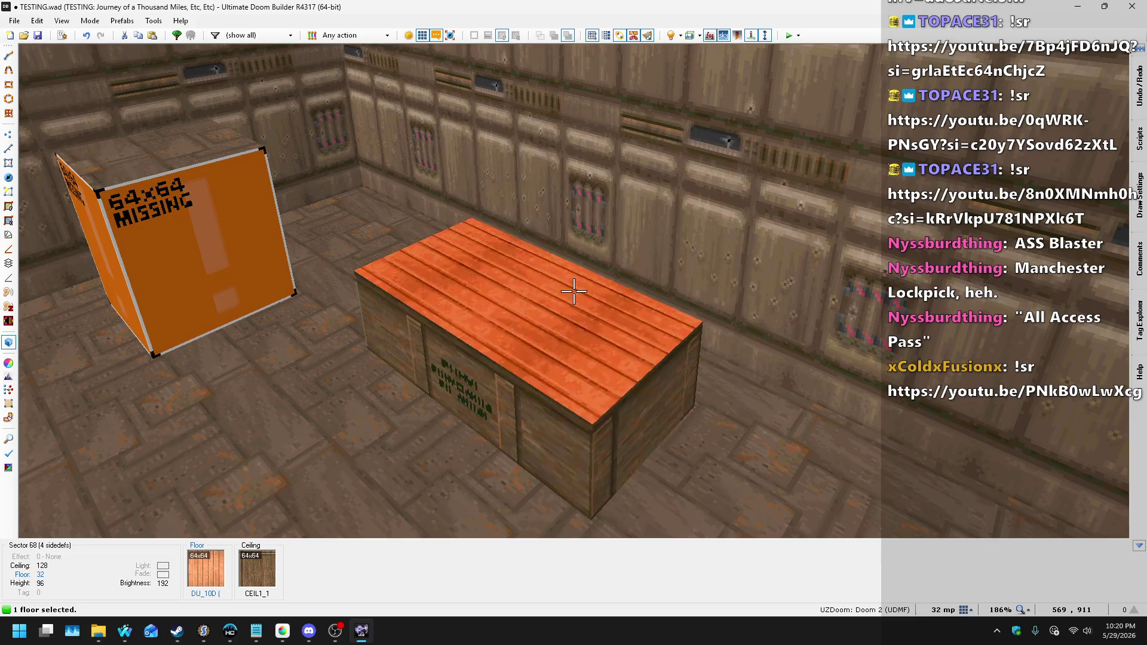
- Browse other flats for the crate top, then cancel, keeping the DU_10D plank top
{"action": "key", "text": "s"}
{"action": "key", "text": "w"}
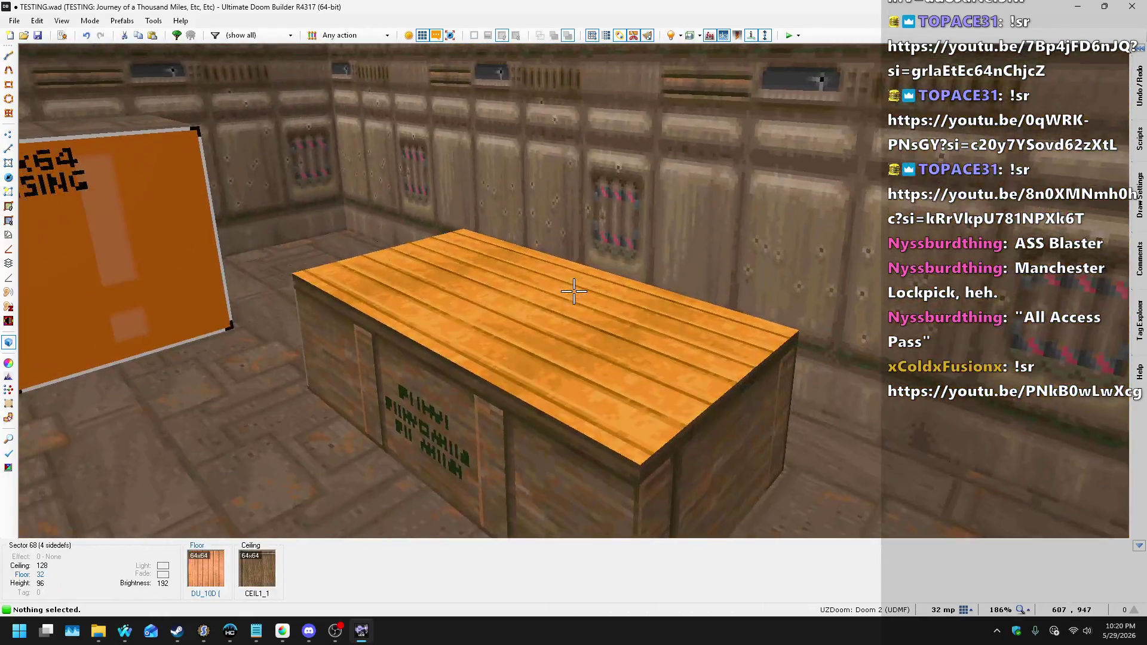
{"action": "left_click", "coordinate": [573, 291]}
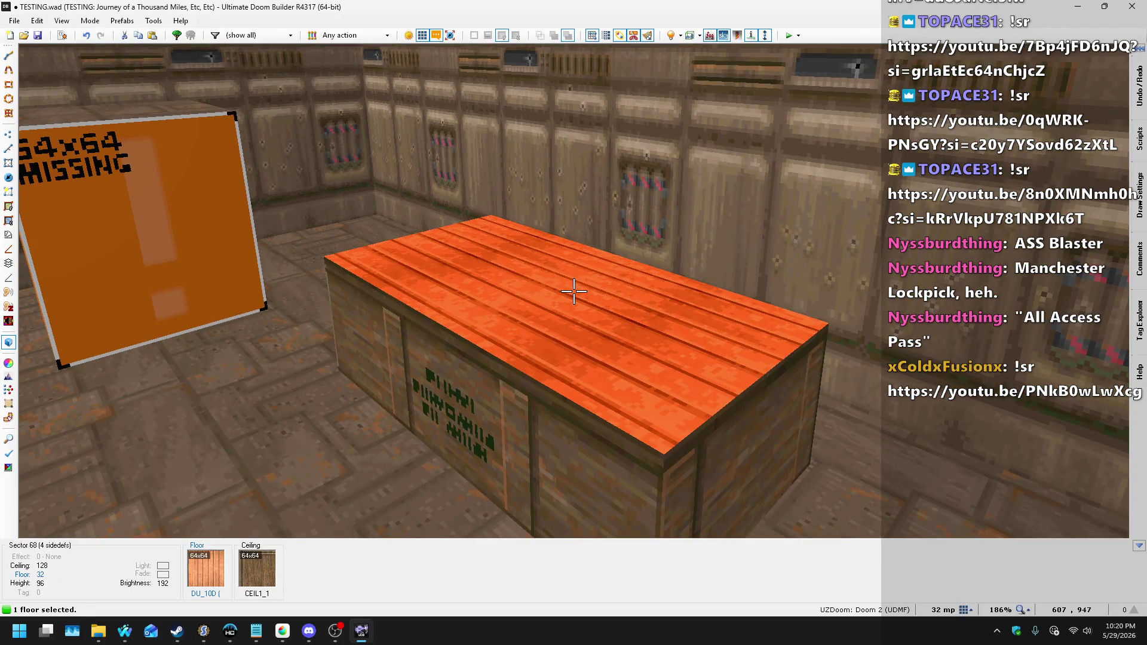
{"action": "right_click", "coordinate": [573, 291]}
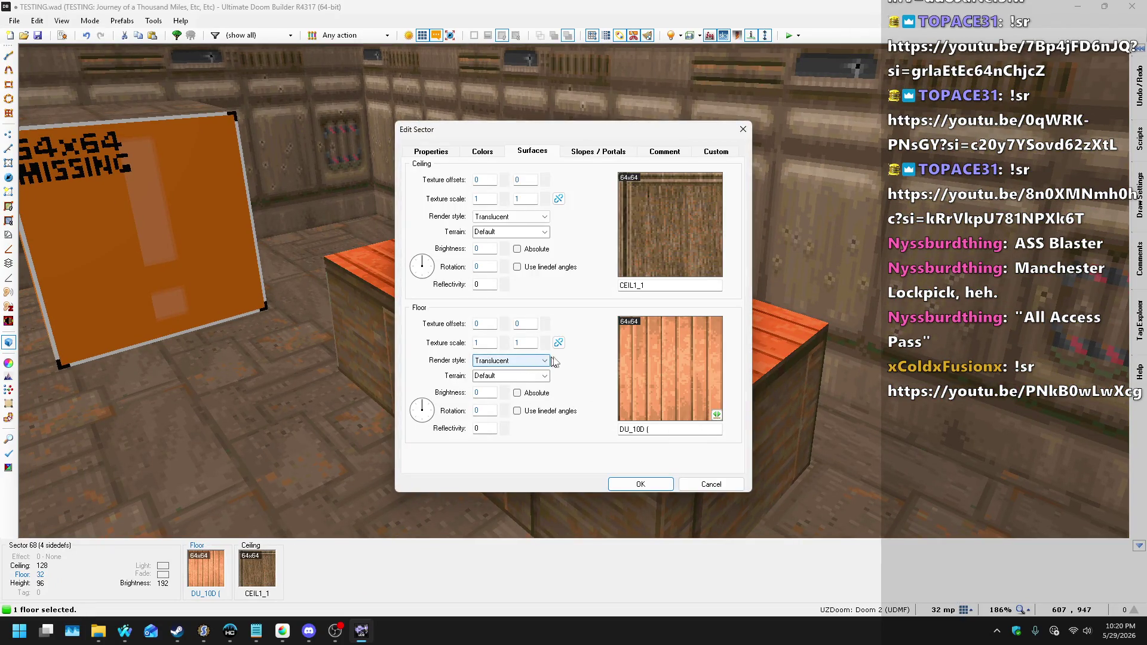
{"action": "left_click", "coordinate": [691, 366]}
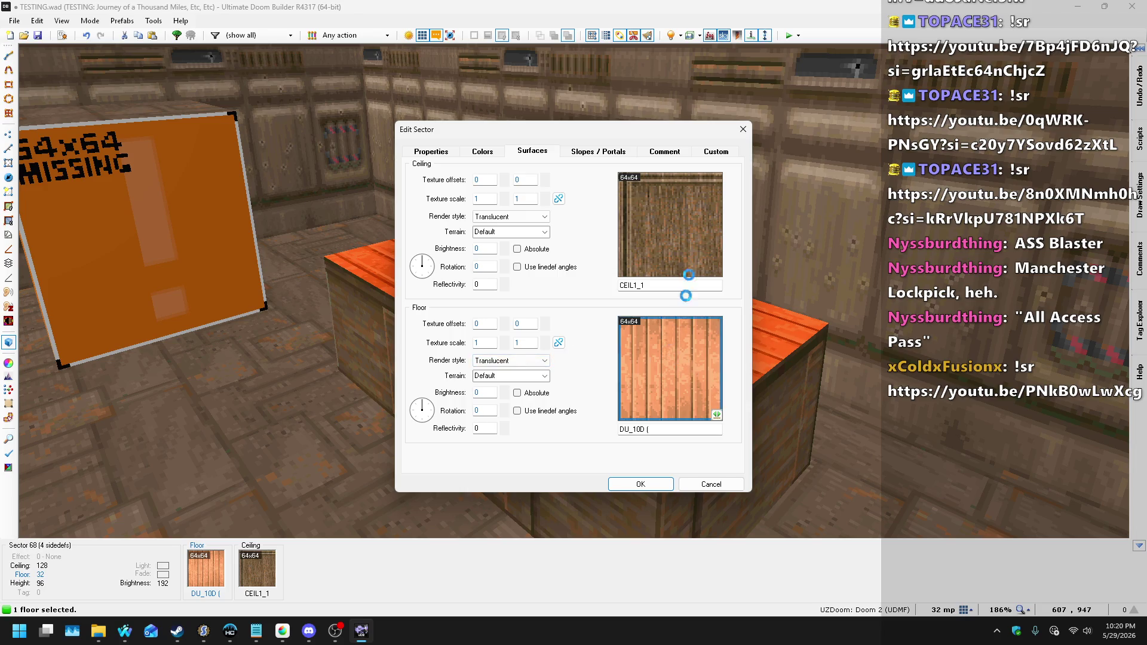
{"action": "scroll", "coordinate": [823, 239], "scroll_direction": "down", "scroll_amount": 5}
{"action": "scroll", "coordinate": [822, 239], "scroll_direction": "down", "scroll_amount": 10}
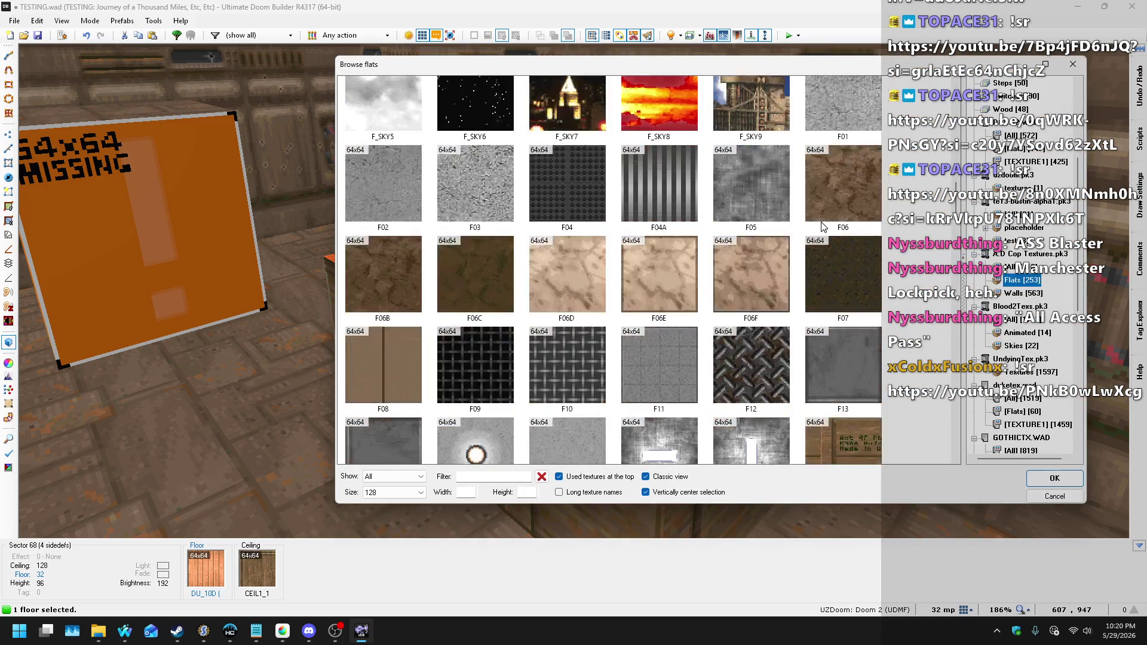
{"action": "scroll", "coordinate": [793, 194], "scroll_direction": "down", "scroll_amount": 5}
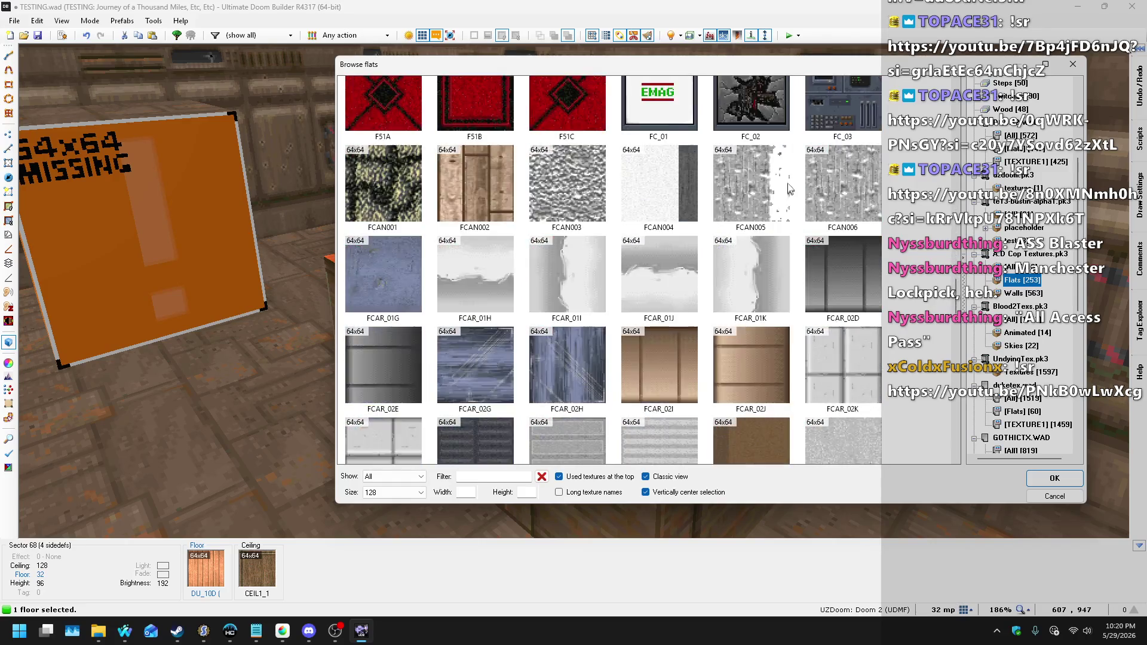
{"action": "scroll", "coordinate": [759, 159], "scroll_direction": "down", "scroll_amount": 5}
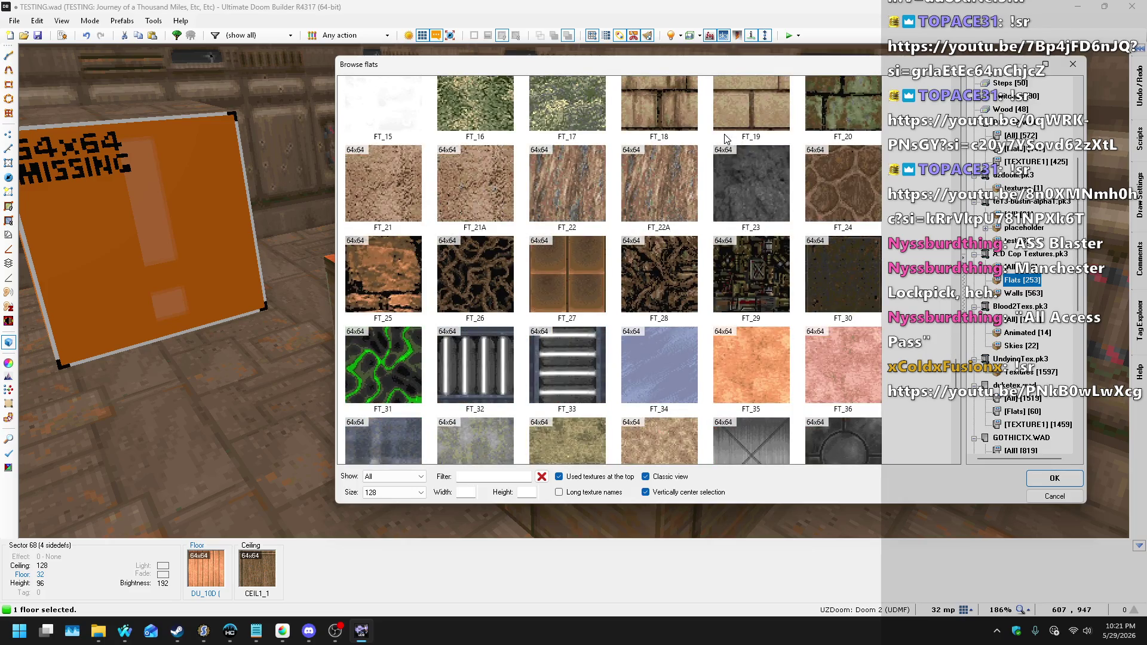
{"action": "scroll", "coordinate": [719, 134], "scroll_direction": "down", "scroll_amount": 1}
{"action": "scroll", "coordinate": [691, 100], "scroll_direction": "down", "scroll_amount": 6}
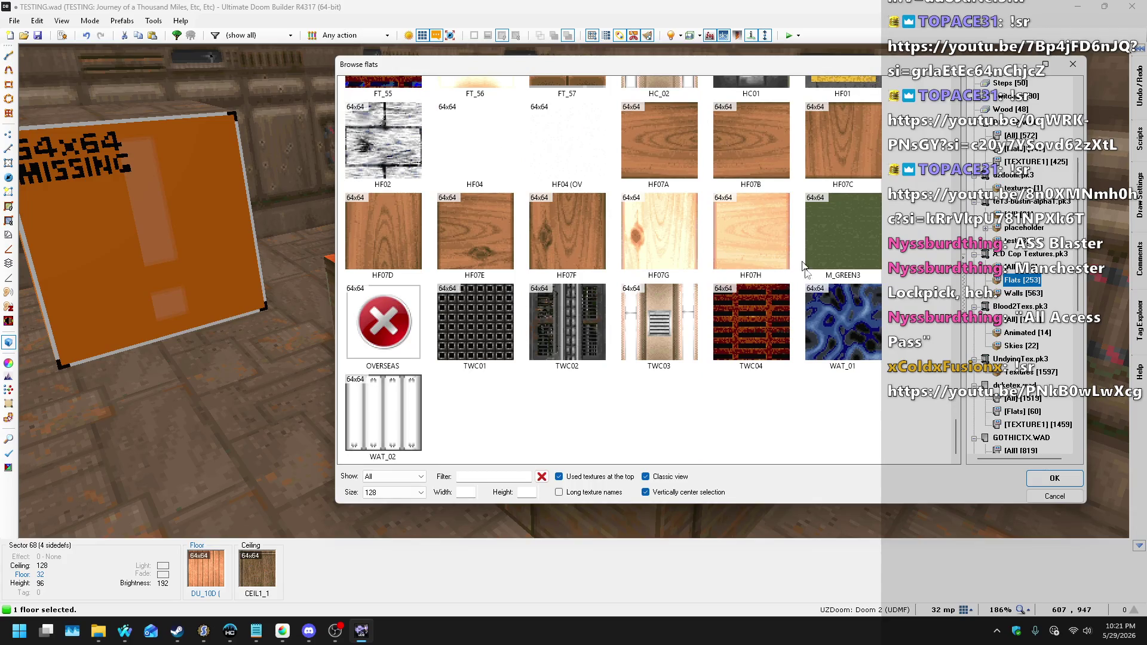
{"action": "left_click", "coordinate": [1055, 495]}
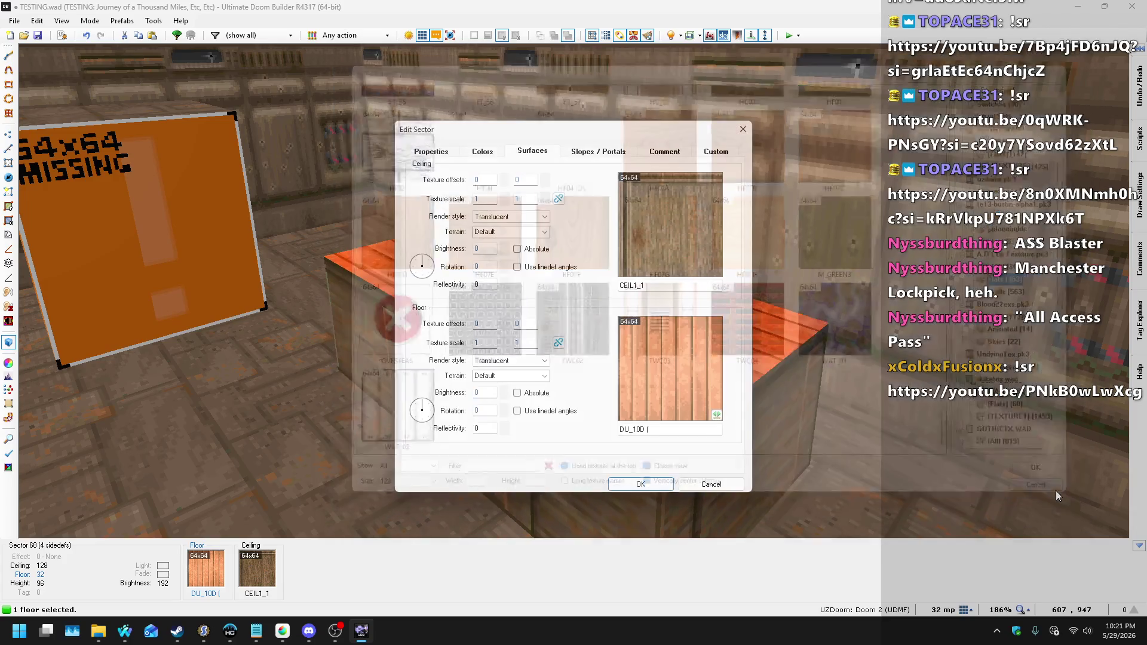
{"action": "left_click", "coordinate": [701, 488]}
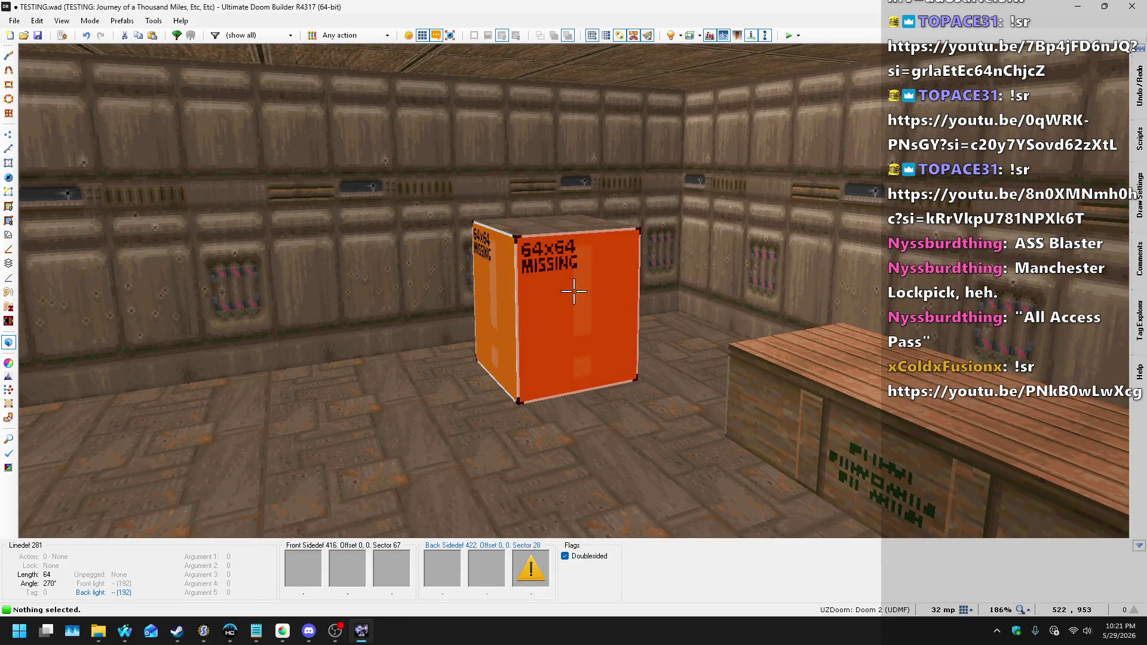
- Give the box side's missing lower wall the B03 crate texture from Walls
{"action": "right_click", "coordinate": [574, 291]}
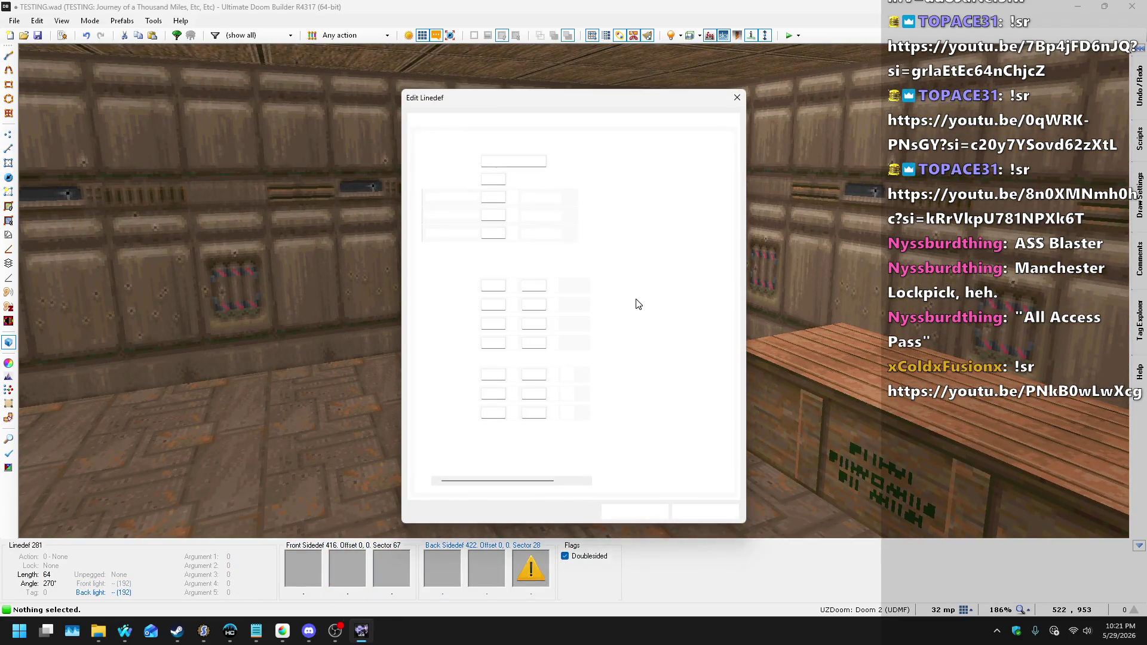
{"action": "left_click", "coordinate": [661, 411]}
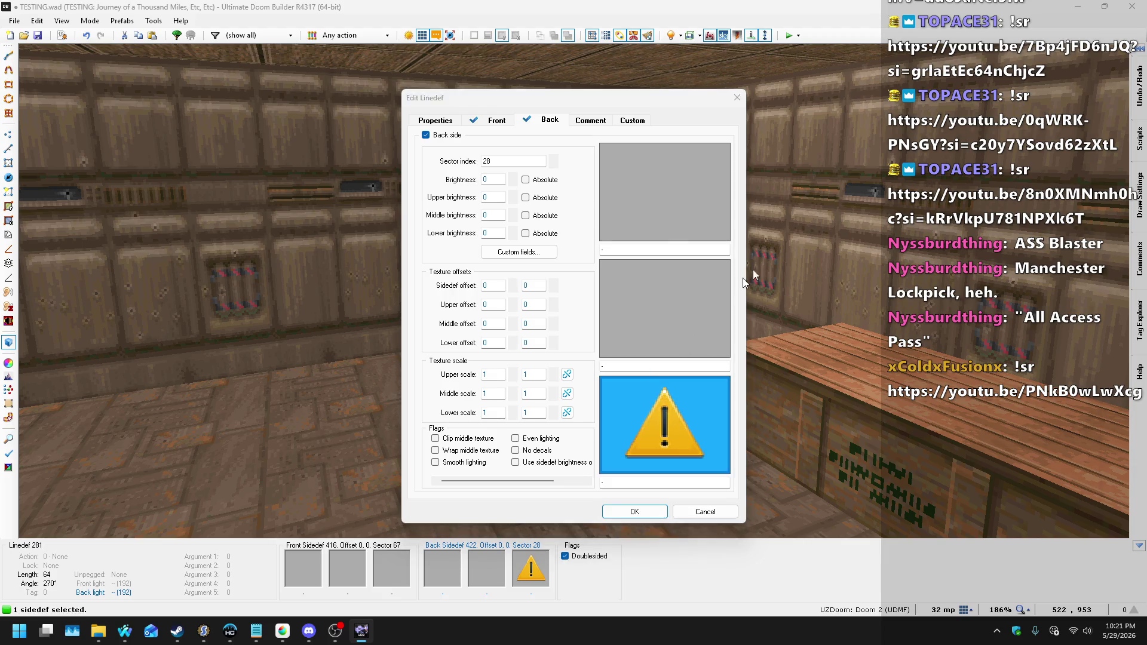
{"action": "left_click", "coordinate": [998, 292]}
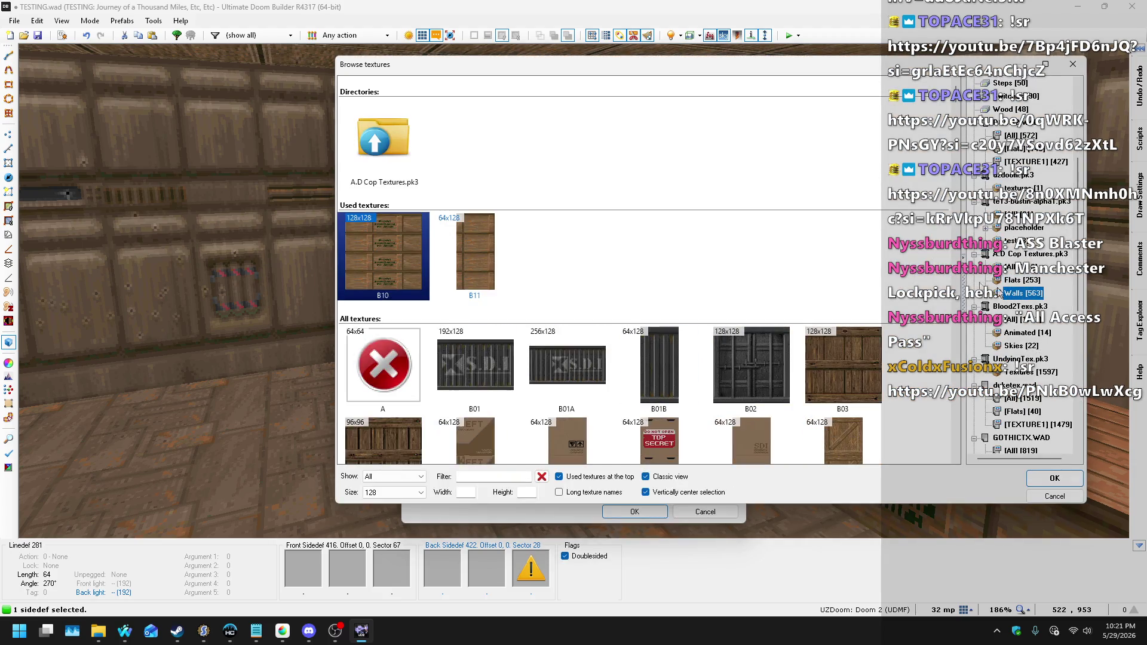
{"action": "scroll", "coordinate": [792, 187], "scroll_direction": "down", "scroll_amount": 1}
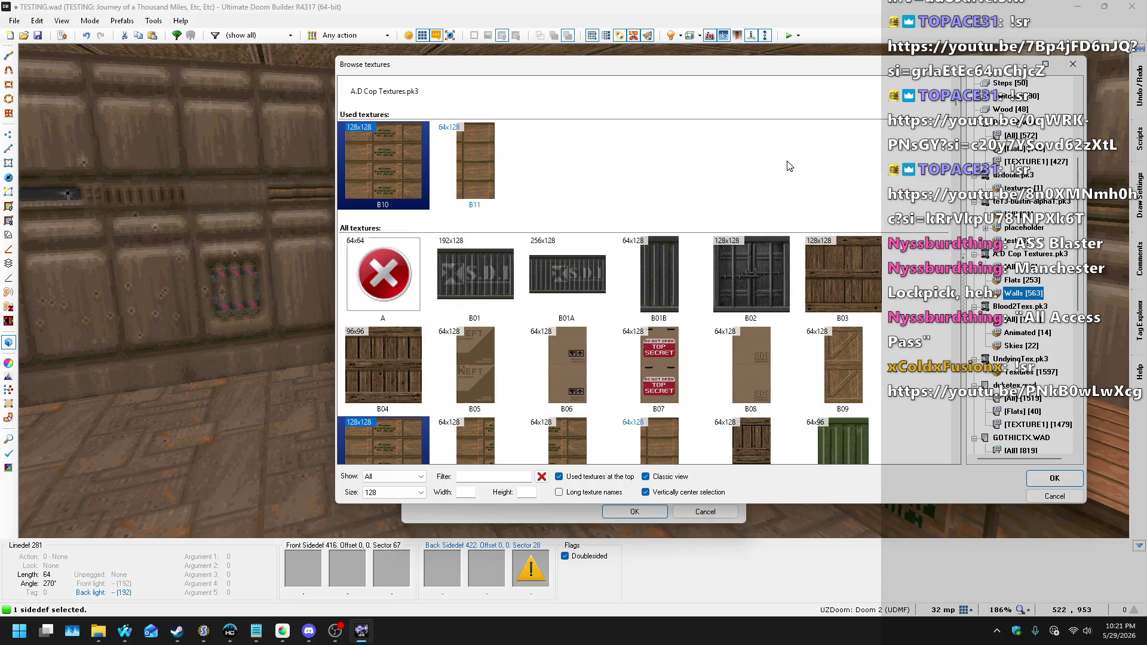
{"action": "double_click", "coordinate": [861, 265]}
{"action": "left_click", "coordinate": [633, 511]}
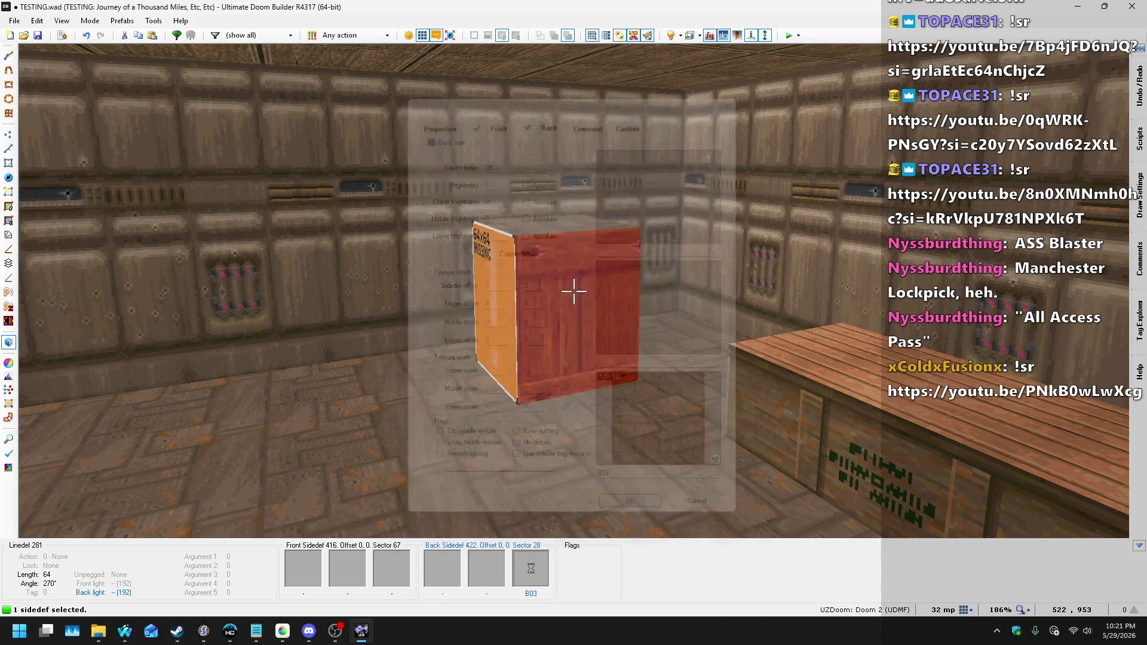
- Copy B03 onto the box's other sides and auto-align the crate textures
{"action": "key", "text": "ctrl+c"}
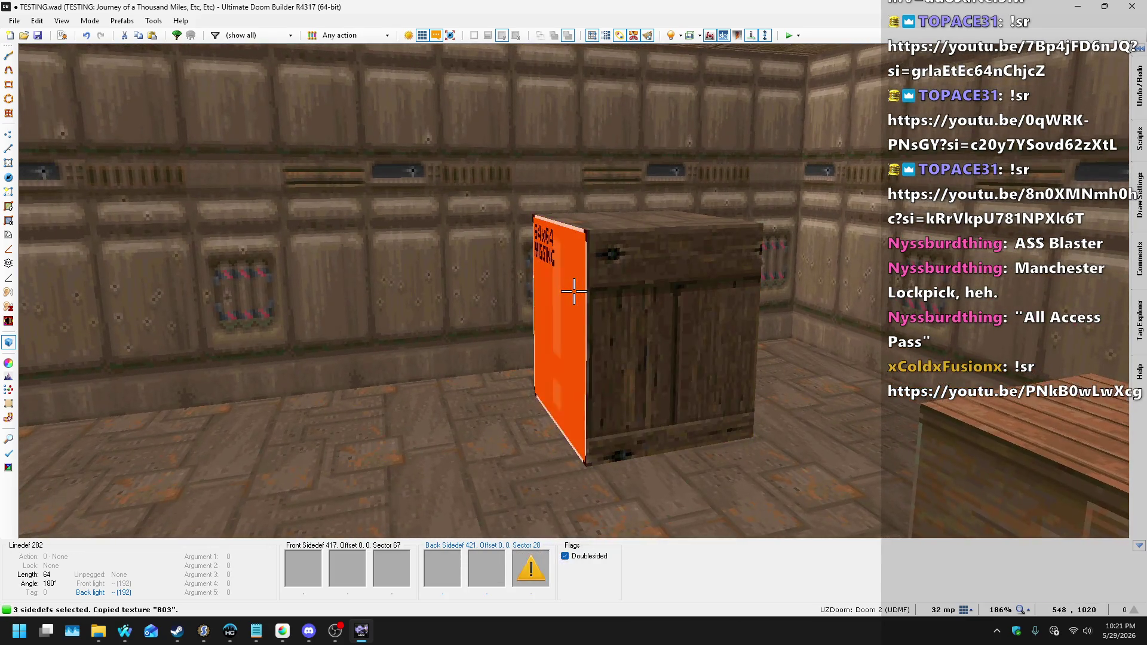
{"action": "key", "text": "ctrl+v"}
{"action": "key", "text": "w"}
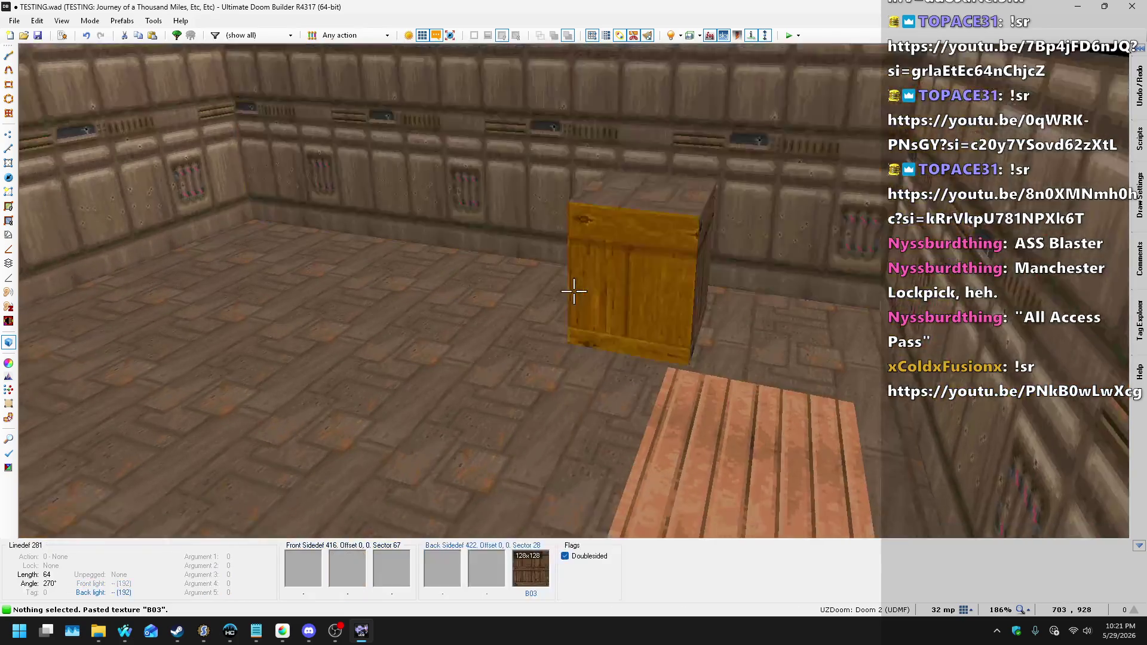
{"action": "key", "text": "a"}
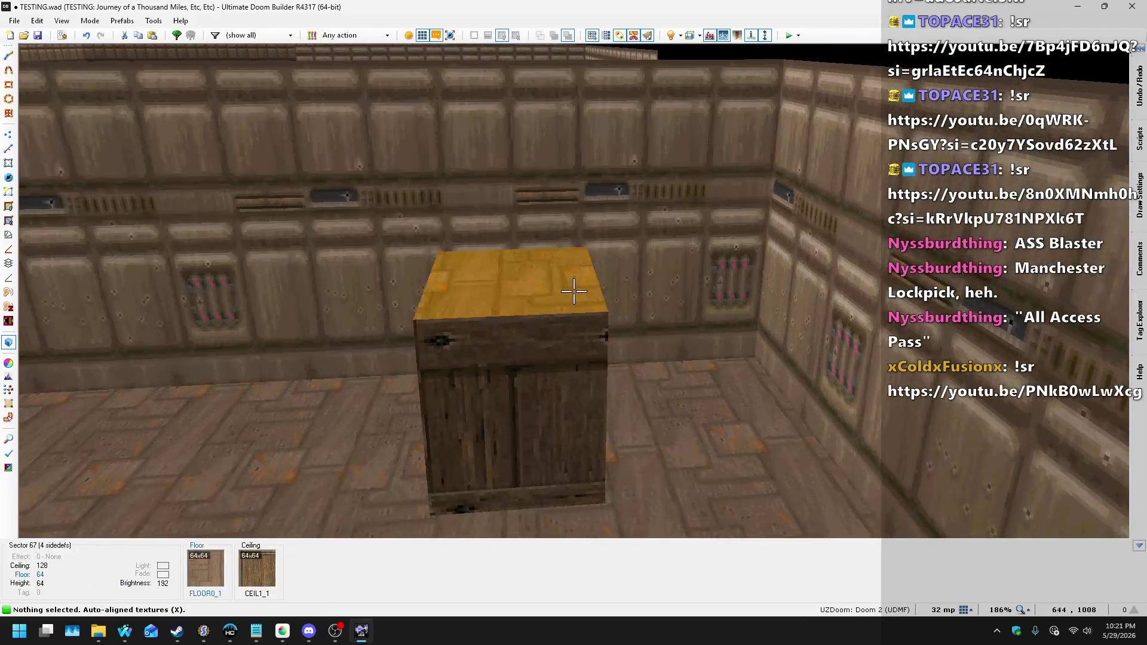
{"action": "left_click", "coordinate": [573, 290]}
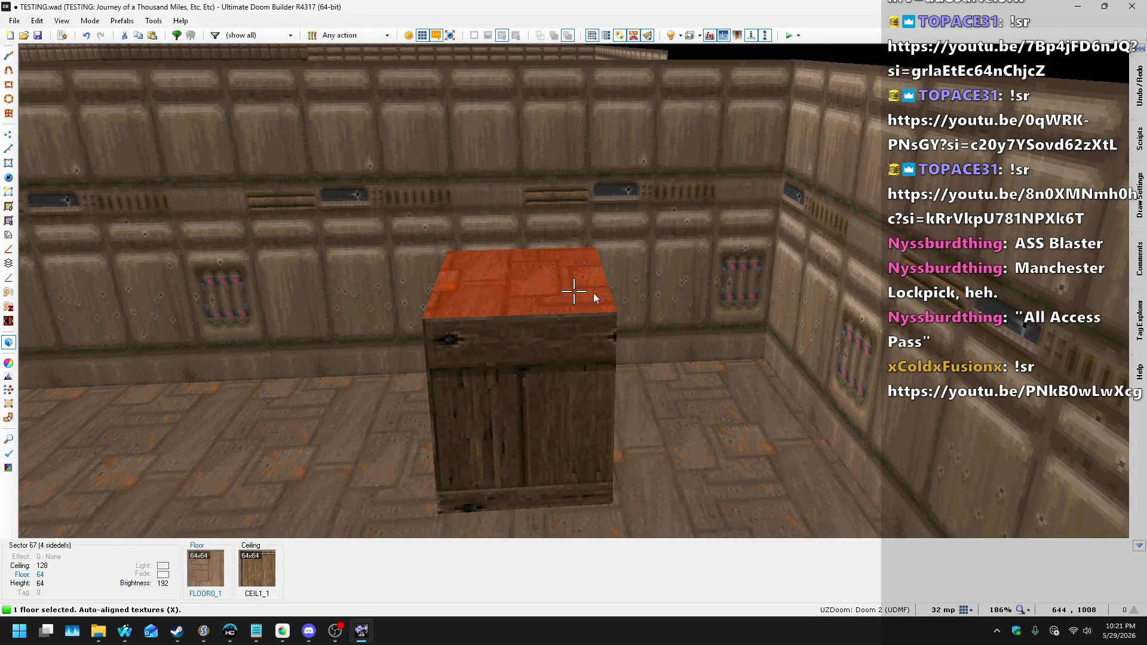
- Browse the crate top's flats, filtered to Wood flats from the A.D Cop Textures pack
{"action": "right_click", "coordinate": [573, 290]}
{"action": "left_click", "coordinate": [678, 388]}
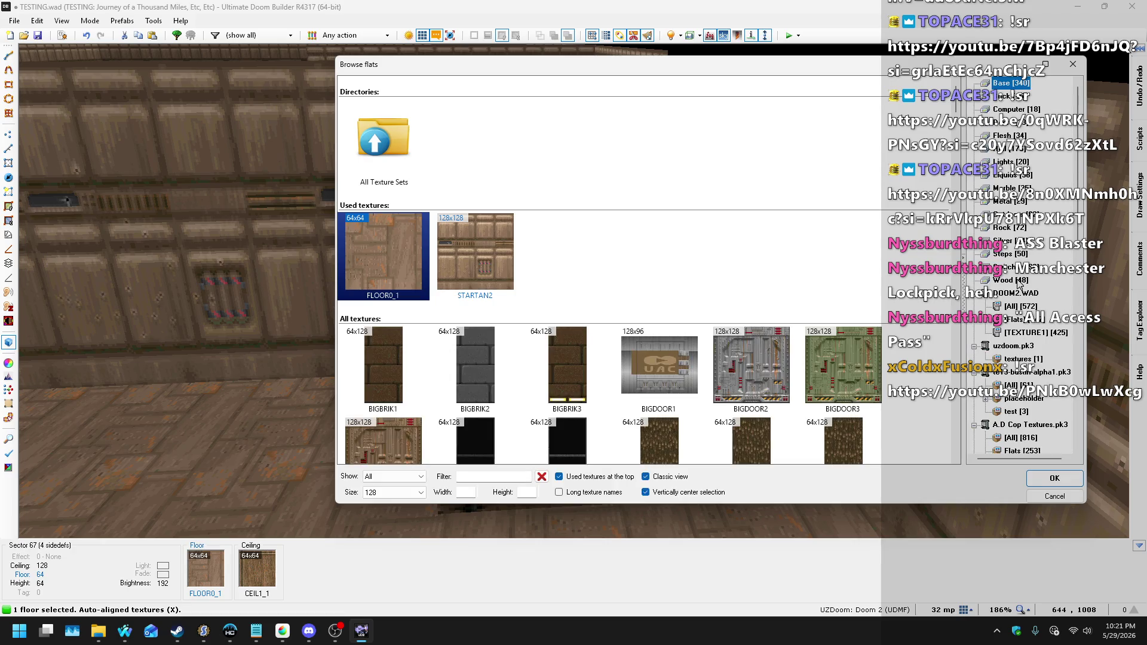
{"action": "left_click", "coordinate": [1019, 281]}
{"action": "left_click", "coordinate": [1022, 411]}
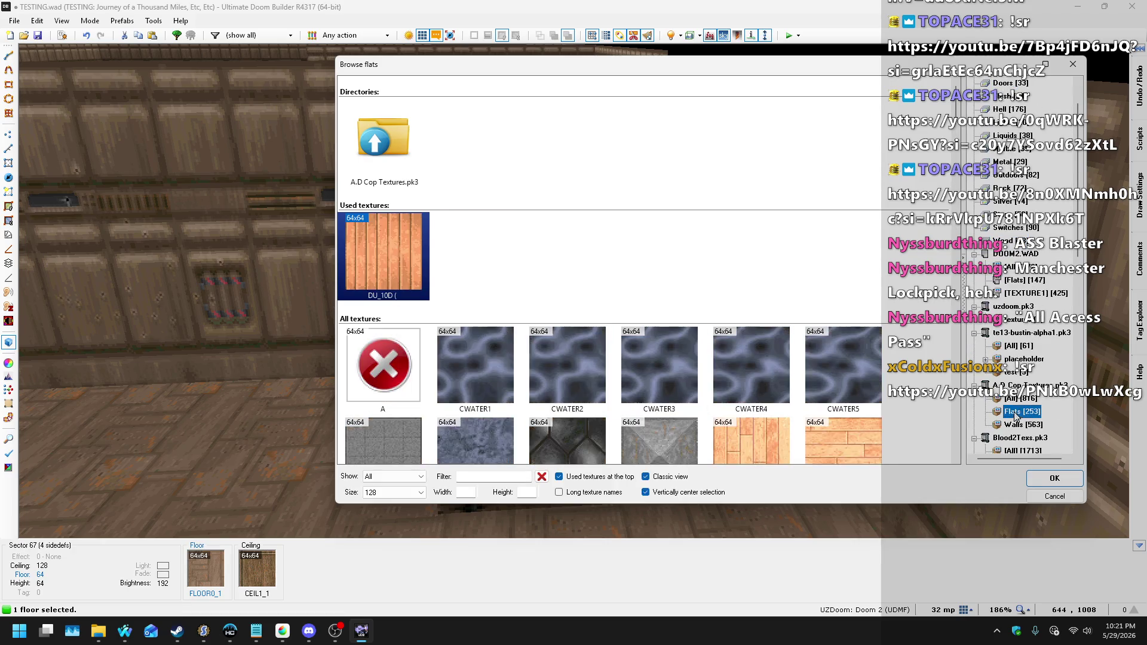
- Apply the HF07C wood flat to the crate top and shift its texture offset to 0, -32
{"action": "scroll", "coordinate": [774, 268], "scroll_direction": "down", "scroll_amount": 5}
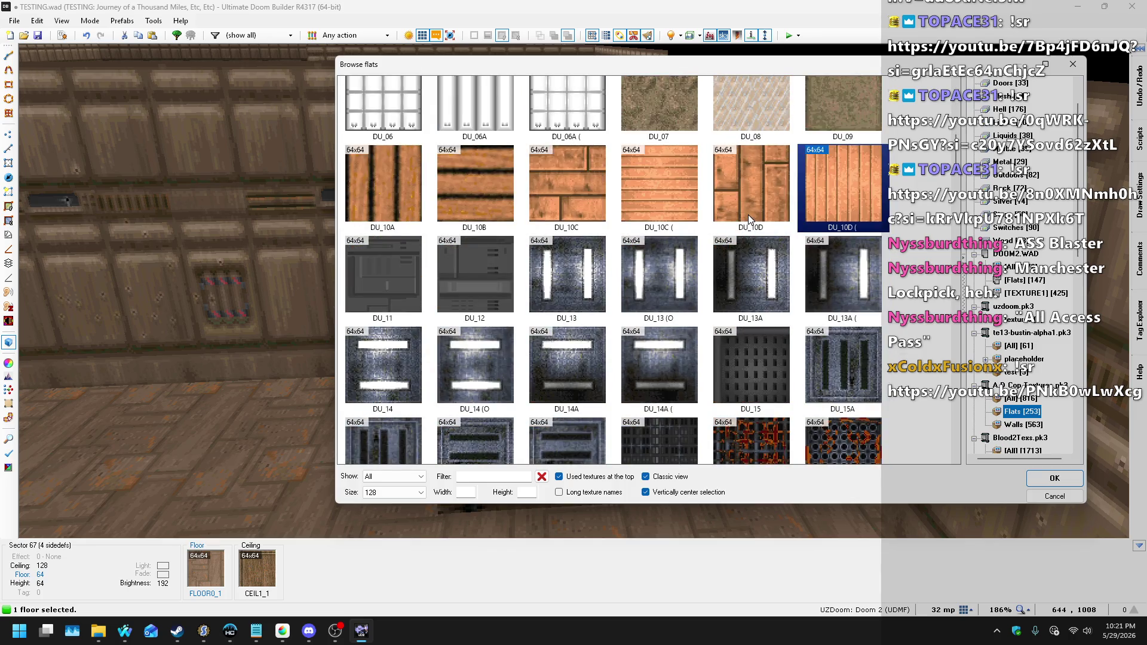
{"action": "scroll", "coordinate": [747, 214], "scroll_direction": "down", "scroll_amount": 4}
{"action": "scroll", "coordinate": [737, 184], "scroll_direction": "down", "scroll_amount": 4}
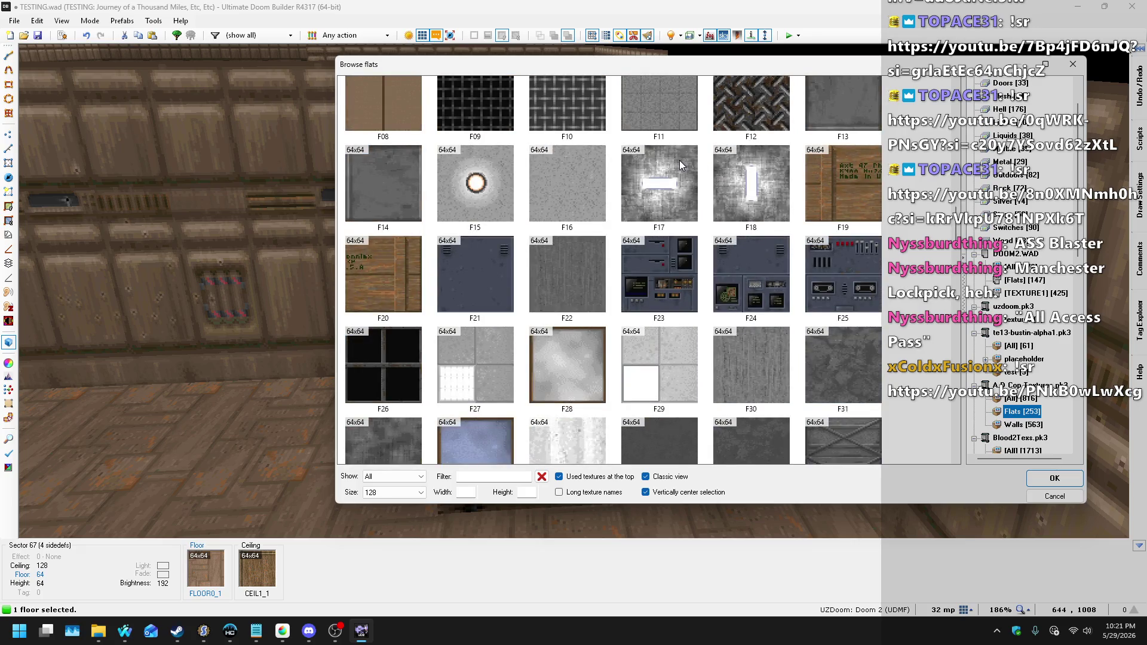
{"action": "scroll", "coordinate": [679, 160], "scroll_direction": "down", "scroll_amount": 3}
{"action": "scroll", "coordinate": [679, 160], "scroll_direction": "up", "scroll_amount": 2}
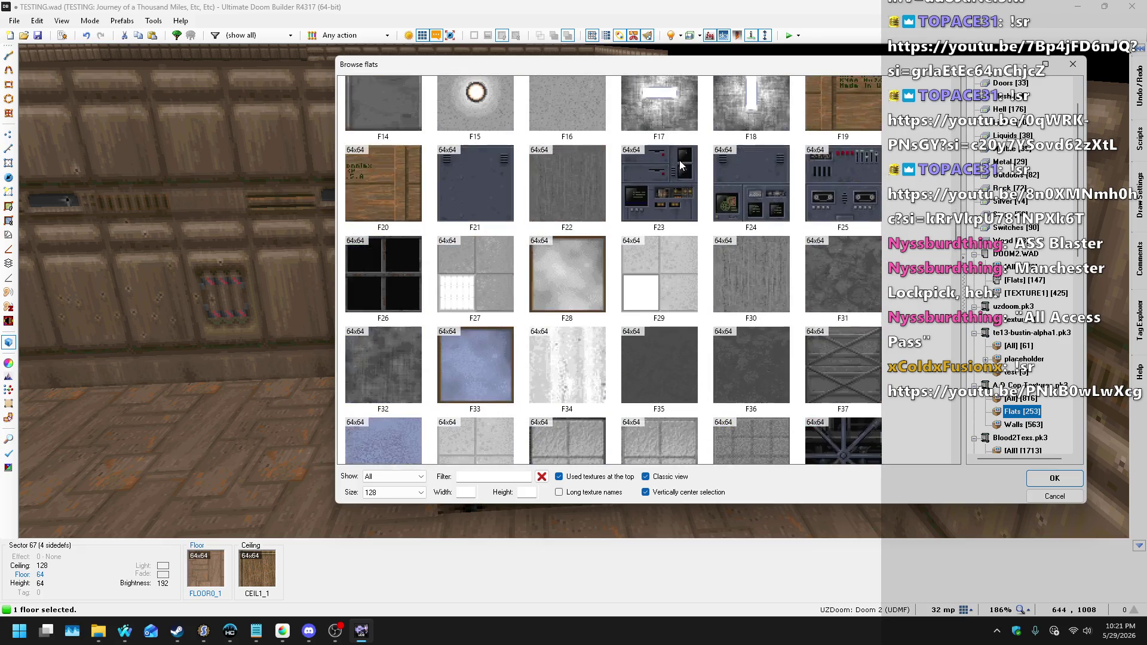
{"action": "scroll", "coordinate": [679, 160], "scroll_direction": "up", "scroll_amount": 1}
{"action": "scroll", "coordinate": [679, 146], "scroll_direction": "down", "scroll_amount": 6}
{"action": "scroll", "coordinate": [679, 136], "scroll_direction": "down", "scroll_amount": 10}
{"action": "scroll", "coordinate": [655, 114], "scroll_direction": "down", "scroll_amount": 10}
{"action": "scroll", "coordinate": [699, 188], "scroll_direction": "down", "scroll_amount": 2}
{"action": "scroll", "coordinate": [683, 173], "scroll_direction": "down", "scroll_amount": 6}
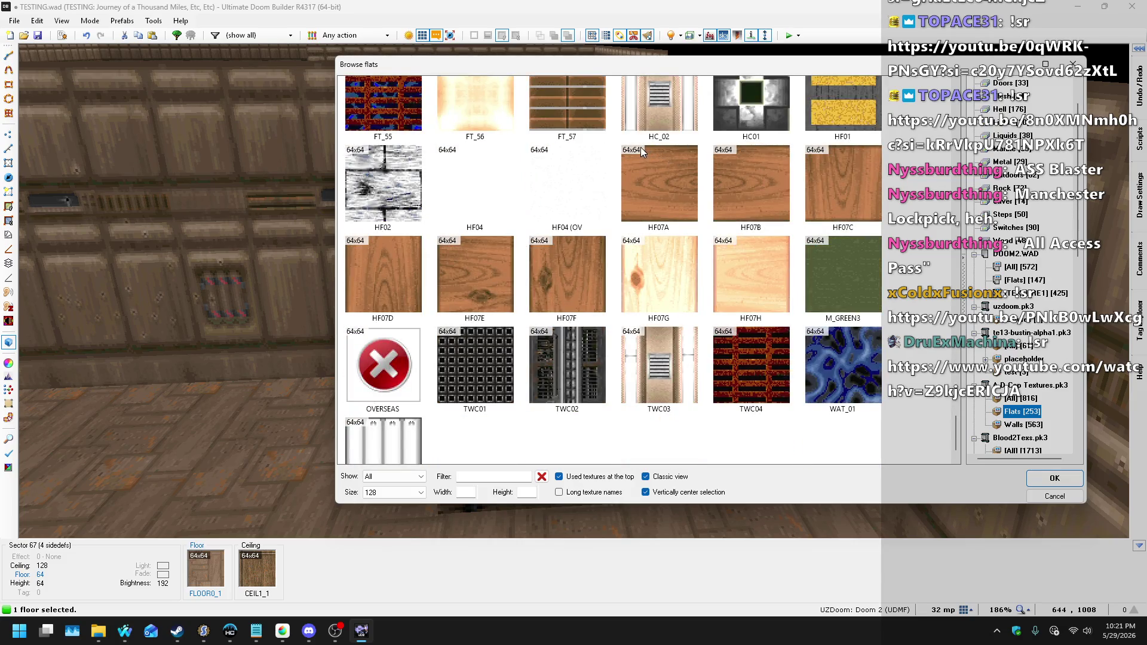
{"action": "double_click", "coordinate": [865, 196]}
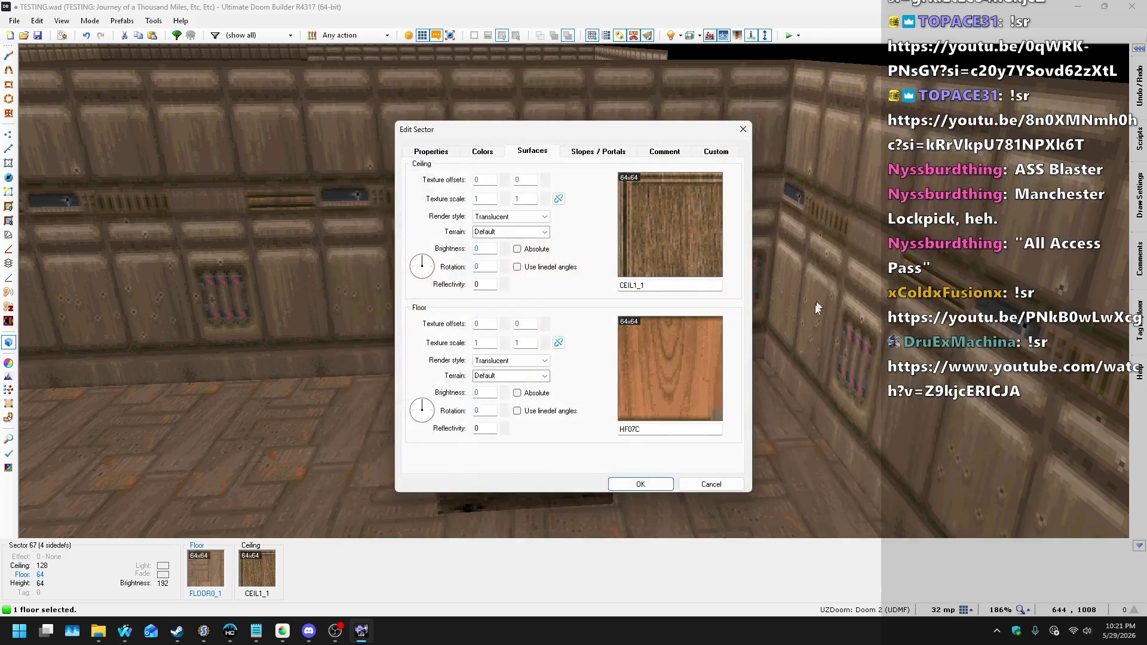
{"action": "left_click", "coordinate": [640, 483]}
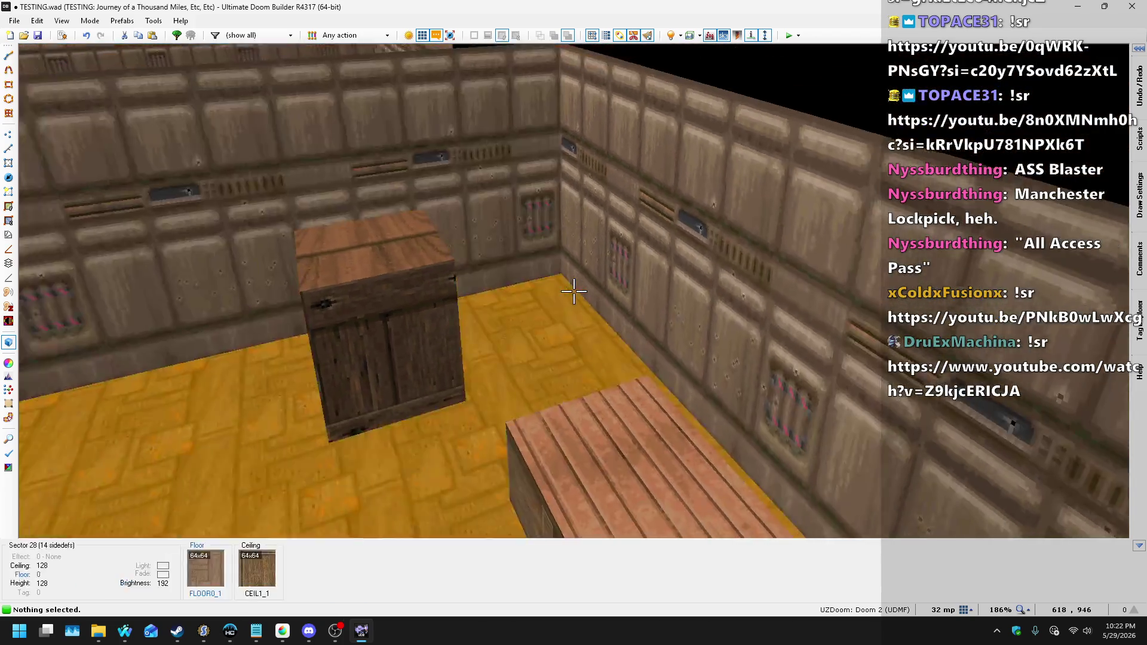
{"action": "key", "text": "ctrl+Up"}
{"action": "key", "text": "w"}
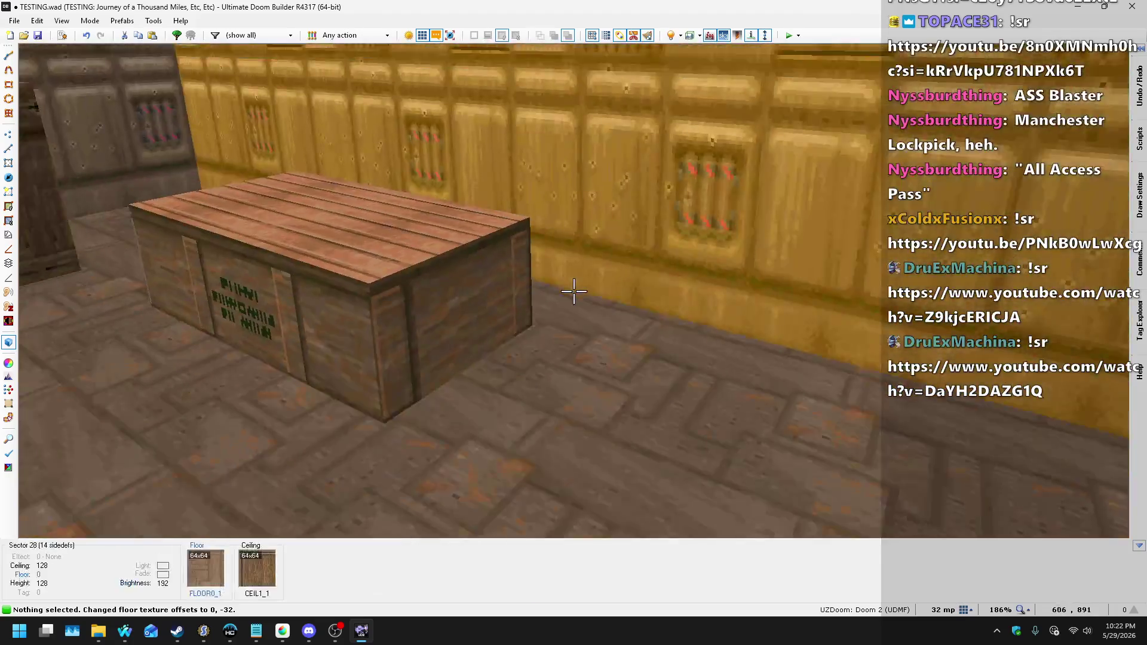
- Back in the 2D map, move the crate sector further to the right
{"action": "key", "text": "q"}
{"action": "scroll", "coordinate": [553, 292], "scroll_direction": "up", "scroll_amount": 6}
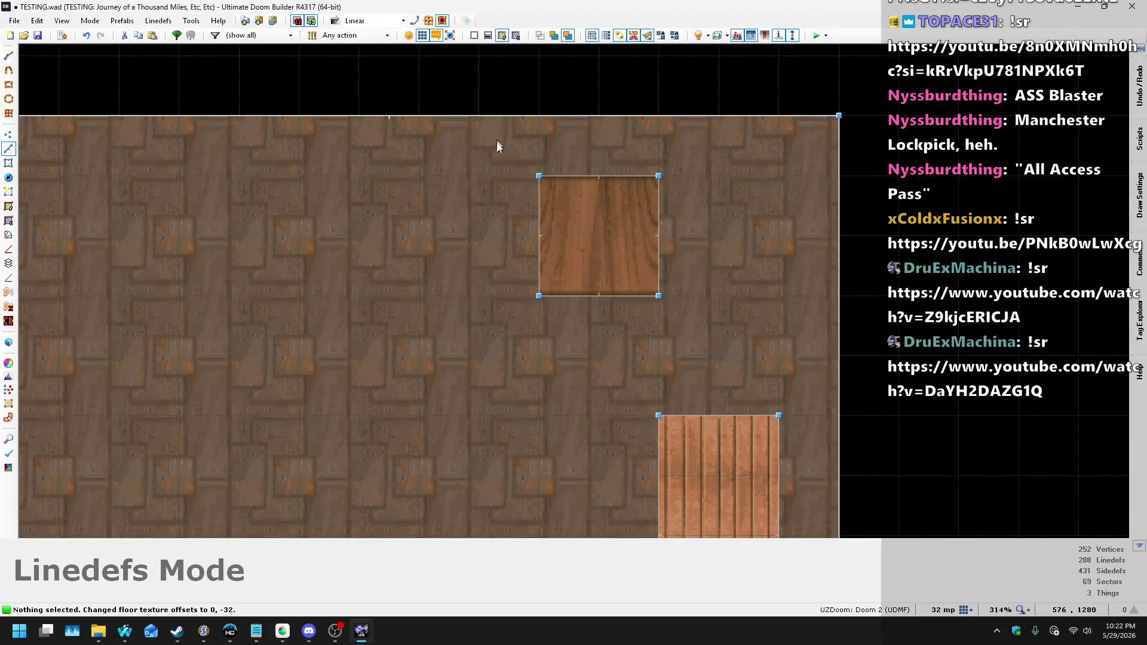
{"action": "left_click_drag", "start_coordinate": [709, 352], "coordinate": [709, 353]}
{"action": "left_click_drag", "start_coordinate": [659, 273], "coordinate": [774, 274]}
{"action": "left_click", "coordinate": [754, 244]}
{"action": "scroll", "coordinate": [414, 219], "scroll_direction": "down", "scroll_amount": 4}
{"action": "scroll", "coordinate": [293, 234], "scroll_direction": "up", "scroll_amount": 3}
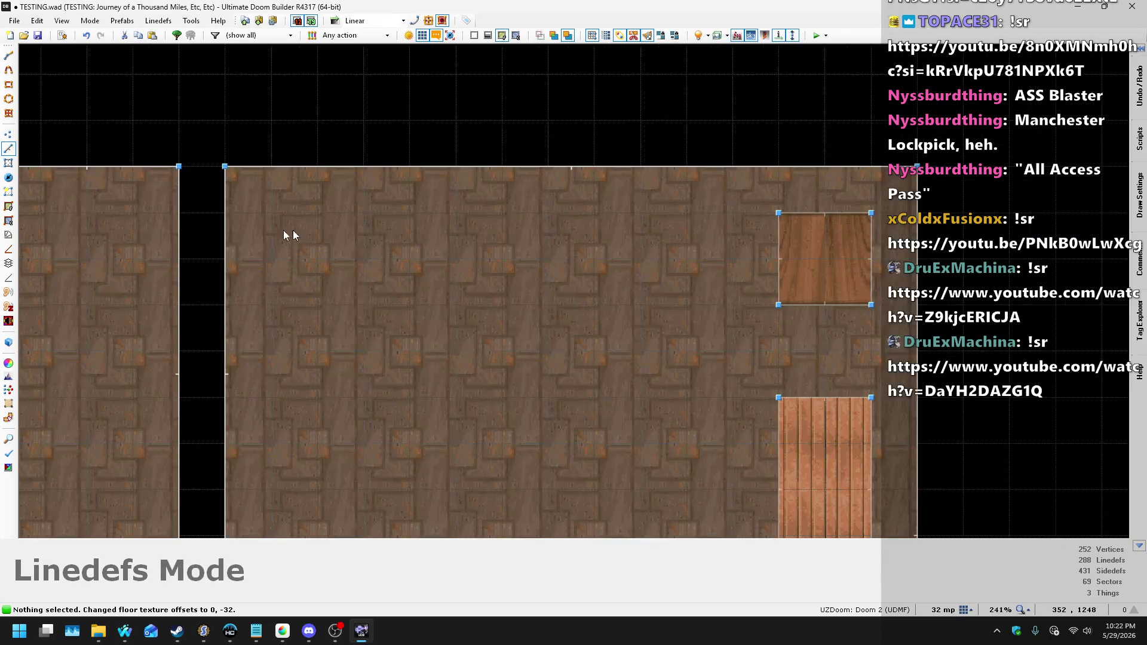
- Draw a new 192x64 rectangular sector and start raising its floor in 3D view
{"action": "key", "text": "d"}
{"action": "left_click", "coordinate": [267, 218]}
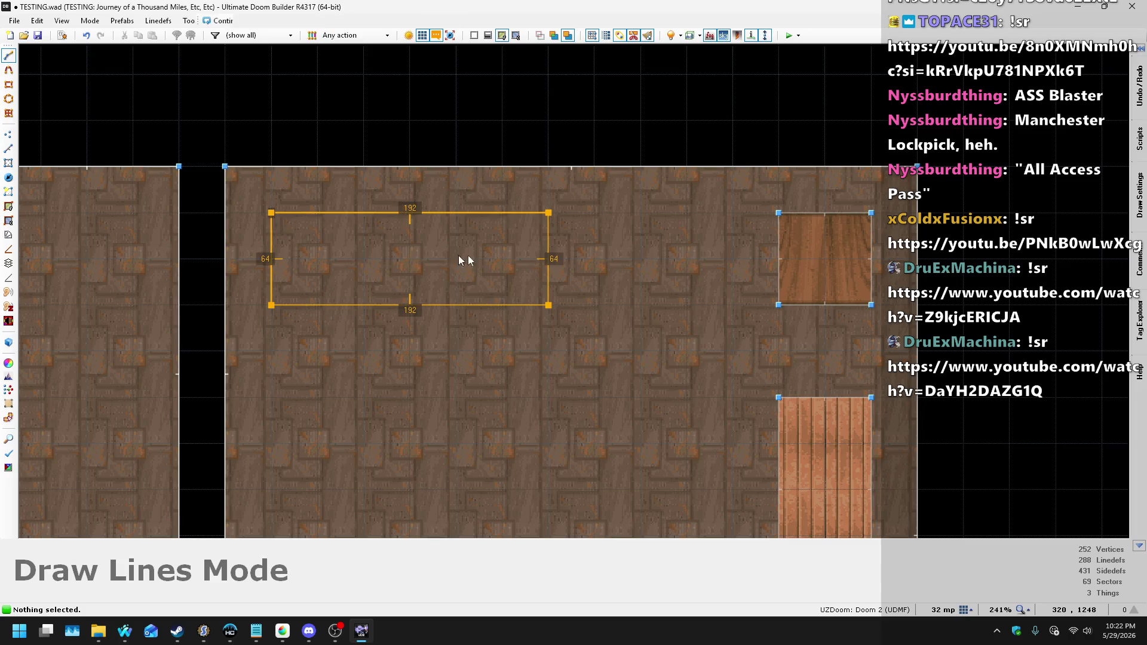
{"action": "key", "text": "Return"}
{"action": "key", "text": "w"}
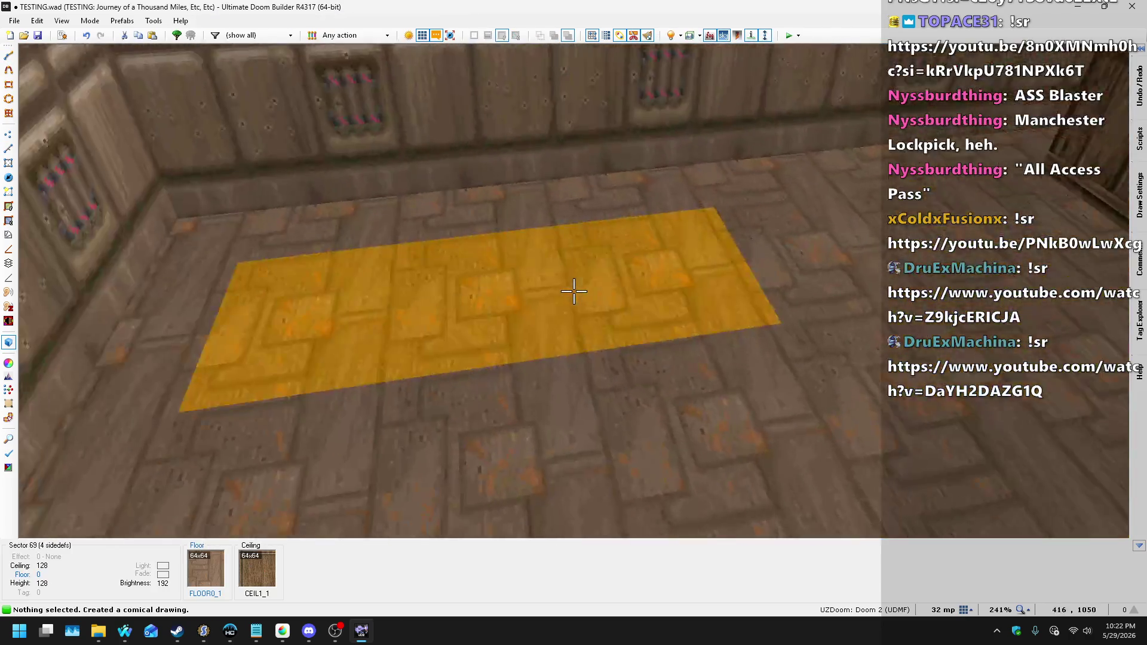
{"action": "left_click", "coordinate": [574, 291]}
{"action": "scroll", "coordinate": [573, 291], "scroll_direction": "up", "scroll_amount": 7}
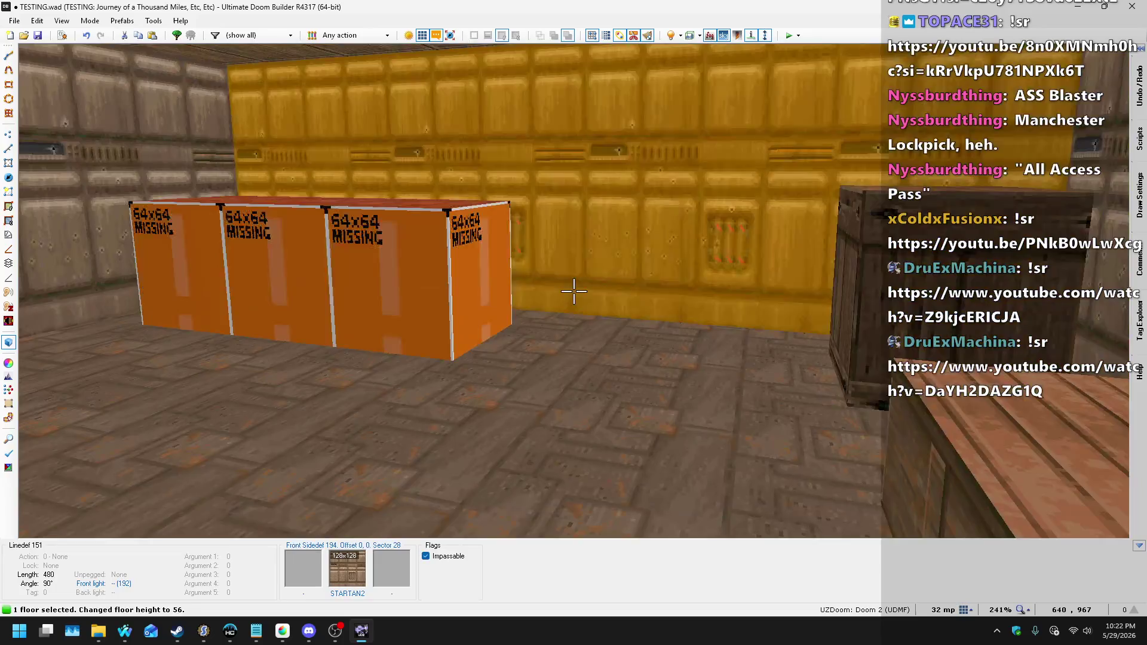
- Raise the block's floor to 96 and open the linedef properties of its side wall
{"action": "scroll", "coordinate": [573, 291], "scroll_direction": "up", "scroll_amount": 5}
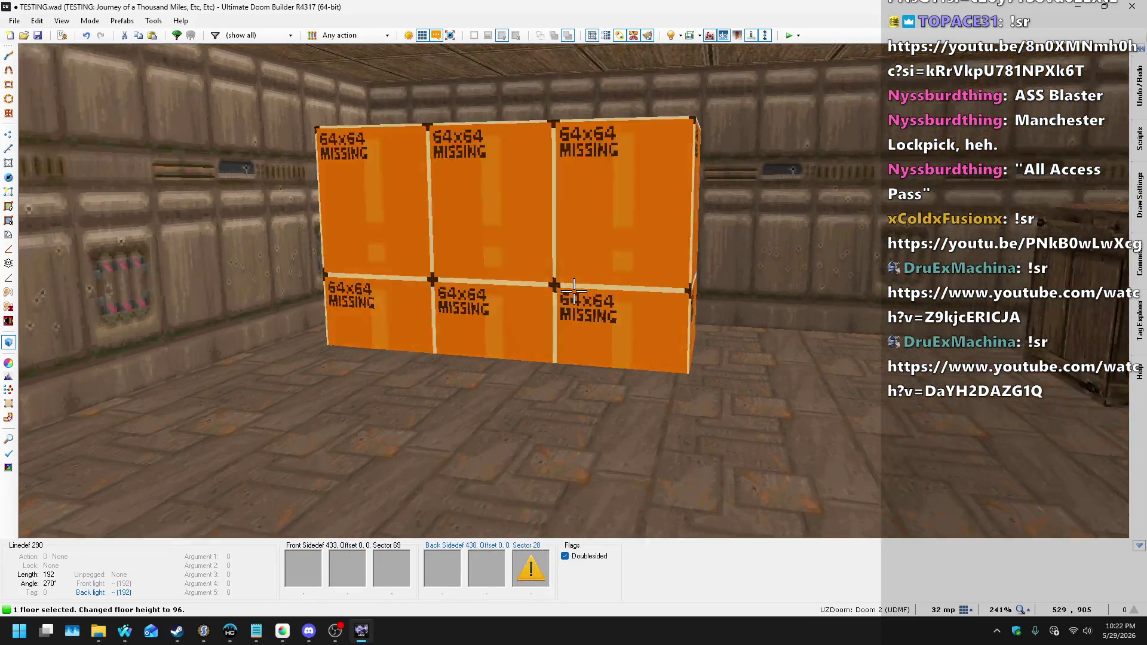
{"action": "key", "text": "s"}
{"action": "left_click", "coordinate": [573, 290]}
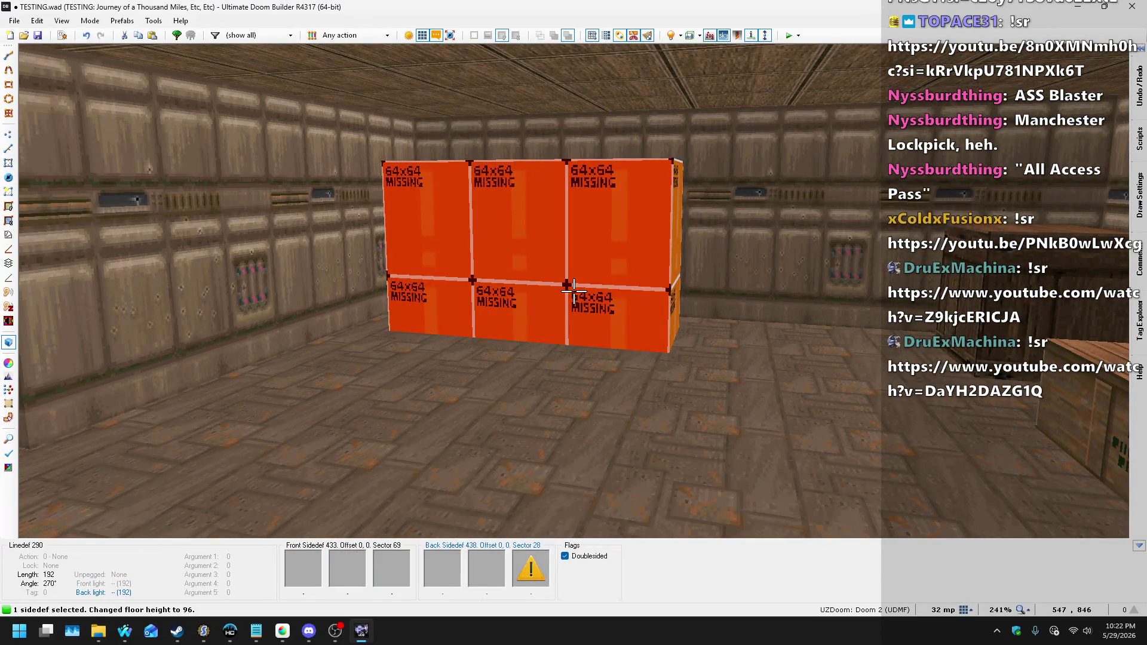
{"action": "right_click", "coordinate": [573, 291]}
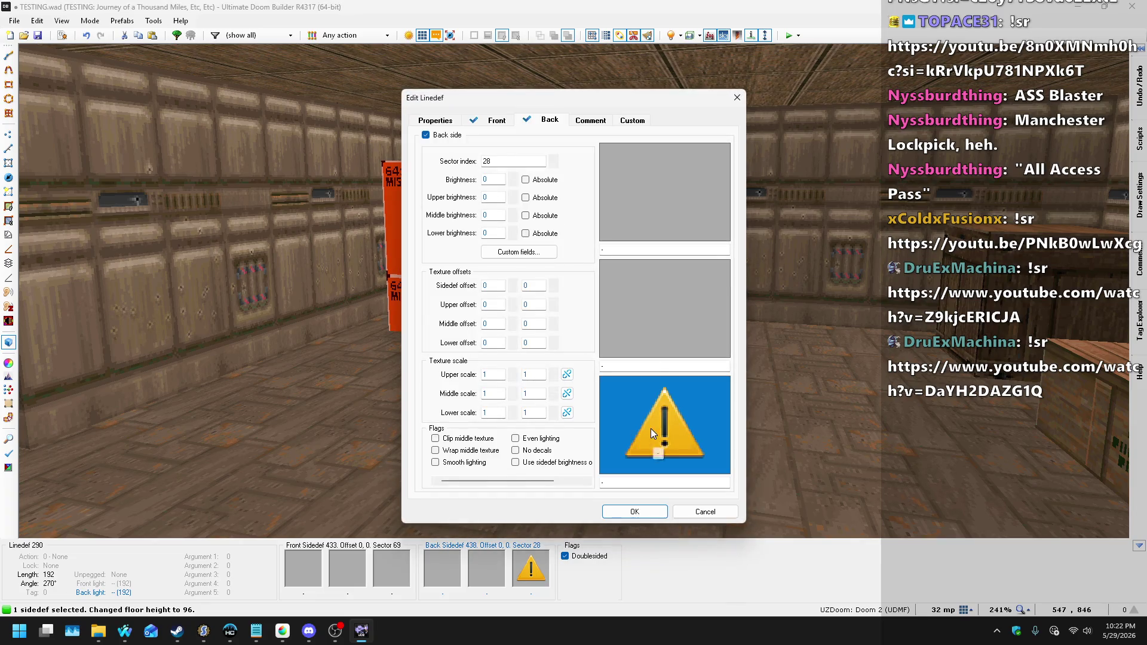
- Browse A.D Cop Textures [All] for the back side's lower texture on linedef 290
{"action": "left_click", "coordinate": [651, 427]}
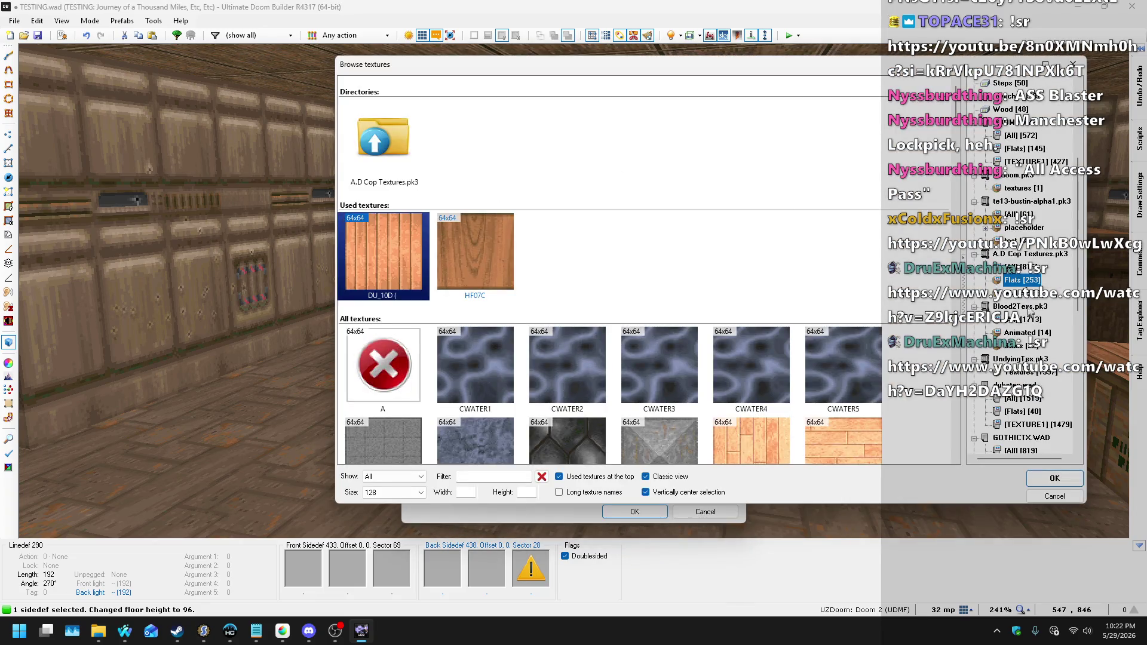
{"action": "left_click", "coordinate": [1019, 269]}
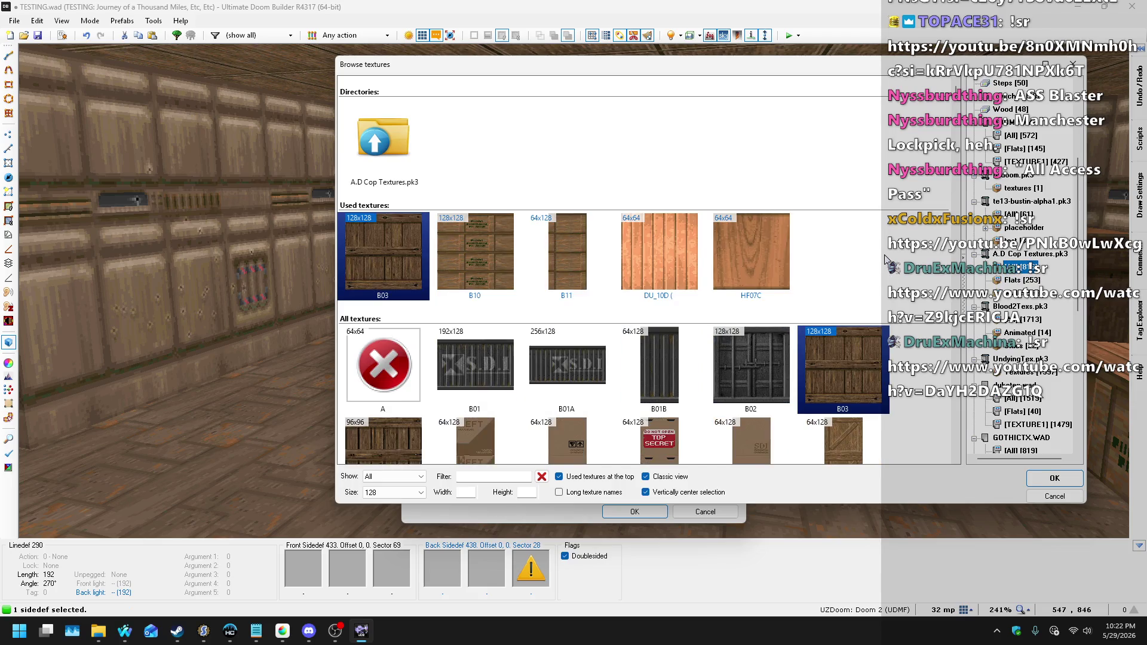
{"action": "scroll", "coordinate": [878, 248], "scroll_direction": "down", "scroll_amount": 2}
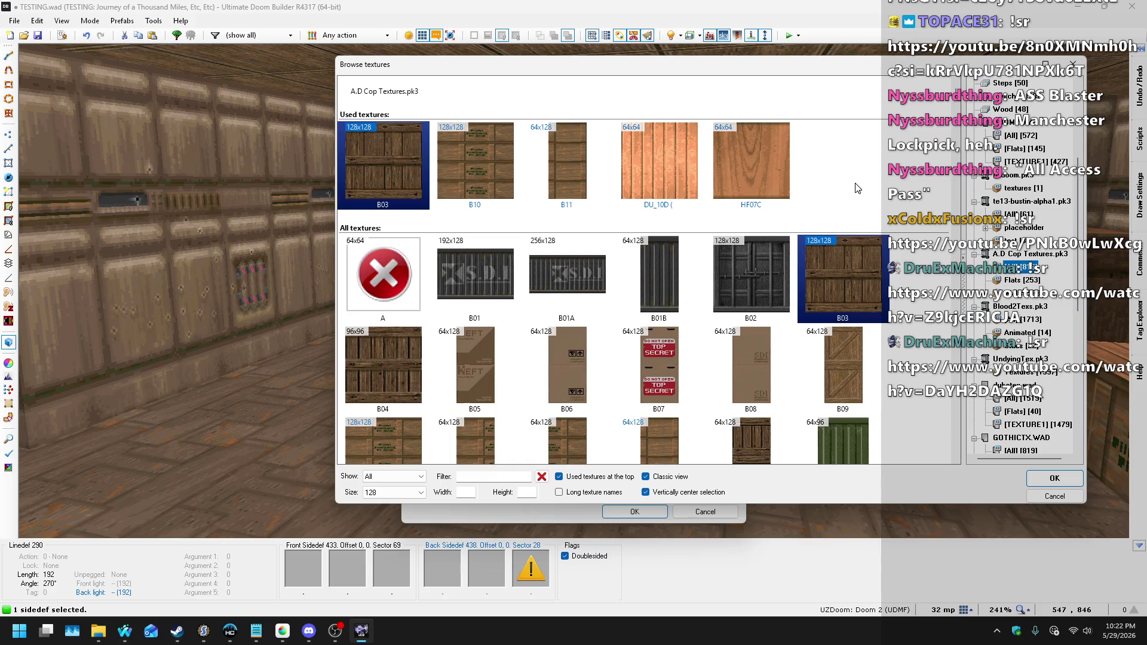
{"action": "scroll", "coordinate": [830, 154], "scroll_direction": "down", "scroll_amount": 4}
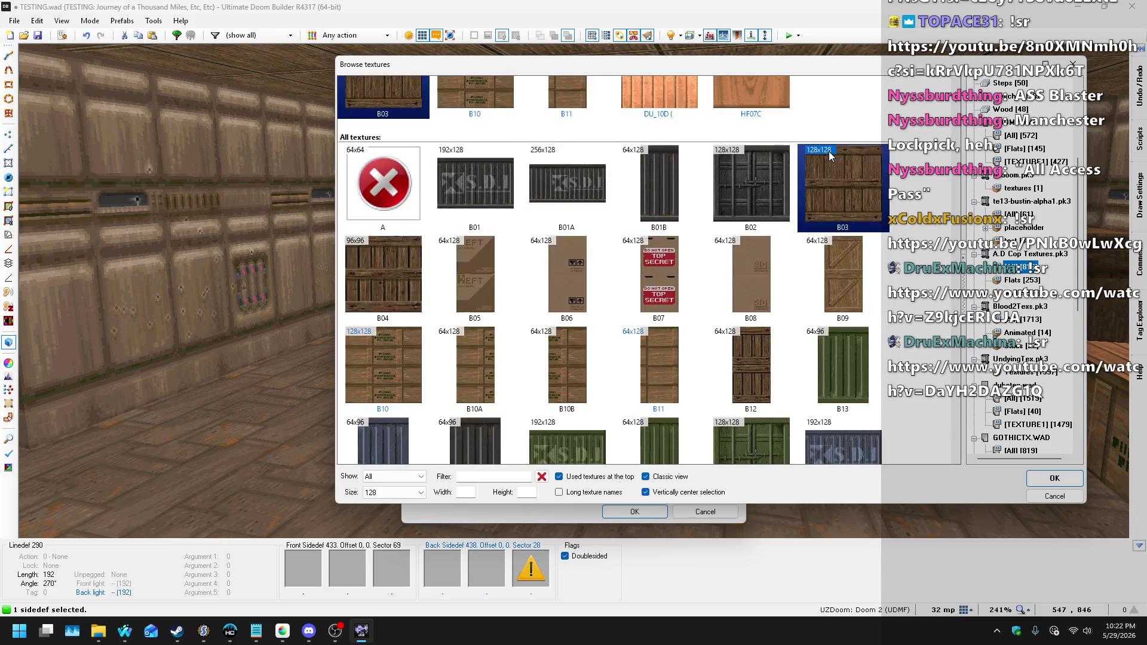
{"action": "scroll", "coordinate": [812, 141], "scroll_direction": "down", "scroll_amount": 3}
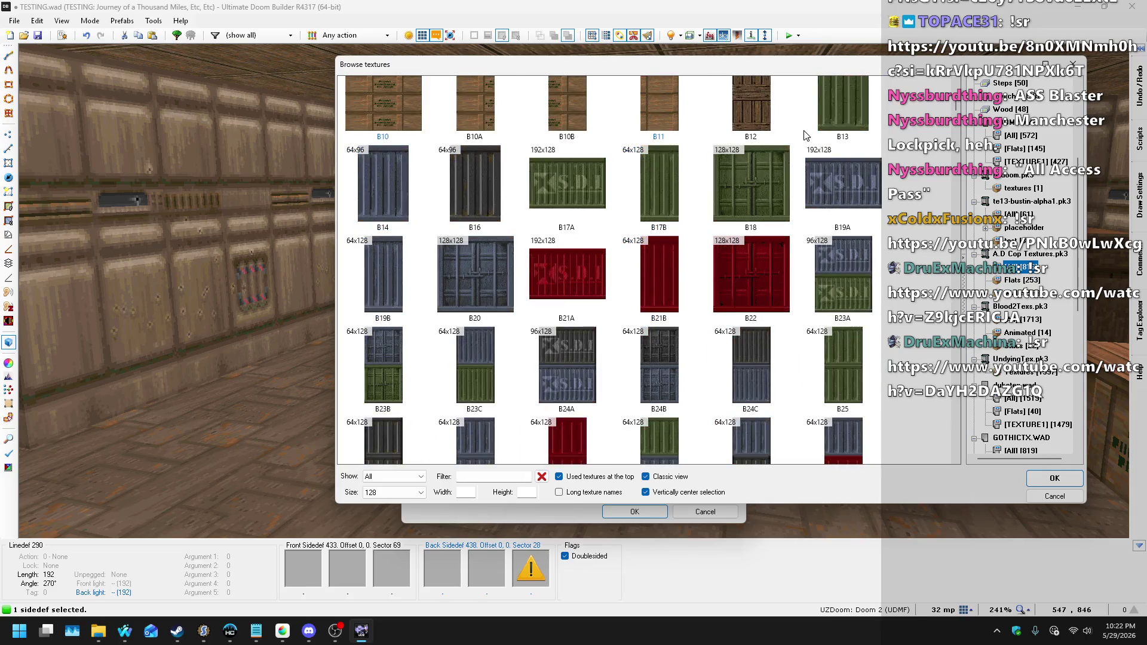
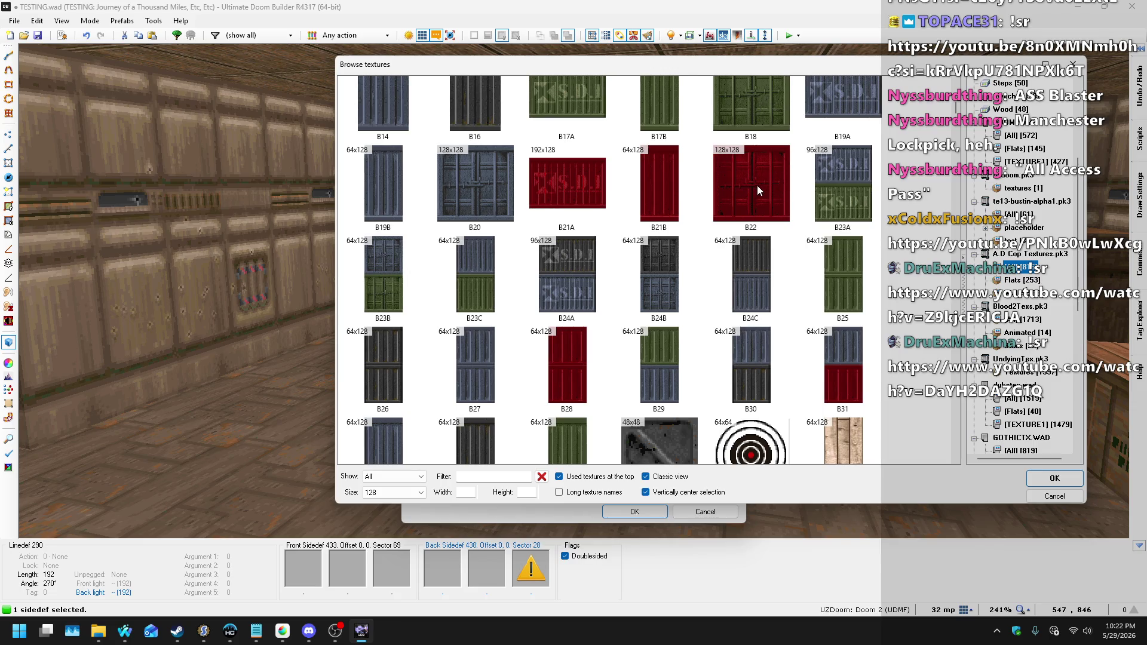
- Apply B26 as the crate side's back lower texture
{"action": "scroll", "coordinate": [761, 279], "scroll_direction": "down", "scroll_amount": 1}
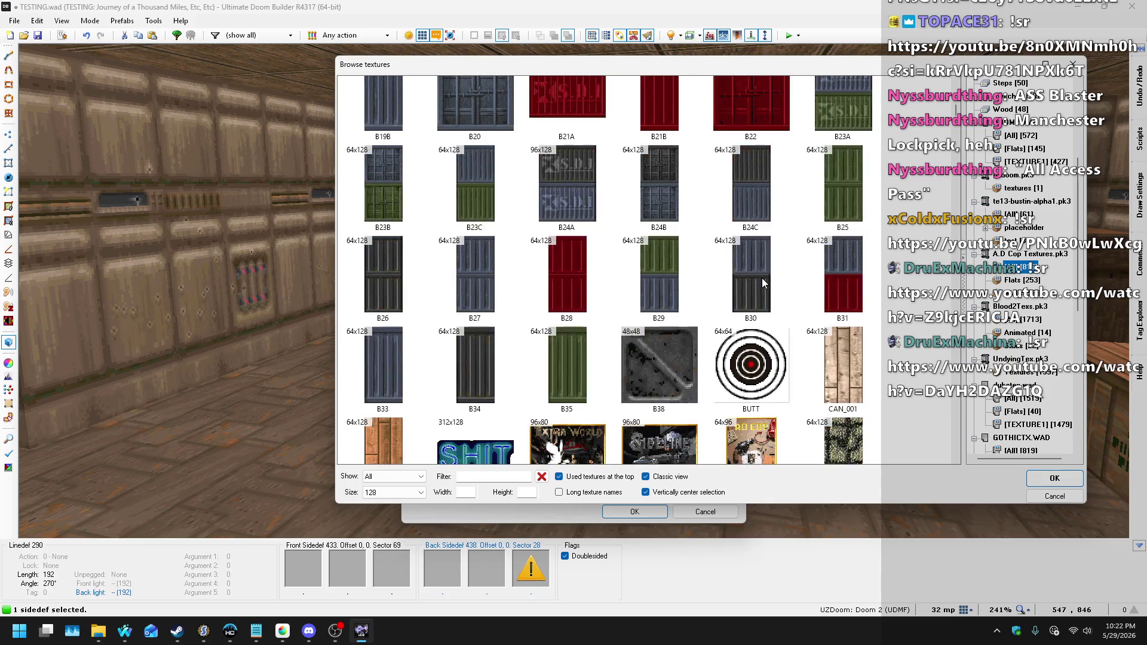
{"action": "double_click", "coordinate": [400, 298]}
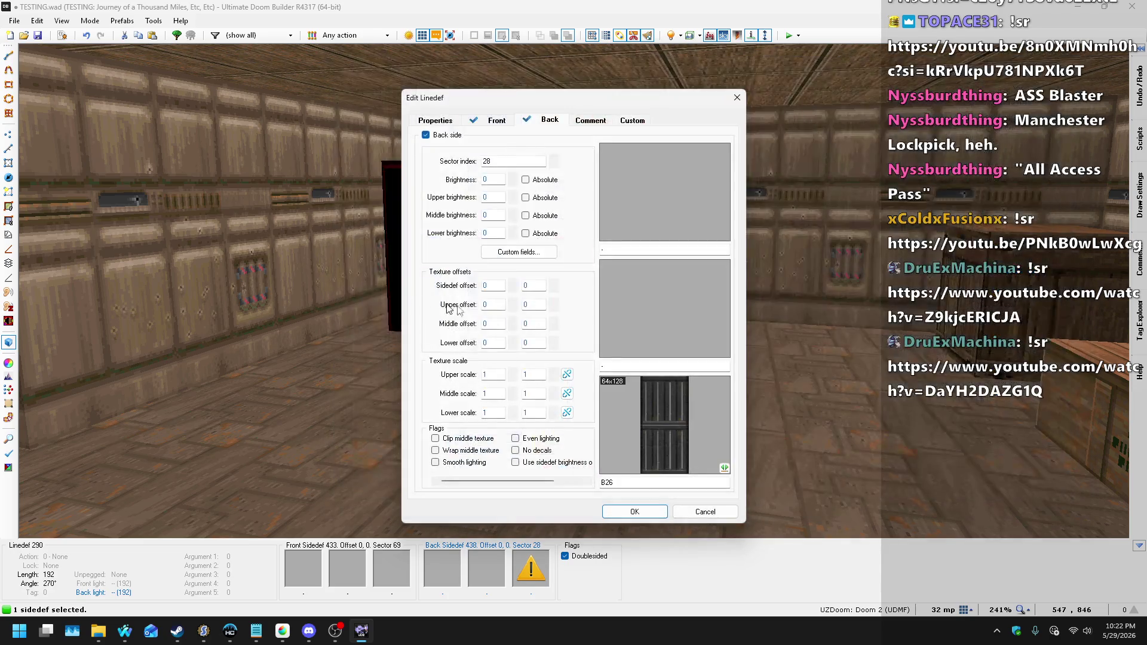
{"action": "left_click", "coordinate": [634, 511]}
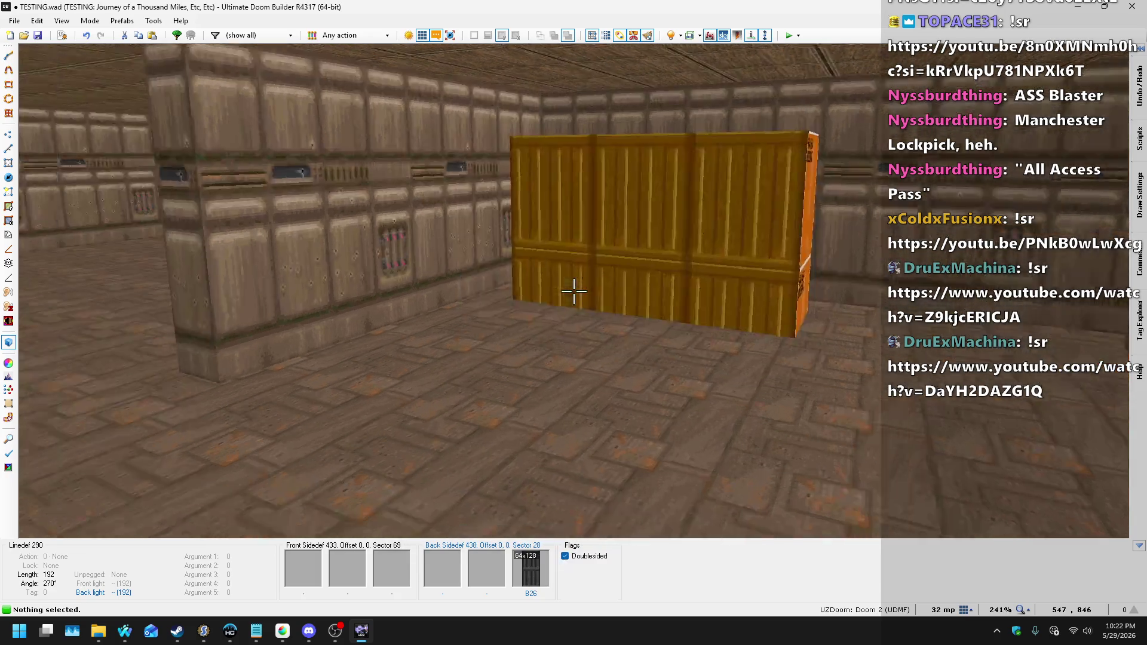
- Raise the crate's top to floor height 64
{"action": "left_click", "coordinate": [573, 291]}
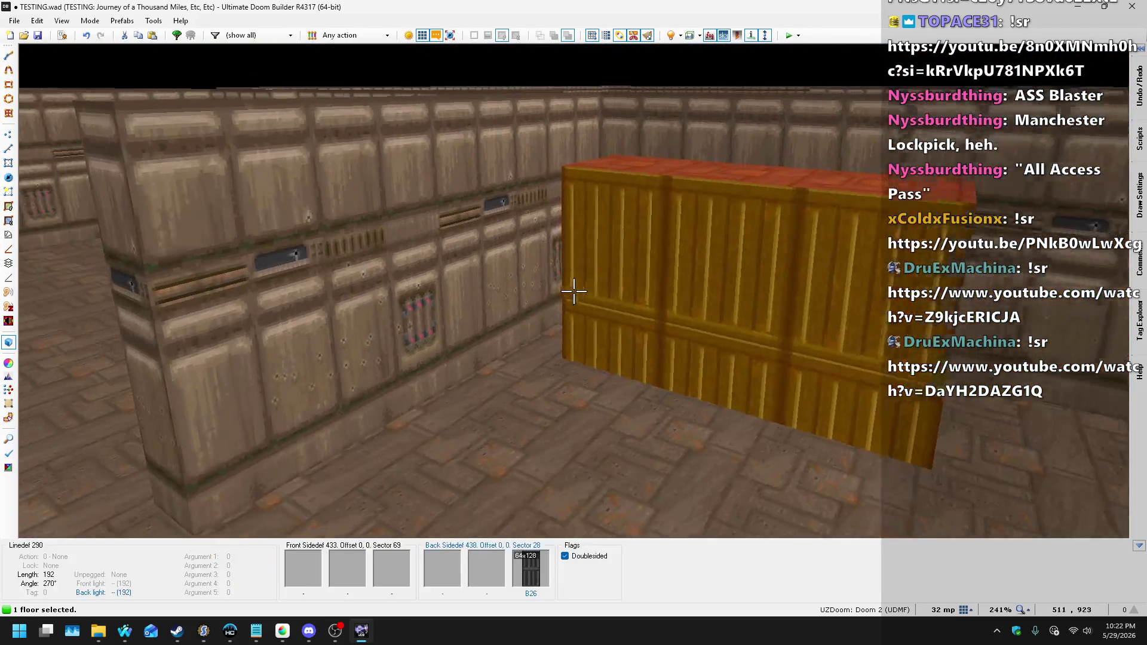
{"action": "scroll", "coordinate": [574, 291], "scroll_direction": "down", "scroll_amount": 7}
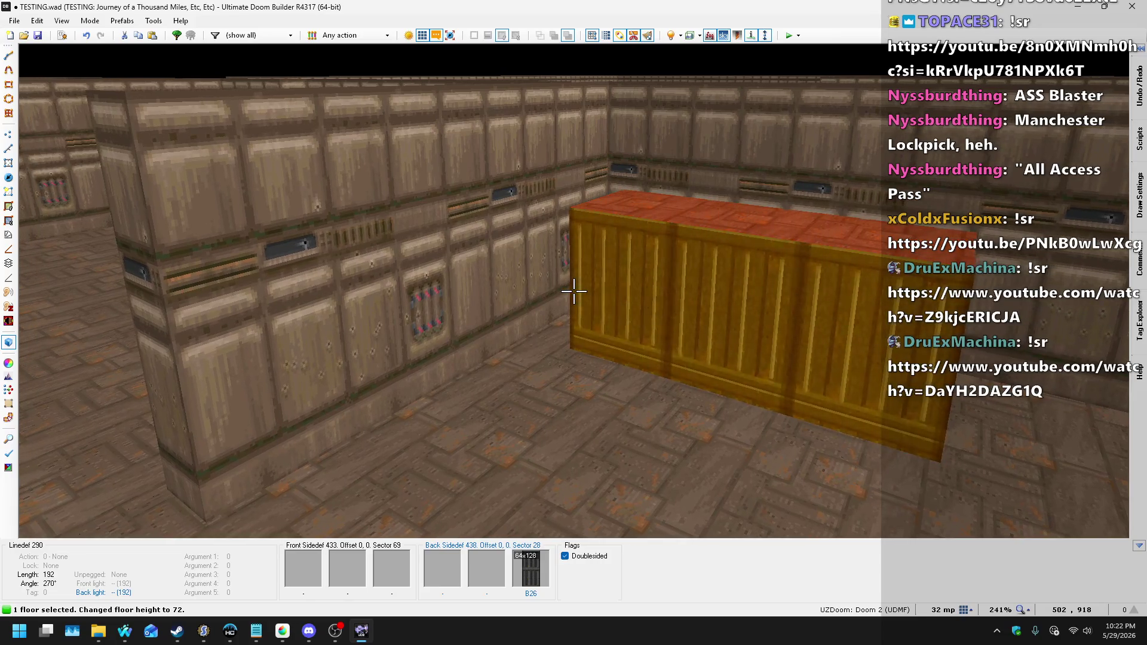
{"action": "scroll", "coordinate": [574, 291], "scroll_direction": "down", "scroll_amount": 1}
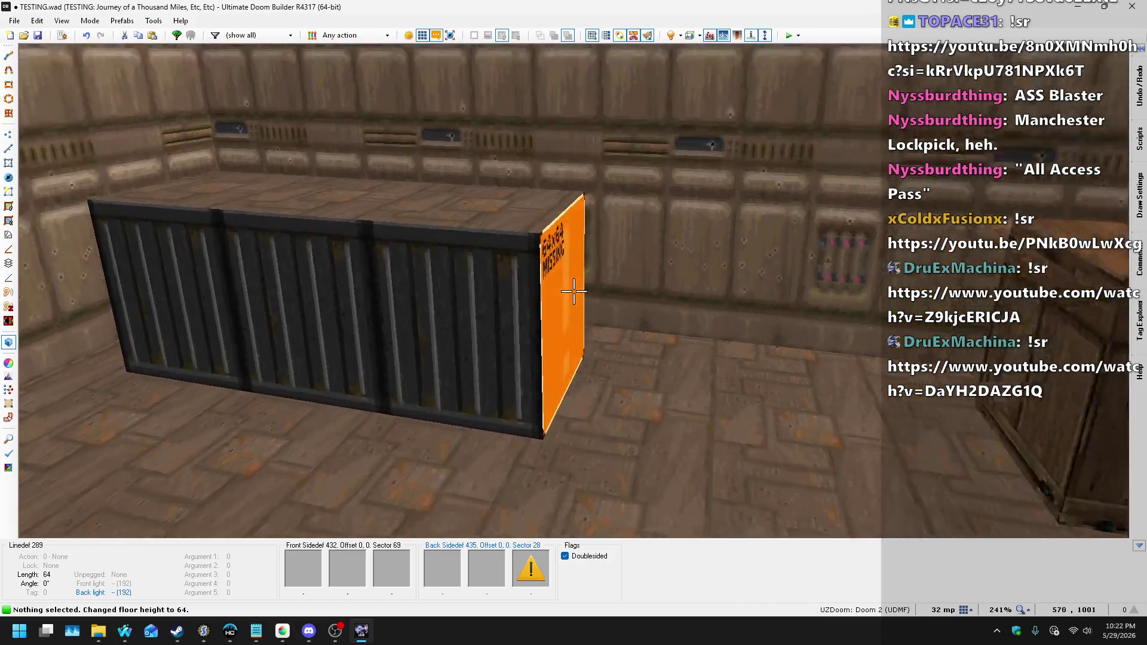
- Shrink the crate in 2D by pulling its right side inward to 64 by 64
{"action": "key", "text": "q"}
{"action": "scroll", "coordinate": [537, 197], "scroll_direction": "down", "scroll_amount": 3}
{"action": "scroll", "coordinate": [533, 200], "scroll_direction": "up", "scroll_amount": 3}
{"action": "left_click_drag", "start_coordinate": [499, 191], "coordinate": [373, 181]}
{"action": "scroll", "coordinate": [281, 154], "scroll_direction": "up", "scroll_amount": 4}
{"action": "key", "text": "q"}
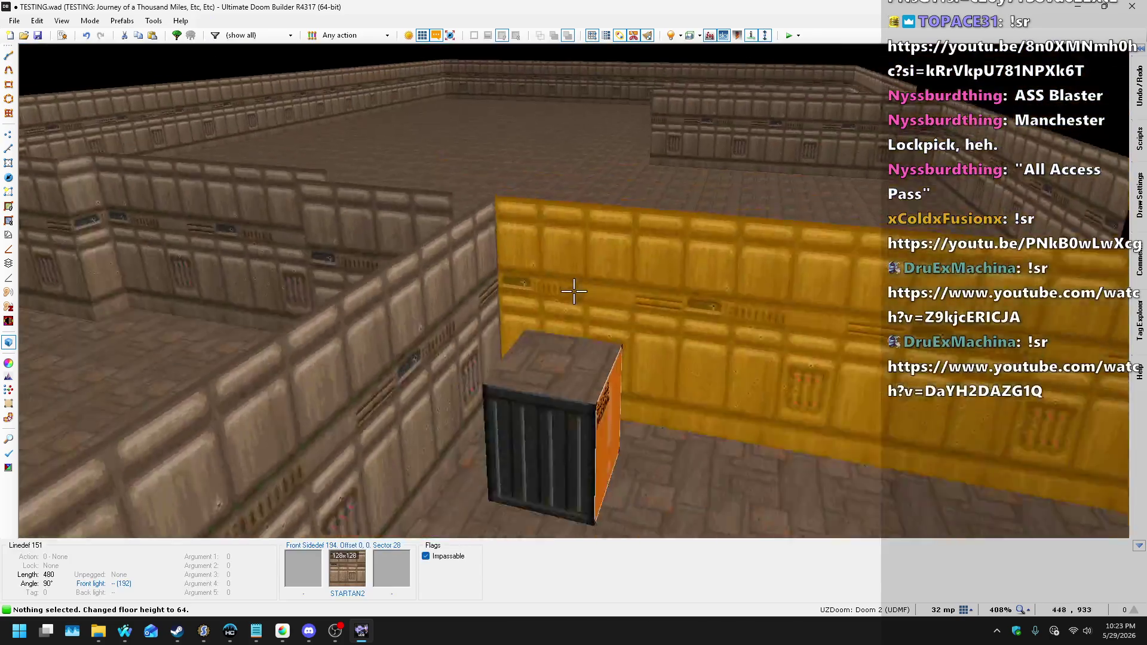
- Copy B26 from a crate side onto the missing-texture face
{"action": "key", "text": "ctrl+c"}
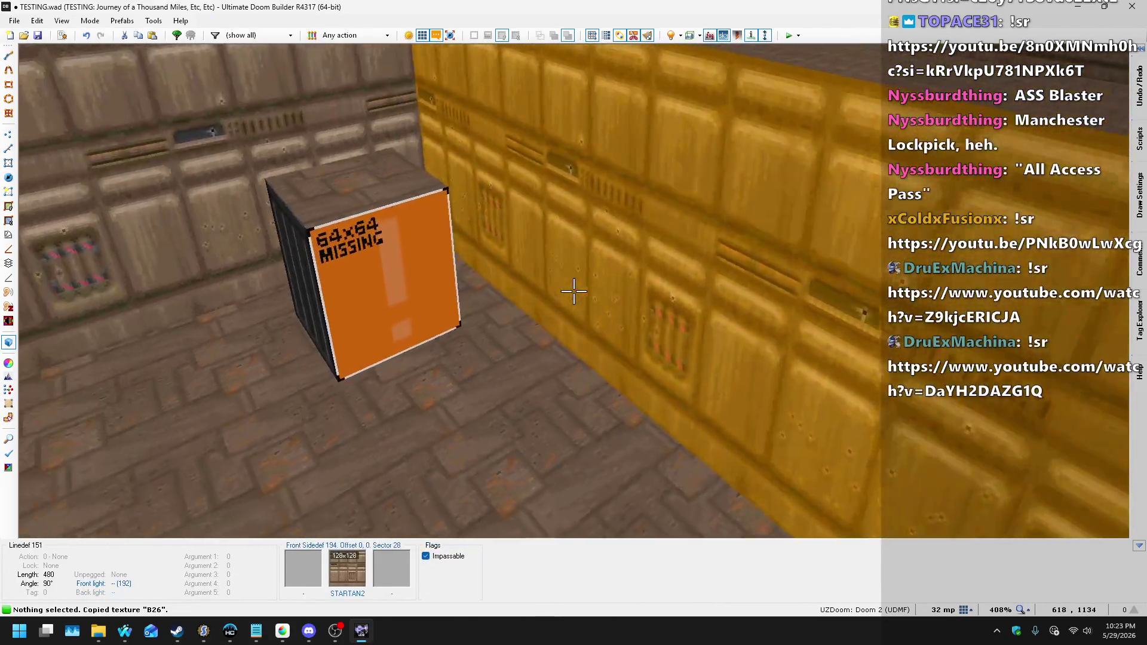
{"action": "key", "text": "ctrl+v"}
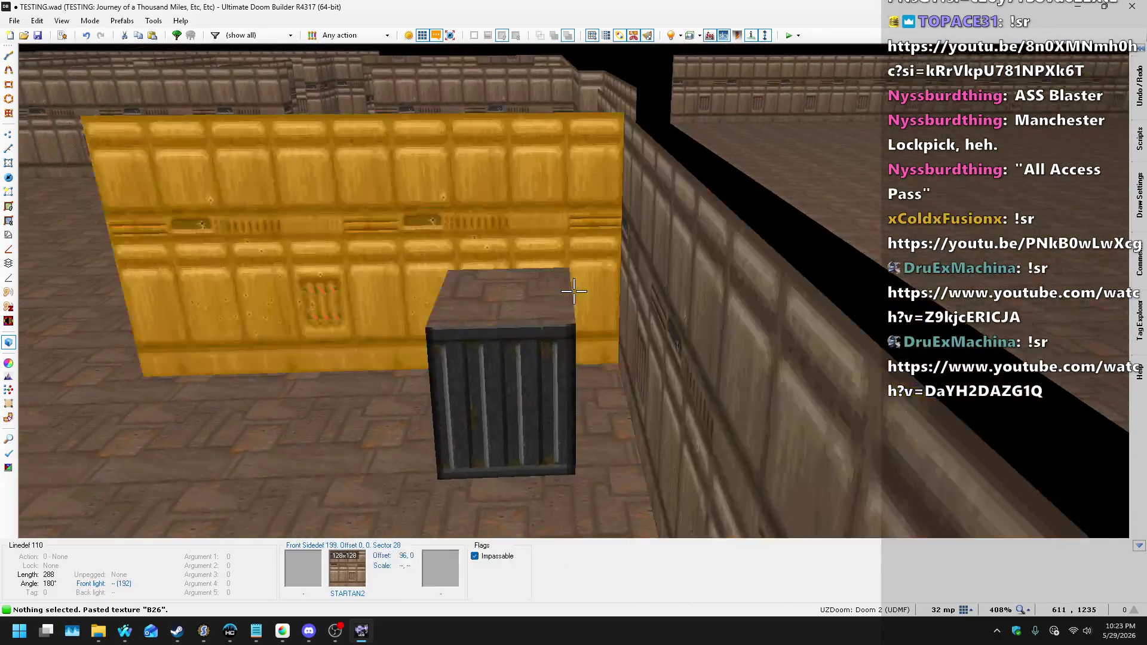
{"action": "left_click", "coordinate": [573, 291]}
{"action": "right_click", "coordinate": [573, 291]}
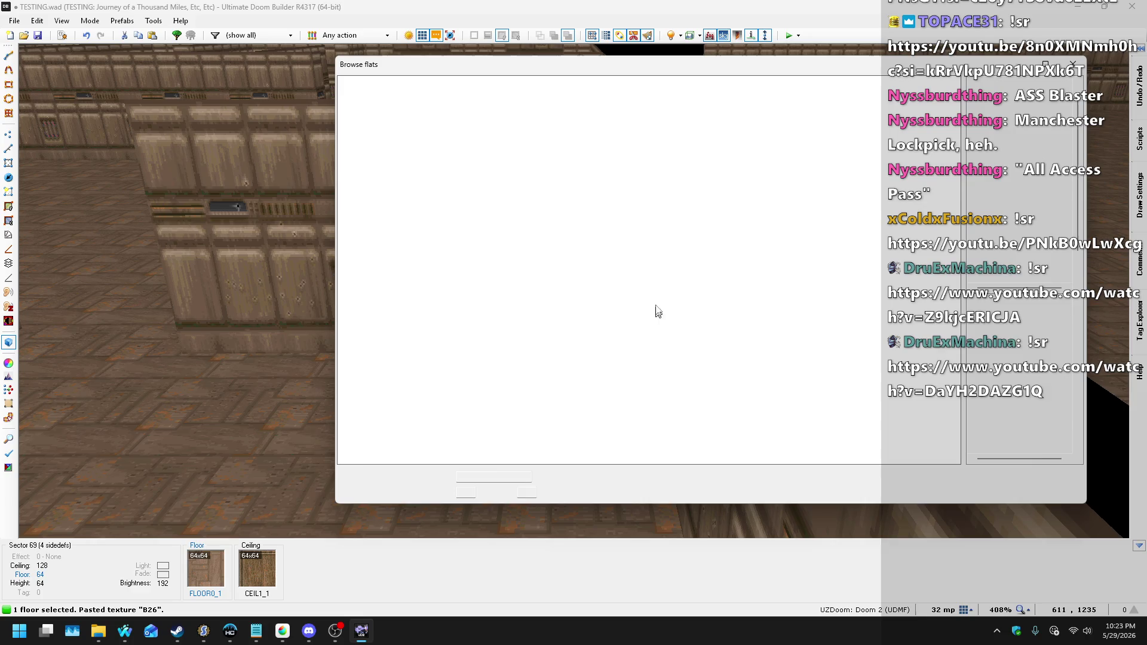
- Give the small crate's top the F37 flat from the A.D Cop Textures flats
{"action": "left_click", "coordinate": [1025, 293]}
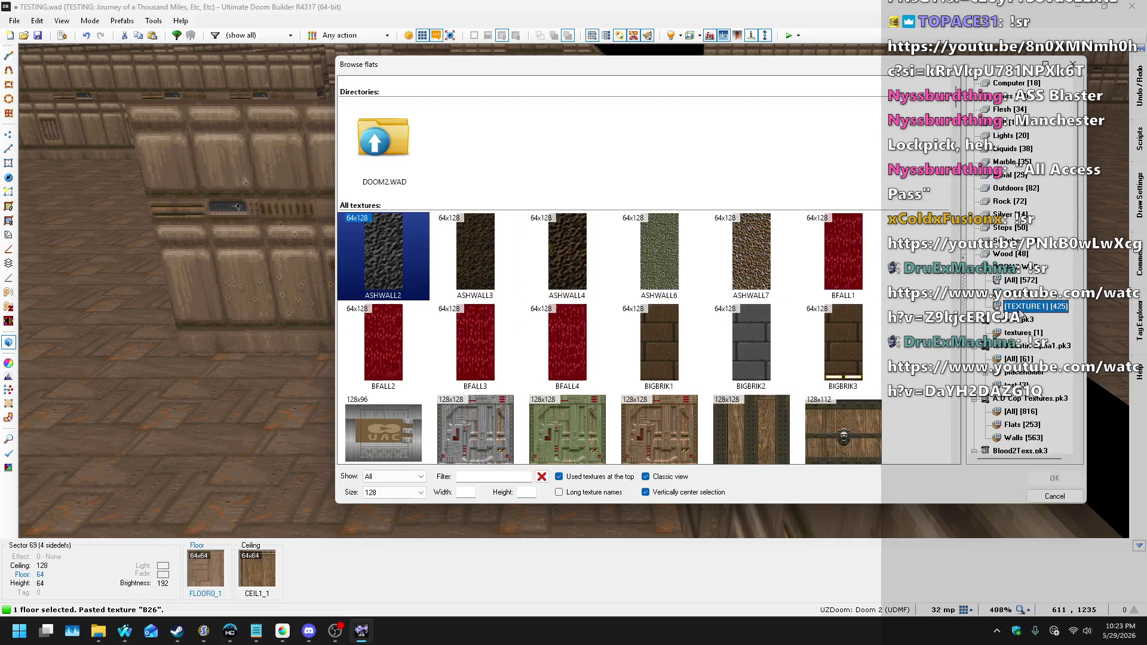
{"action": "left_click", "coordinate": [1008, 424]}
{"action": "scroll", "coordinate": [695, 270], "scroll_direction": "down", "scroll_amount": 15}
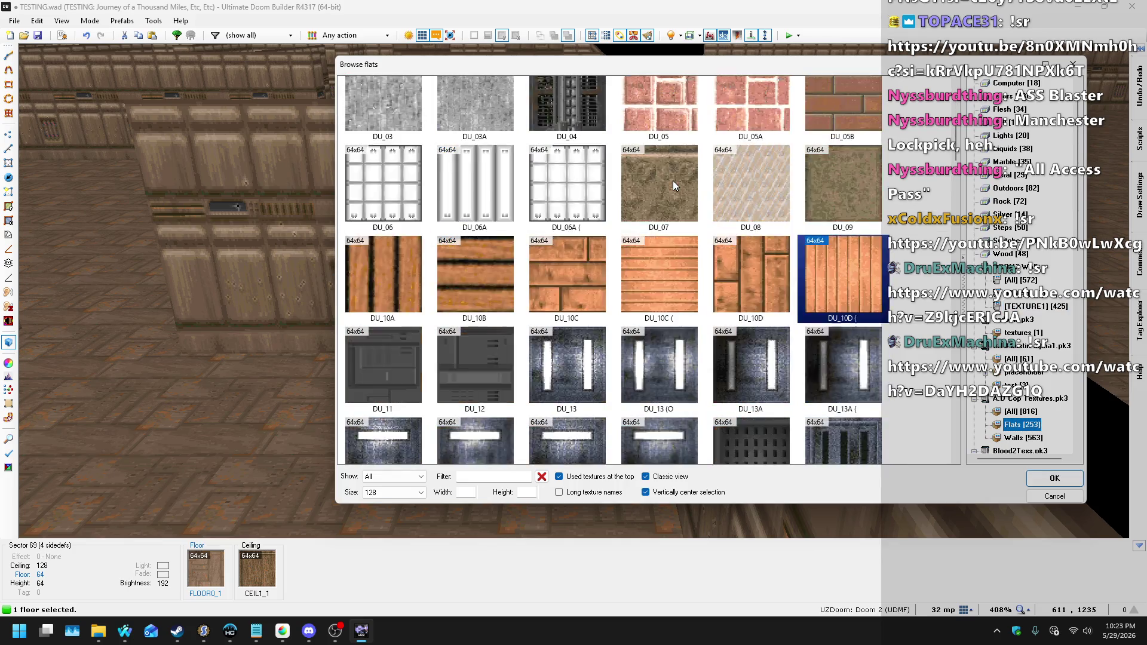
{"action": "scroll", "coordinate": [655, 148], "scroll_direction": "down", "scroll_amount": 5}
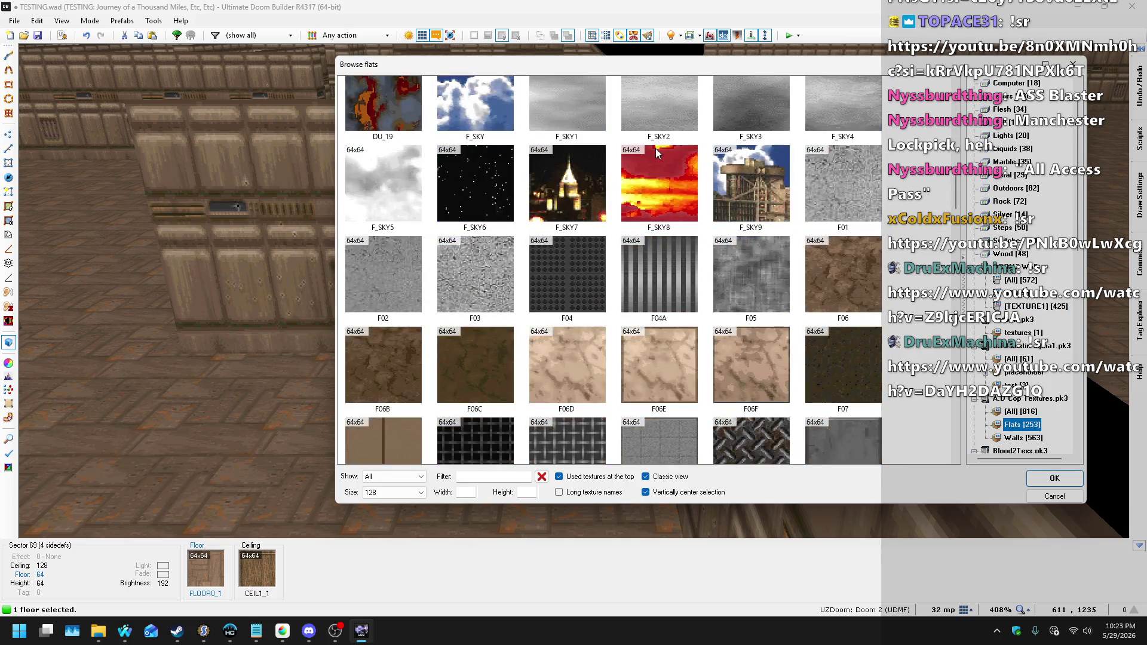
{"action": "scroll", "coordinate": [653, 140], "scroll_direction": "down", "scroll_amount": 1}
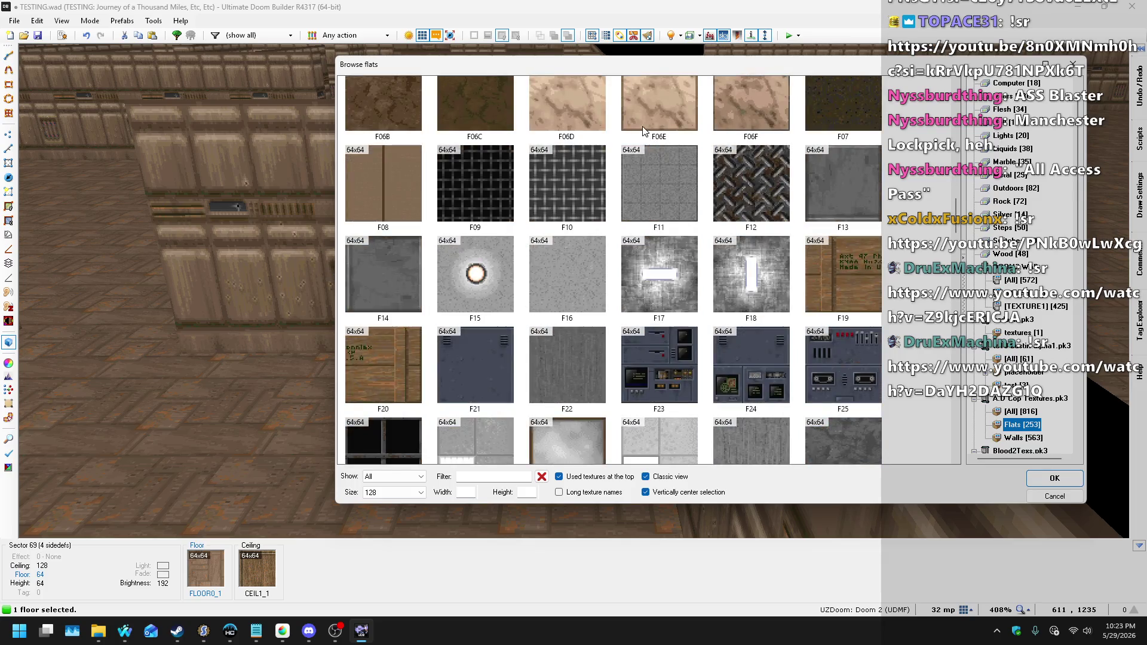
{"action": "scroll", "coordinate": [642, 127], "scroll_direction": "down", "scroll_amount": 2}
{"action": "scroll", "coordinate": [642, 128], "scroll_direction": "down", "scroll_amount": 1}
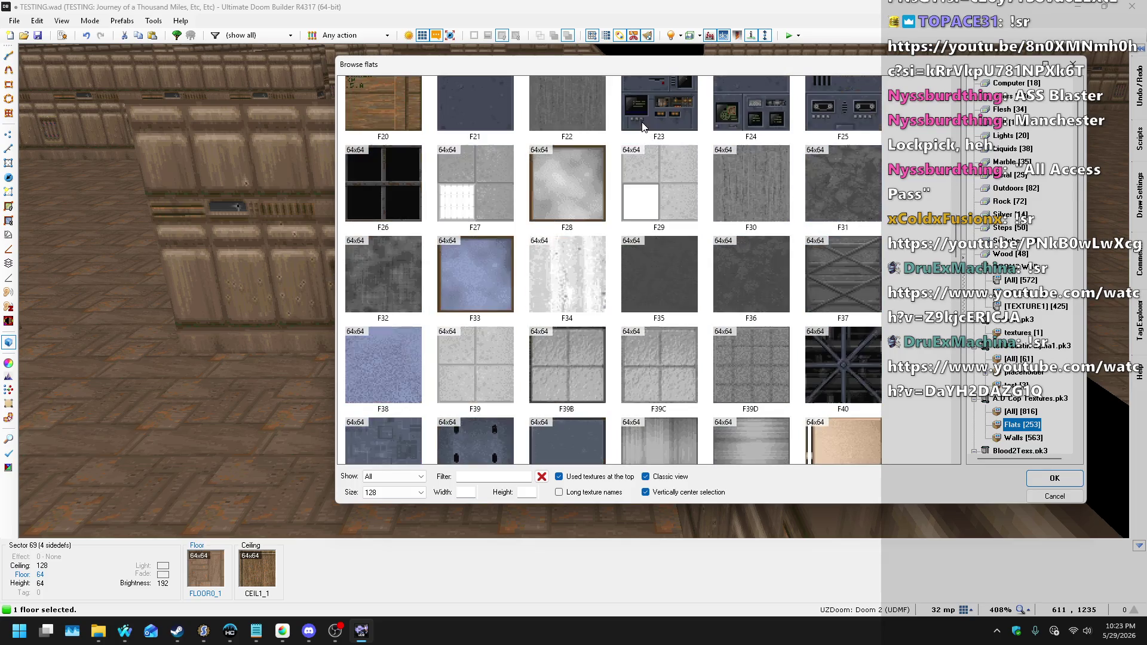
{"action": "double_click", "coordinate": [839, 266]}
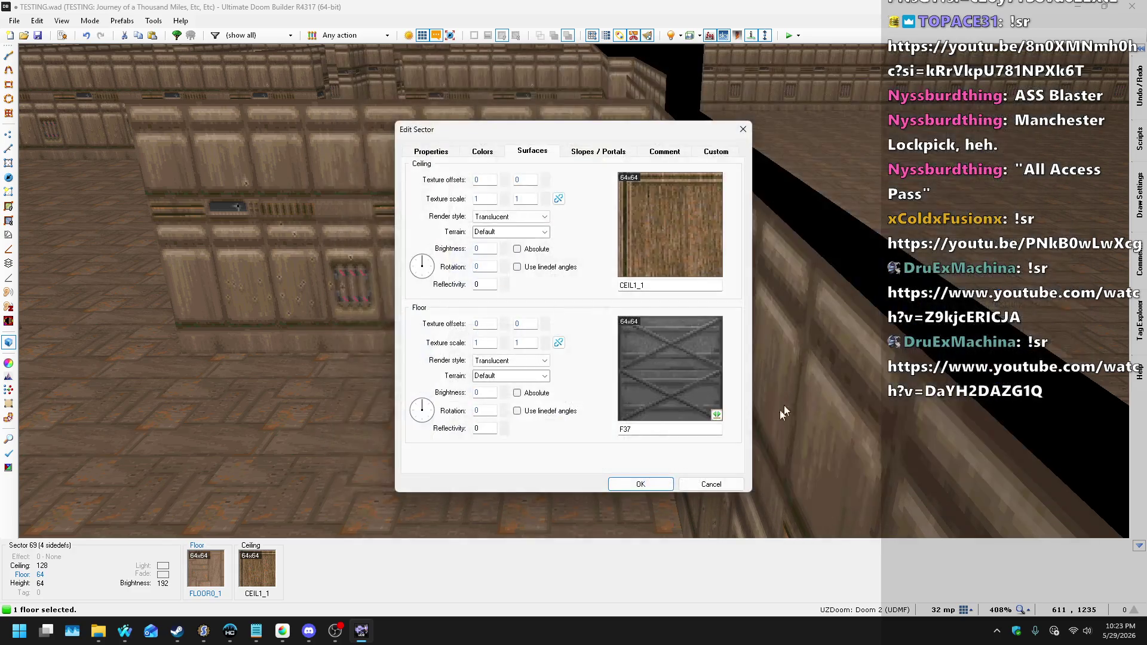
{"action": "left_click", "coordinate": [654, 489]}
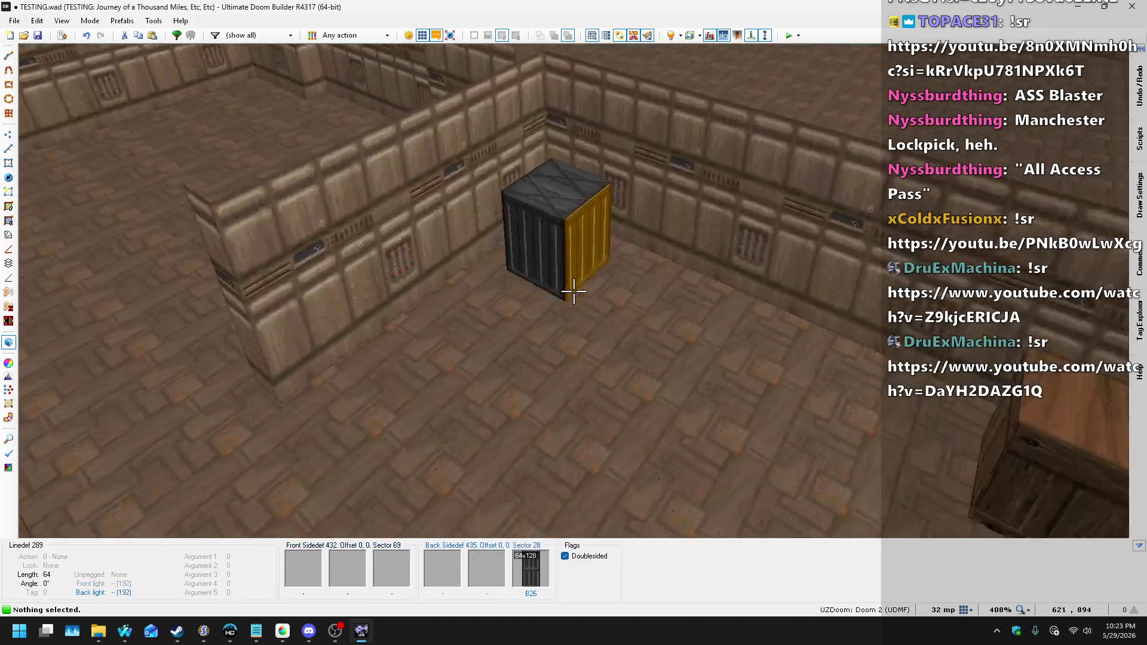
{"action": "key", "text": "w"}
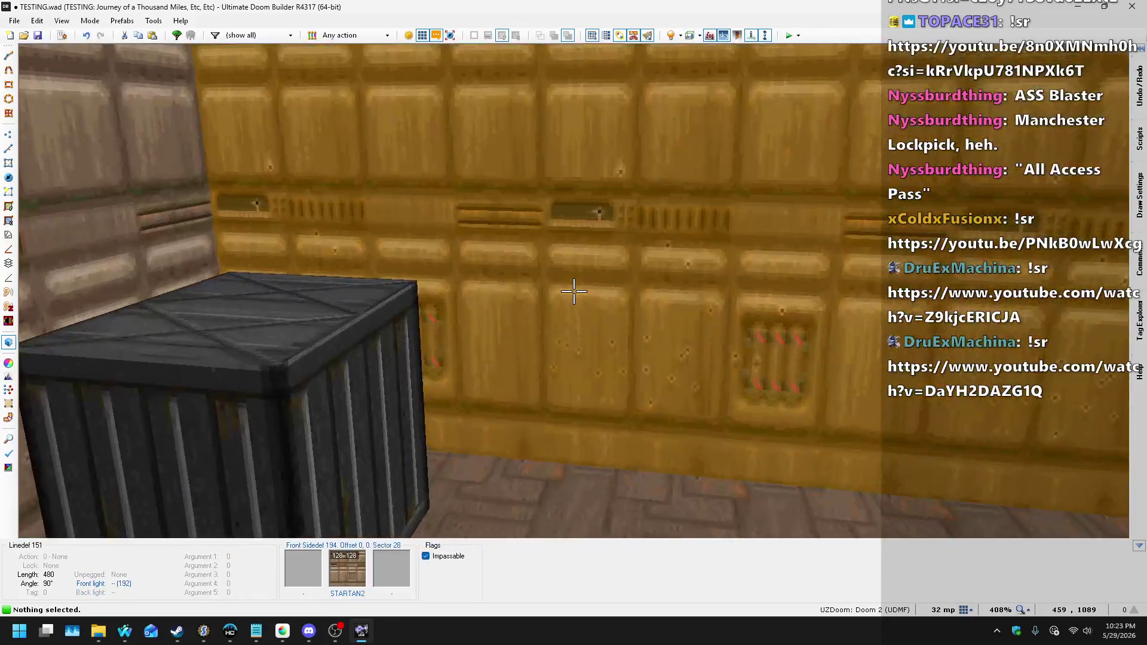
- Paste a copy of the crate on a finer grid and move it up and left
{"action": "key", "text": "w"}
{"action": "scroll", "coordinate": [570, 289], "scroll_direction": "down", "scroll_amount": 5}
{"action": "scroll", "coordinate": [467, 171], "scroll_direction": "up", "scroll_amount": 4}
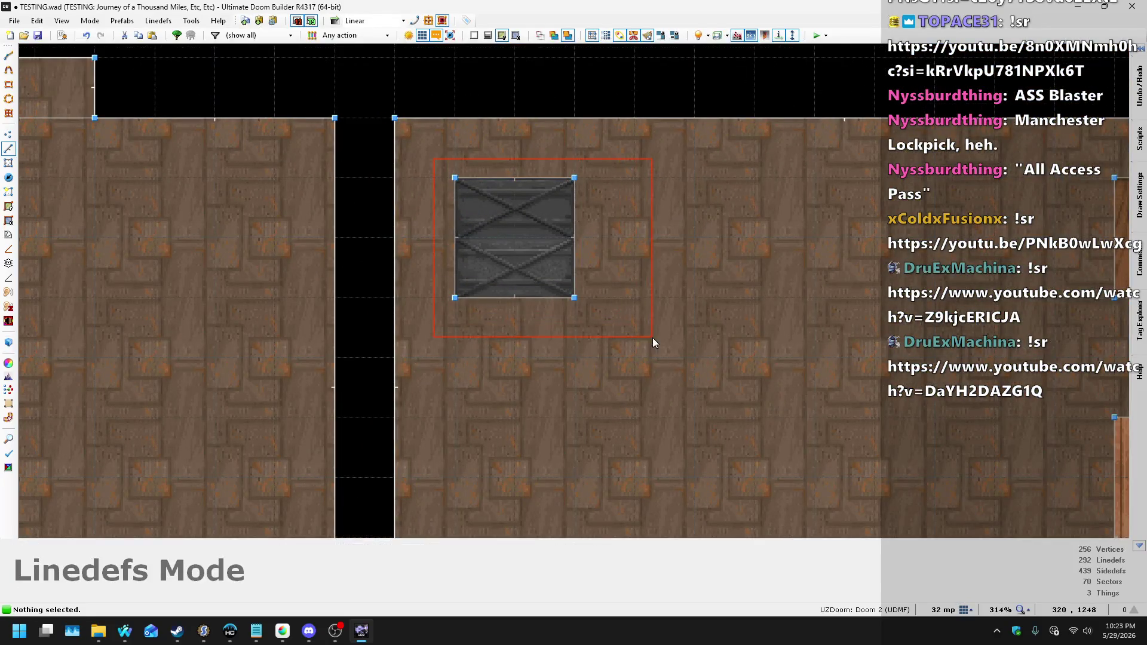
{"action": "key", "text": "ctrl+v"}
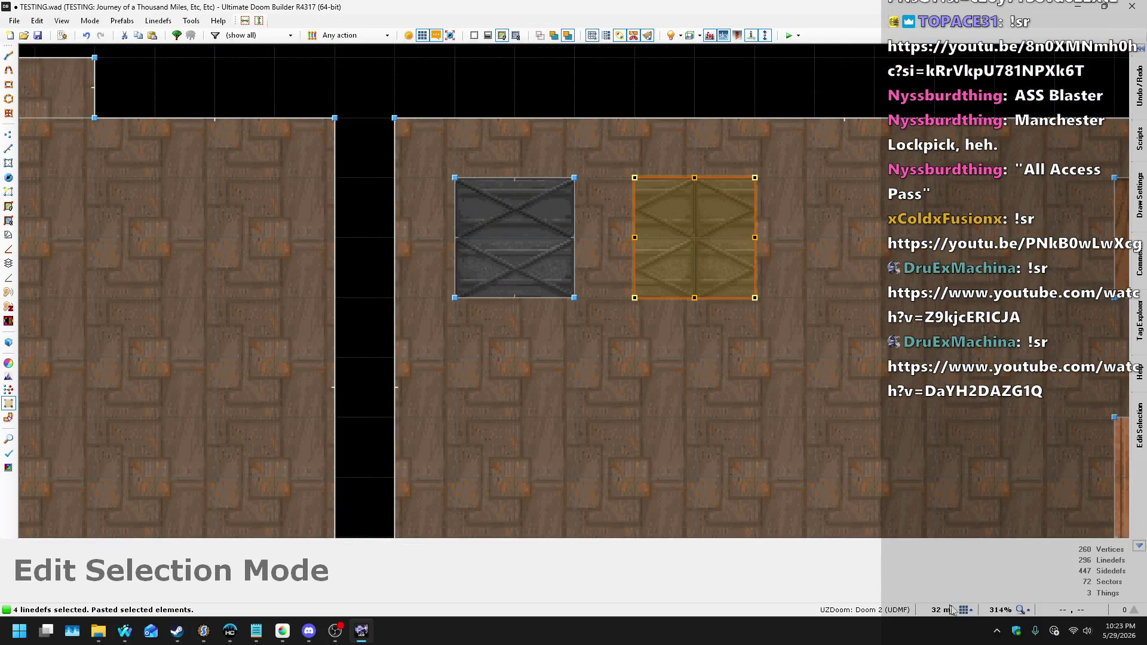
{"action": "left_click", "coordinate": [971, 611]}
{"action": "left_click", "coordinate": [936, 551]}
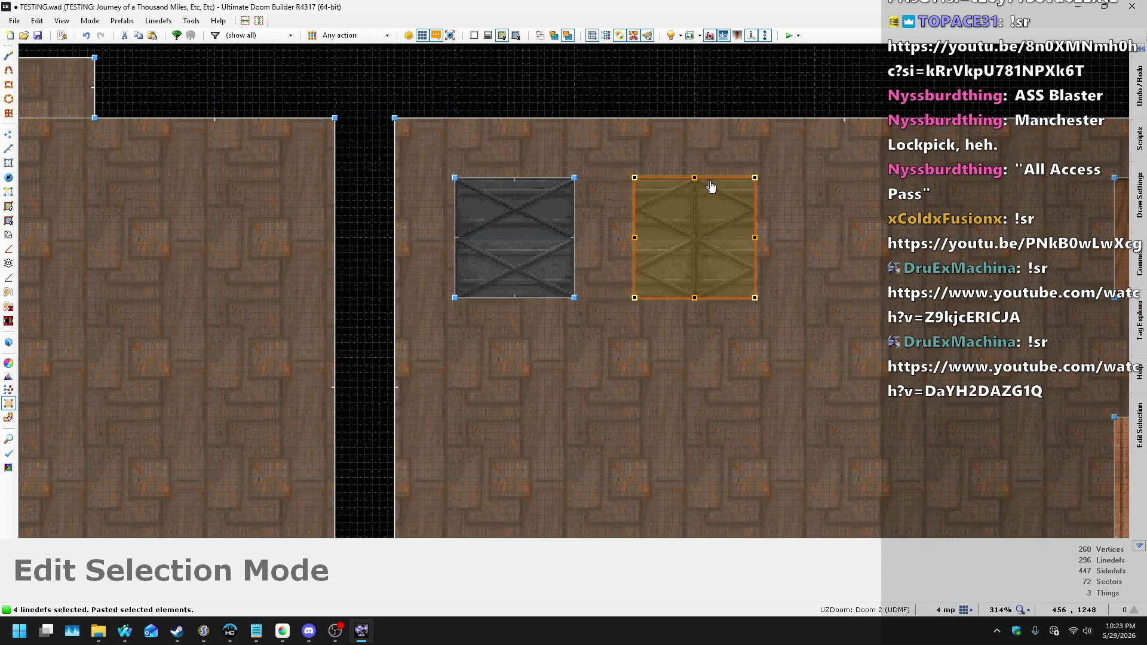
{"action": "key", "text": "Return"}
{"action": "key", "text": "space"}
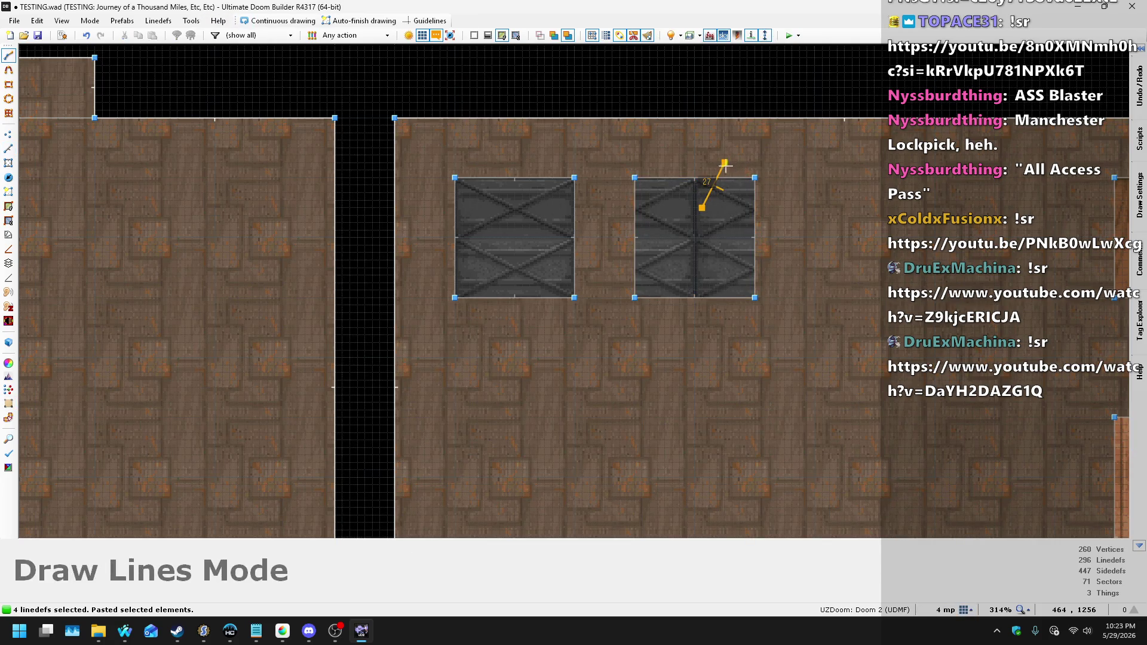
{"action": "key", "text": "Escape"}
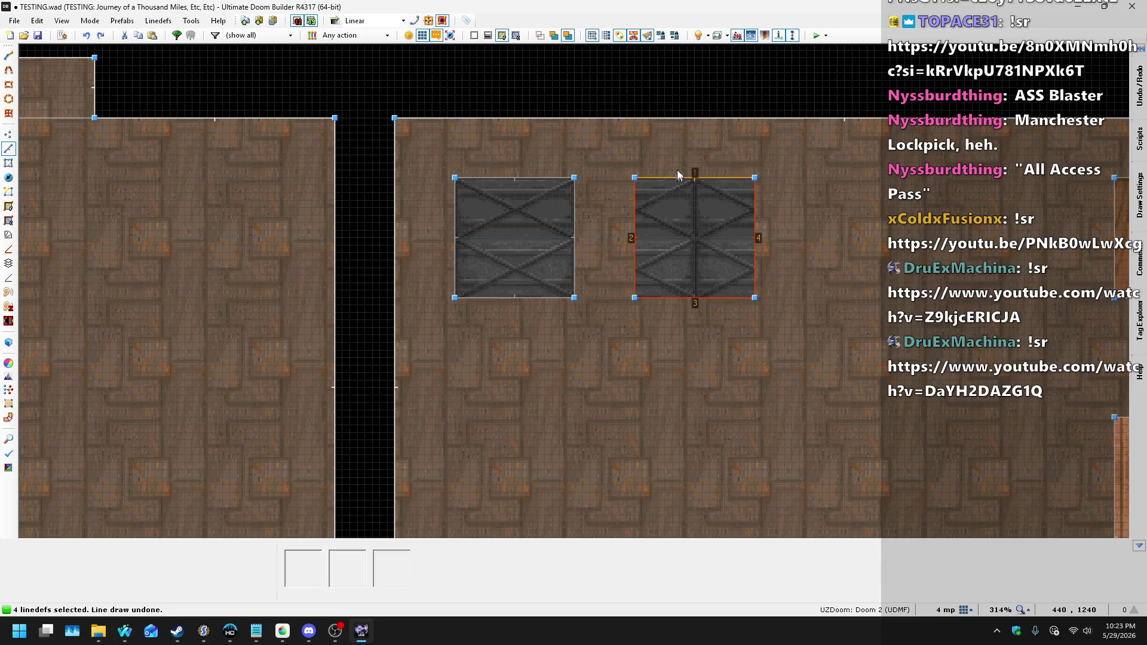
{"action": "mouse_move", "coordinate": [690, 181]}
{"action": "left_mouse_down"}
{"action": "mouse_move", "coordinate": [679, 154]}
{"action": "mouse_move", "coordinate": [701, 145]}
{"action": "left_mouse_up"}
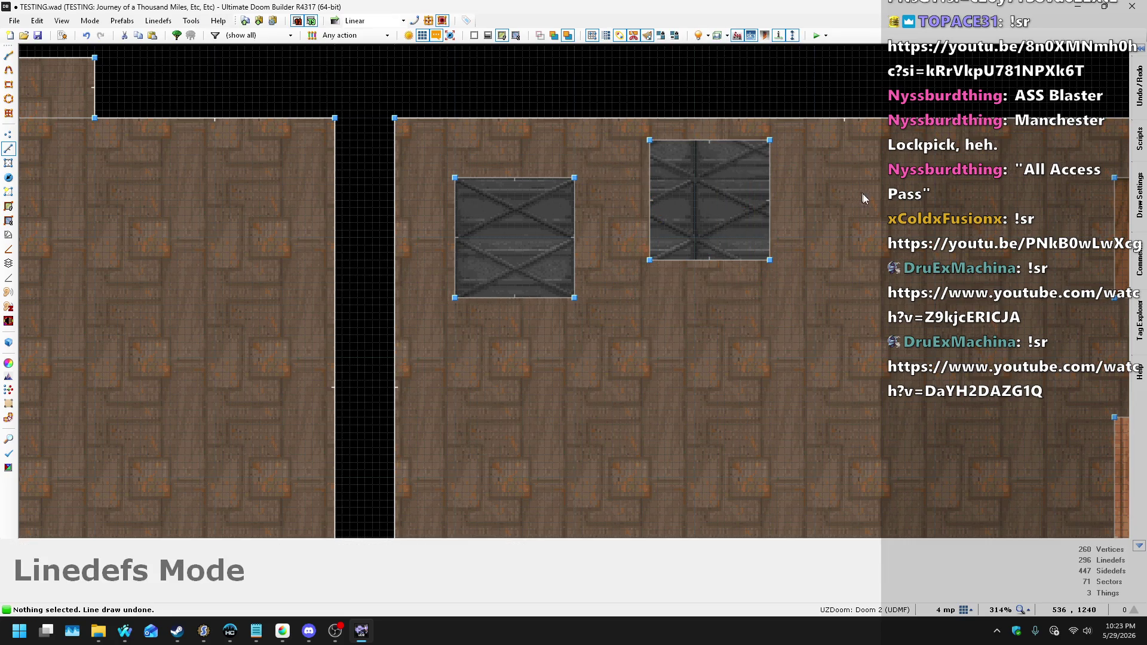
- Add two more crate copies, one rotated about 30 degrees and one below the first
{"action": "key", "text": "ctrl+v"}
{"action": "left_click_drag", "start_coordinate": [949, 155], "coordinate": [862, 243]}
{"action": "key", "text": "Return"}
{"action": "key", "text": "ctrl+v"}
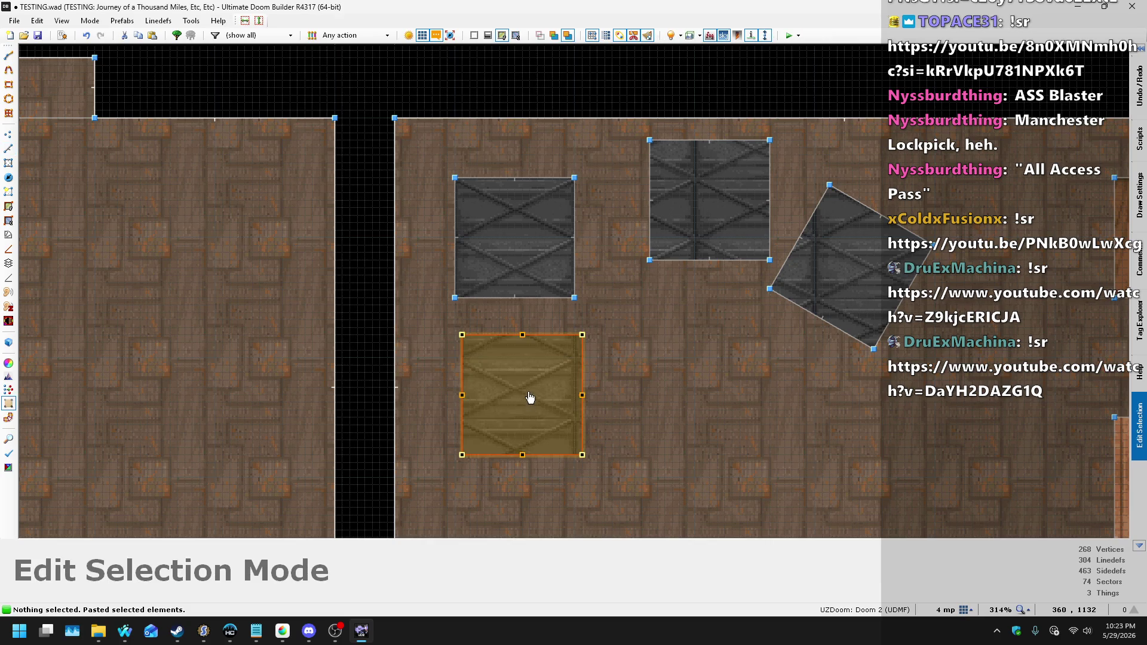
{"action": "left_click", "coordinate": [479, 380]}
{"action": "key", "text": "Return"}
{"action": "scroll", "coordinate": [490, 173], "scroll_direction": "down", "scroll_amount": 4}
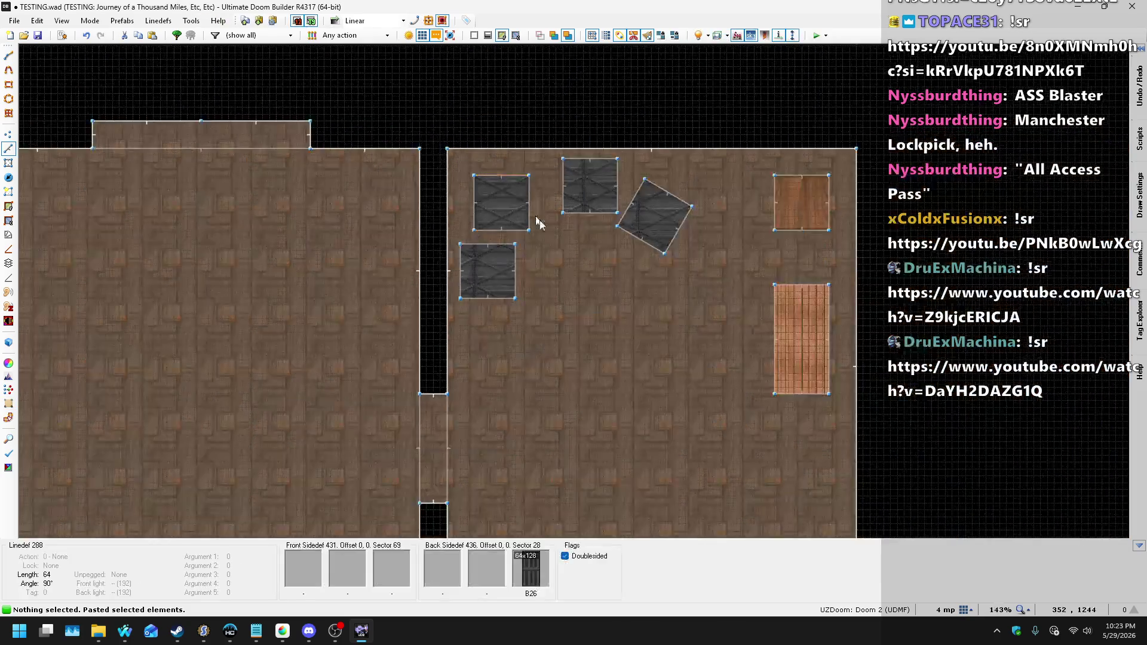
- Paste one more crate copy and rotate it slightly
{"action": "scroll", "coordinate": [607, 288], "scroll_direction": "up", "scroll_amount": 5}
{"action": "key", "text": "ctrl+v"}
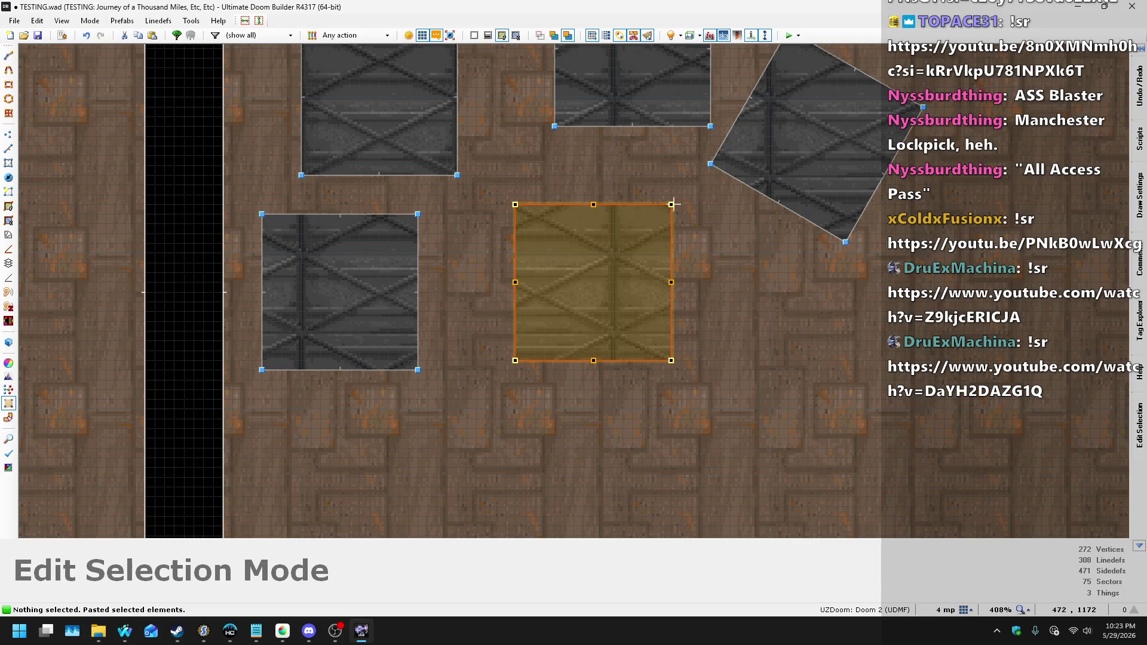
{"action": "left_click_drag", "start_coordinate": [671, 204], "coordinate": [681, 218]}
{"action": "key", "text": "Return"}
{"action": "scroll", "coordinate": [454, 246], "scroll_direction": "down", "scroll_amount": 5}
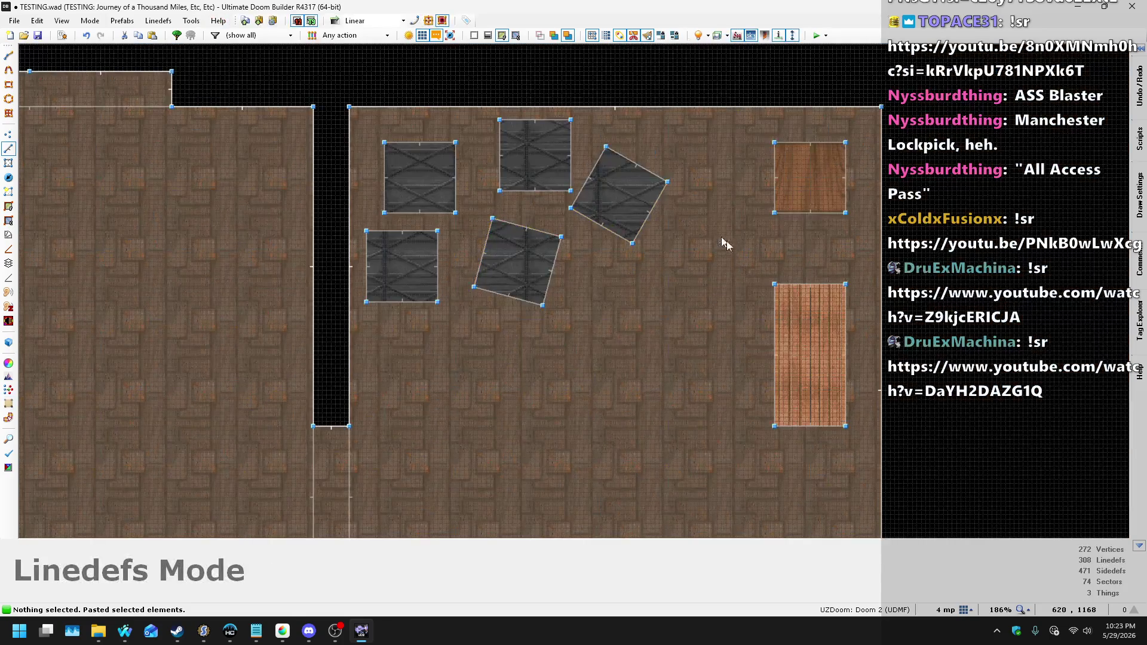
{"action": "scroll", "coordinate": [720, 239], "scroll_direction": "up", "scroll_amount": 5}
{"action": "scroll", "coordinate": [993, 380], "scroll_direction": "down", "scroll_amount": 5}
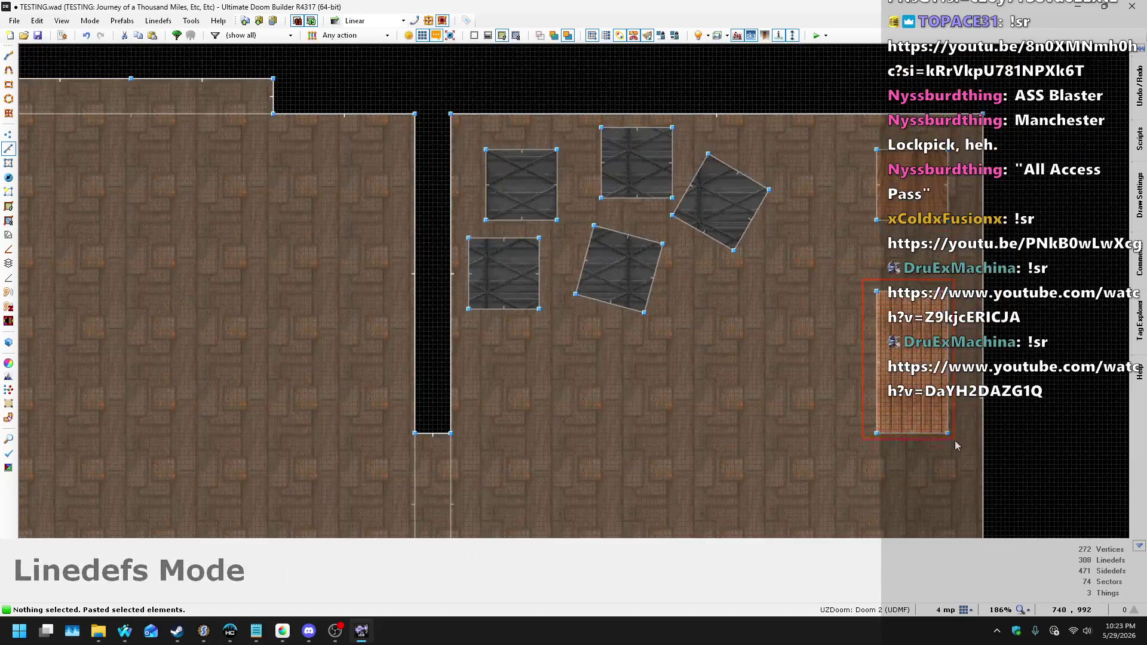
{"action": "scroll", "coordinate": [808, 224], "scroll_direction": "down", "scroll_amount": 3}
{"action": "scroll", "coordinate": [808, 225], "scroll_direction": "up", "scroll_amount": 3}
- Move the long wooden crate lower in the room and paste a copy above it
{"action": "left_click", "coordinate": [861, 145]}
{"action": "left_click_drag", "start_coordinate": [862, 144], "coordinate": [876, 335]}
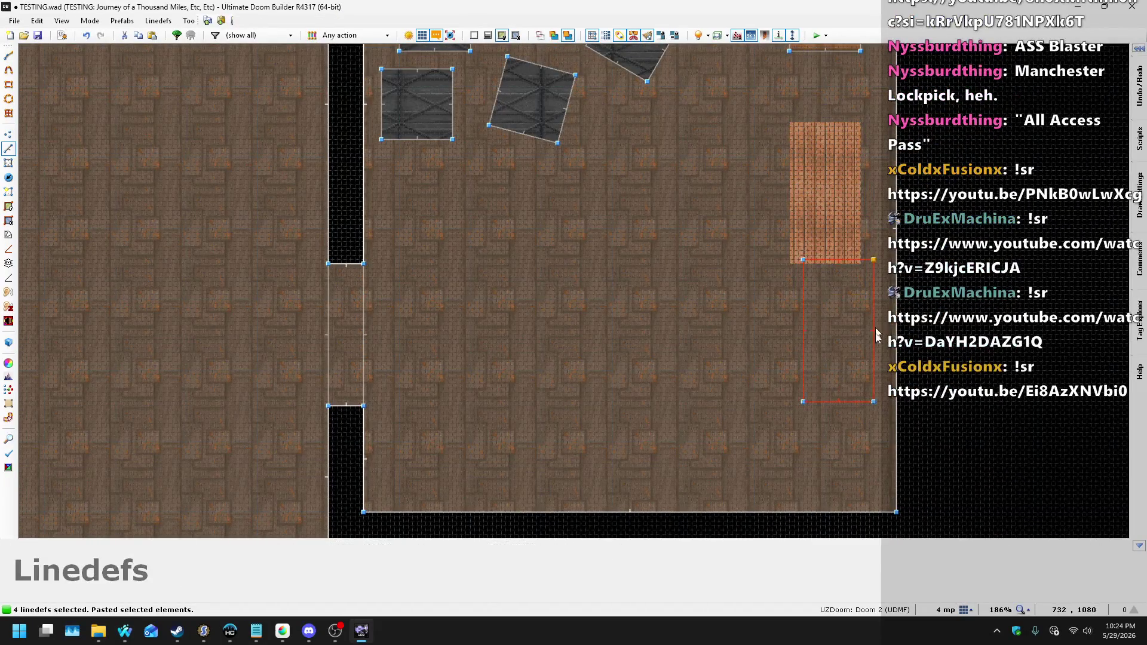
{"action": "left_click", "coordinate": [876, 403]}
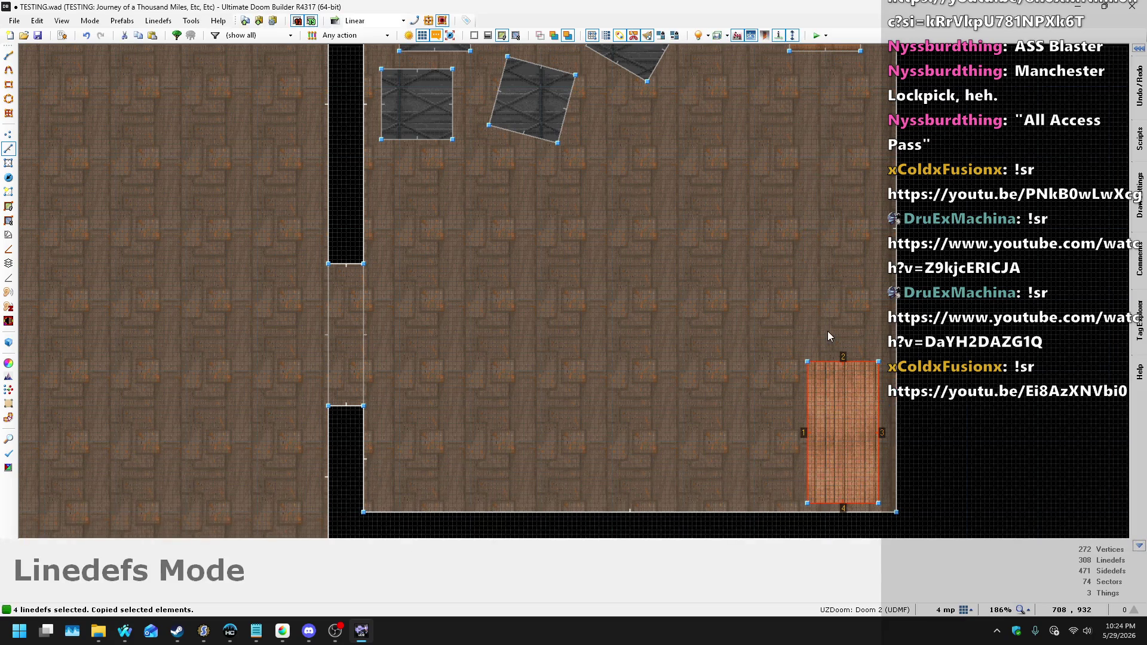
{"action": "key", "text": "ctrl+v"}
{"action": "mouse_move", "coordinate": [848, 273]}
{"action": "left_mouse_down"}
{"action": "mouse_move", "coordinate": [853, 224]}
{"action": "mouse_move", "coordinate": [861, 237]}
{"action": "left_mouse_up"}
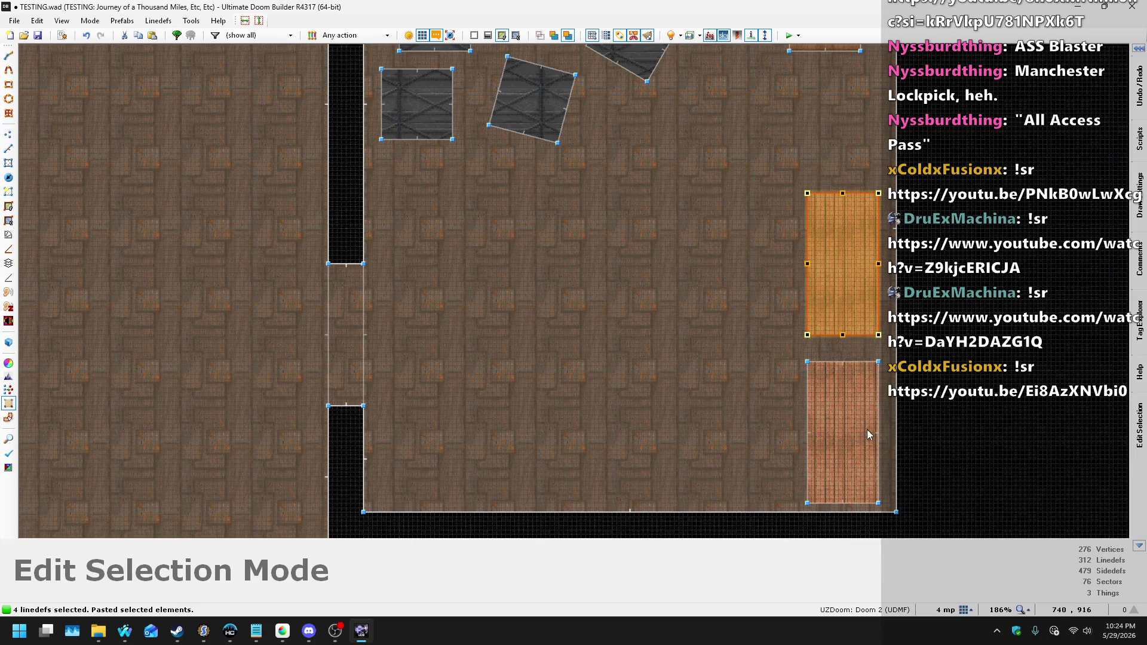
{"action": "key", "text": "Return"}
- Tilt the lower long crate at an angle in Edit Selection mode
{"action": "scroll", "coordinate": [868, 435], "scroll_direction": "up", "scroll_amount": 2}
{"action": "scroll", "coordinate": [743, 315], "scroll_direction": "down", "scroll_amount": 2}
{"action": "scroll", "coordinate": [830, 442], "scroll_direction": "up", "scroll_amount": 2}
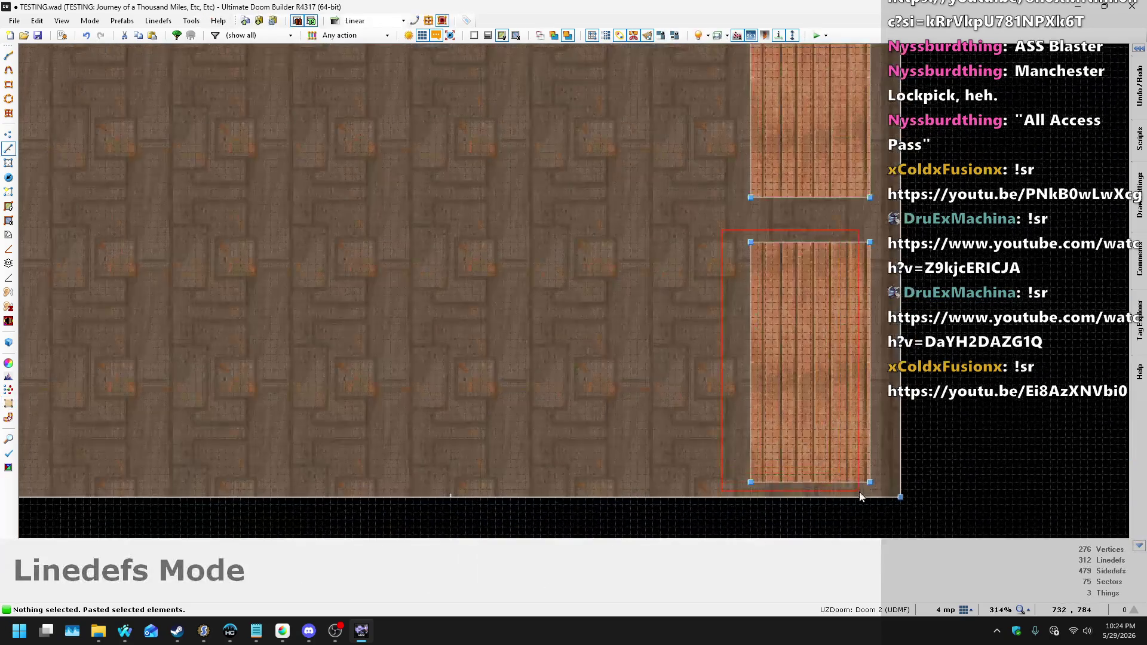
{"action": "key", "text": "e"}
{"action": "mouse_move", "coordinate": [882, 496]}
{"action": "left_mouse_down"}
{"action": "mouse_move", "coordinate": [852, 493]}
{"action": "mouse_move", "coordinate": [814, 389]}
{"action": "mouse_move", "coordinate": [836, 430]}
{"action": "mouse_move", "coordinate": [823, 352]}
{"action": "left_mouse_up"}
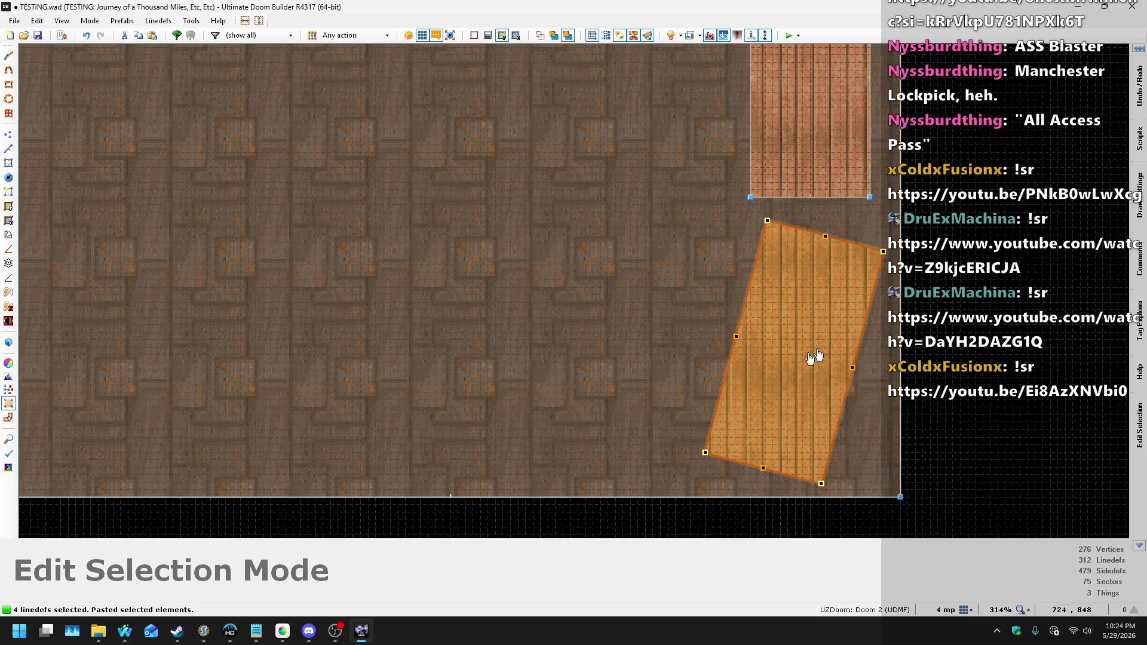
{"action": "key", "text": "Return"}
{"action": "scroll", "coordinate": [627, 370], "scroll_direction": "down", "scroll_amount": 2}
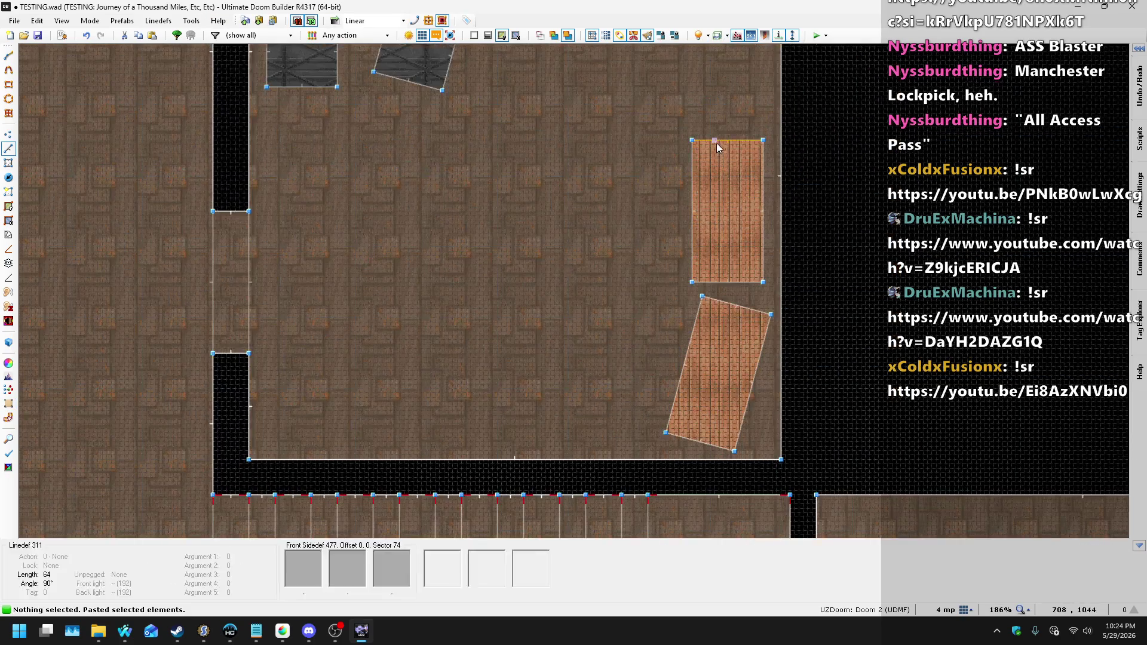
{"action": "scroll", "coordinate": [715, 142], "scroll_direction": "up", "scroll_amount": 2}
{"action": "scroll", "coordinate": [636, 256], "scroll_direction": "down", "scroll_amount": 2}
{"action": "key", "text": "w"}
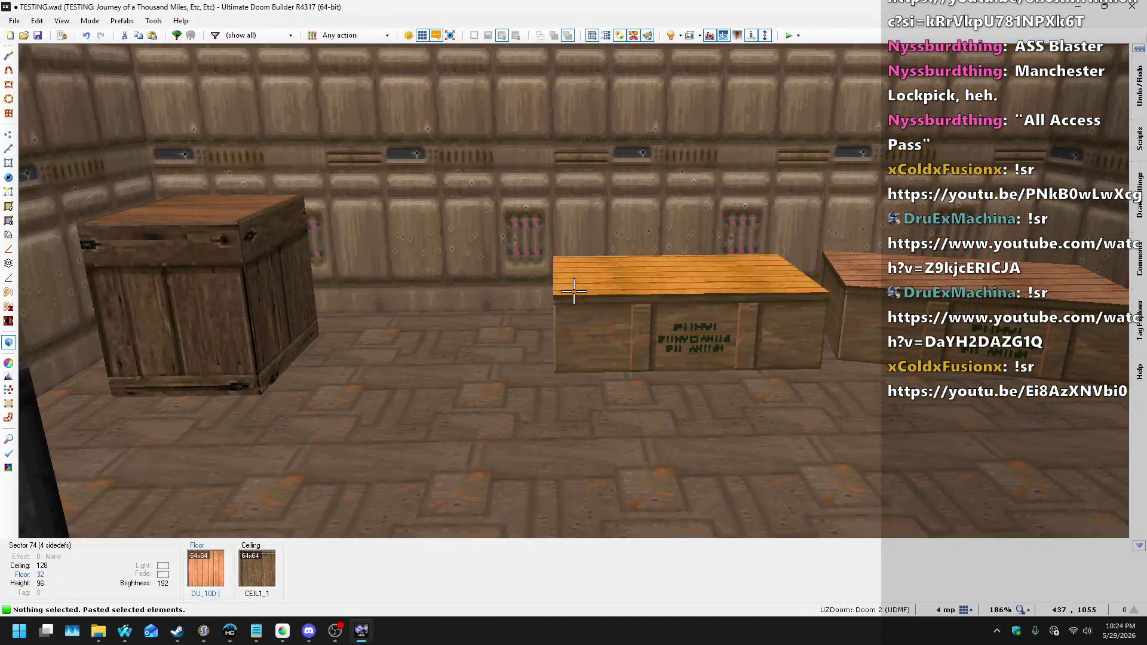
- Raise the long wooden crate's top to floor height 96 and return to 2D
{"action": "left_click", "coordinate": [573, 290]}
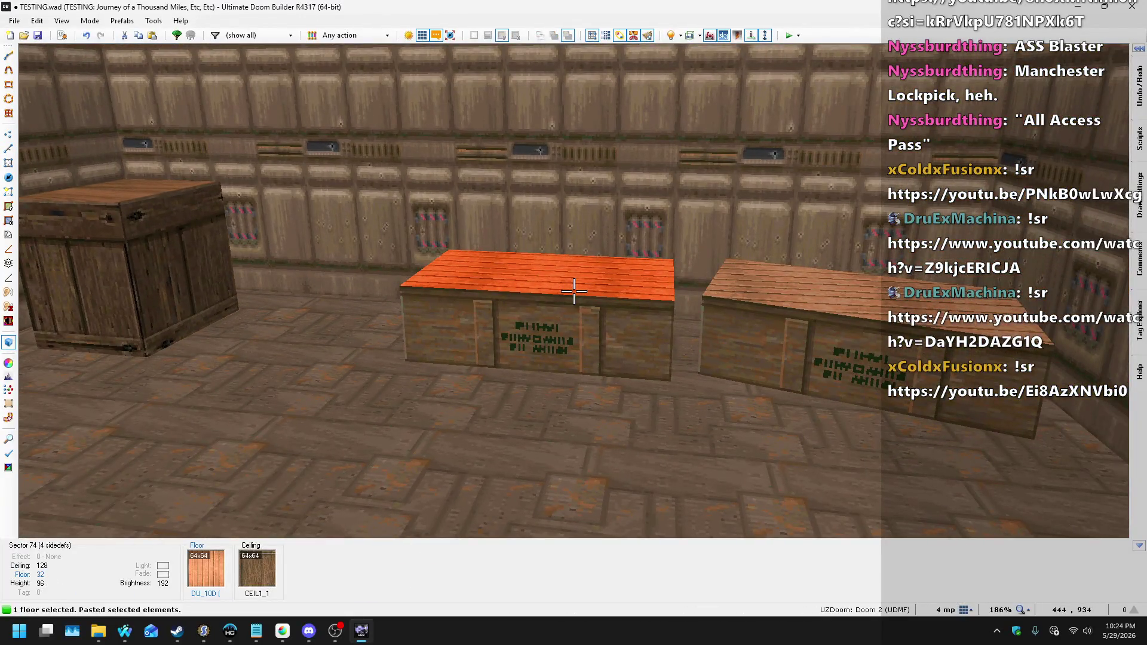
{"action": "scroll", "coordinate": [573, 291], "scroll_direction": "up", "scroll_amount": 4}
{"action": "scroll", "coordinate": [573, 291], "scroll_direction": "up", "scroll_amount": 2}
{"action": "left_click", "coordinate": [573, 291]}
{"action": "scroll", "coordinate": [574, 291], "scroll_direction": "up", "scroll_amount": 2}
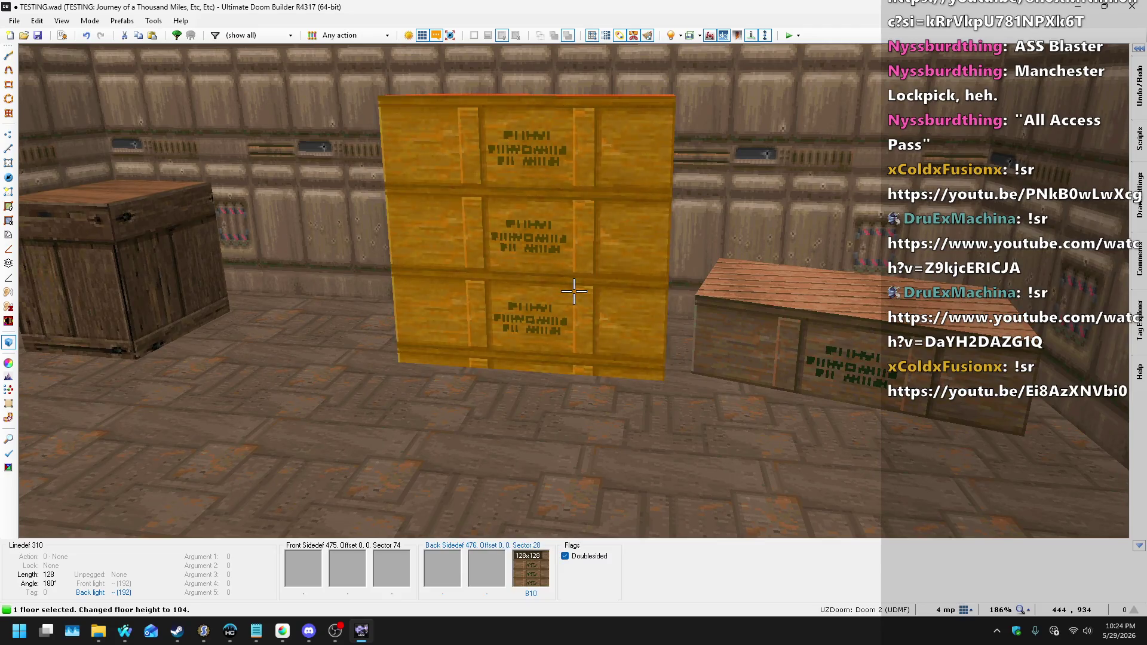
{"action": "key", "text": "s"}
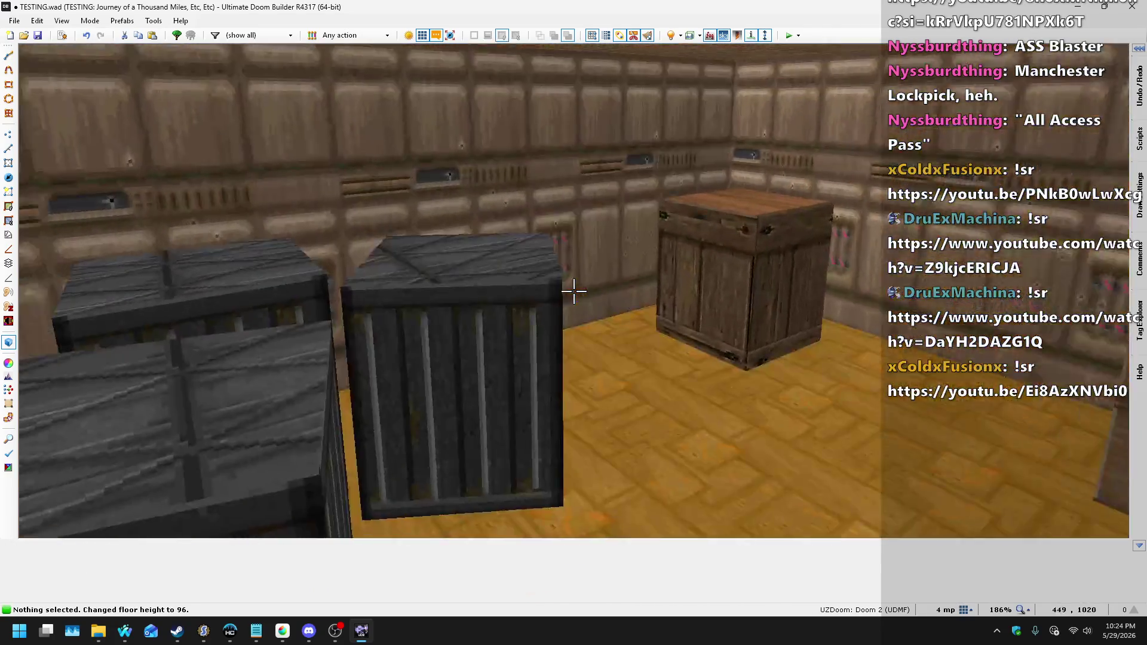
{"action": "key", "text": "w"}
{"action": "key", "text": "q"}
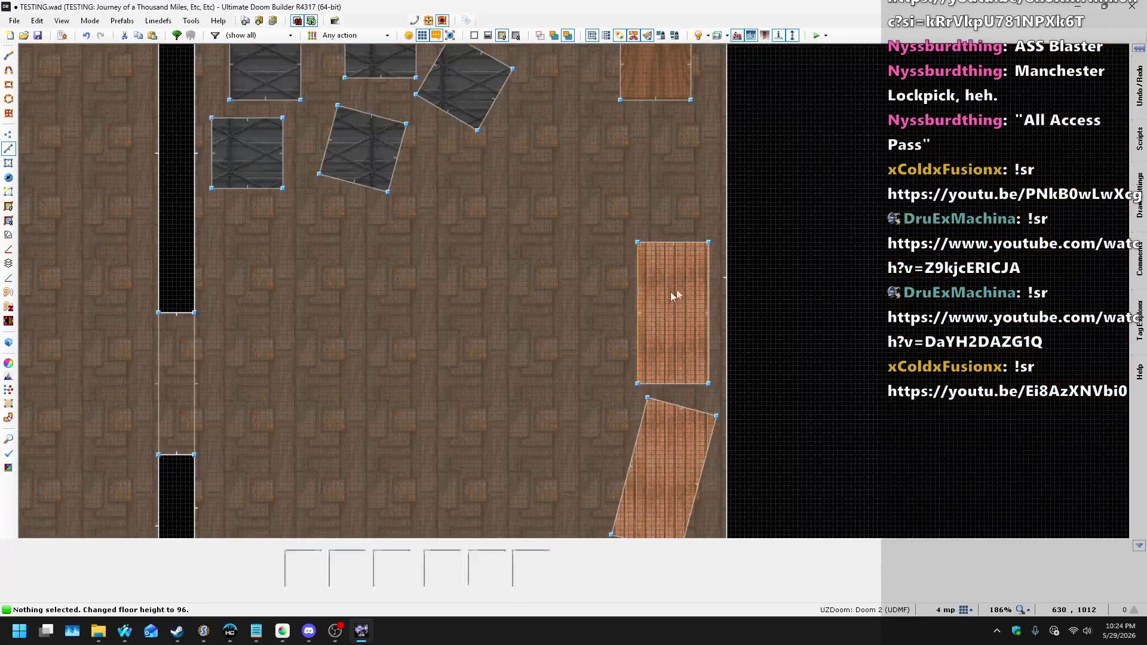
{"action": "scroll", "coordinate": [663, 203], "scroll_direction": "up", "scroll_amount": 5}
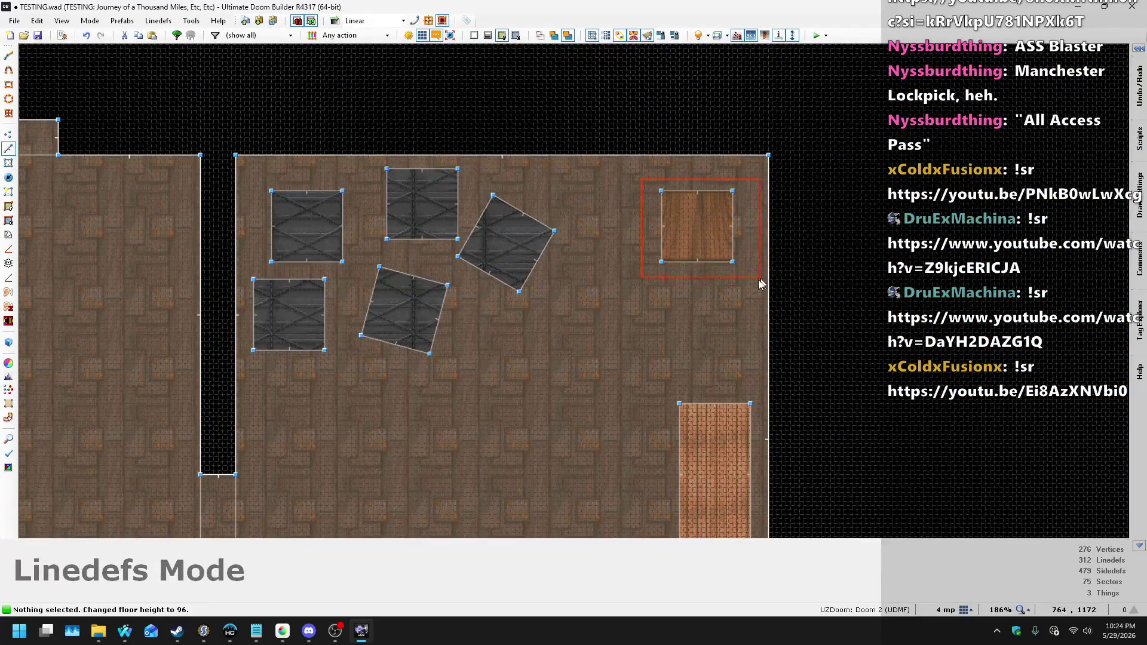
- Paste a tilted copy of the small square crate beside the original
{"action": "left_click_drag", "start_coordinate": [763, 281], "coordinate": [761, 277]}
{"action": "scroll", "coordinate": [597, 335], "scroll_direction": "down", "scroll_amount": 3}
{"action": "scroll", "coordinate": [536, 382], "scroll_direction": "up", "scroll_amount": 5}
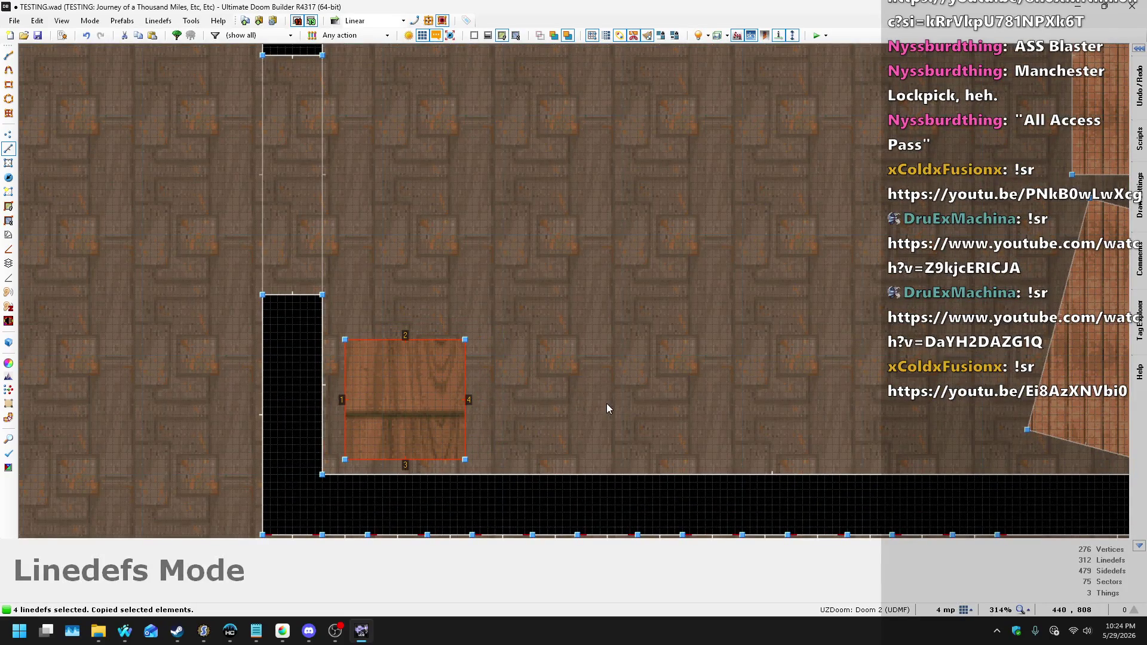
{"action": "key", "text": "ctrl+v"}
{"action": "mouse_move", "coordinate": [658, 326]}
{"action": "left_mouse_down"}
{"action": "mouse_move", "coordinate": [645, 358]}
{"action": "mouse_move", "coordinate": [579, 361]}
{"action": "mouse_move", "coordinate": [596, 367]}
{"action": "left_mouse_up"}
{"action": "key", "text": "Return"}
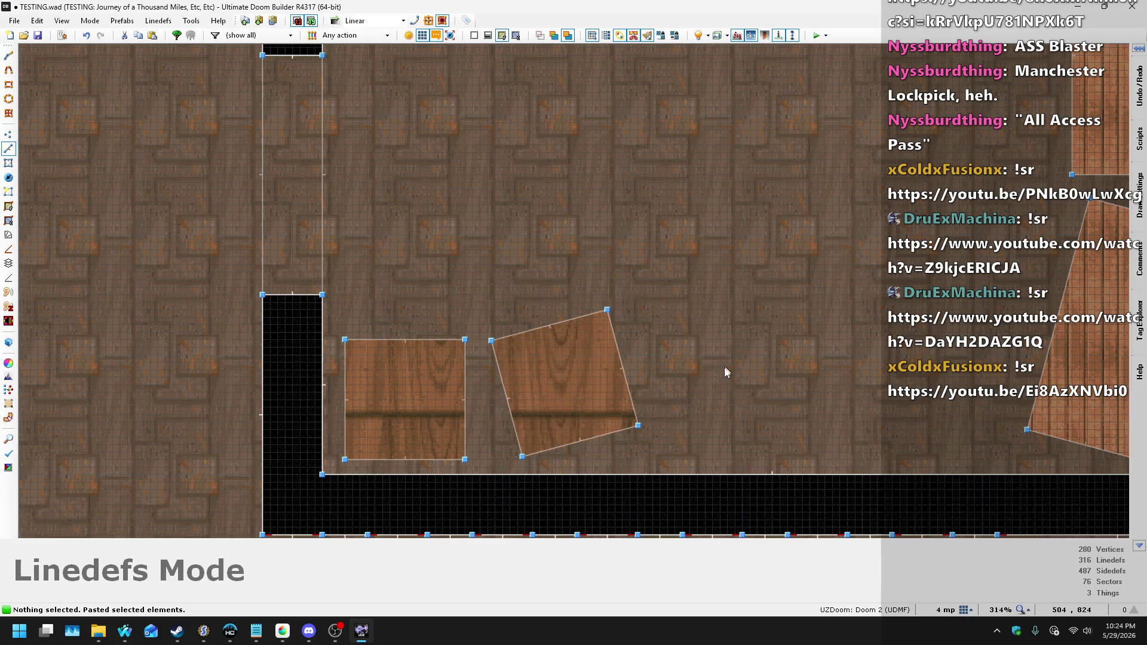
{"action": "scroll", "coordinate": [725, 367], "scroll_direction": "down", "scroll_amount": 6}
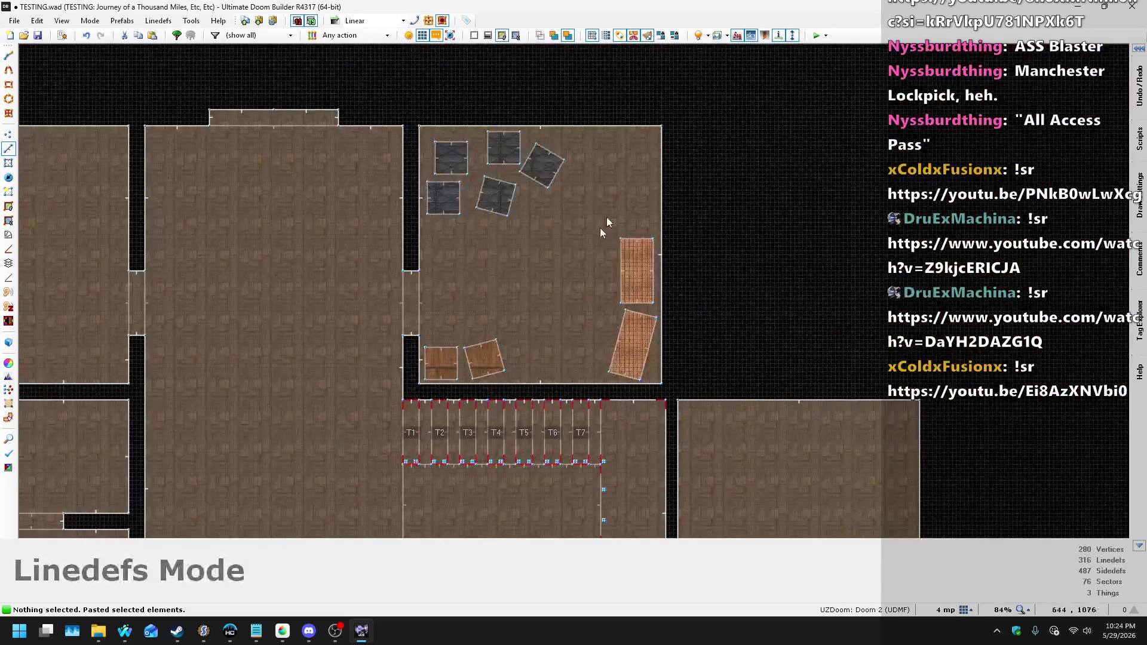
{"action": "scroll", "coordinate": [602, 149], "scroll_direction": "up", "scroll_amount": 6}
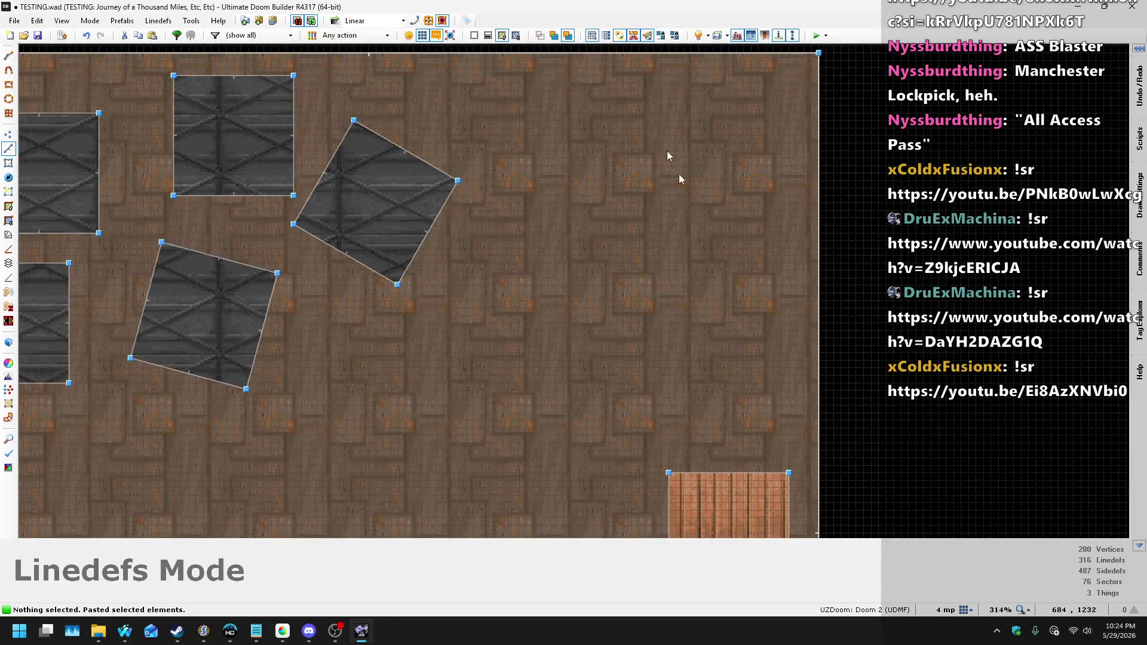
- Set the grid to 32 units and place the first corner of a new crate
{"action": "left_click", "coordinate": [968, 610]}
{"action": "left_click", "coordinate": [931, 488]}
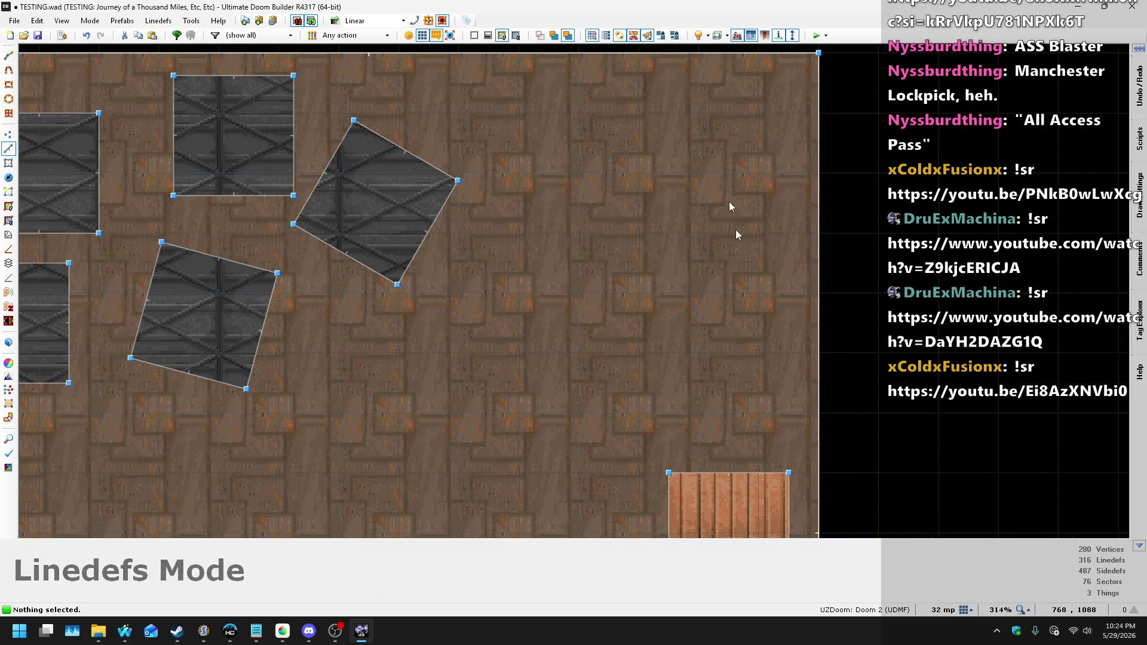
{"action": "key", "text": "d"}
{"action": "left_click", "coordinate": [752, 110]}
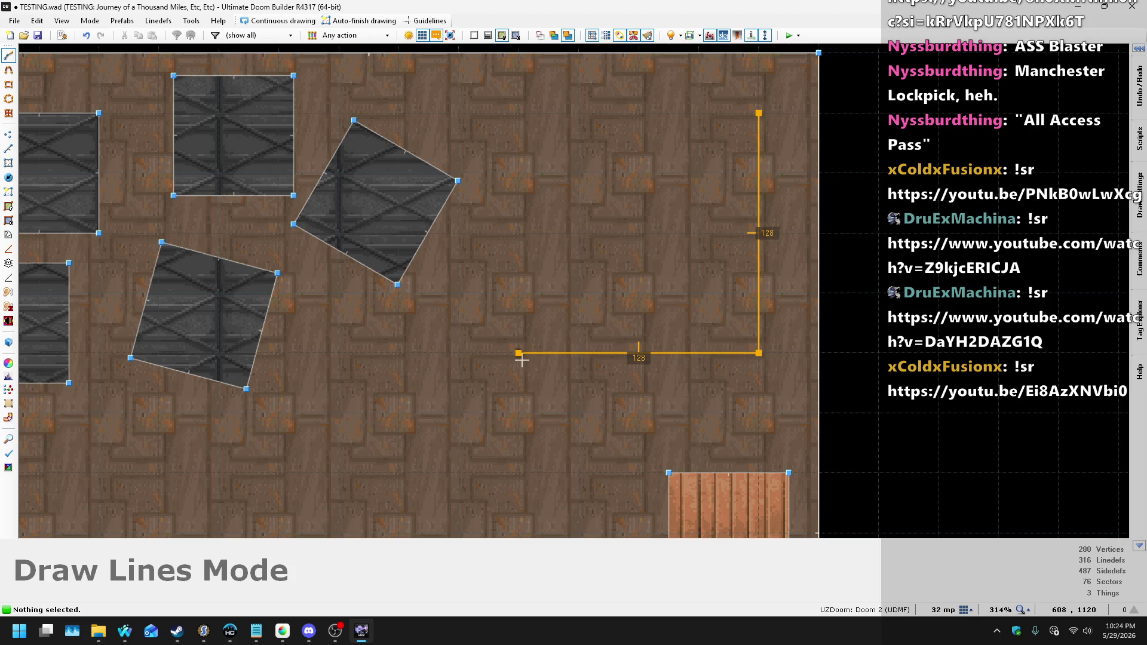
- Close a 128x128 square sector, raise its floor to 64, and open its front side's properties
{"action": "left_click", "coordinate": [758, 112]}
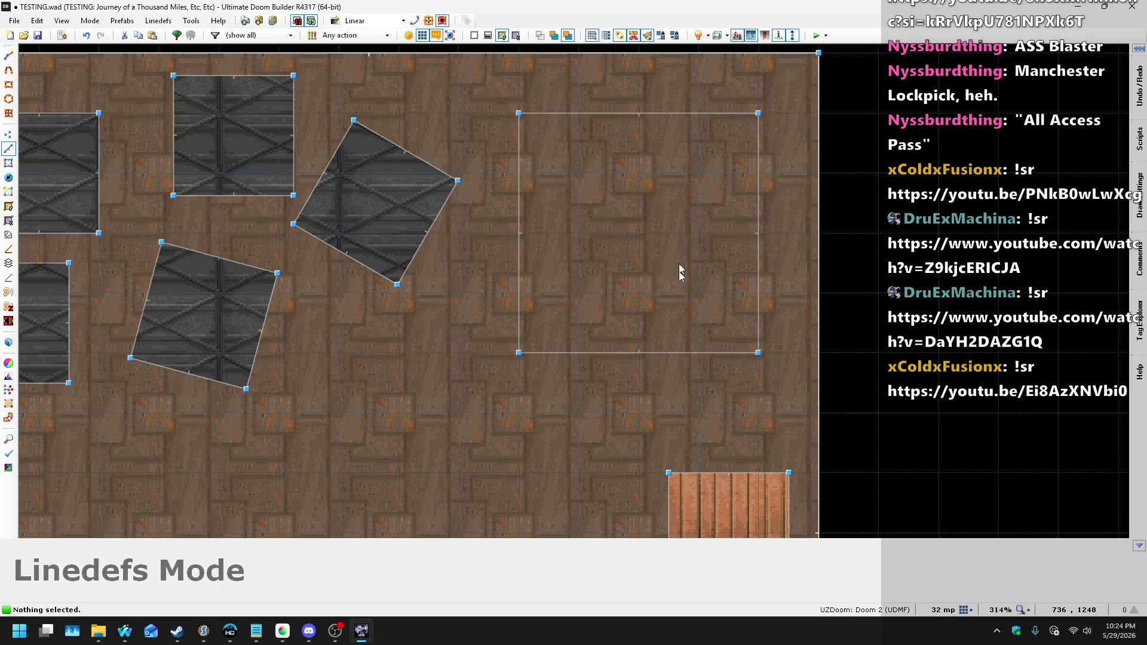
{"action": "key", "text": "w"}
{"action": "key", "text": "s"}
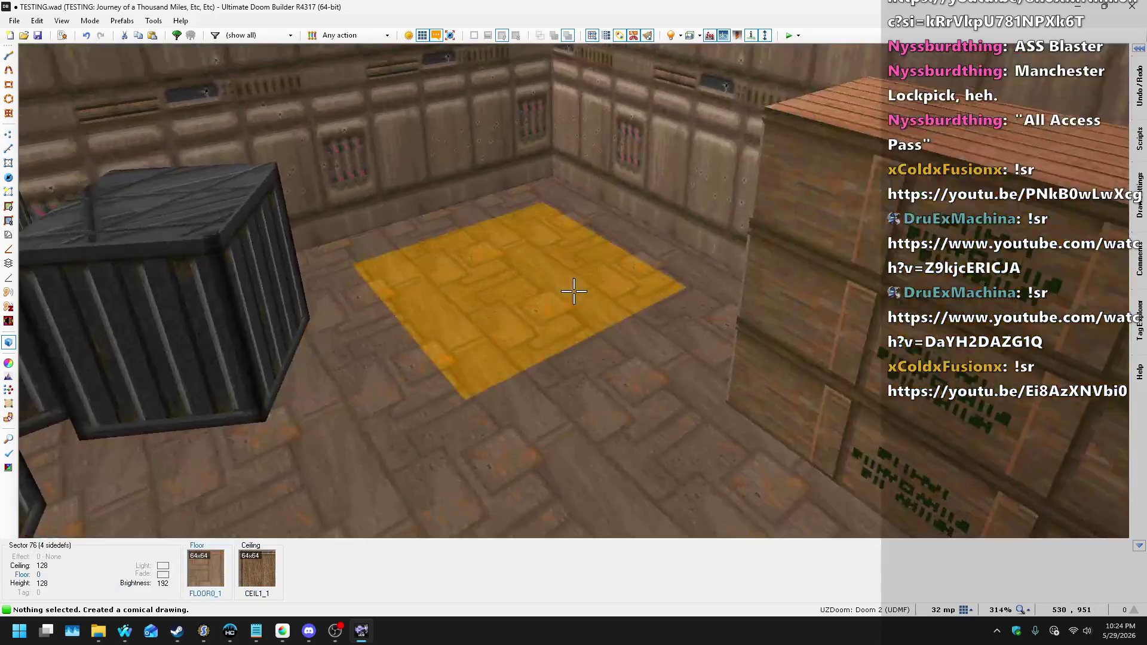
{"action": "left_click", "coordinate": [573, 291]}
{"action": "scroll", "coordinate": [573, 290], "scroll_direction": "up", "scroll_amount": 5}
{"action": "scroll", "coordinate": [573, 291], "scroll_direction": "up", "scroll_amount": 3}
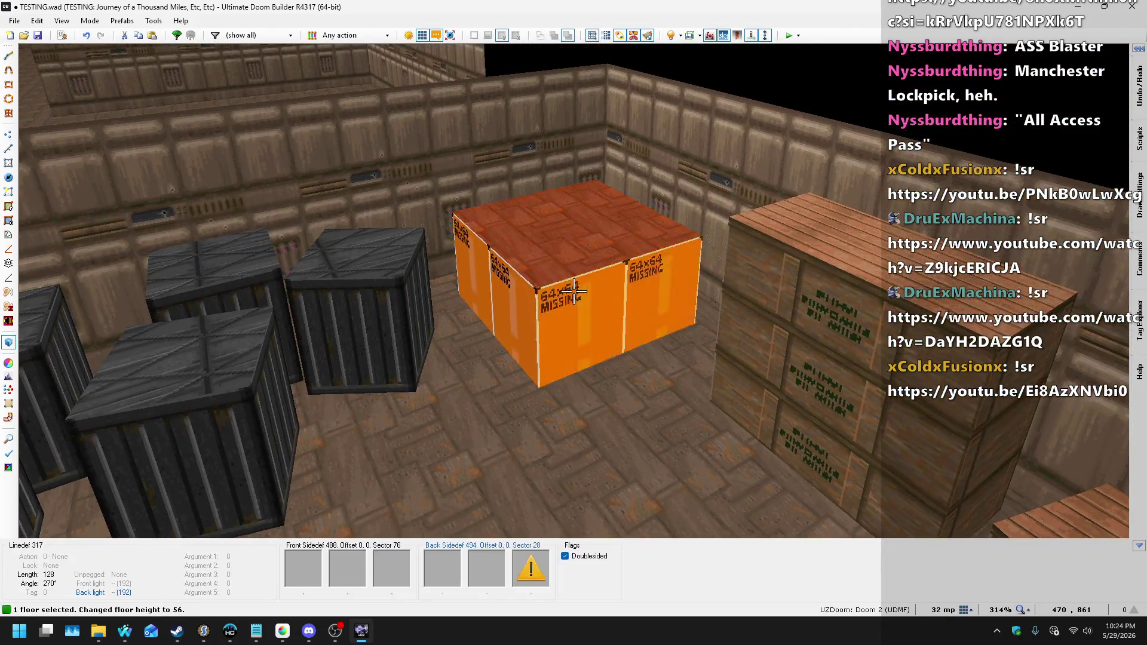
{"action": "key", "text": "w"}
{"action": "key", "text": "s"}
{"action": "left_click", "coordinate": [573, 291]}
{"action": "left_click", "coordinate": [574, 291]}
{"action": "right_click", "coordinate": [573, 291]}
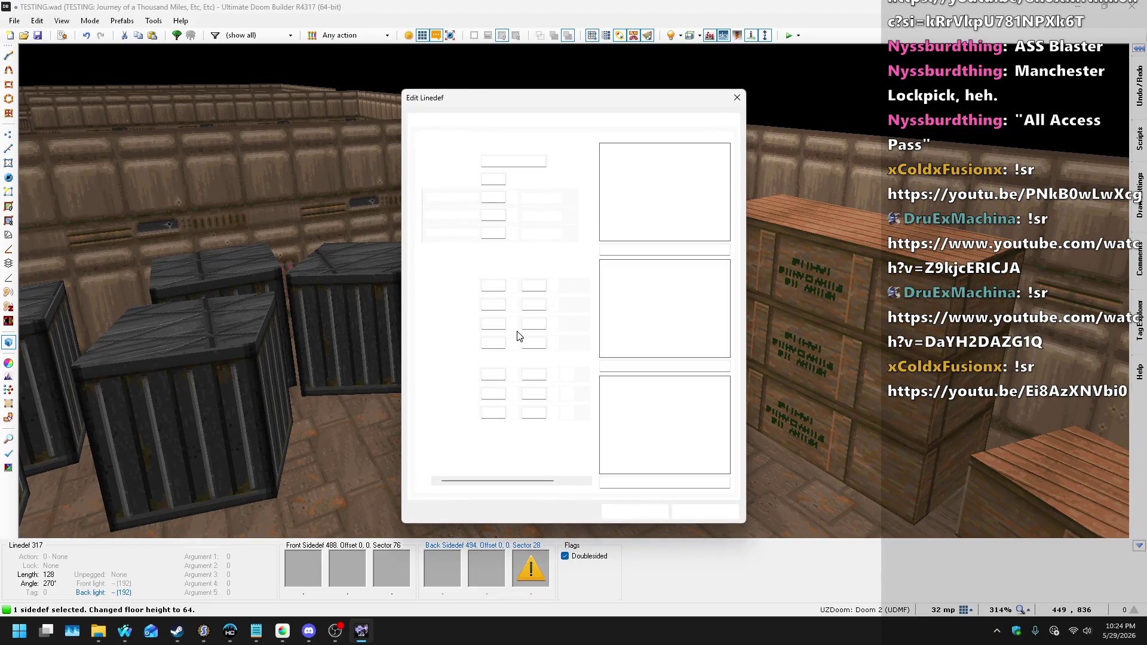
- Set B08 as the new crate wall's back lower texture
{"action": "left_click", "coordinate": [663, 461]}
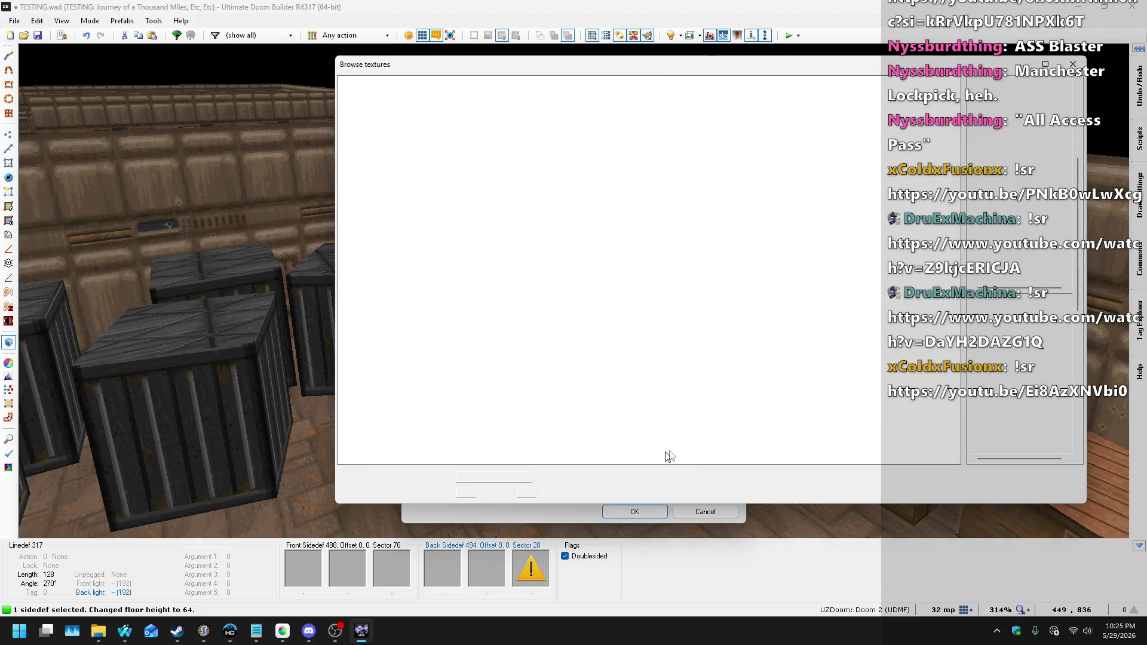
{"action": "left_click", "coordinate": [1021, 292]}
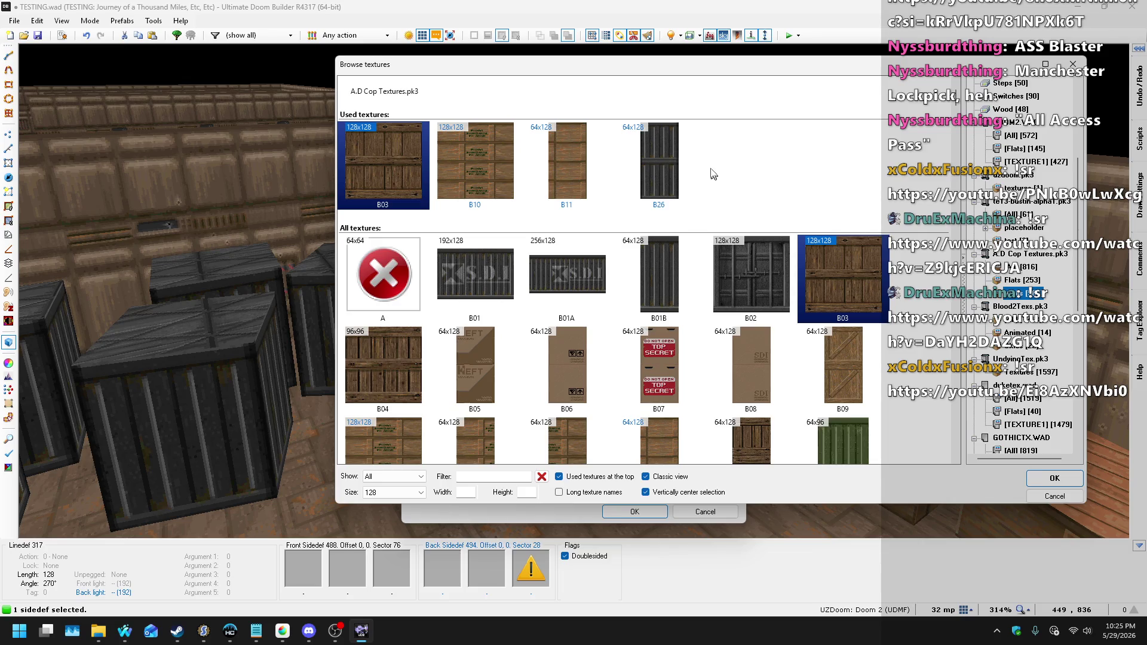
{"action": "scroll", "coordinate": [677, 175], "scroll_direction": "down", "scroll_amount": 3}
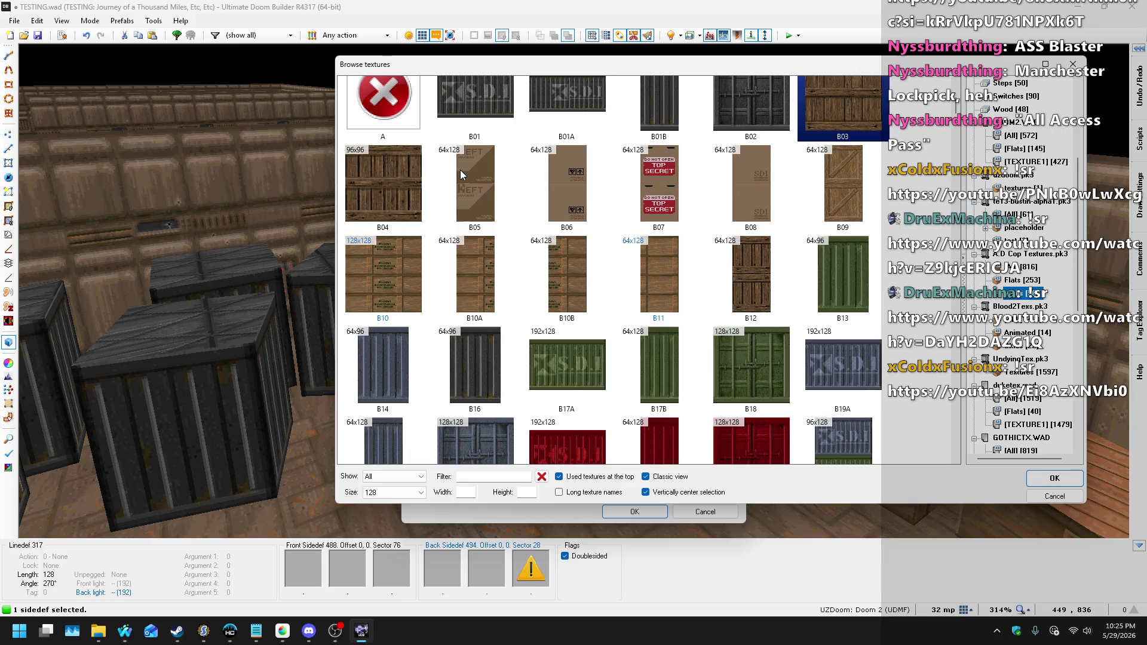
{"action": "scroll", "coordinate": [514, 197], "scroll_direction": "down", "scroll_amount": 6}
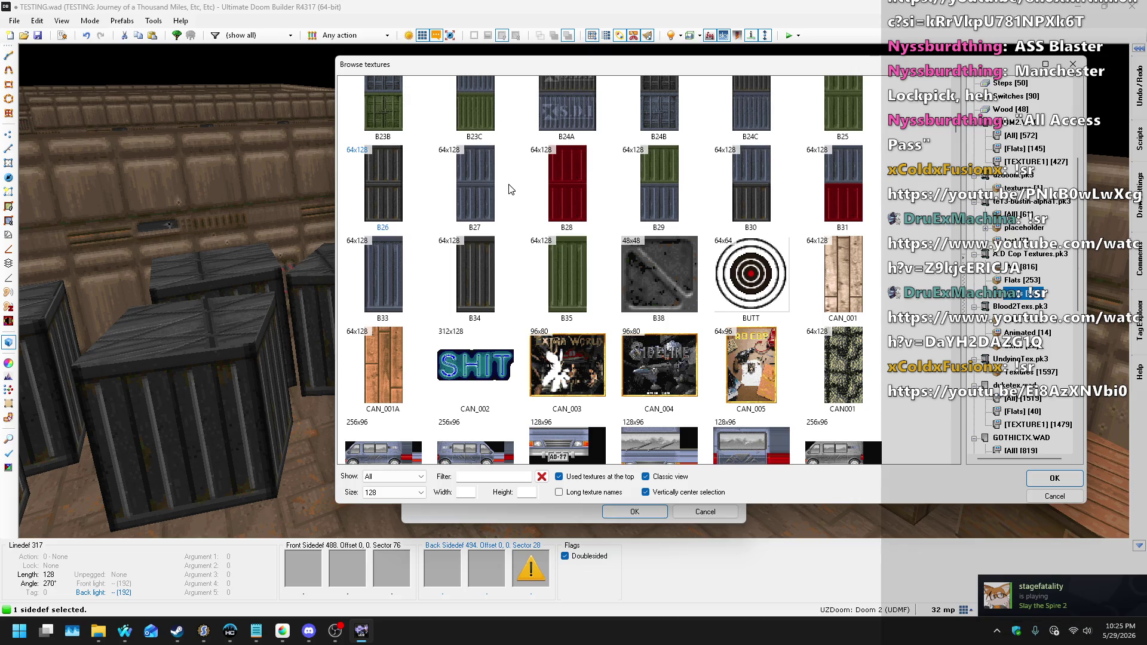
{"action": "scroll", "coordinate": [504, 179], "scroll_direction": "down", "scroll_amount": 5}
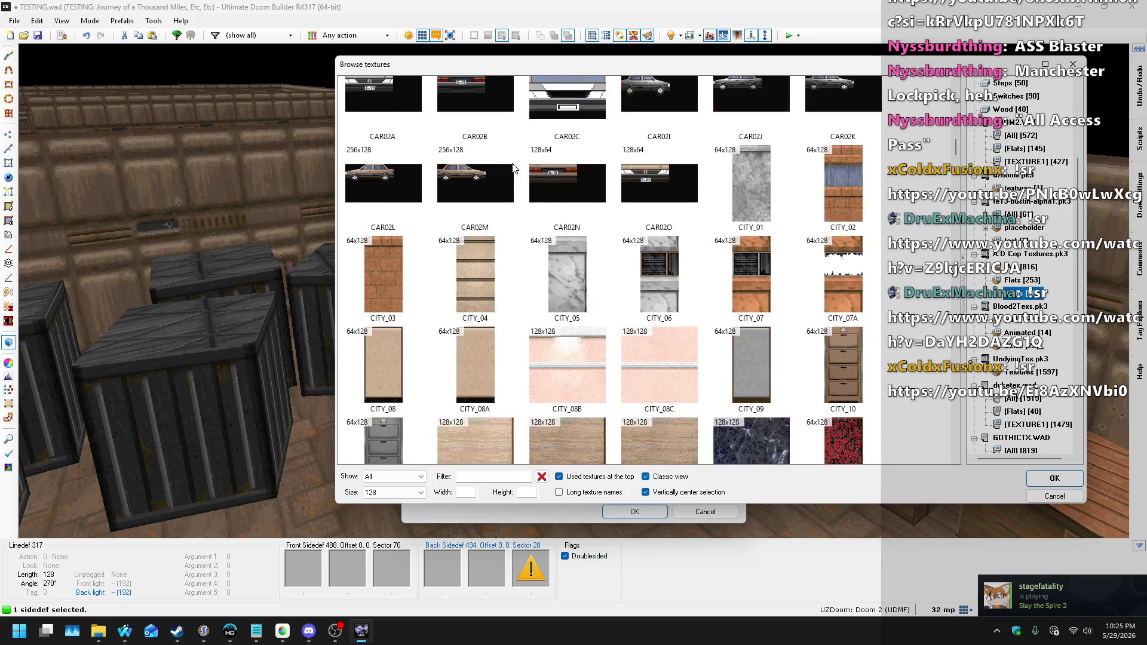
{"action": "scroll", "coordinate": [794, 269], "scroll_direction": "down", "scroll_amount": 6}
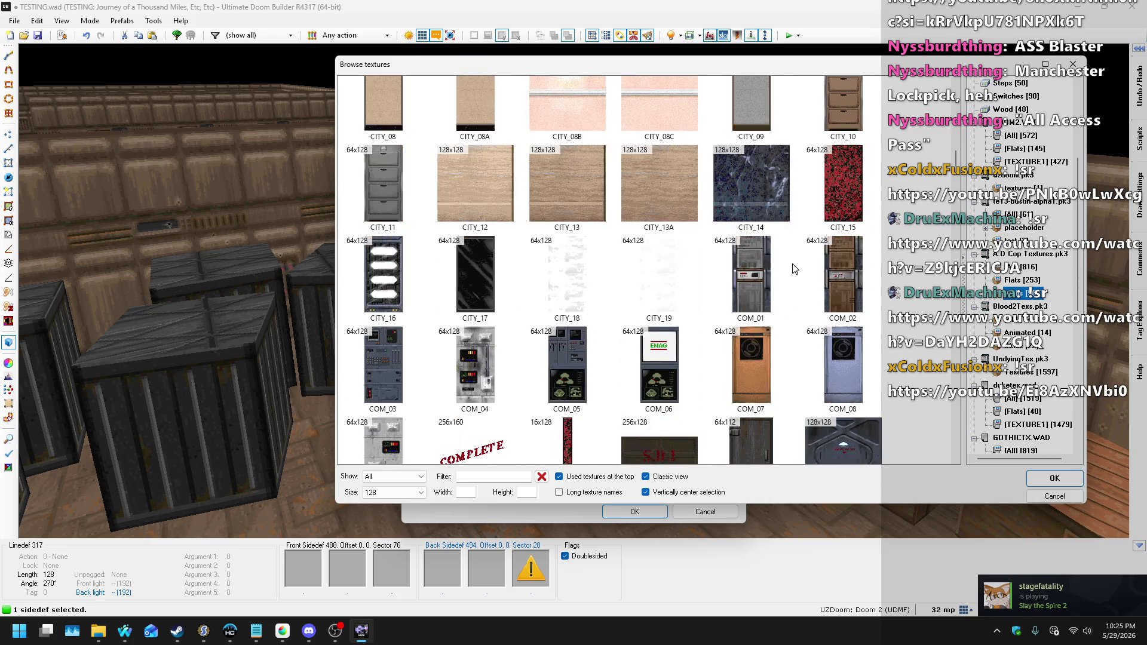
{"action": "scroll", "coordinate": [792, 267], "scroll_direction": "up", "scroll_amount": 12}
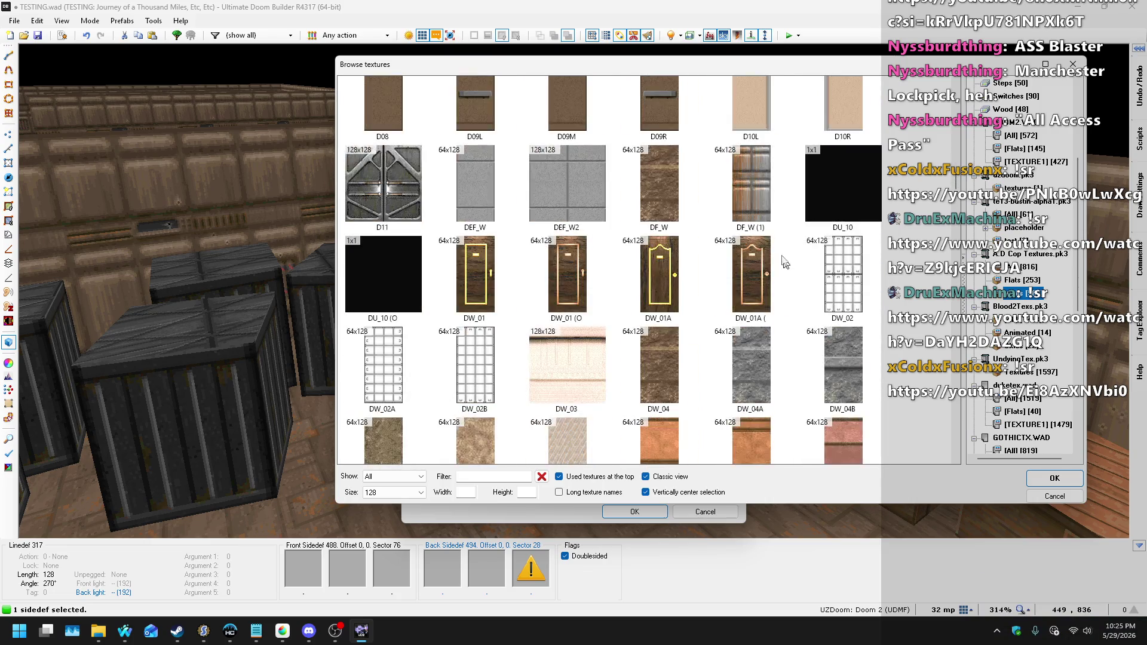
{"action": "scroll", "coordinate": [775, 266], "scroll_direction": "up", "scroll_amount": 3}
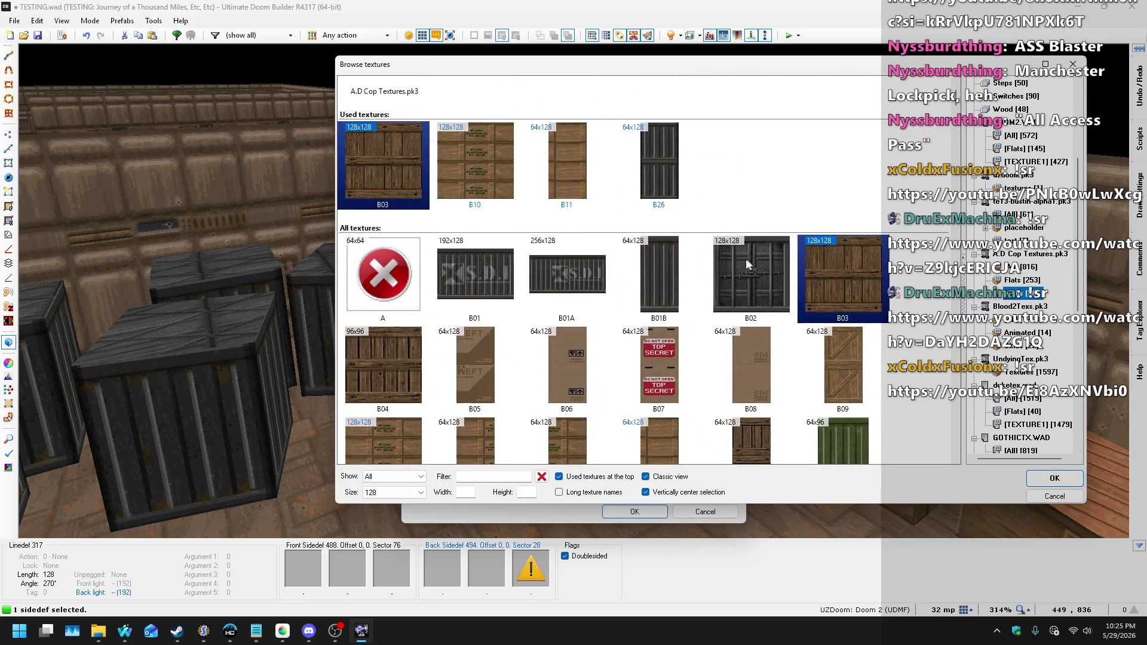
{"action": "scroll", "coordinate": [683, 233], "scroll_direction": "down", "scroll_amount": 1}
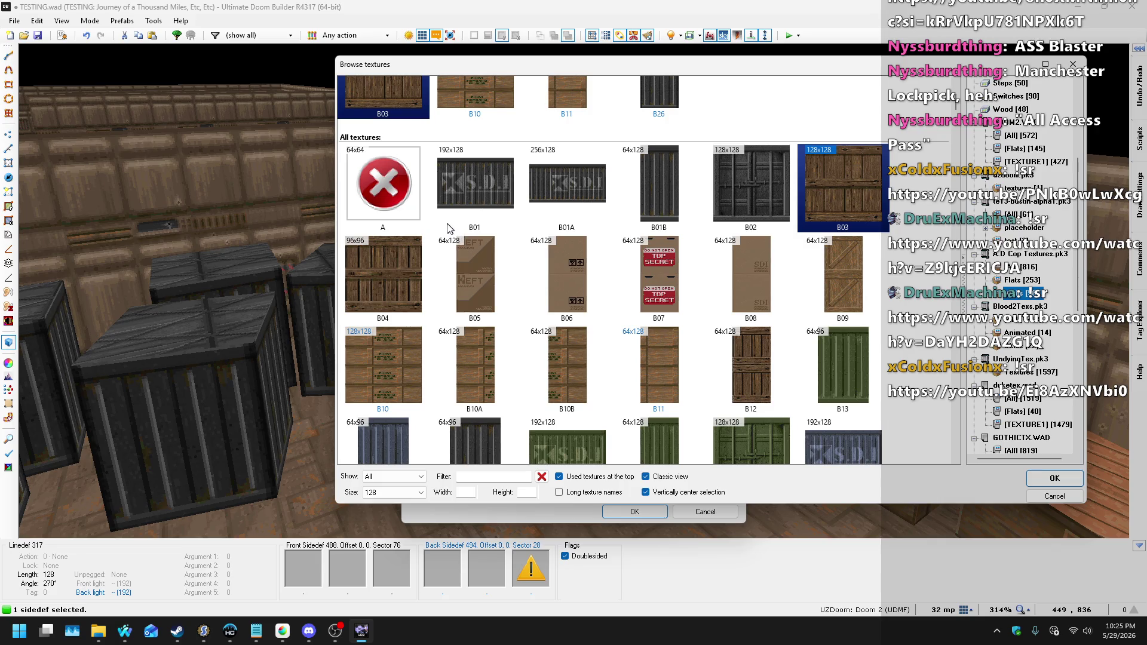
{"action": "left_click", "coordinate": [768, 261]}
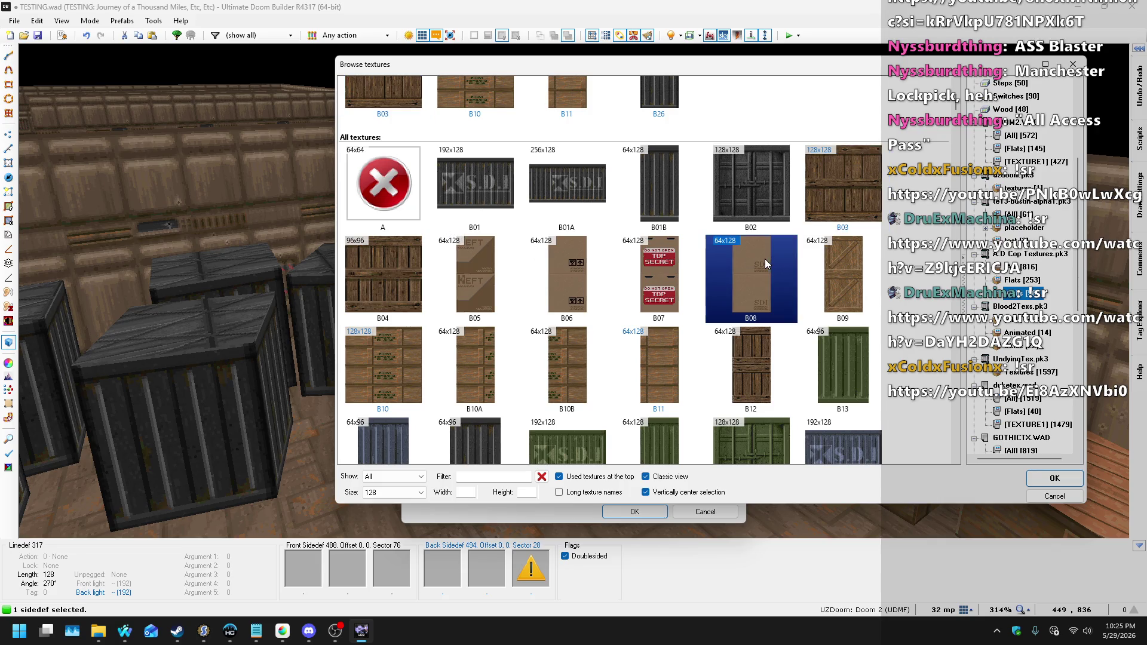
{"action": "double_click", "coordinate": [765, 259]}
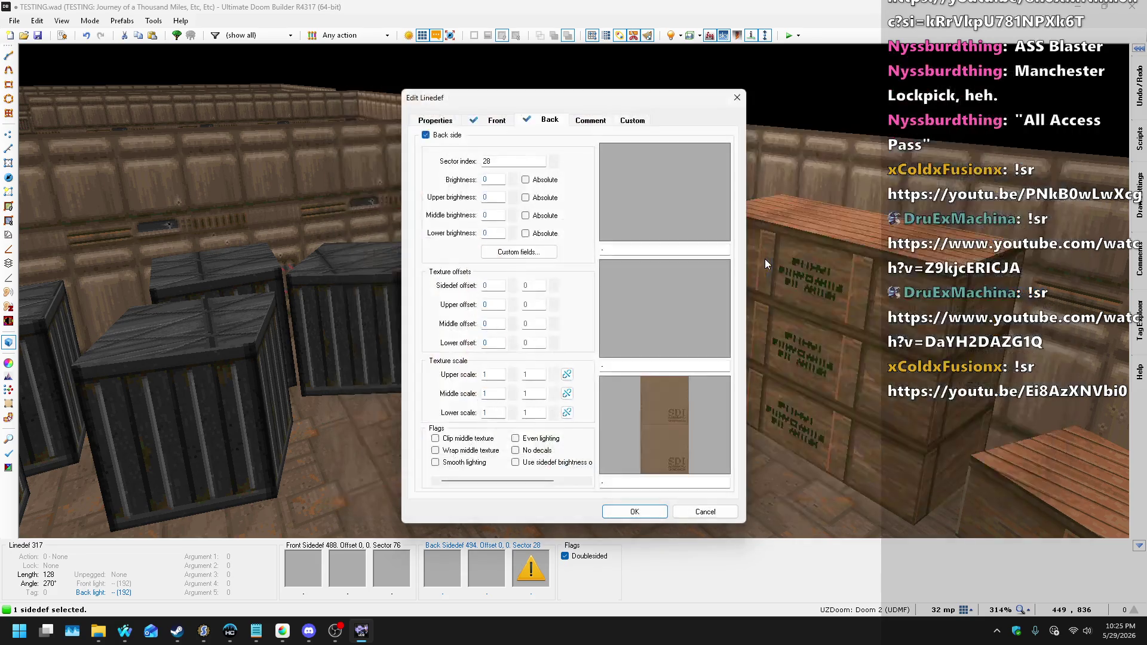
{"action": "left_click", "coordinate": [636, 511]}
- Paste B08 onto the crate's untextured sides
{"action": "key", "text": "w"}
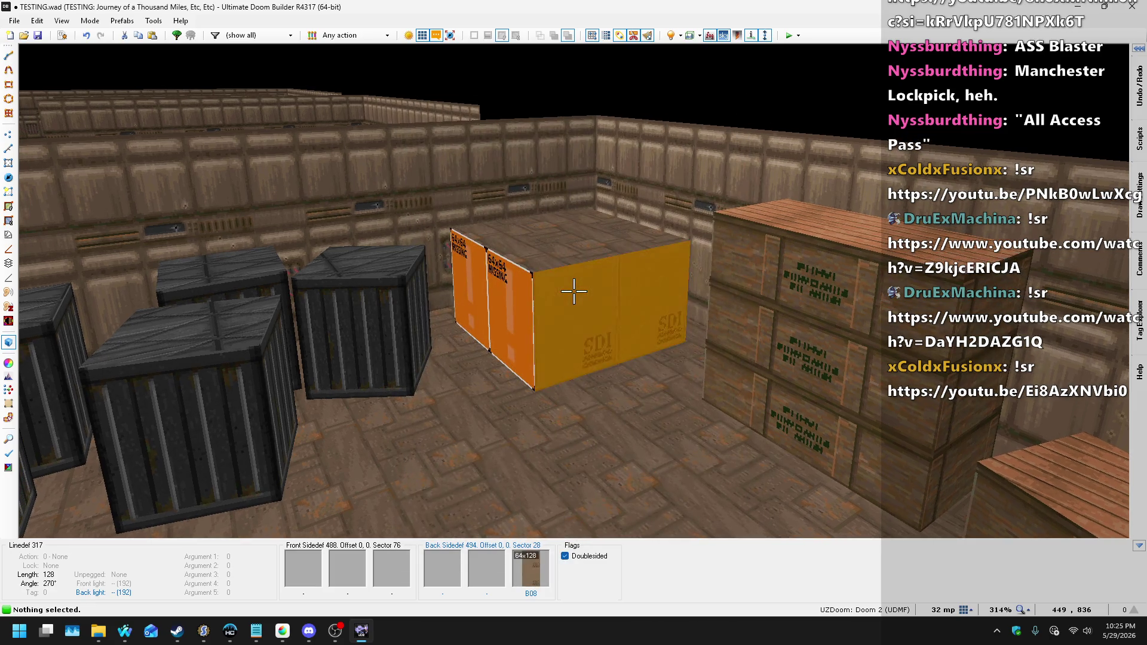
{"action": "key", "text": "s"}
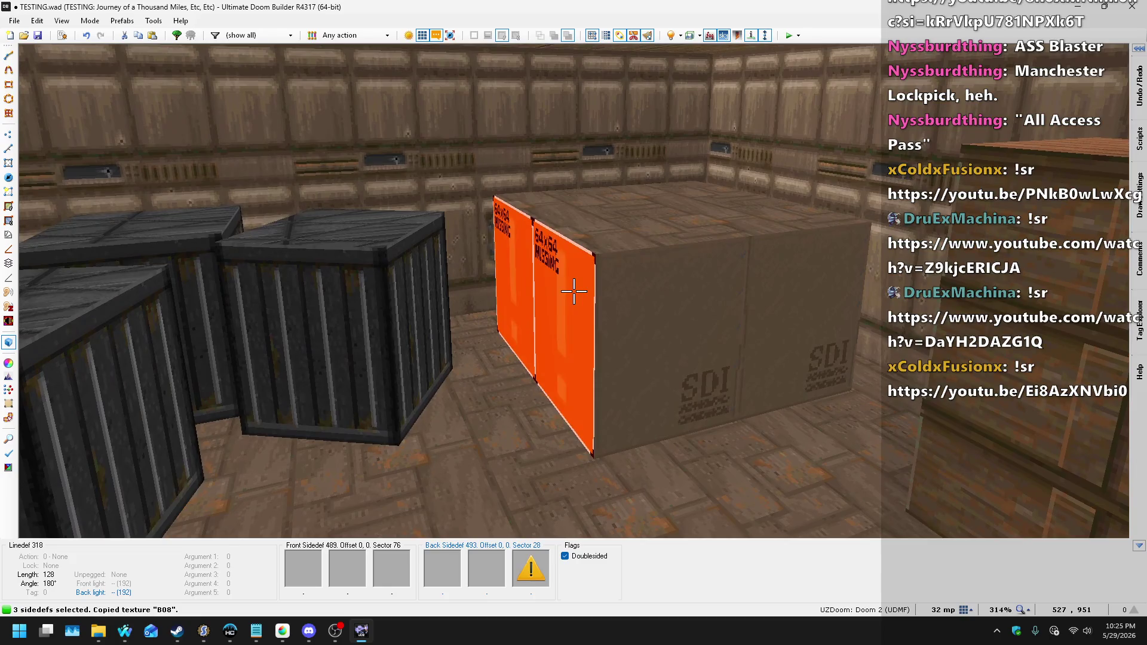
{"action": "key", "text": "ctrl+v"}
{"action": "key", "text": "w"}
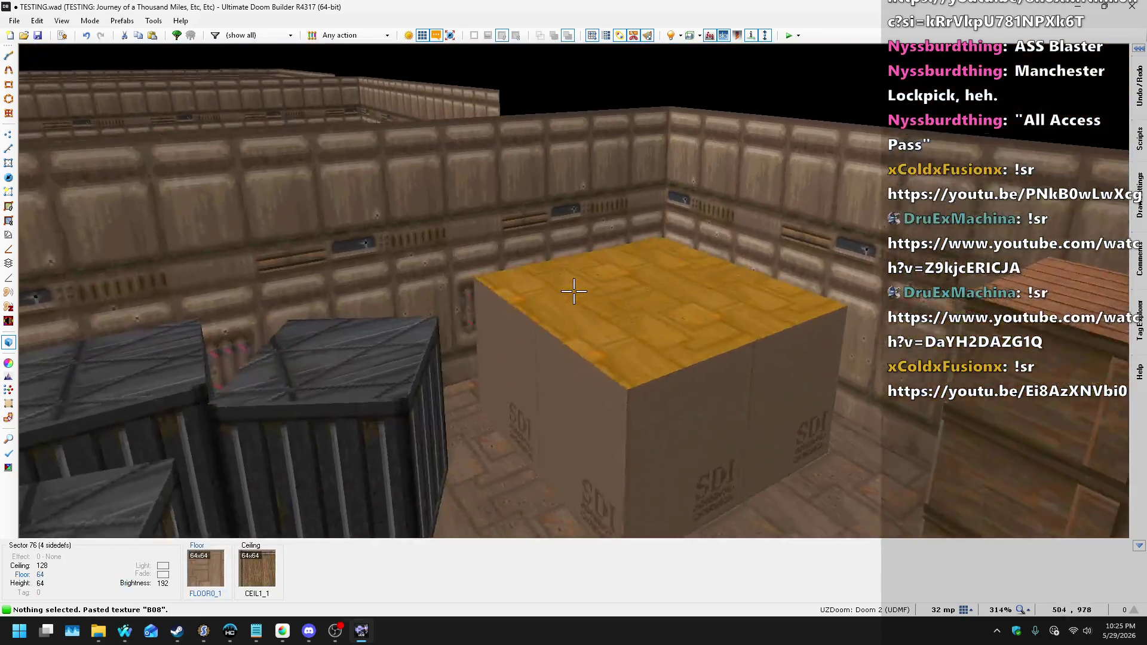
- Drag the crate's corners inward in Vertices mode to shrink its footprint
{"action": "key", "text": "q"}
{"action": "scroll", "coordinate": [573, 274], "scroll_direction": "up", "scroll_amount": 2}
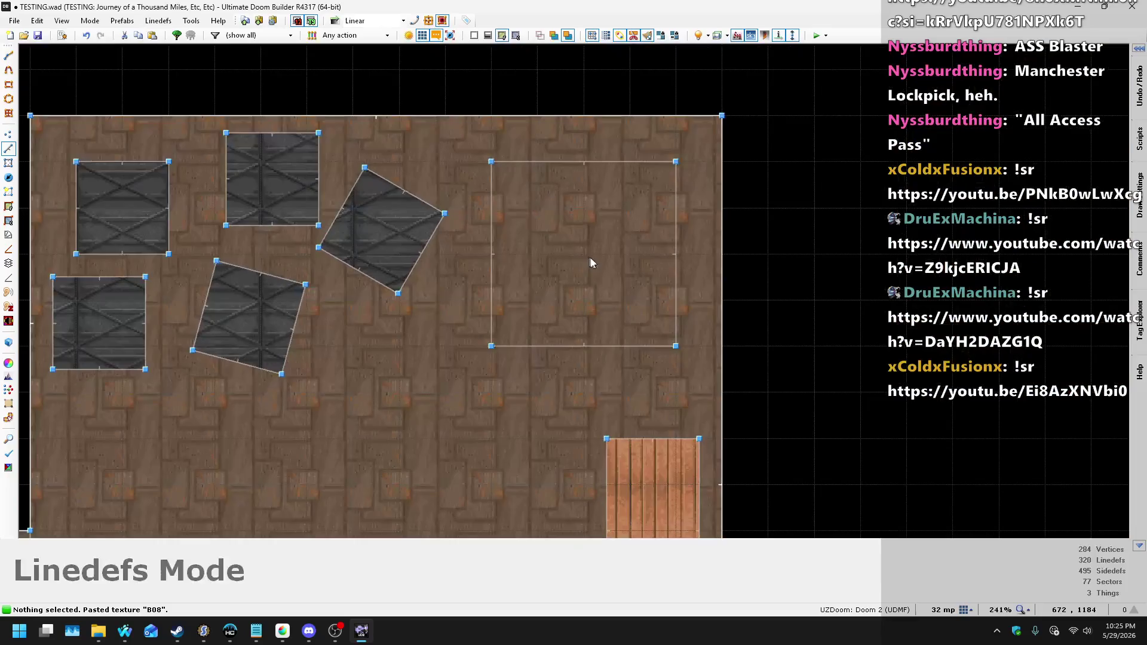
{"action": "key", "text": "v"}
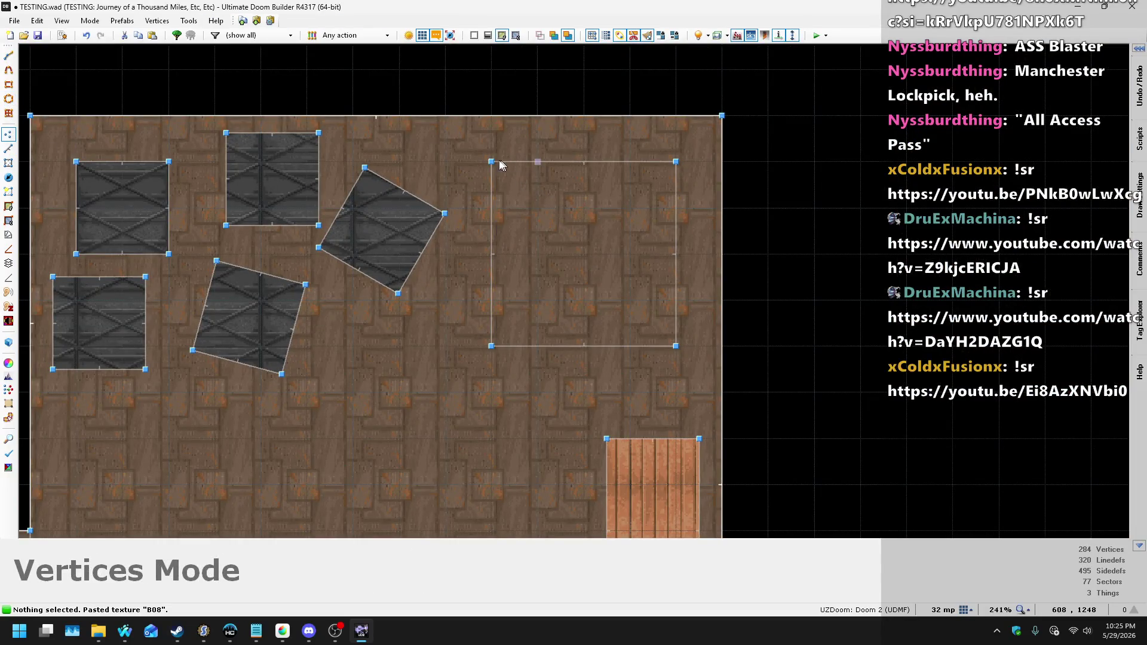
{"action": "left_click_drag", "start_coordinate": [492, 162], "coordinate": [599, 161]}
{"action": "left_click_drag", "start_coordinate": [491, 346], "coordinate": [599, 336]}
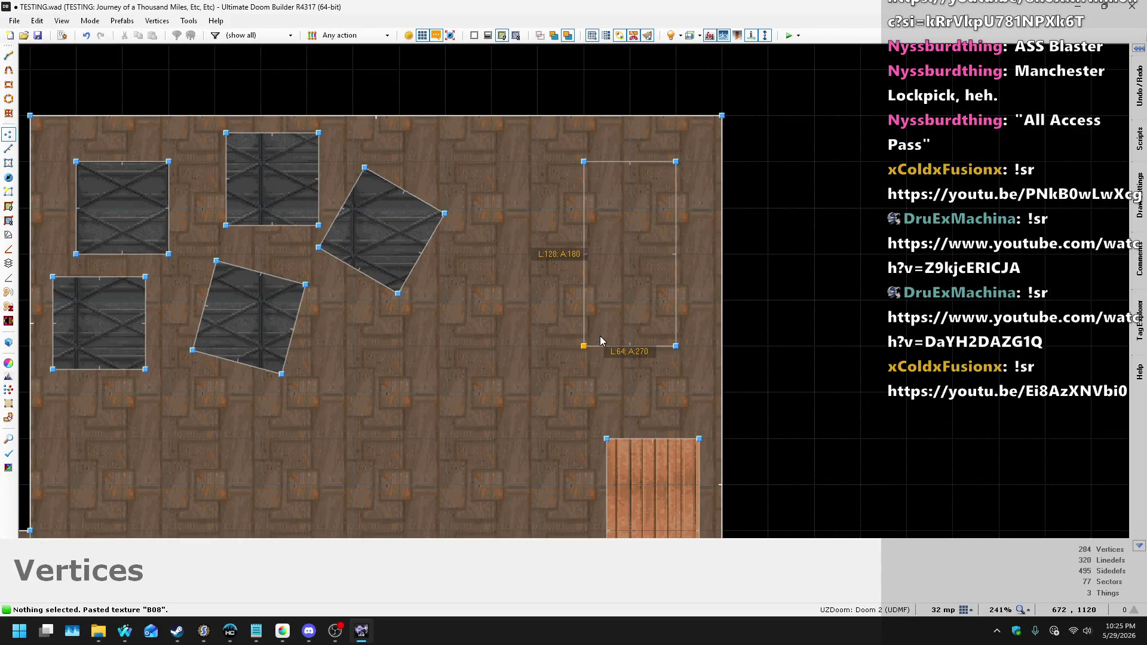
{"action": "left_click_drag", "start_coordinate": [684, 349], "coordinate": [684, 251]}
- Open the sector surface properties of the crate's top in 3D
{"action": "key", "text": "q"}
{"action": "key", "text": "s"}
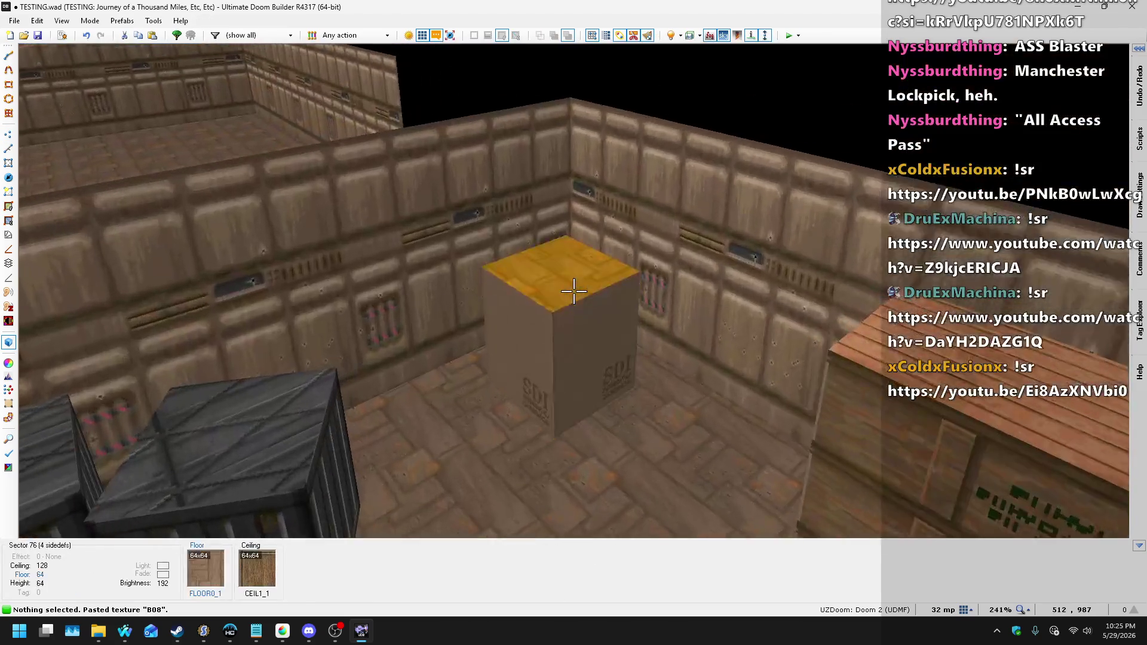
{"action": "right_click", "coordinate": [573, 290]}
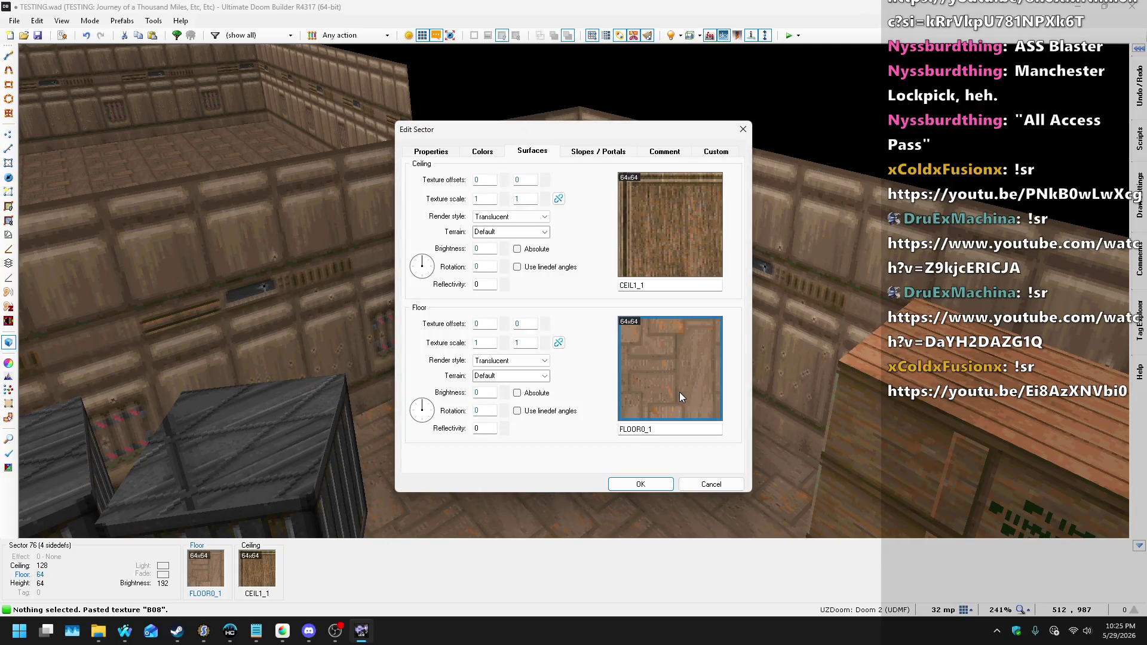
- Replace the crate top's floor flat with F08 from the A.D Cop flats
{"action": "left_click", "coordinate": [662, 351]}
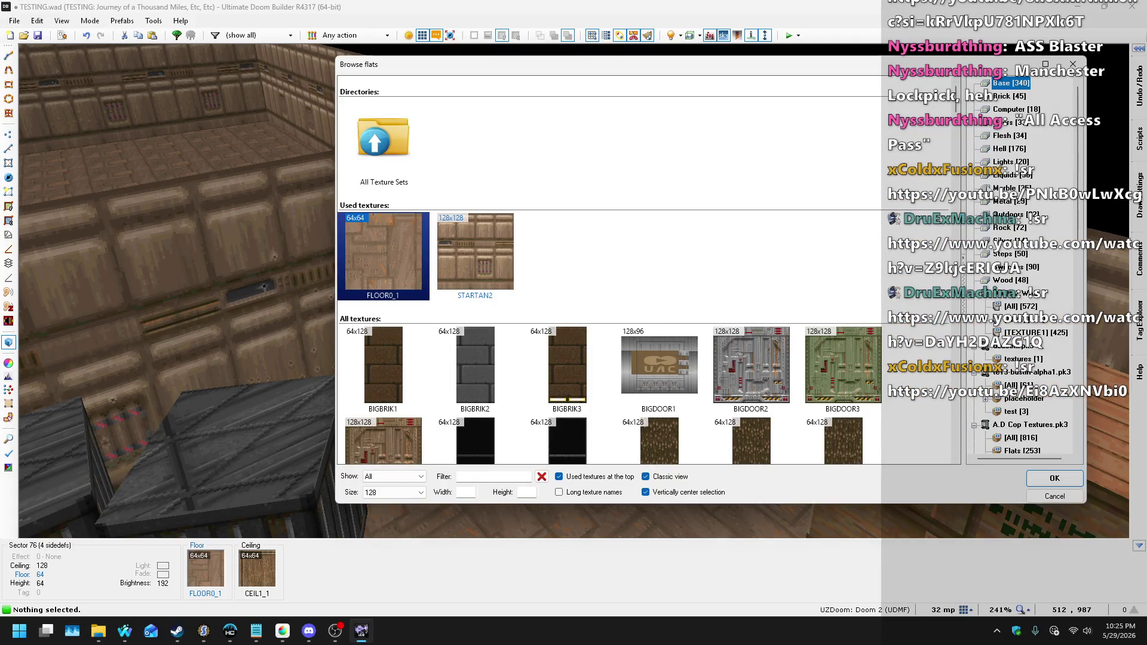
{"action": "scroll", "coordinate": [1037, 400], "scroll_direction": "down", "scroll_amount": 2}
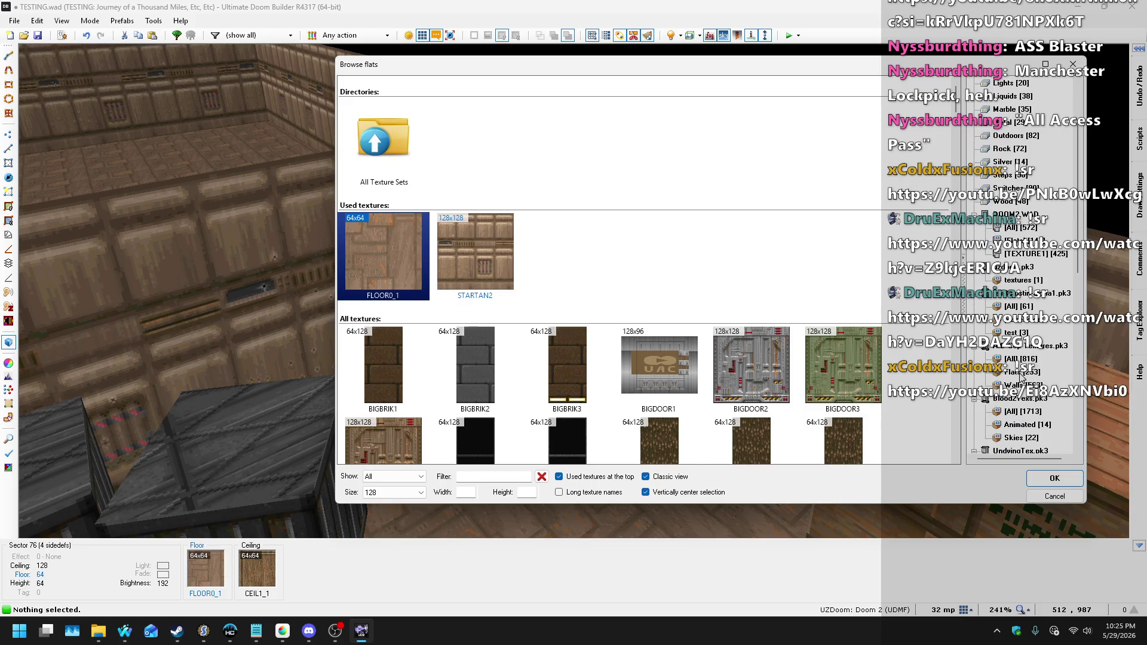
{"action": "left_click", "coordinate": [1022, 372]}
{"action": "scroll", "coordinate": [717, 214], "scroll_direction": "down", "scroll_amount": 6}
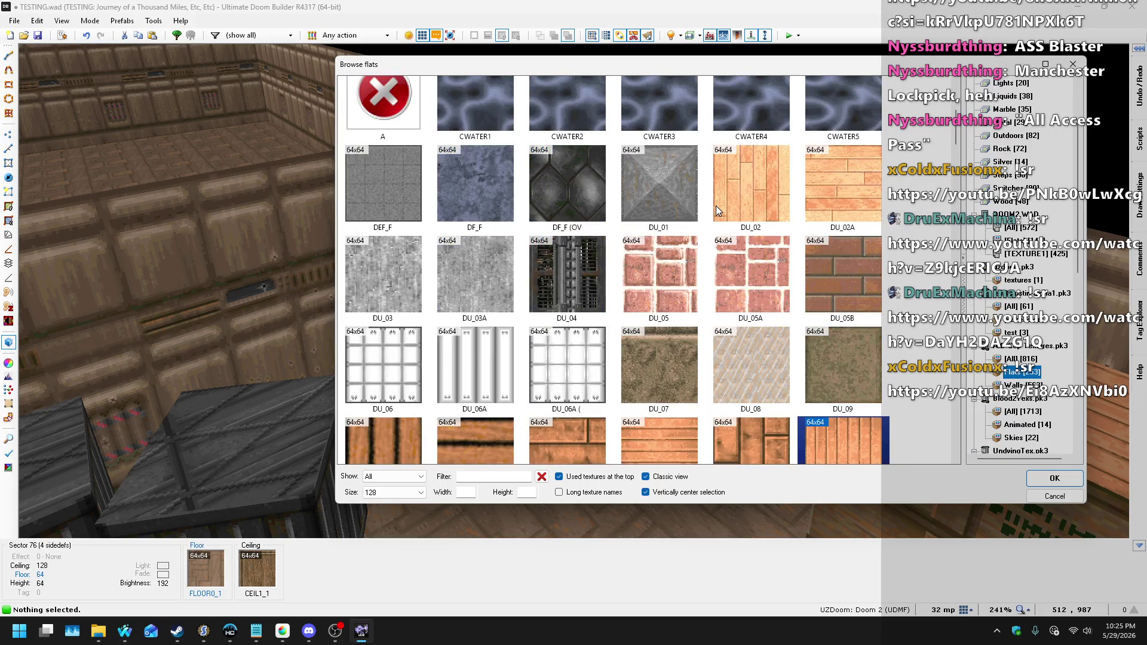
{"action": "scroll", "coordinate": [716, 205], "scroll_direction": "down", "scroll_amount": 6}
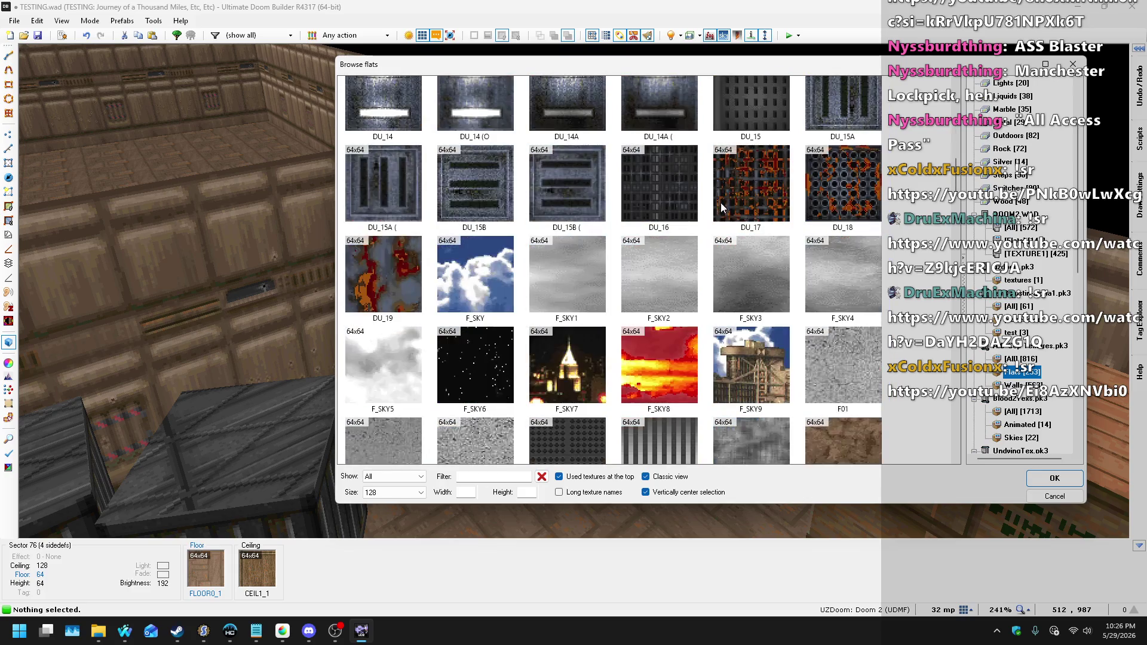
{"action": "scroll", "coordinate": [726, 199], "scroll_direction": "down", "scroll_amount": 3}
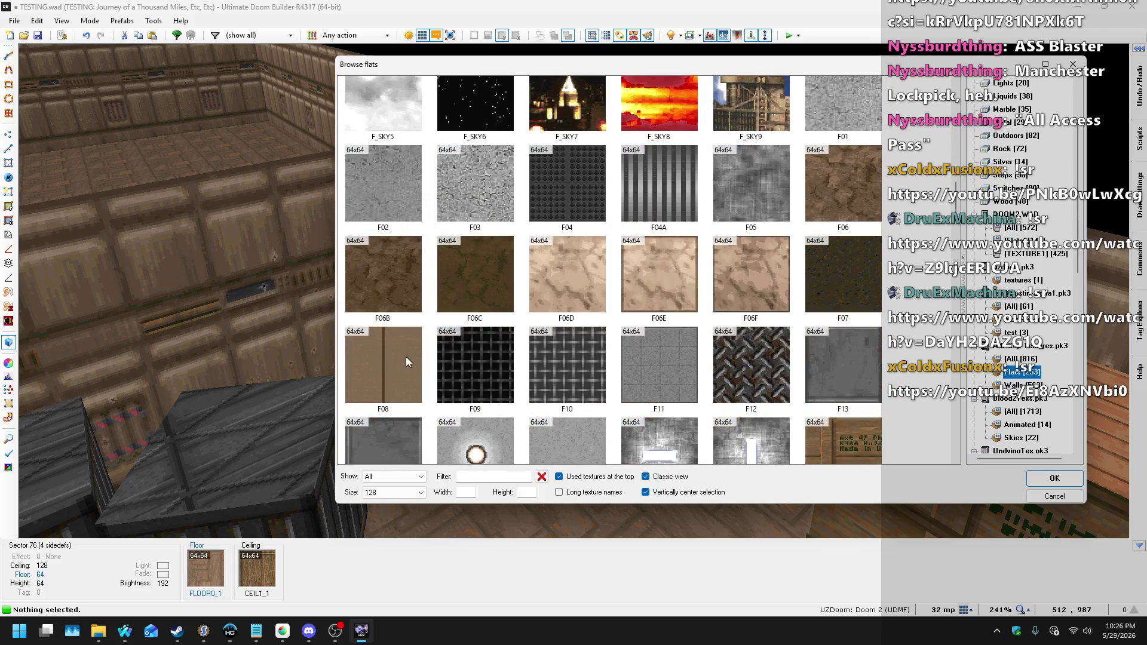
{"action": "scroll", "coordinate": [424, 284], "scroll_direction": "down", "scroll_amount": 3}
{"action": "double_click", "coordinate": [359, 256]}
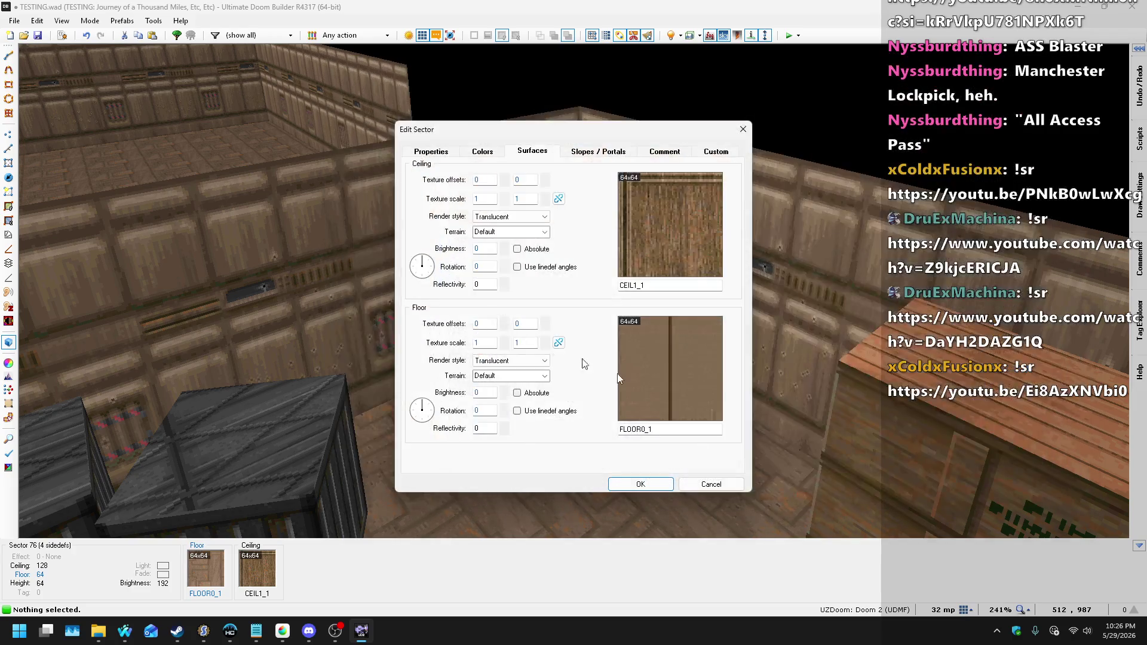
{"action": "left_click", "coordinate": [635, 476]}
{"action": "key", "text": "s"}
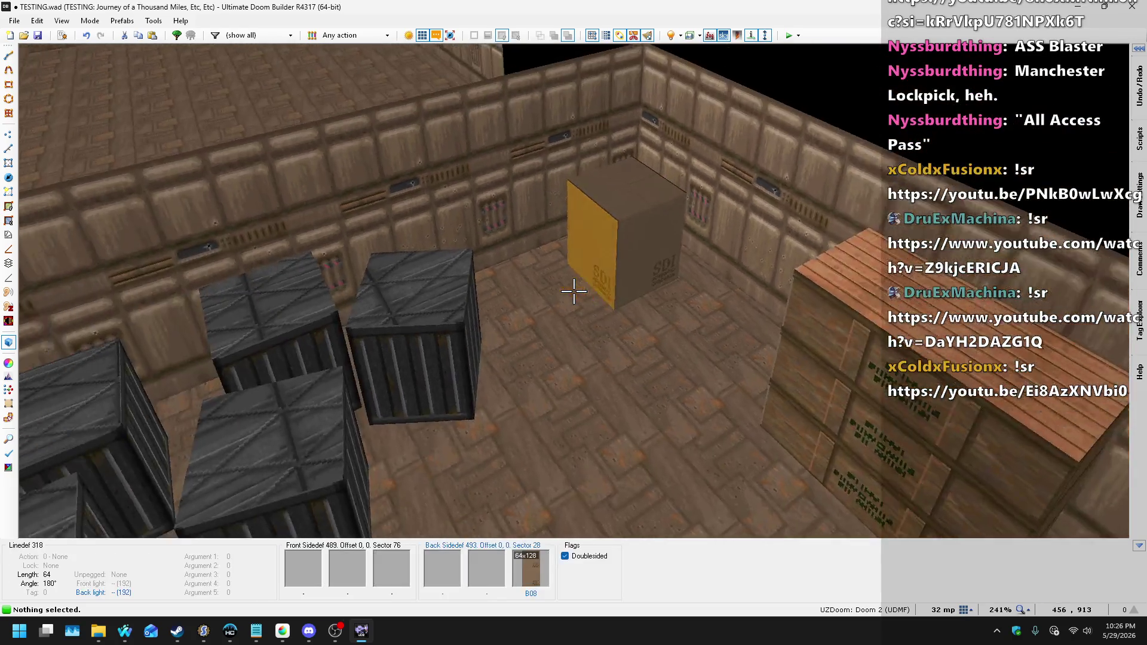
- Back in the 2D map in Linedefs mode, delete the tilted wooden crate's four linedefs
{"action": "key", "text": "w"}
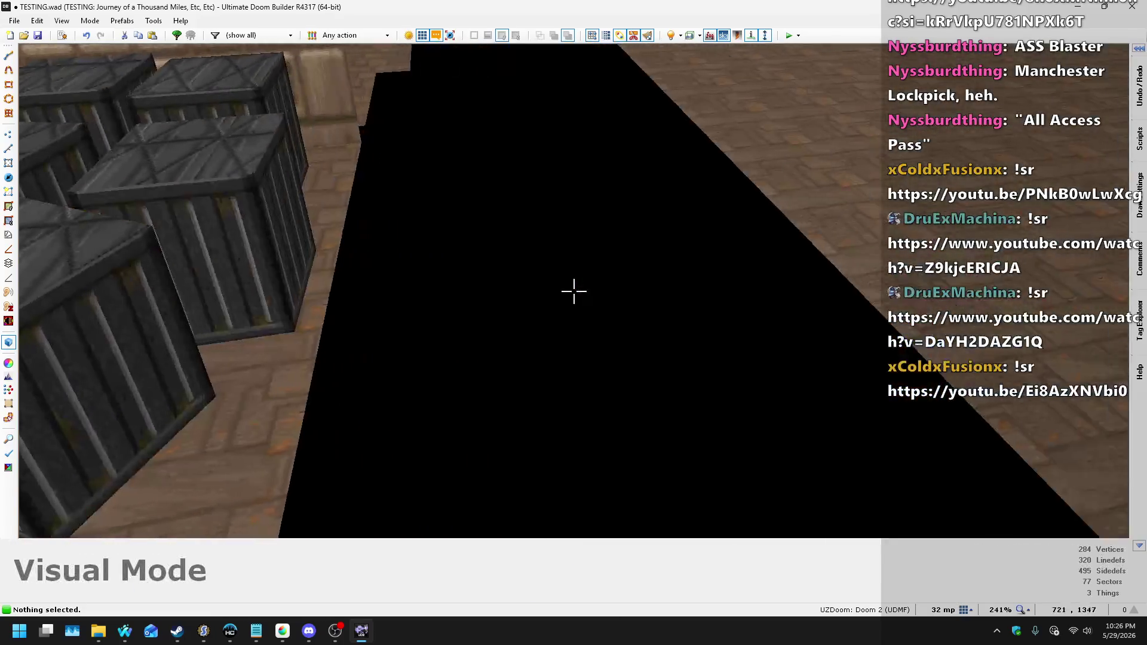
{"action": "key", "text": "w"}
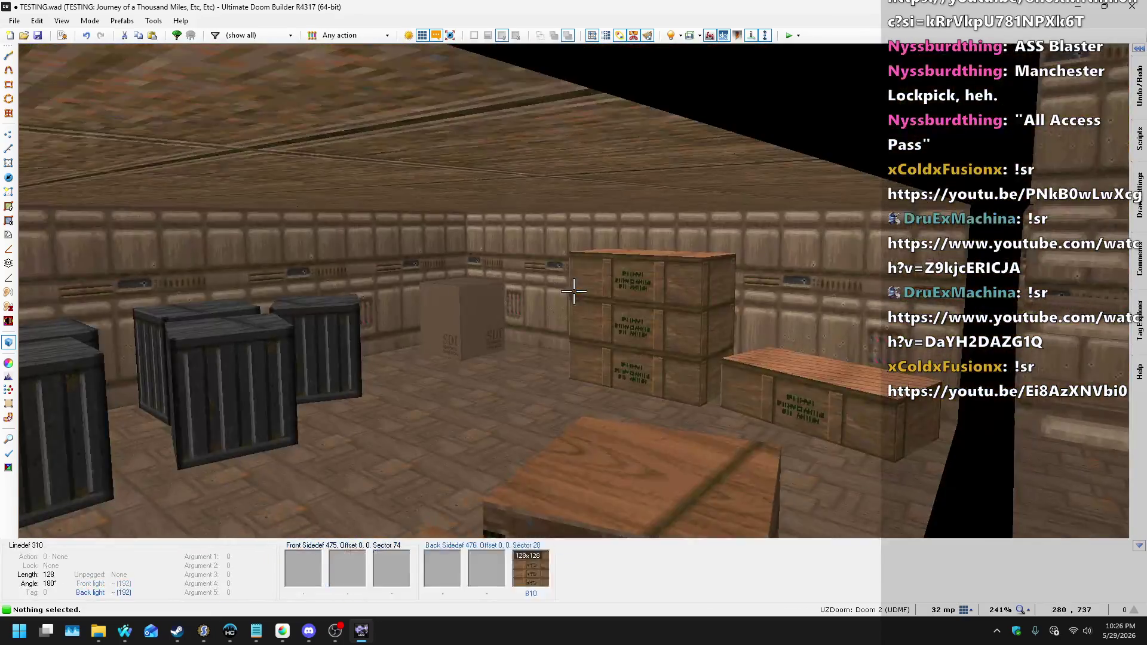
{"action": "key", "text": "q"}
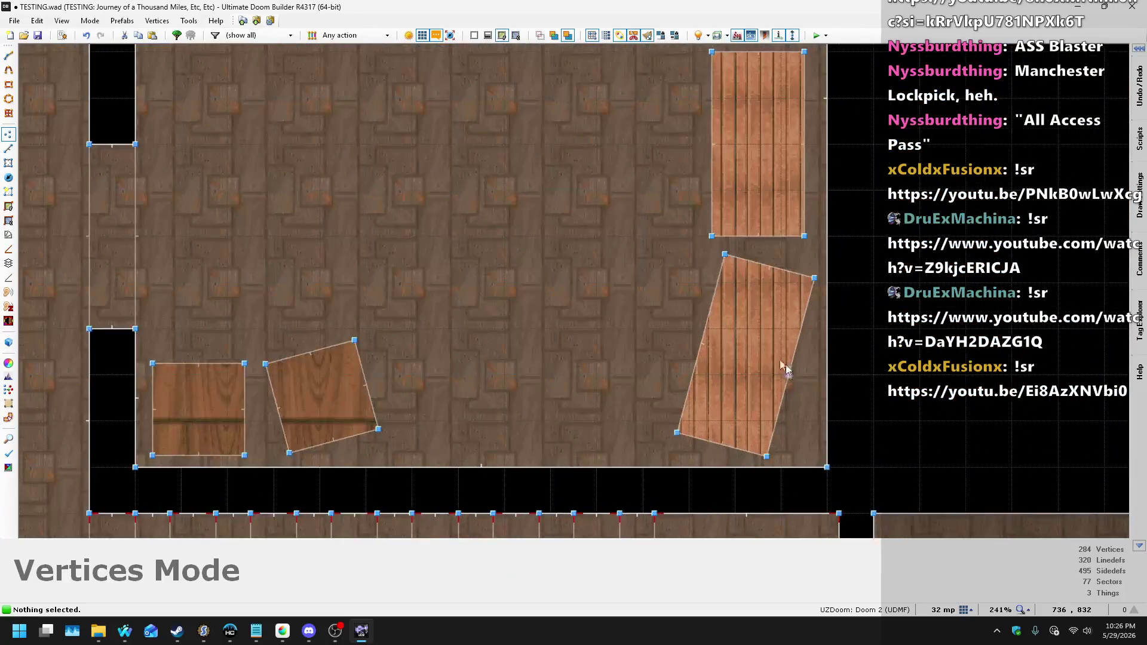
{"action": "left_click", "coordinate": [9, 149]}
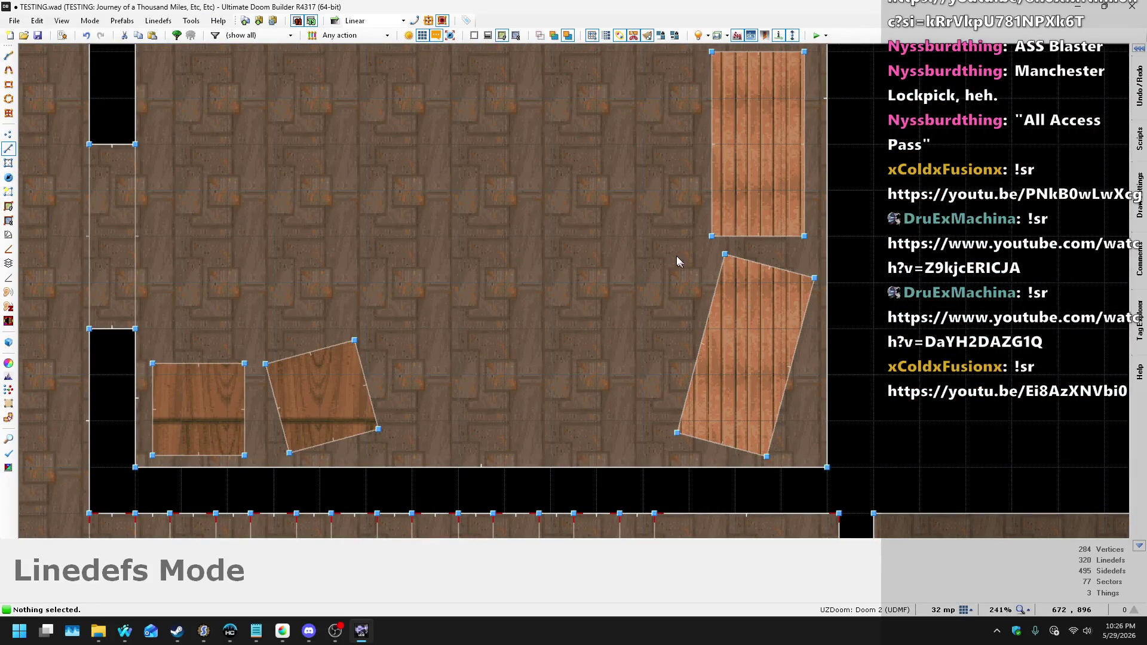
{"action": "left_click_drag", "start_coordinate": [825, 471], "coordinate": [825, 471]}
{"action": "key", "text": "Delete"}
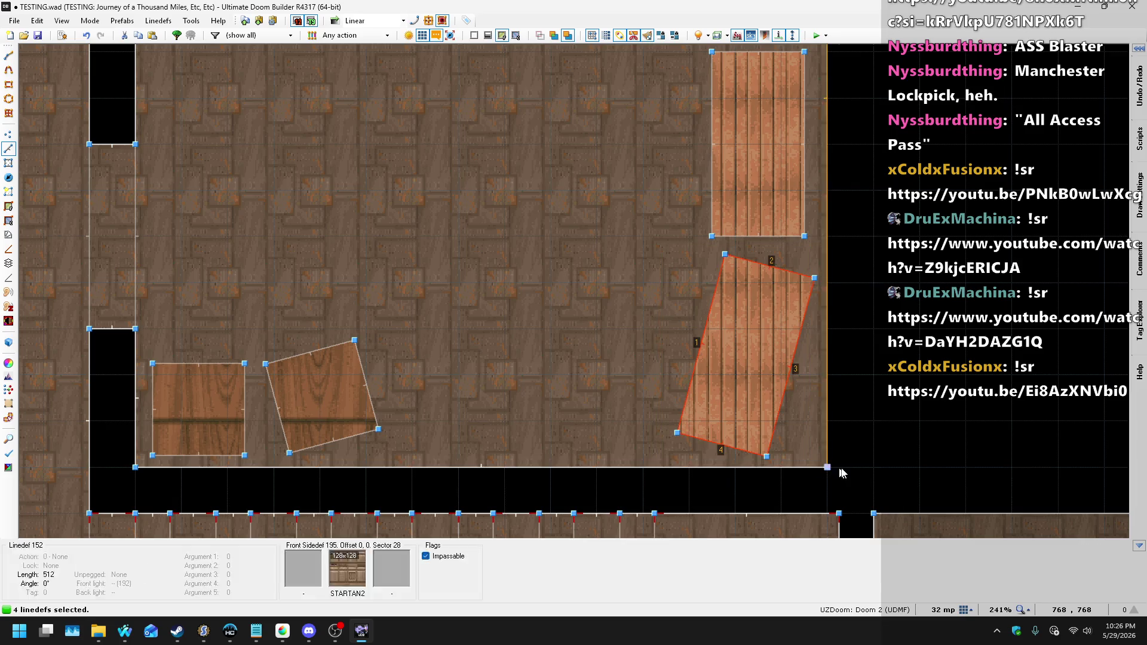
- Undo a trial move of the plank crate and set the grid size to 4 map units
{"action": "scroll", "coordinate": [715, 381], "scroll_direction": "down", "scroll_amount": 2}
{"action": "scroll", "coordinate": [687, 355], "scroll_direction": "up", "scroll_amount": 1}
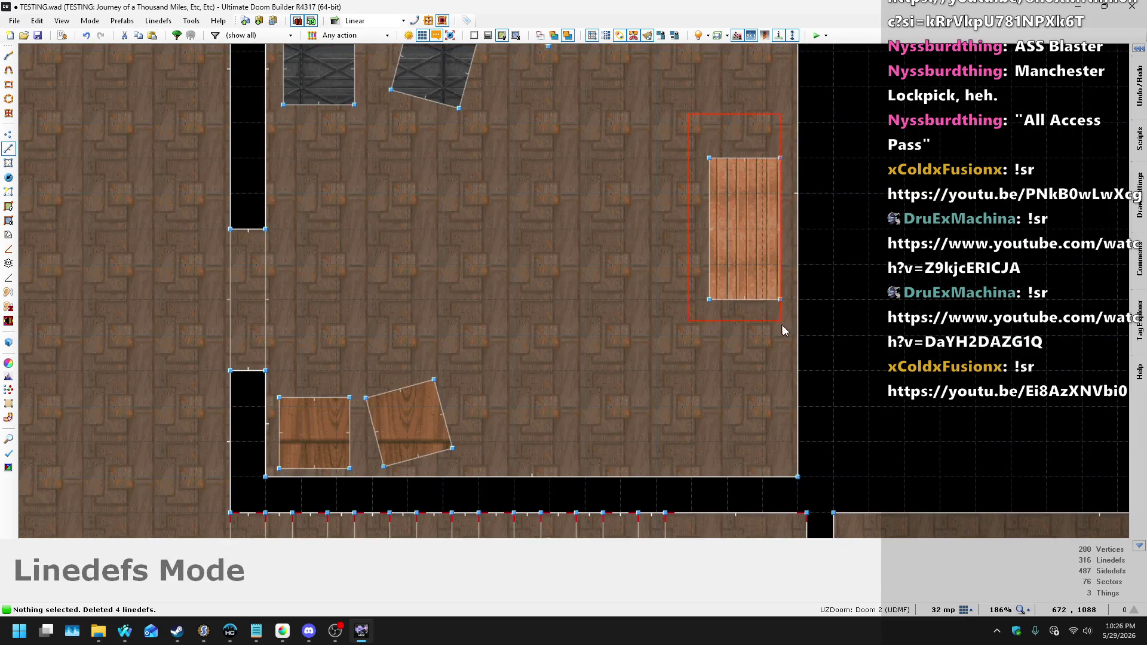
{"action": "mouse_move", "coordinate": [778, 268]}
{"action": "left_mouse_down"}
{"action": "mouse_move", "coordinate": [770, 409]}
{"action": "mouse_move", "coordinate": [781, 423]}
{"action": "left_mouse_up"}
{"action": "key", "text": "ctrl+z"}
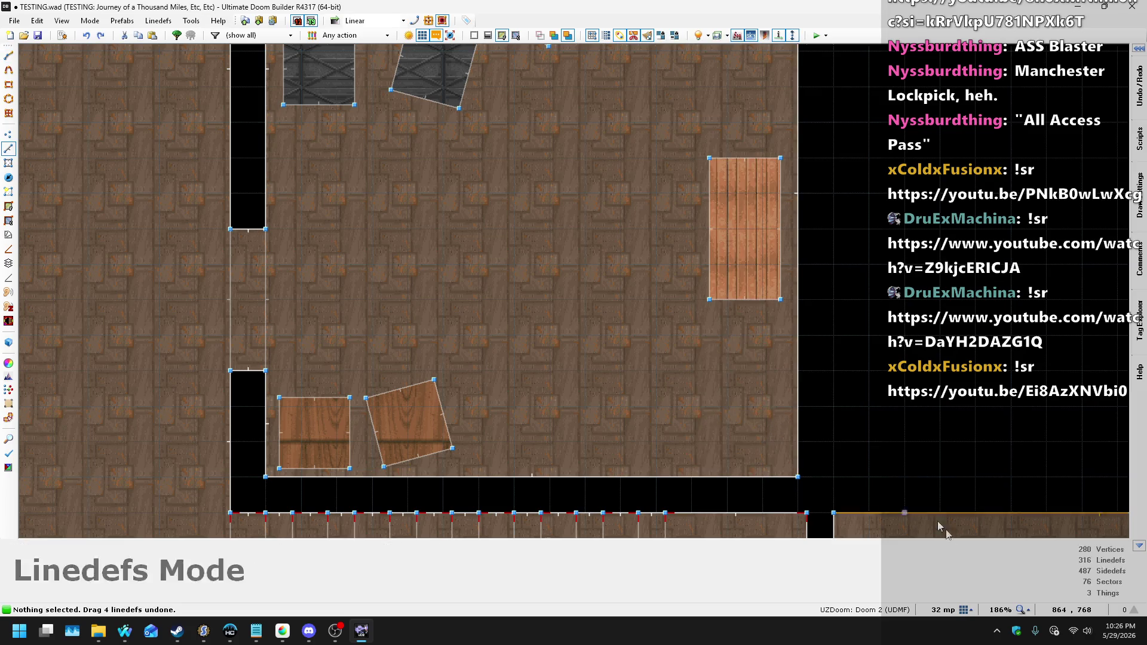
{"action": "left_click", "coordinate": [964, 615]}
{"action": "left_click", "coordinate": [936, 531]}
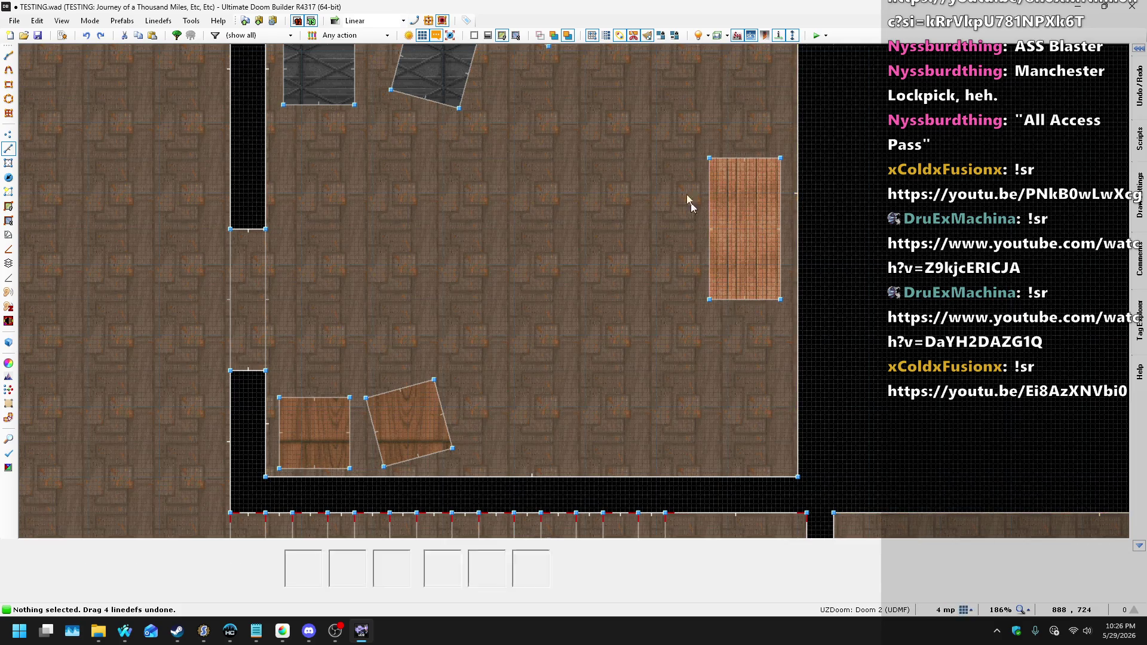
- Shift the plank crate's outline downward and rotate it slightly clockwise
{"action": "left_click_drag", "start_coordinate": [787, 326], "coordinate": [786, 325]}
{"action": "left_click_drag", "start_coordinate": [779, 242], "coordinate": [767, 387]}
{"action": "scroll", "coordinate": [784, 404], "scroll_direction": "up", "scroll_amount": 3}
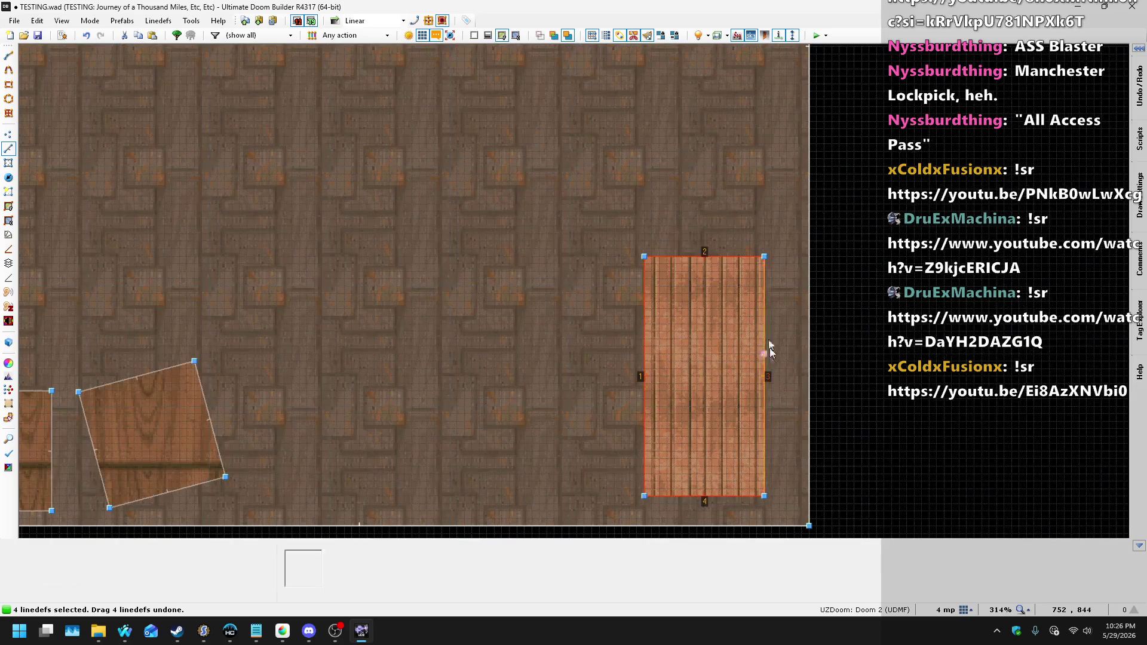
{"action": "key", "text": "e"}
{"action": "mouse_move", "coordinate": [768, 266]}
{"action": "left_mouse_down"}
{"action": "mouse_move", "coordinate": [796, 297]}
{"action": "mouse_move", "coordinate": [789, 274]}
{"action": "left_mouse_up"}
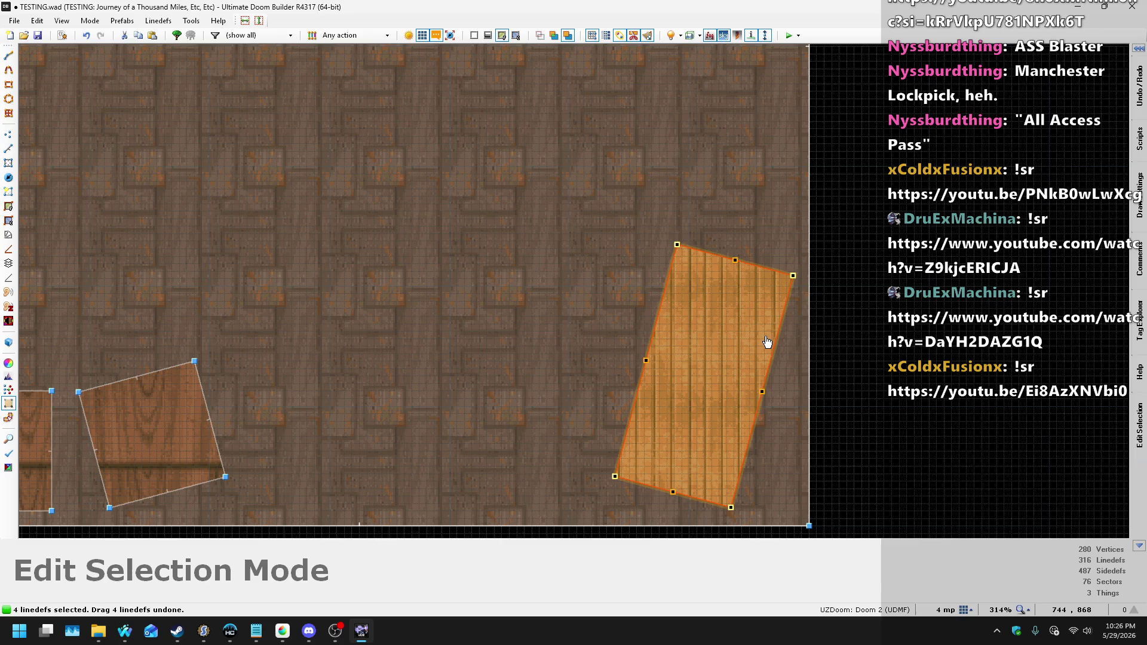
{"action": "key", "text": "Return"}
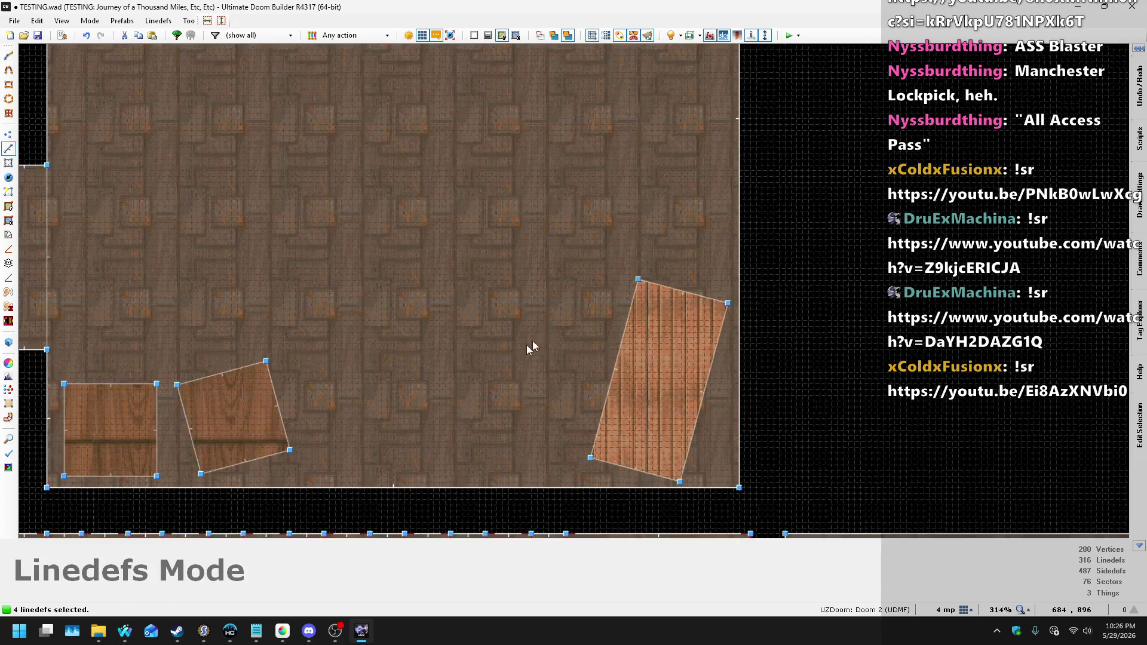
- Copy the plank crate and place a rotated copy in the top-right corner
{"action": "key", "text": "ctrl+c"}
{"action": "key", "text": "ctrl+v"}
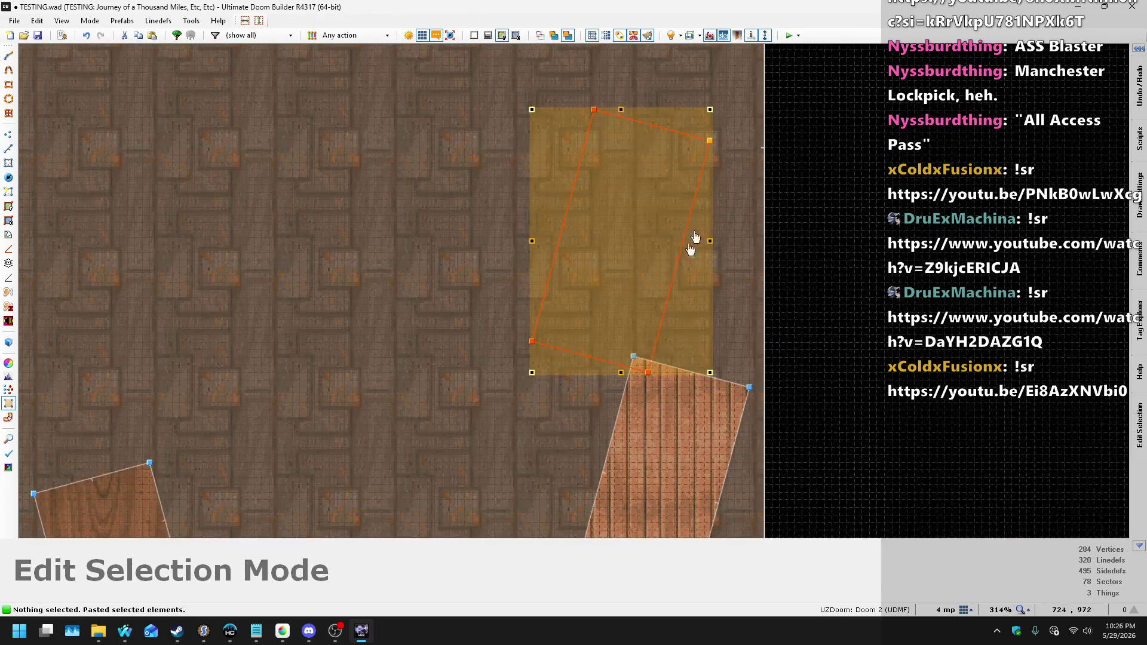
{"action": "left_click_drag", "start_coordinate": [709, 109], "coordinate": [678, 90]}
{"action": "mouse_move", "coordinate": [635, 267]}
{"action": "left_mouse_down"}
{"action": "mouse_move", "coordinate": [663, 205]}
{"action": "mouse_move", "coordinate": [701, 219]}
{"action": "left_mouse_up"}
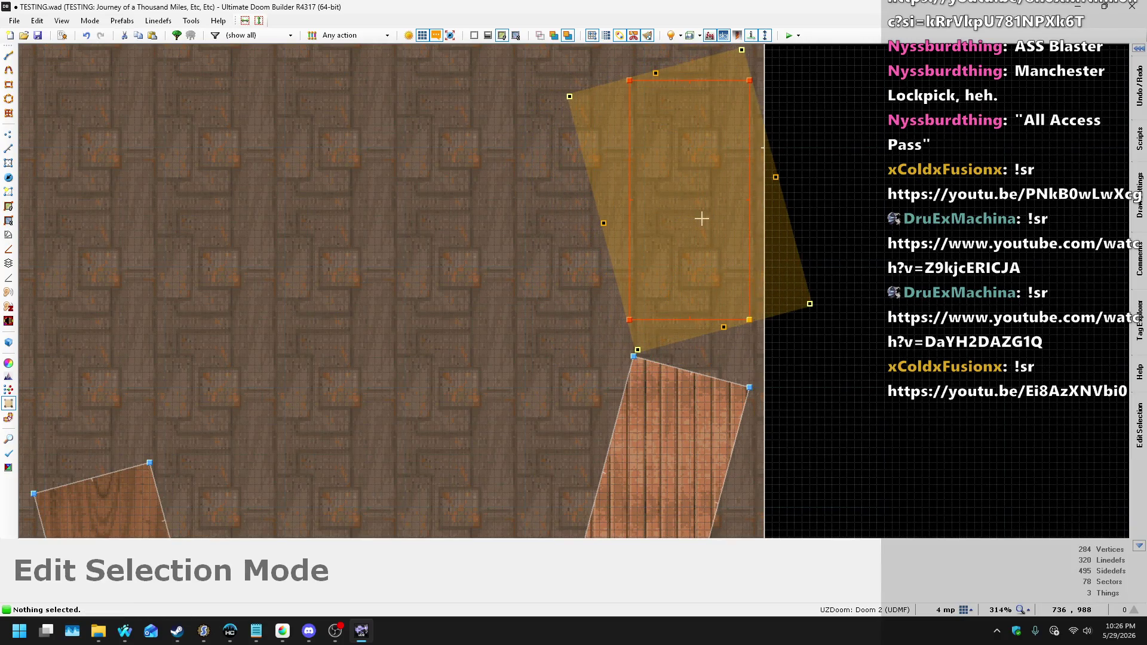
{"action": "key", "text": "Return"}
{"action": "scroll", "coordinate": [524, 246], "scroll_direction": "down", "scroll_amount": 2}
{"action": "scroll", "coordinate": [529, 307], "scroll_direction": "up", "scroll_amount": 2}
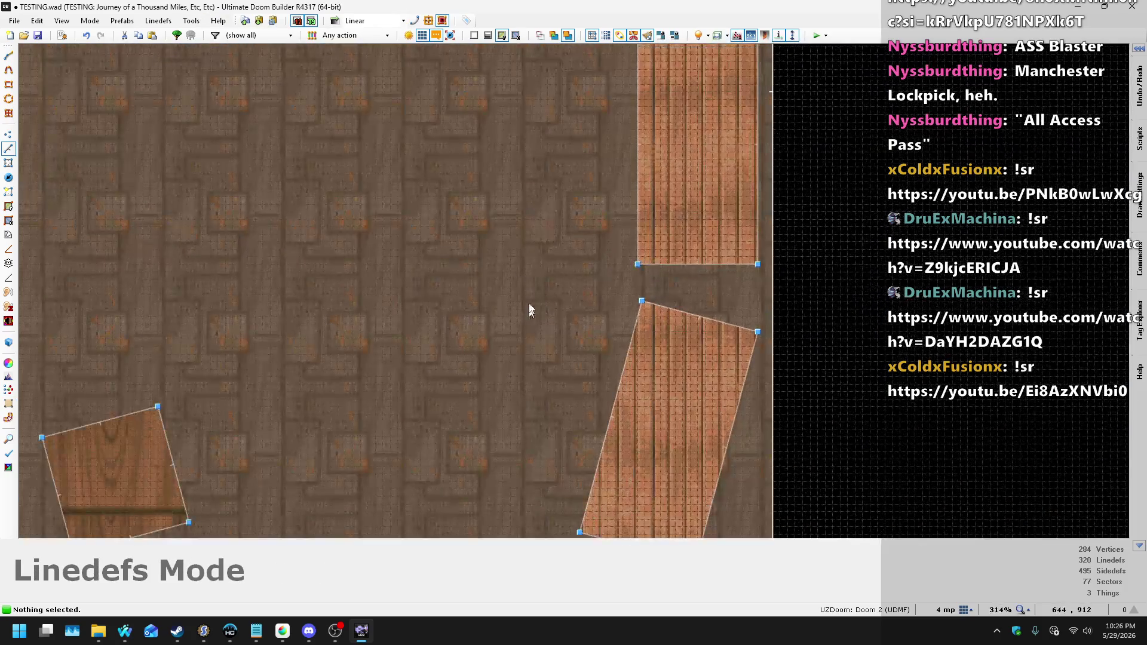
- Paste another plank crate copy and place it tilted in the middle of the room
{"action": "key", "text": "ctrl+v"}
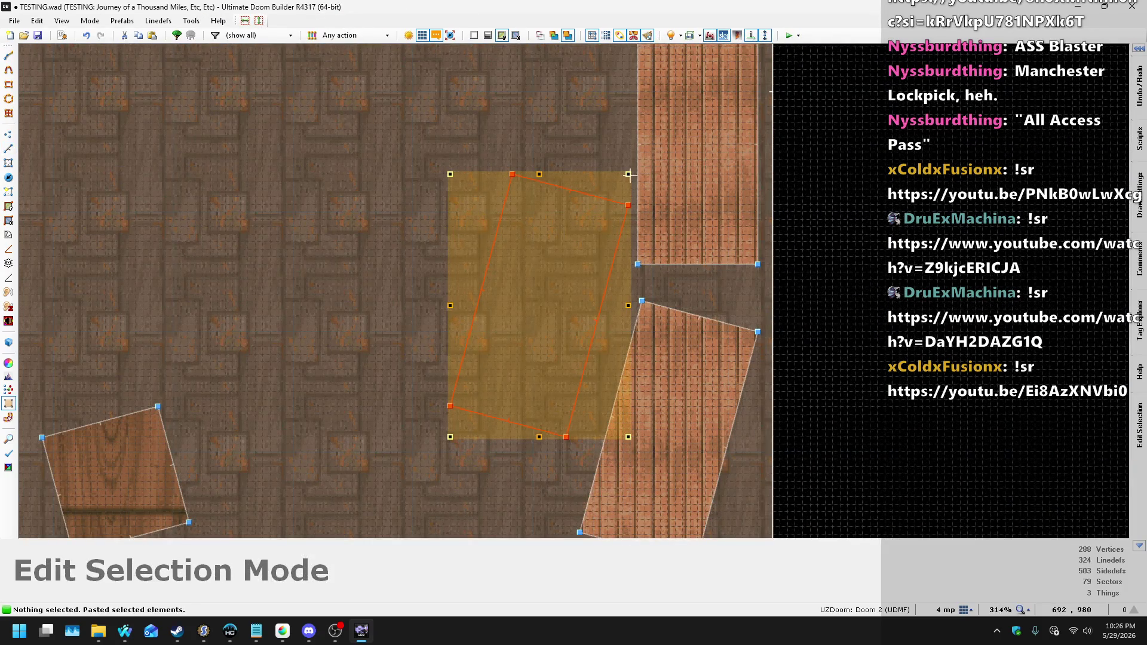
{"action": "mouse_move", "coordinate": [622, 159]}
{"action": "left_mouse_down"}
{"action": "mouse_move", "coordinate": [606, 144]}
{"action": "mouse_move", "coordinate": [633, 159]}
{"action": "left_mouse_up"}
{"action": "key", "text": "Return"}
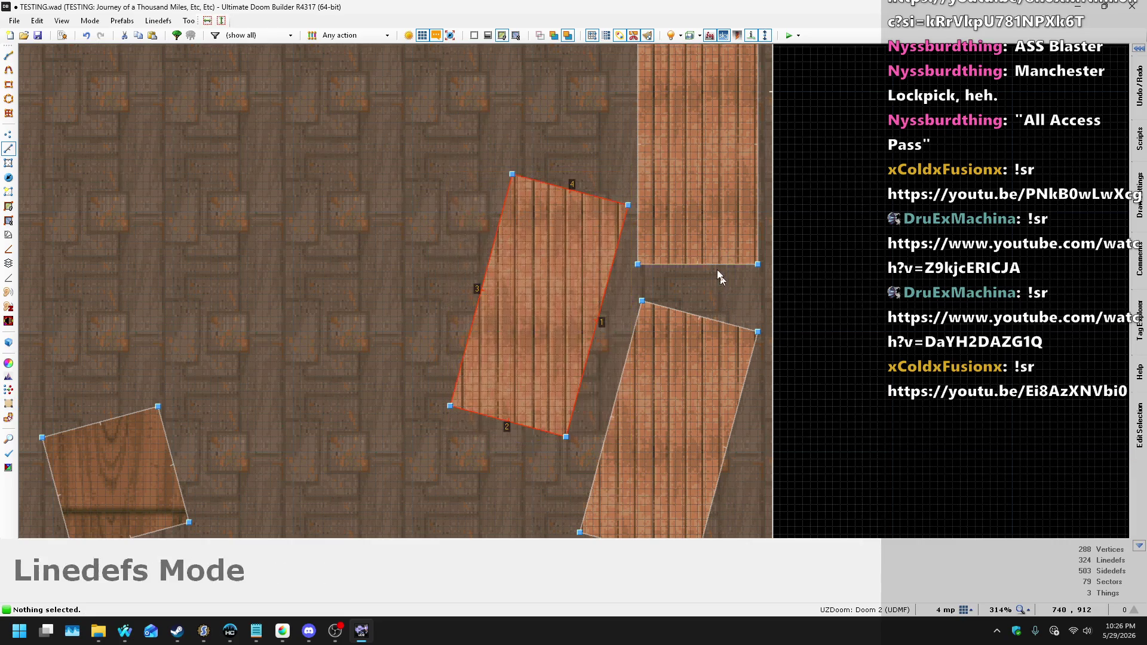
{"action": "scroll", "coordinate": [723, 280], "scroll_direction": "down", "scroll_amount": 3}
{"action": "scroll", "coordinate": [299, 248], "scroll_direction": "up", "scroll_amount": 2}
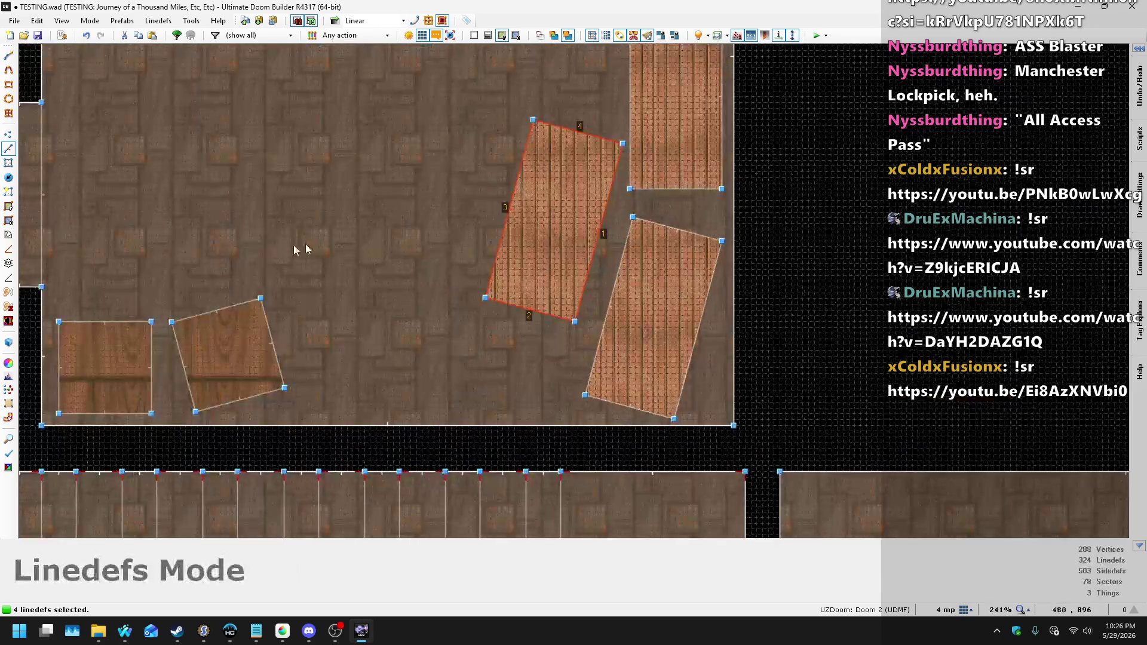
- In Sectors mode, rotate the lower-right crate clockwise and nudge it with the arrow keys
{"action": "left_click", "coordinate": [6, 161]}
{"action": "left_click", "coordinate": [676, 327]}
{"action": "key", "text": "e"}
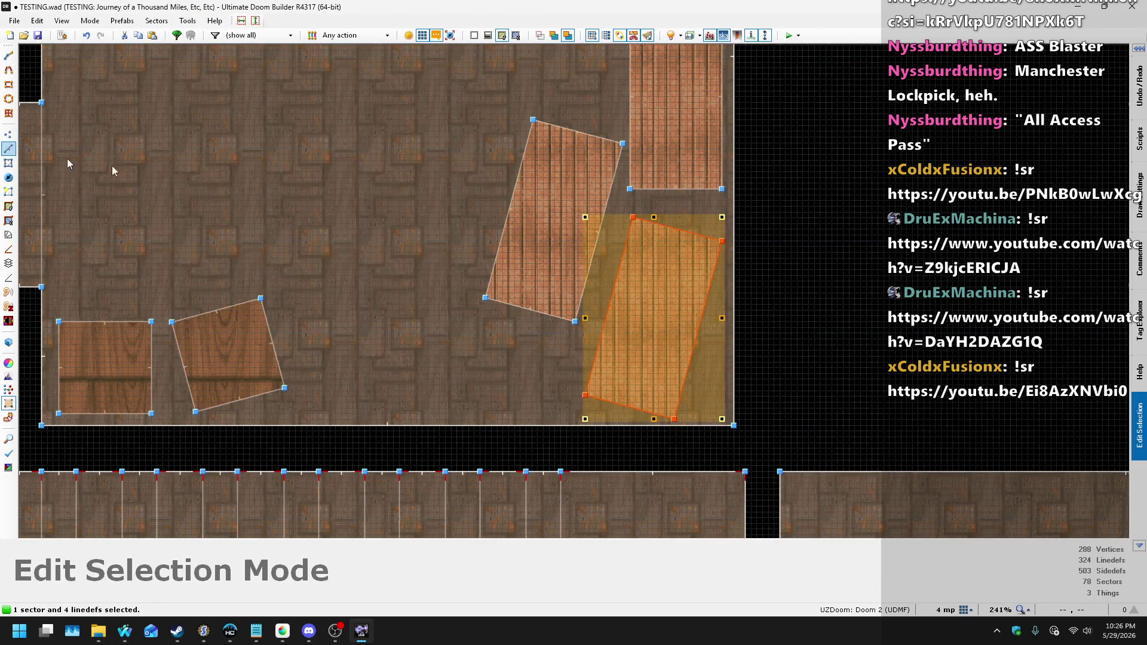
{"action": "mouse_move", "coordinate": [737, 219]}
{"action": "left_mouse_down"}
{"action": "mouse_move", "coordinate": [749, 235]}
{"action": "mouse_move", "coordinate": [739, 243]}
{"action": "left_mouse_up"}
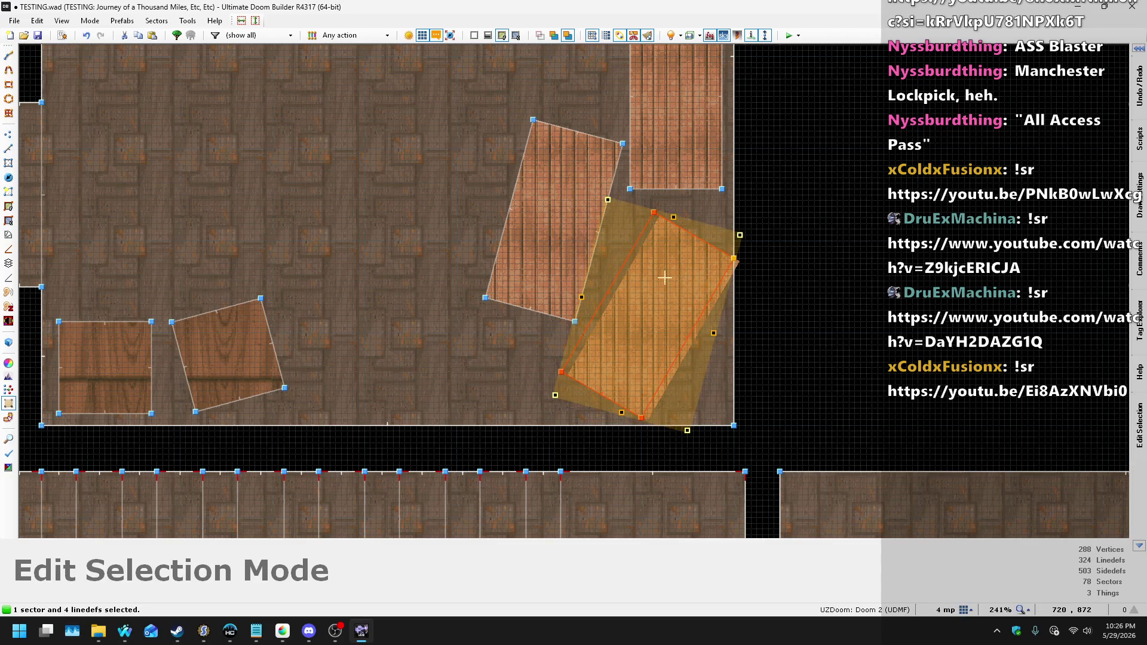
{"action": "key", "text": "Left"}
{"action": "key", "text": "Left"}
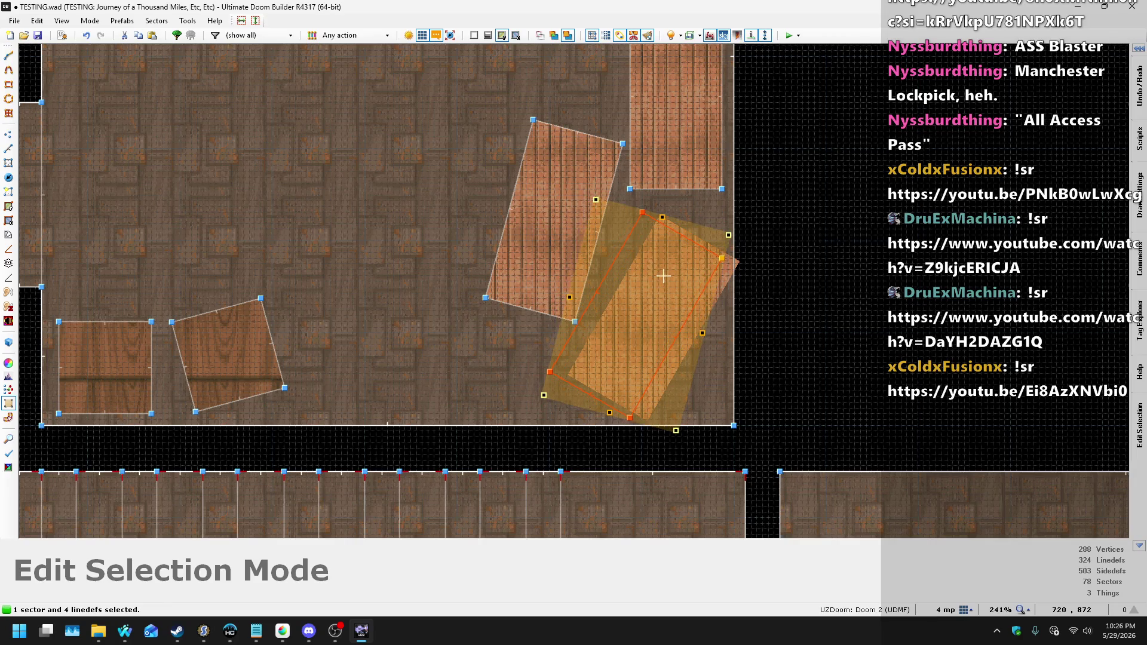
{"action": "scroll", "coordinate": [690, 281], "scroll_direction": "up", "scroll_amount": 4}
{"action": "key", "text": "Right"}
{"action": "key", "text": "Right"}
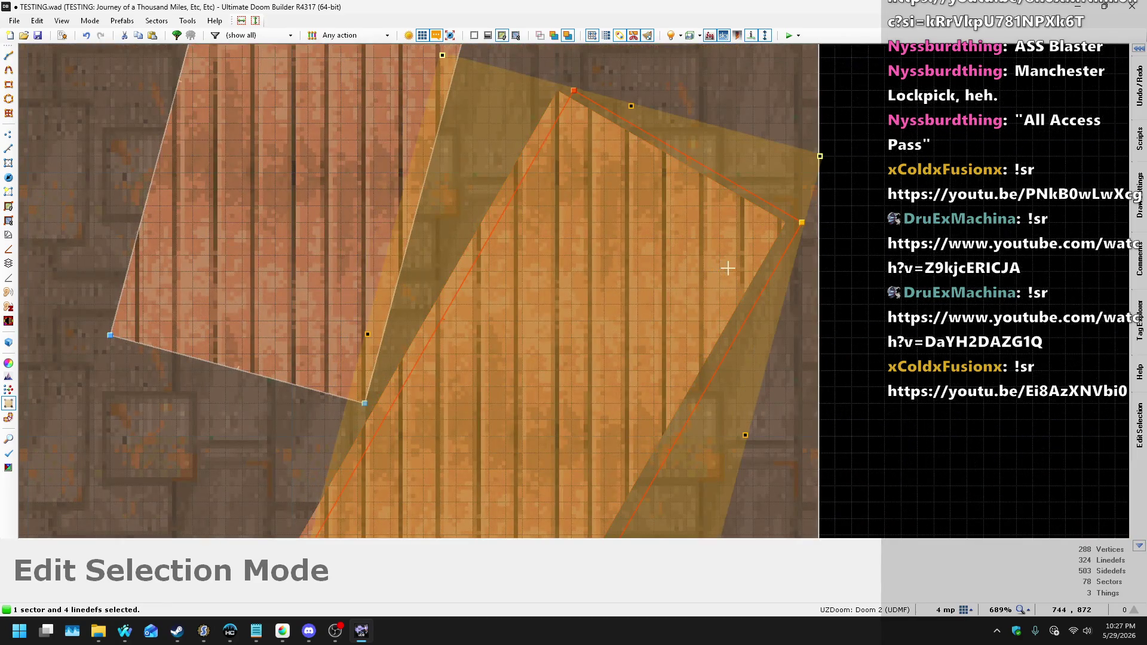
{"action": "scroll", "coordinate": [707, 215], "scroll_direction": "down", "scroll_amount": 5}
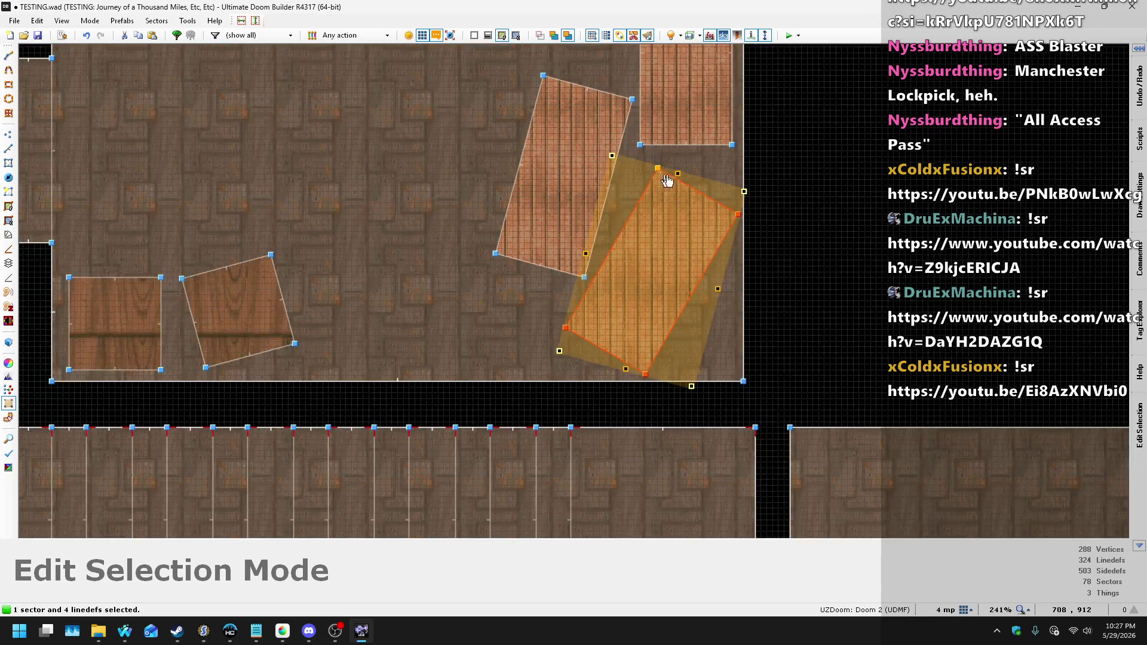
{"action": "scroll", "coordinate": [664, 180], "scroll_direction": "up", "scroll_amount": 2}
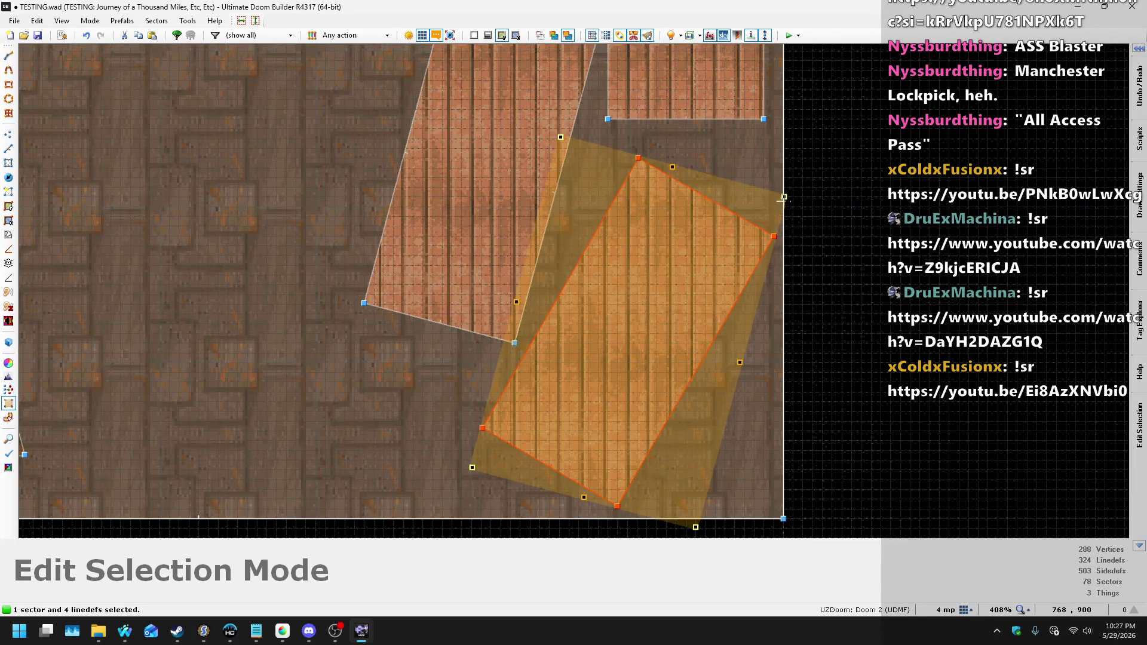
{"action": "left_click_drag", "start_coordinate": [784, 196], "coordinate": [799, 234]}
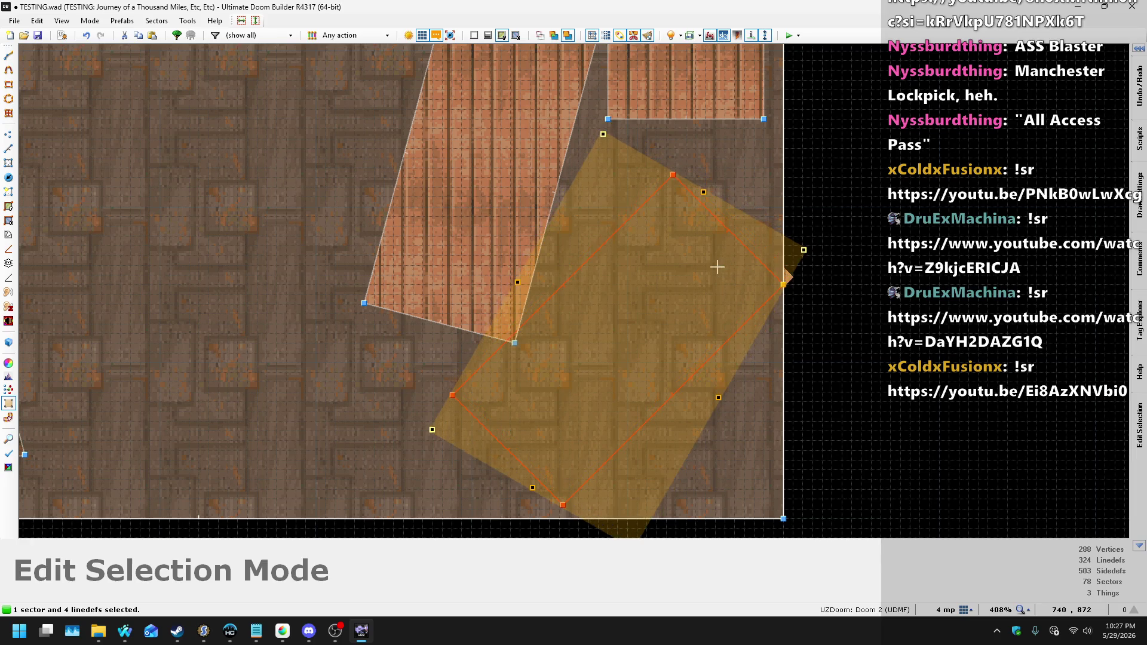
{"action": "key", "text": "Down"}
{"action": "key", "text": "Down"}
{"action": "key", "text": "Down"}
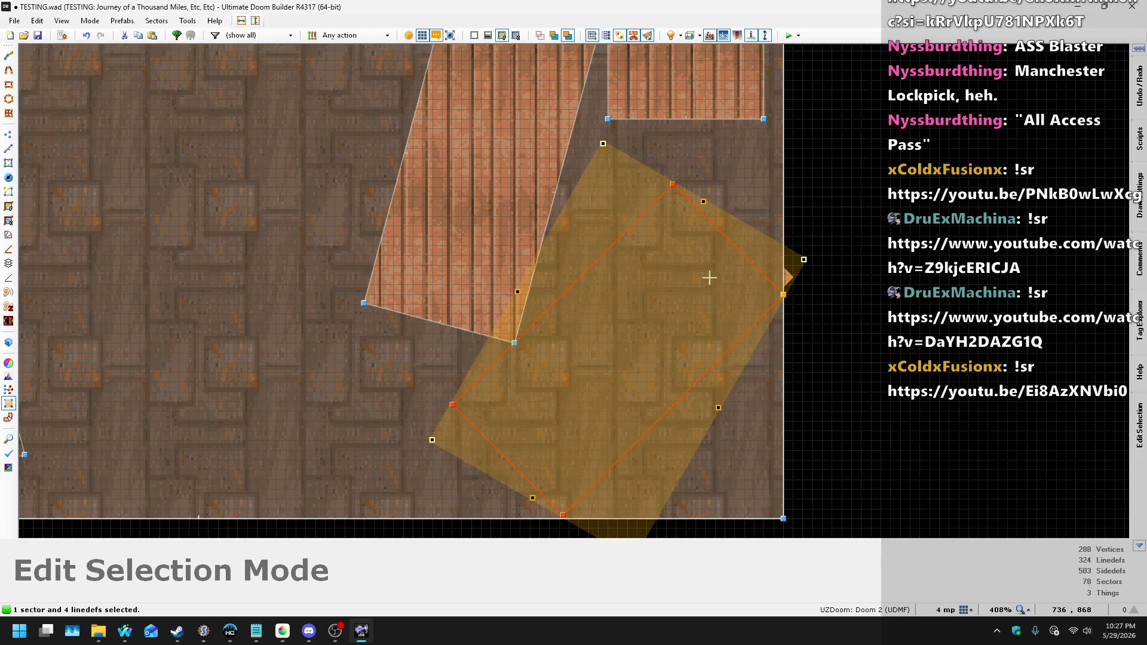
{"action": "key", "text": "Left"}
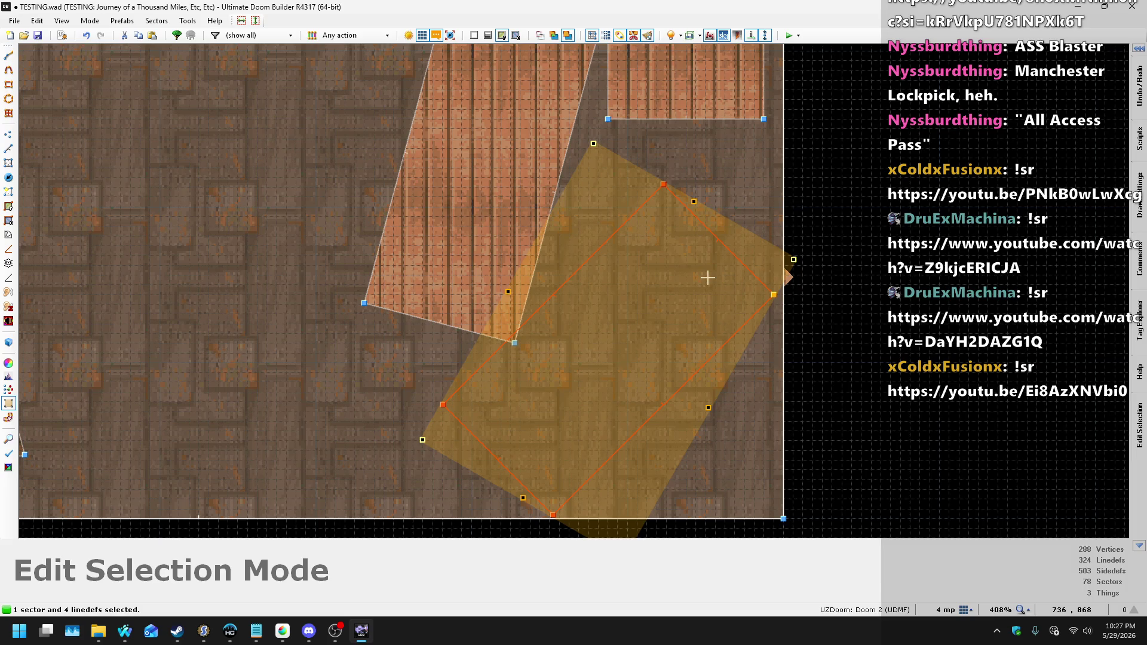
{"action": "key", "text": "Up"}
{"action": "scroll", "coordinate": [439, 384], "scroll_direction": "down", "scroll_amount": 1}
{"action": "key", "text": "Return"}
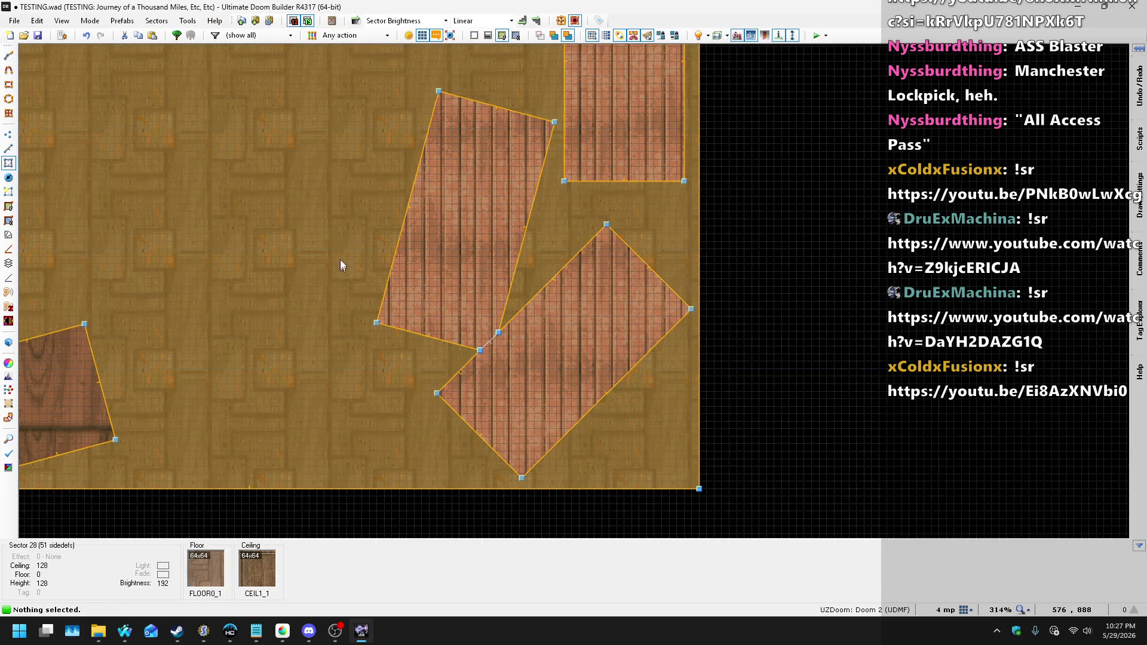
- Undo that attempt, then rotate the lower-right crate about 45 degrees and move it left
{"action": "key", "text": "ctrl+z"}
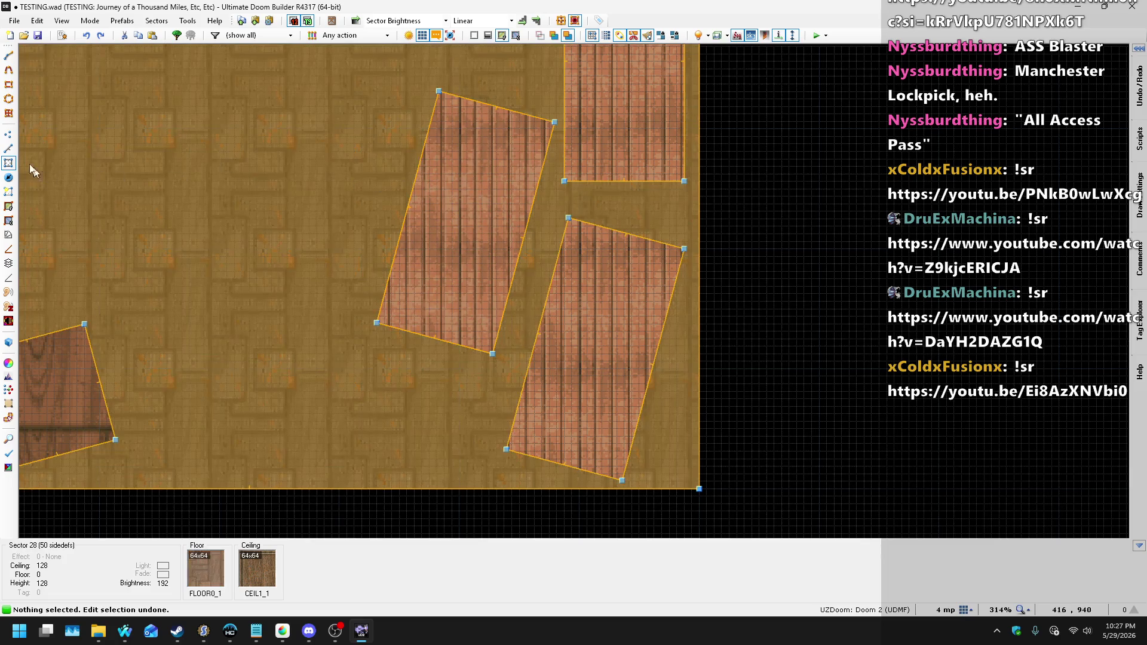
{"action": "key", "text": "ctrl+z"}
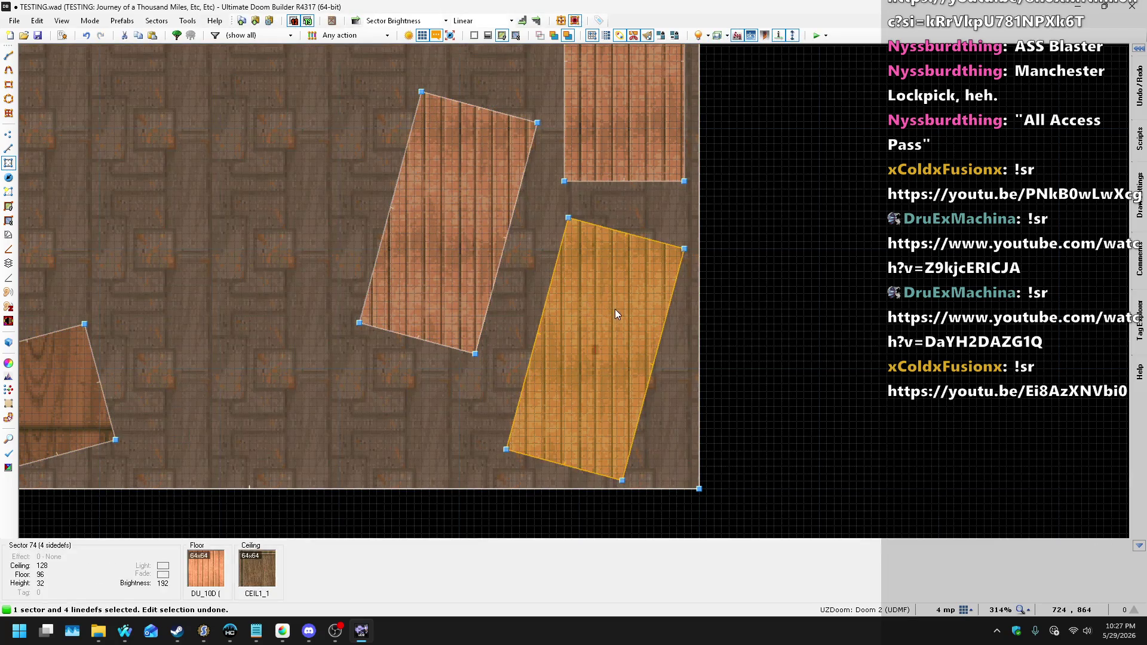
{"action": "left_click", "coordinate": [615, 310]}
{"action": "key", "text": "e"}
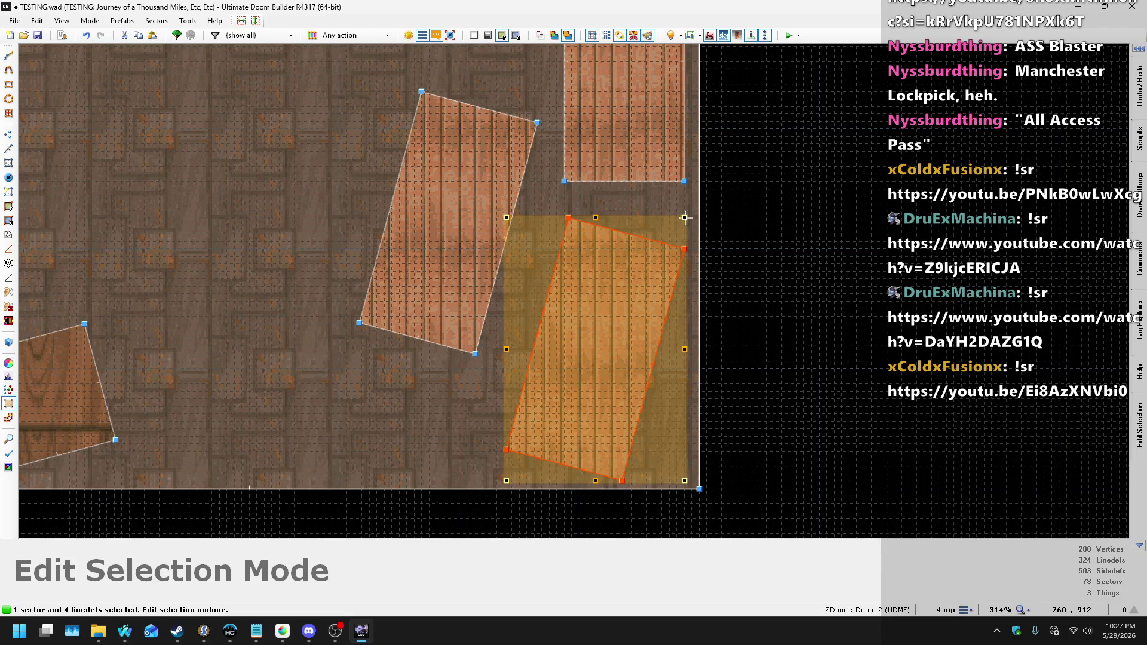
{"action": "left_click_drag", "start_coordinate": [690, 222], "coordinate": [737, 281]}
{"action": "mouse_move", "coordinate": [622, 319]}
{"action": "left_mouse_down"}
{"action": "mouse_move", "coordinate": [588, 327]}
{"action": "mouse_move", "coordinate": [605, 333]}
{"action": "left_mouse_up"}
{"action": "scroll", "coordinate": [684, 325], "scroll_direction": "up", "scroll_amount": 6}
{"action": "scroll", "coordinate": [684, 311], "scroll_direction": "down", "scroll_amount": 4}
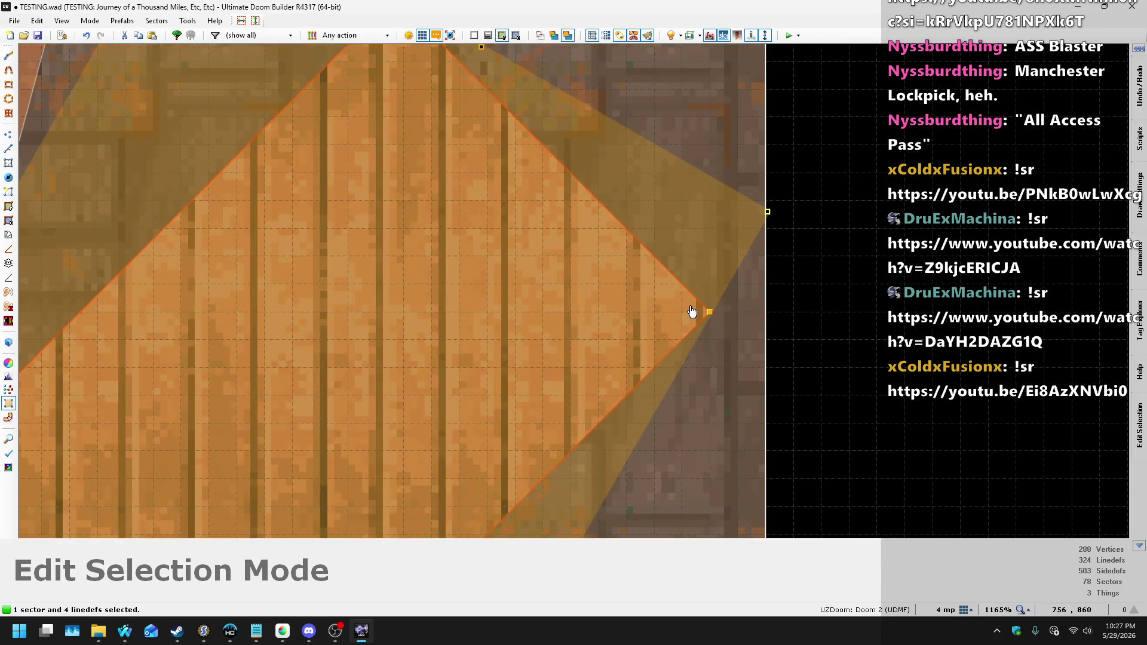
{"action": "scroll", "coordinate": [596, 427], "scroll_direction": "up", "scroll_amount": 7}
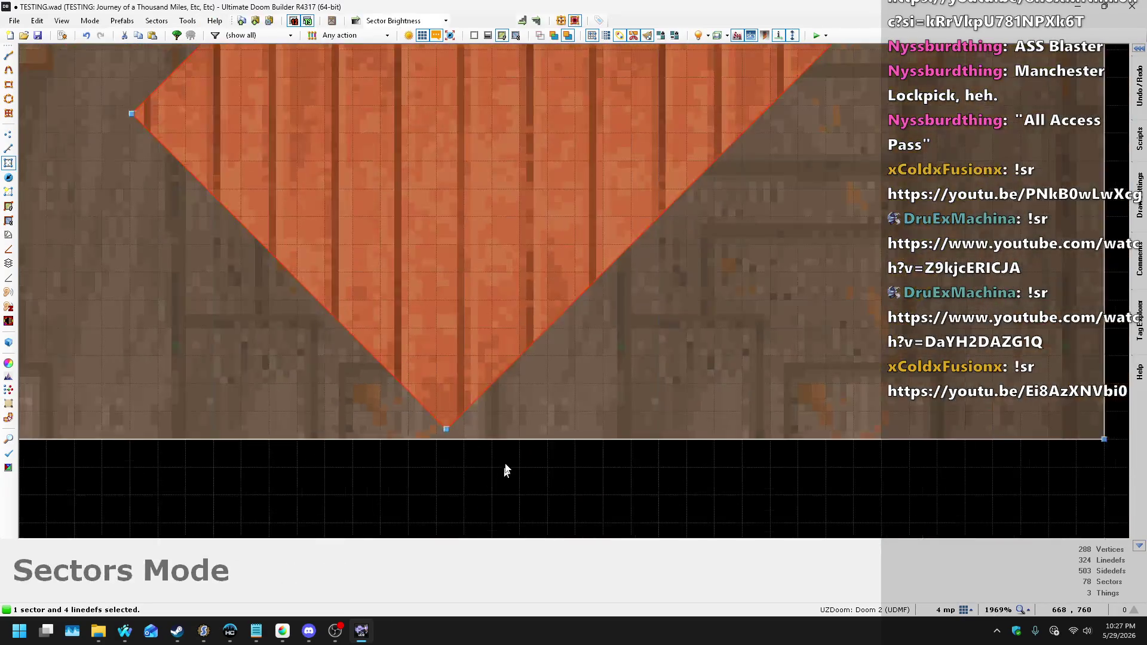
{"action": "scroll", "coordinate": [550, 399], "scroll_direction": "down", "scroll_amount": 12}
{"action": "scroll", "coordinate": [539, 225], "scroll_direction": "up", "scroll_amount": 3}
{"action": "left_click", "coordinate": [450, 278]}
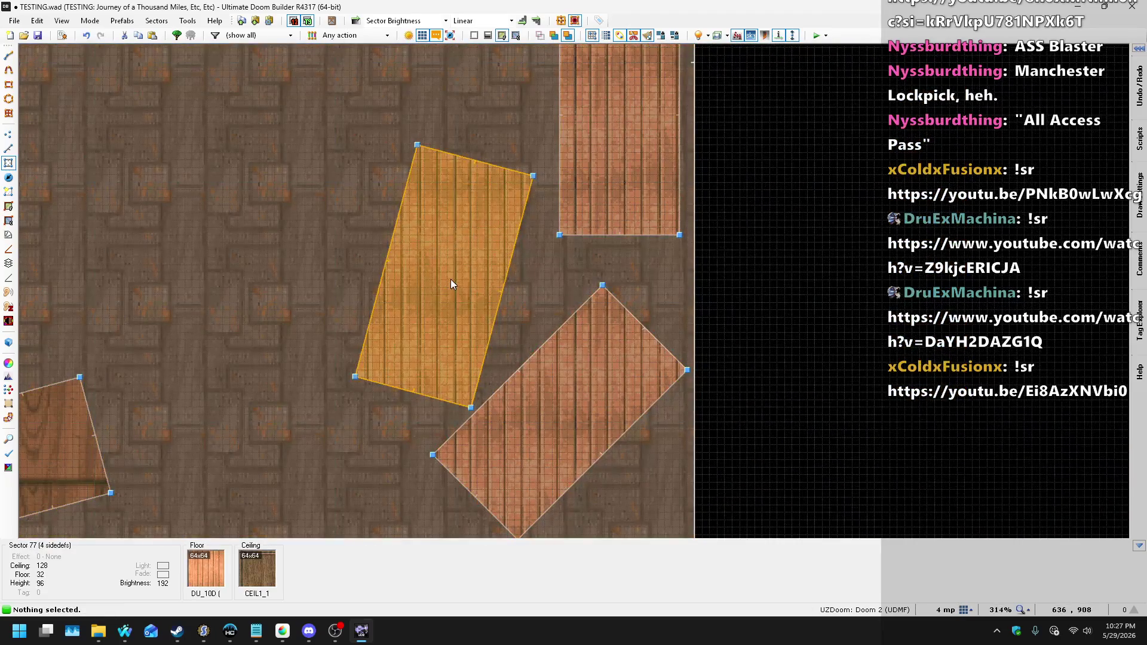
- In the 3D view, set the left plank crate's top height to 64
{"action": "left_click_drag", "start_coordinate": [450, 270], "coordinate": [465, 246]}
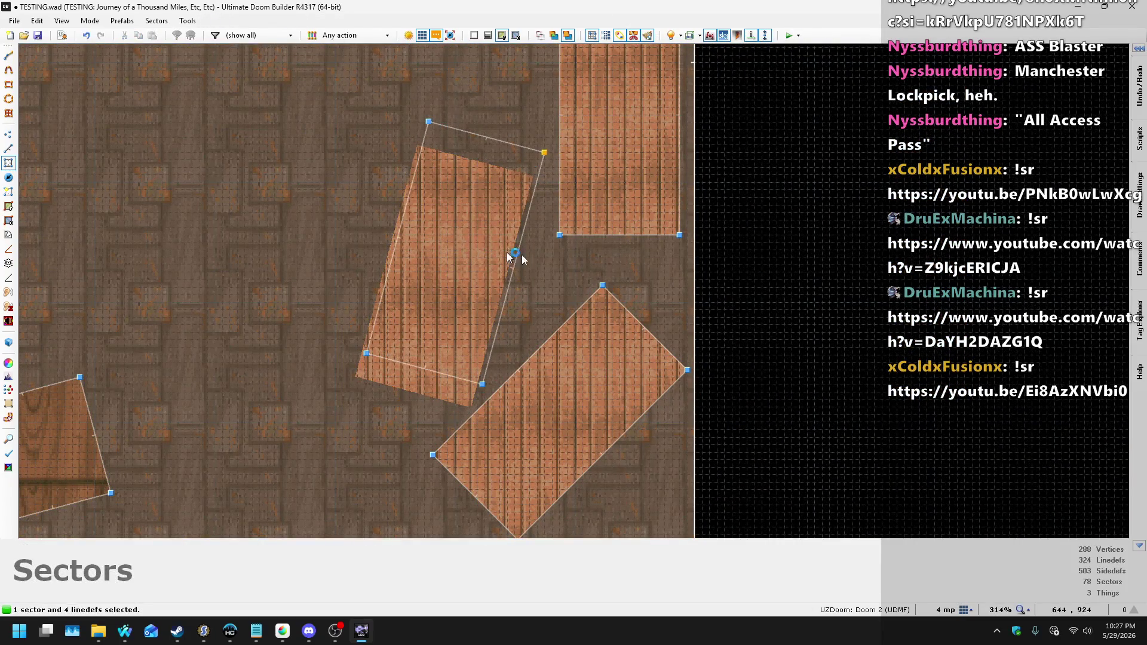
{"action": "key", "text": "q"}
{"action": "key", "text": "s"}
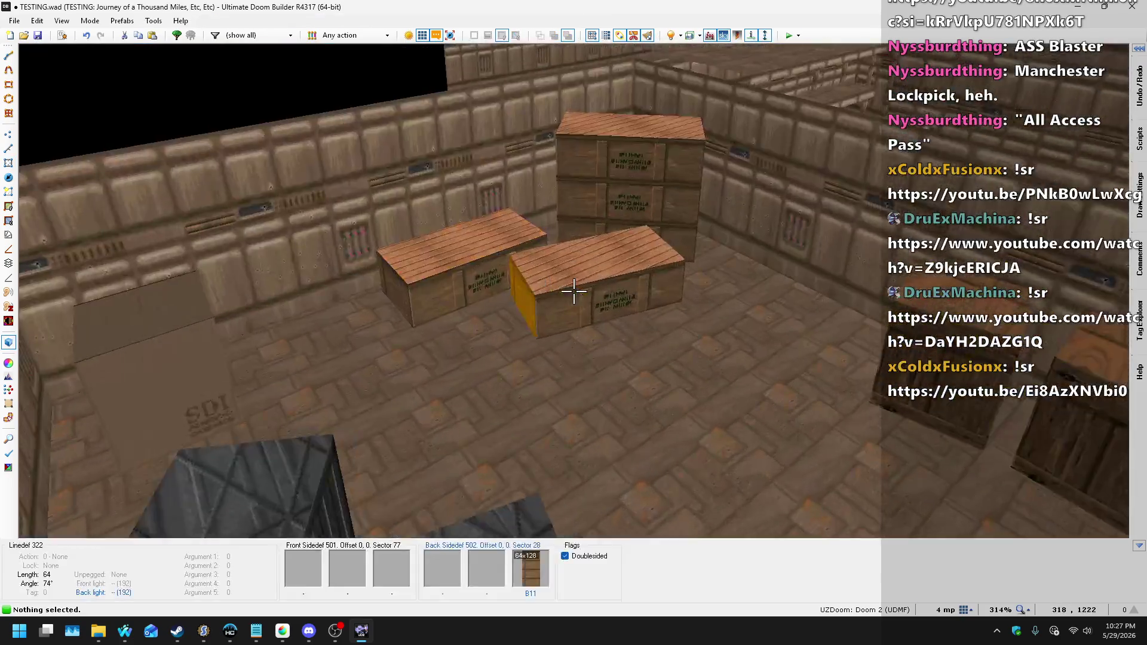
{"action": "key", "text": "s"}
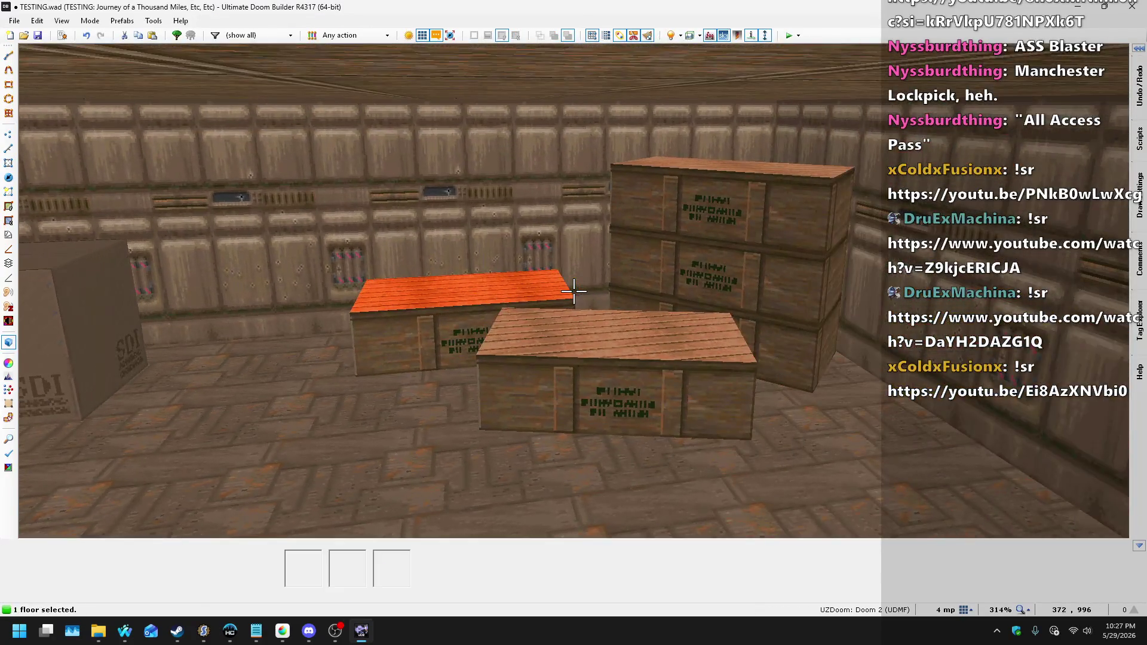
{"action": "left_click", "coordinate": [574, 291]}
{"action": "scroll", "coordinate": [574, 290], "scroll_direction": "up", "scroll_amount": 5}
{"action": "scroll", "coordinate": [573, 291], "scroll_direction": "down", "scroll_amount": 1}
{"action": "left_click", "coordinate": [573, 291]}
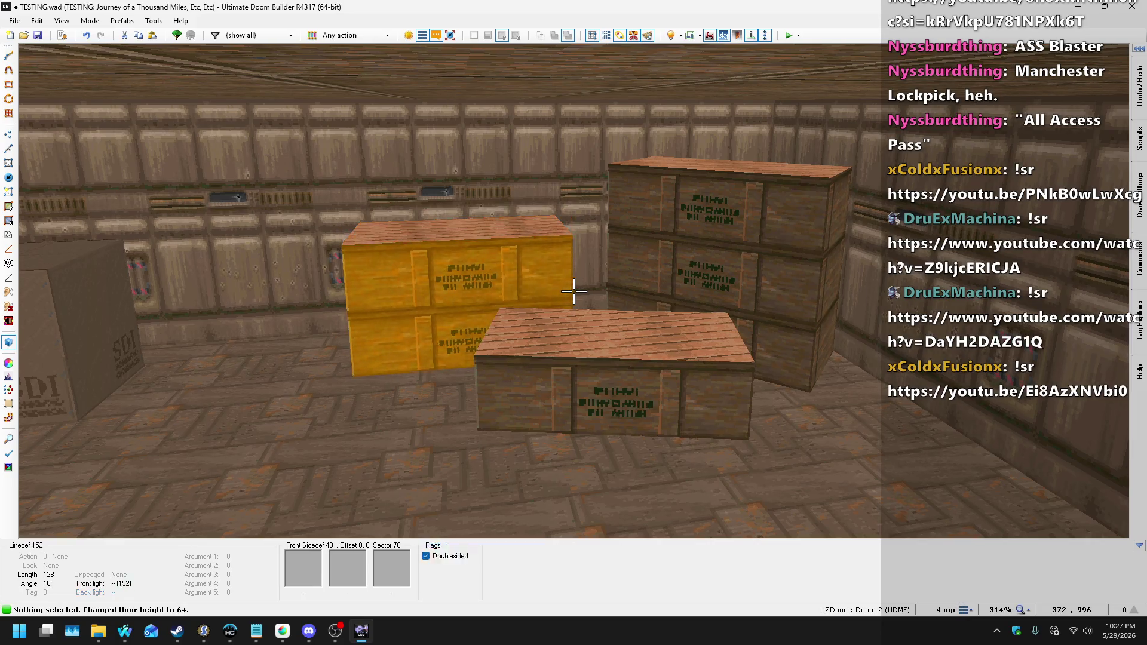
- Fly the camera through the yellow-floored room, then return to the 2D map
{"action": "key", "text": "s"}
{"action": "key", "text": "w"}
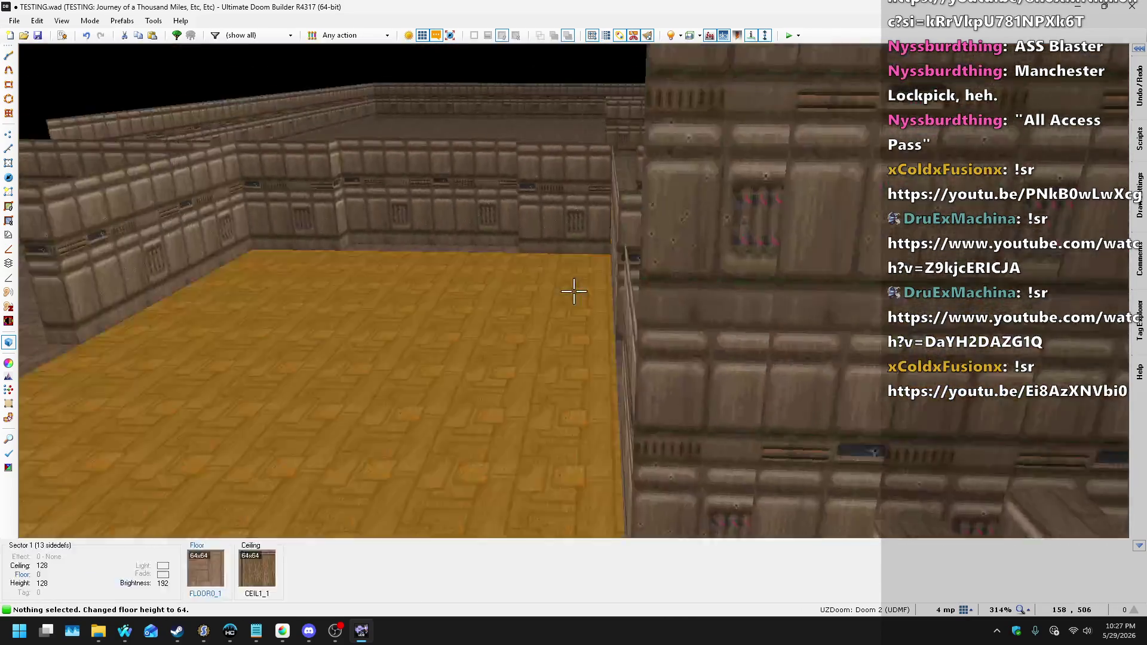
{"action": "key", "text": "w"}
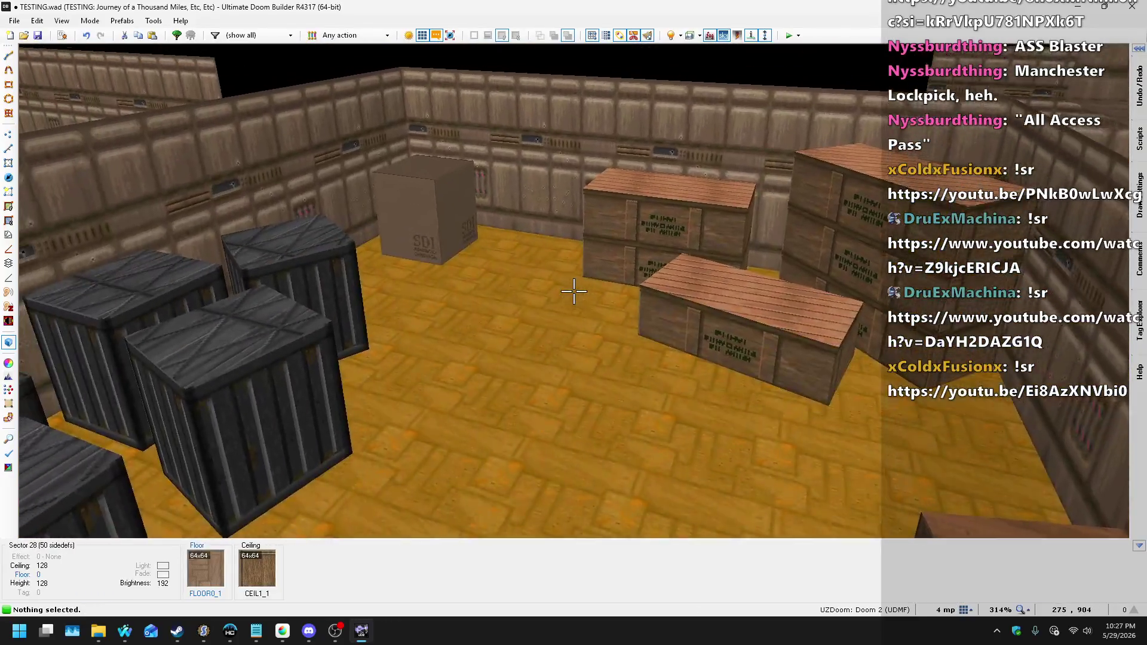
{"action": "key", "text": "q"}
{"action": "scroll", "coordinate": [587, 310], "scroll_direction": "down", "scroll_amount": 5}
{"action": "scroll", "coordinate": [626, 178], "scroll_direction": "up", "scroll_amount": 4}
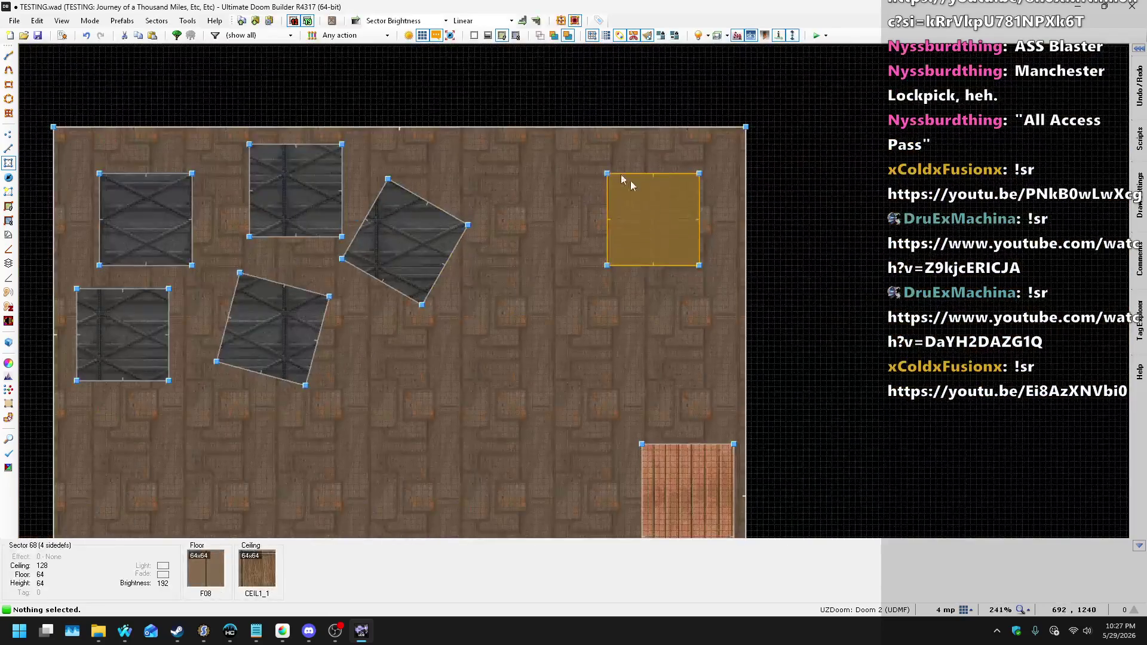
- Copy the small square crate sector and paste it by the bottom-left crates, rotated slightly clockwise
{"action": "left_click_drag", "start_coordinate": [578, 158], "coordinate": [734, 306]}
{"action": "key", "text": "ctrl+c"}
{"action": "scroll", "coordinate": [611, 220], "scroll_direction": "down", "scroll_amount": 3}
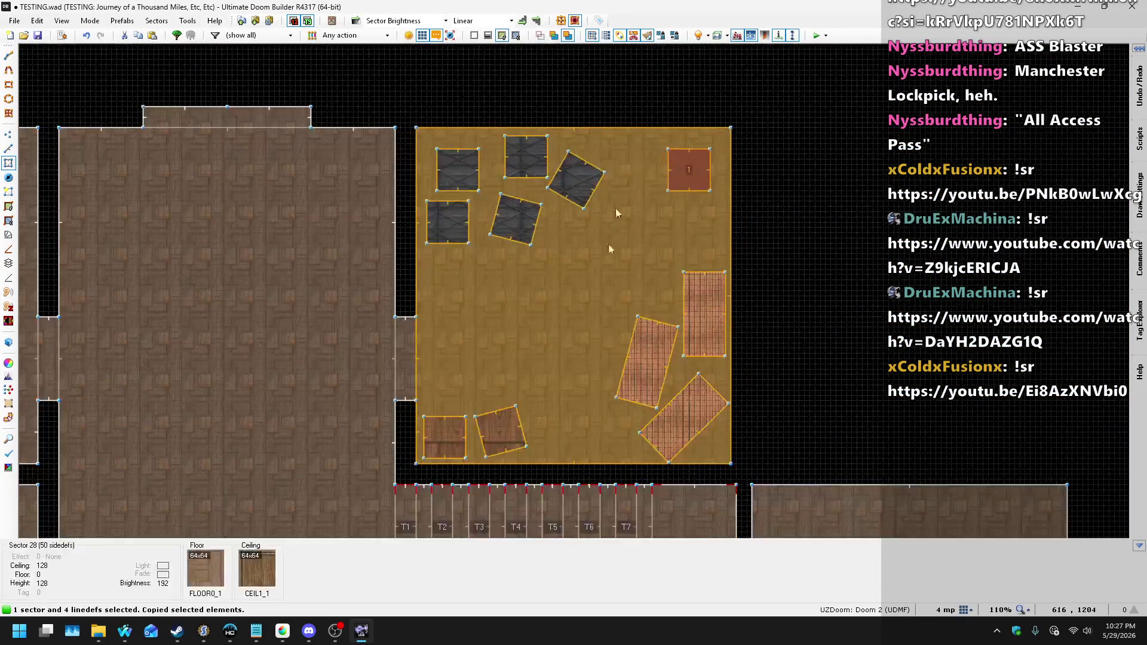
{"action": "scroll", "coordinate": [534, 447], "scroll_direction": "up", "scroll_amount": 3}
{"action": "key", "text": "ctrl+v"}
{"action": "scroll", "coordinate": [593, 264], "scroll_direction": "up", "scroll_amount": 2}
{"action": "scroll", "coordinate": [576, 358], "scroll_direction": "down", "scroll_amount": 3}
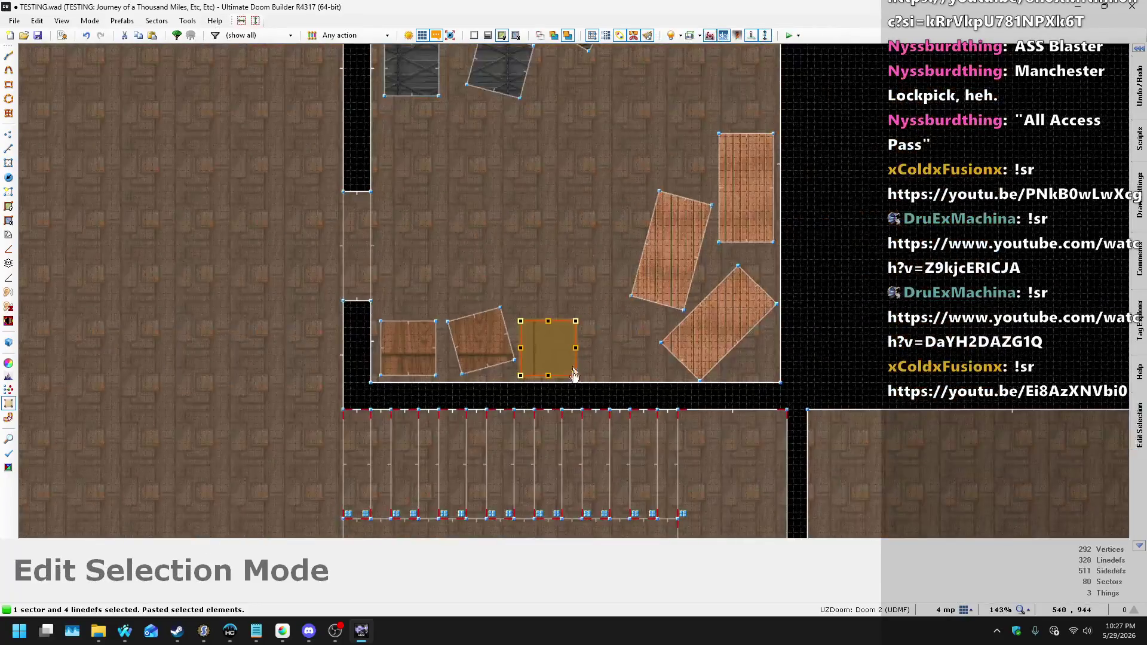
{"action": "scroll", "coordinate": [530, 353], "scroll_direction": "up", "scroll_amount": 4}
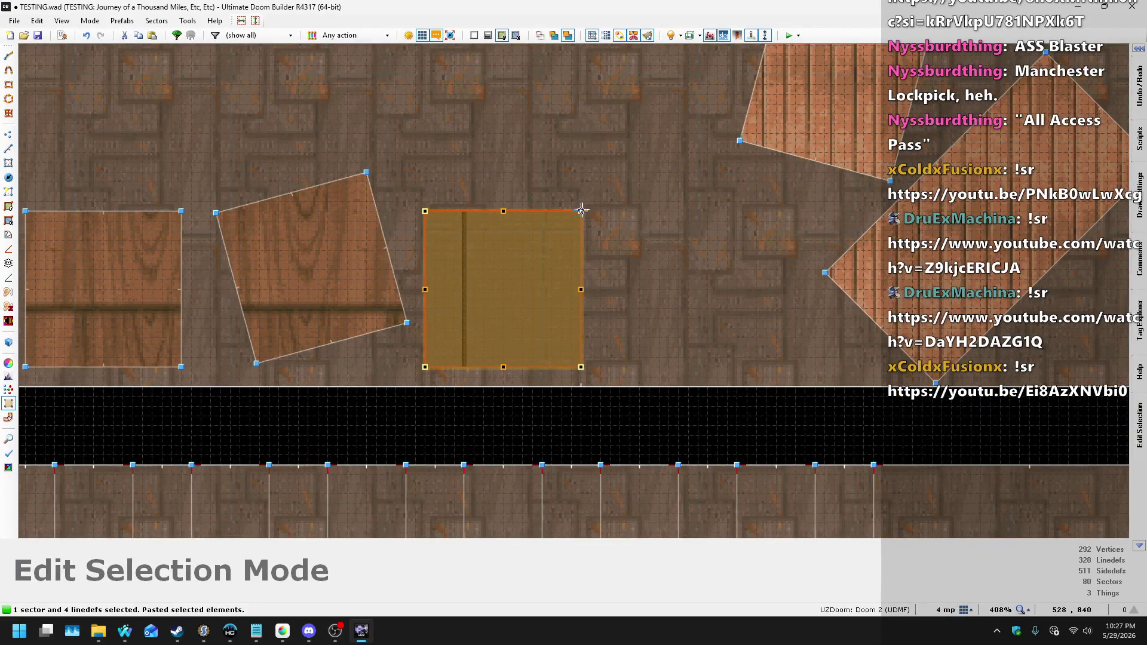
{"action": "left_click_drag", "start_coordinate": [581, 210], "coordinate": [593, 220]}
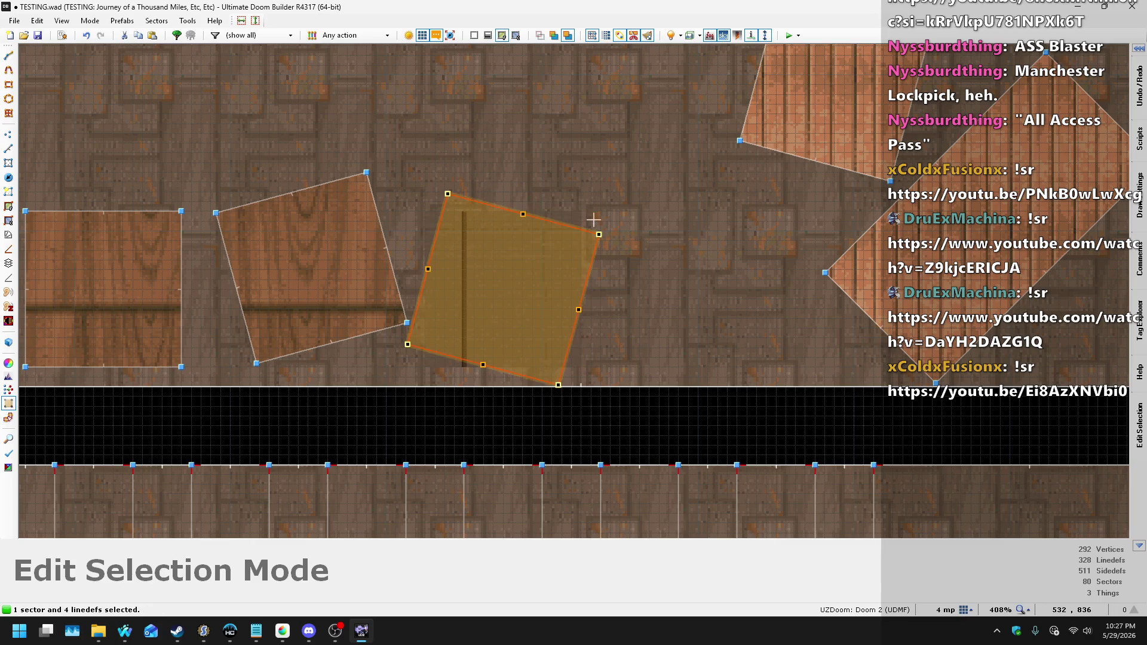
{"action": "left_click_drag", "start_coordinate": [547, 268], "coordinate": [550, 275]}
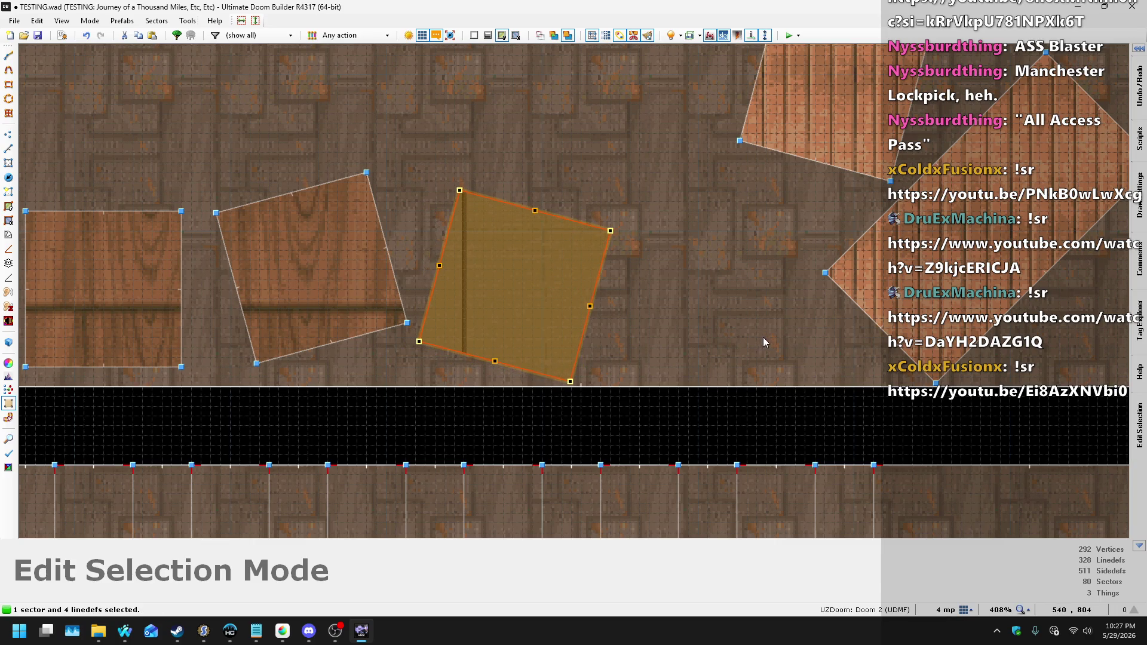
{"action": "key", "text": "Return"}
{"action": "scroll", "coordinate": [618, 391], "scroll_direction": "down", "scroll_amount": 3}
{"action": "scroll", "coordinate": [589, 289], "scroll_direction": "up", "scroll_amount": 3}
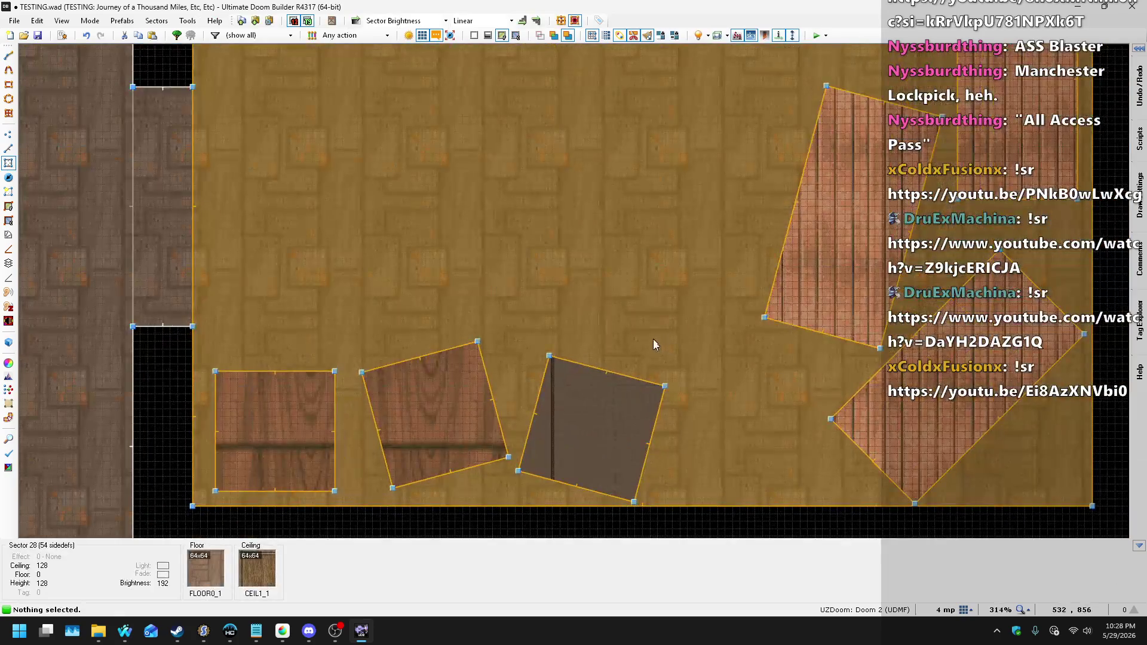
- Paste another small crate copy beside the right-hand plank crates
{"action": "scroll", "coordinate": [669, 335], "scroll_direction": "down", "scroll_amount": 3}
{"action": "scroll", "coordinate": [755, 228], "scroll_direction": "up", "scroll_amount": 2}
{"action": "key", "text": "ctrl+v"}
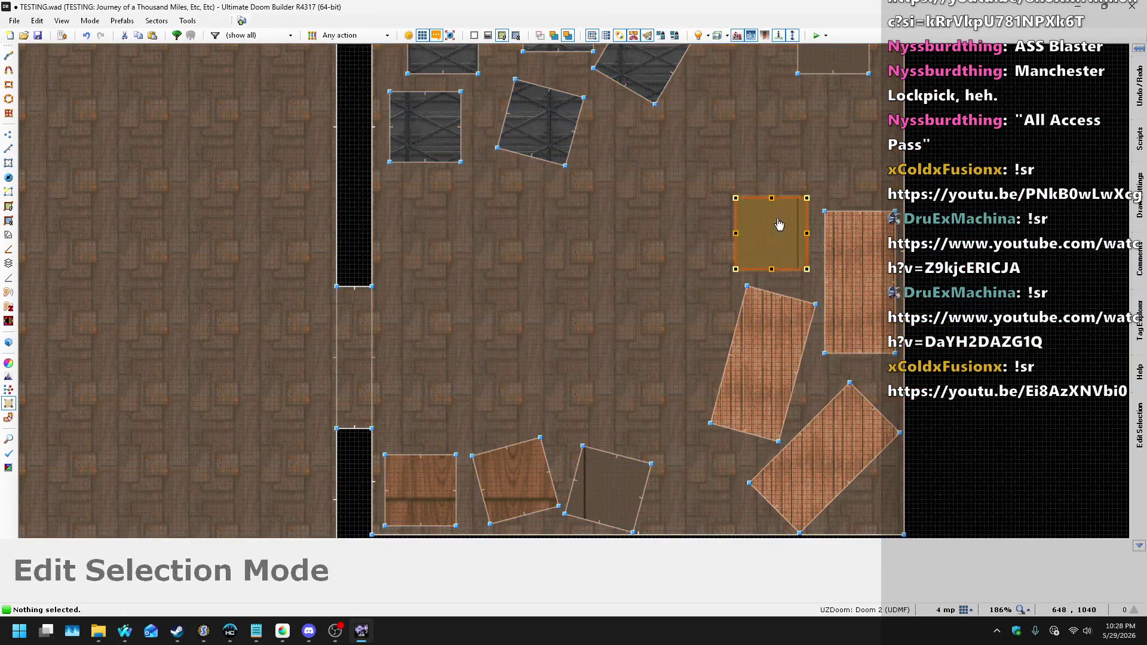
{"action": "scroll", "coordinate": [693, 239], "scroll_direction": "down", "scroll_amount": 3}
- In the 3D view, select the small crate's sides and open their linedef properties
{"action": "key", "text": "q"}
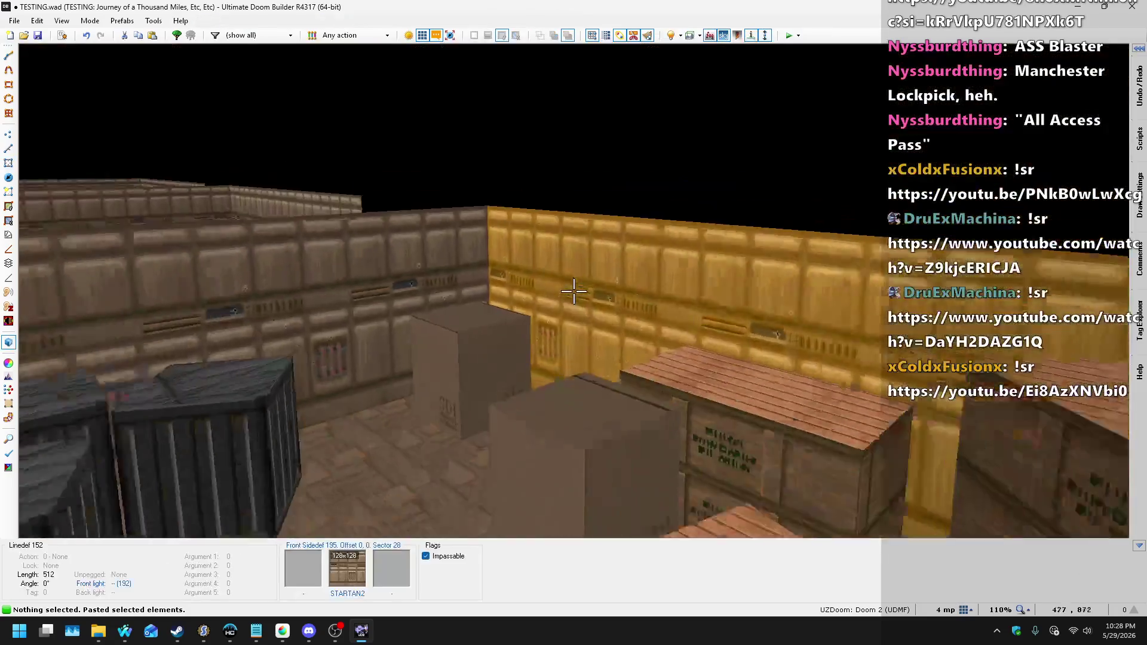
{"action": "key", "text": "w"}
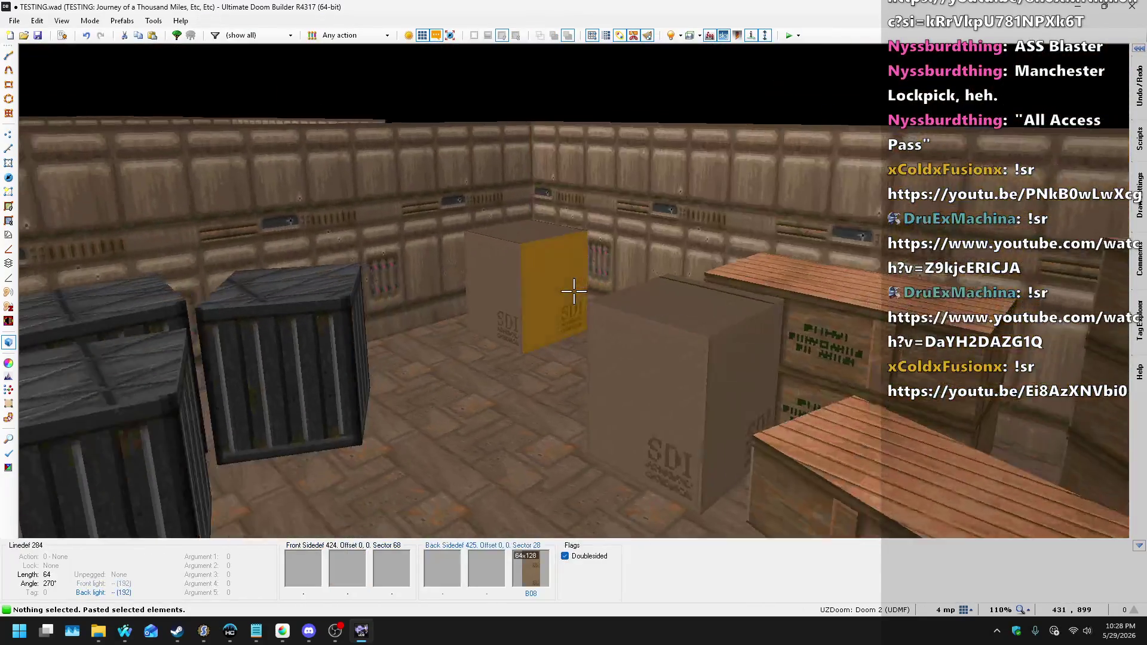
{"action": "key", "text": "w"}
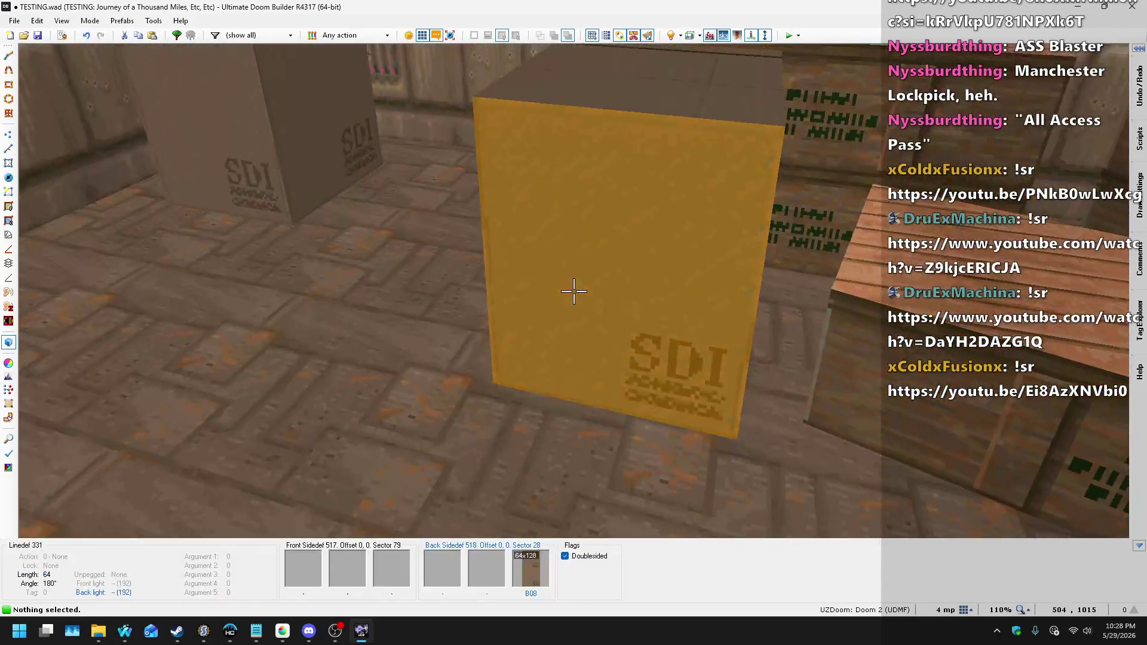
{"action": "left_click", "coordinate": [574, 291]}
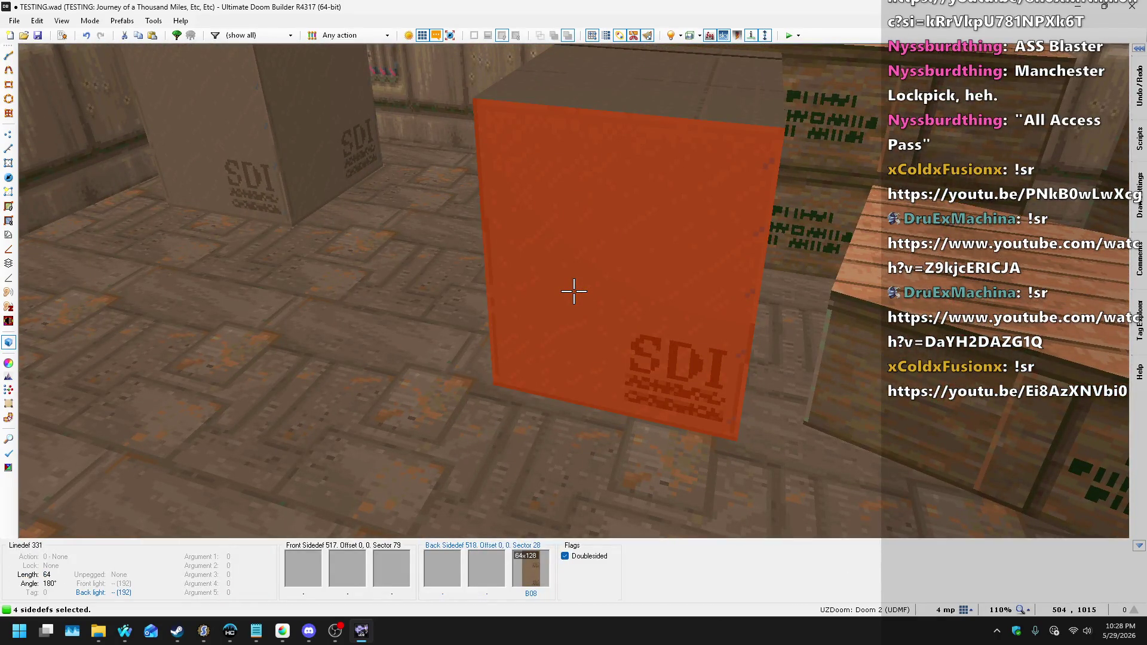
{"action": "right_click", "coordinate": [574, 290]}
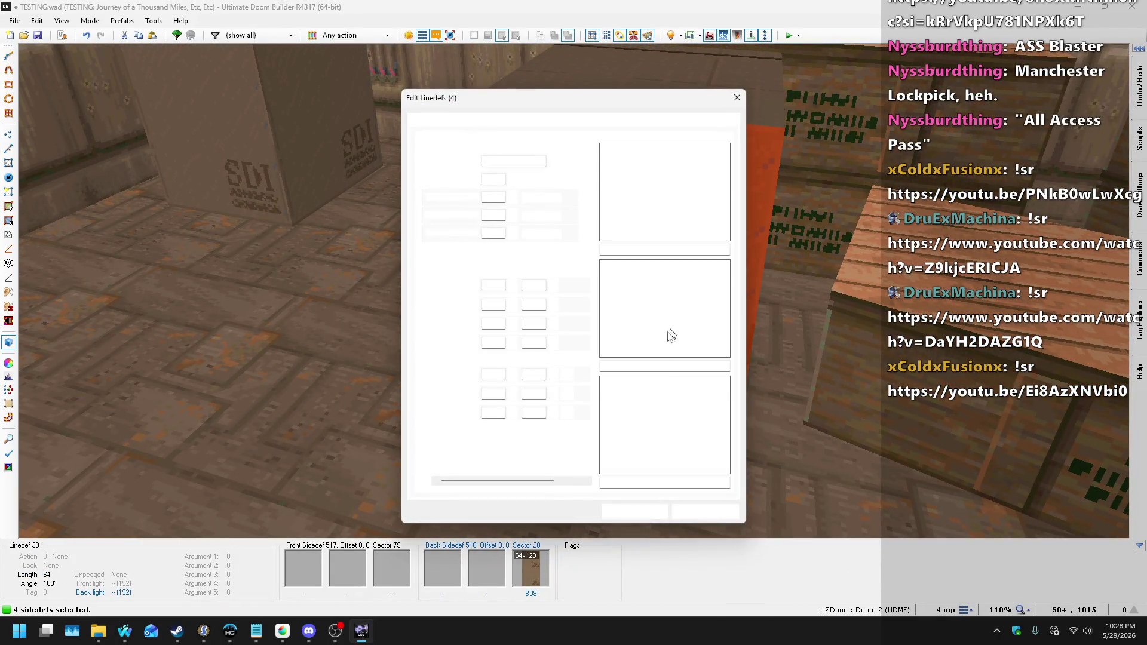
- Browse the duketex.wad wall textures and flats for the crate sides' lower texture
{"action": "left_click", "coordinate": [658, 406]}
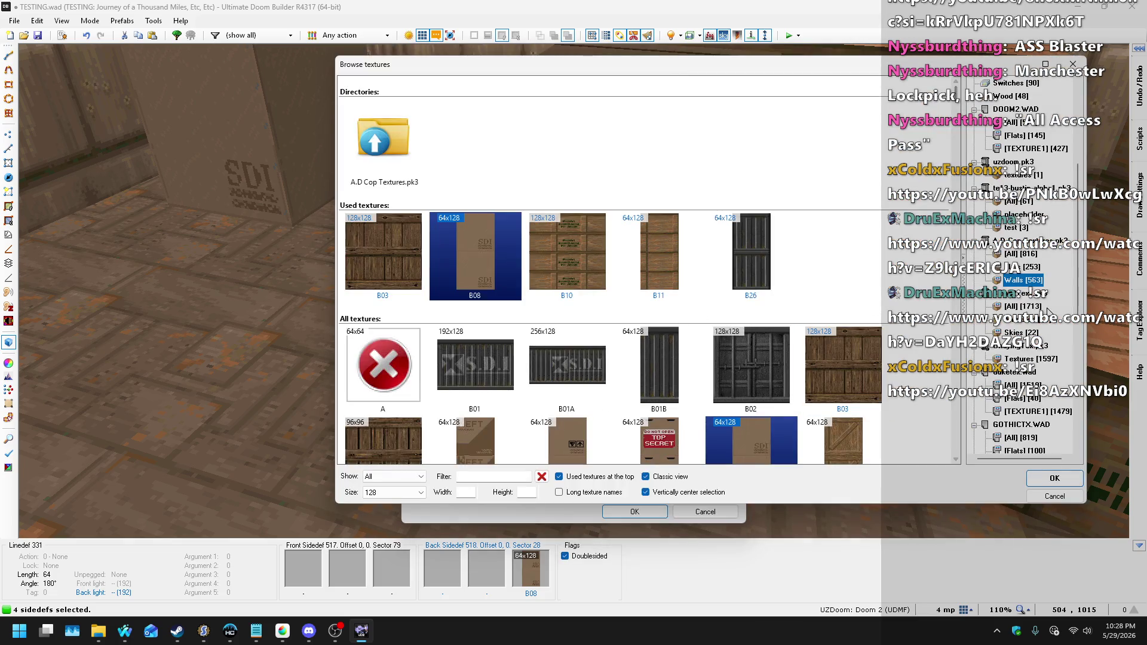
{"action": "left_click", "coordinate": [1020, 388]}
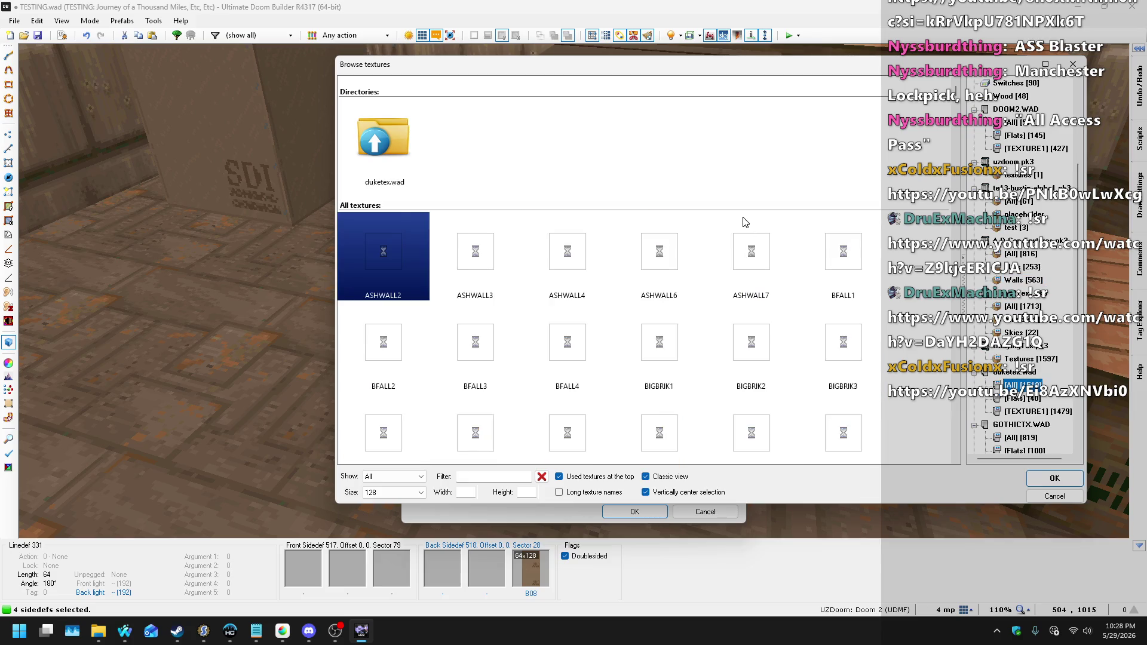
{"action": "scroll", "coordinate": [742, 223], "scroll_direction": "down", "scroll_amount": 5}
{"action": "left_click", "coordinate": [1039, 412]}
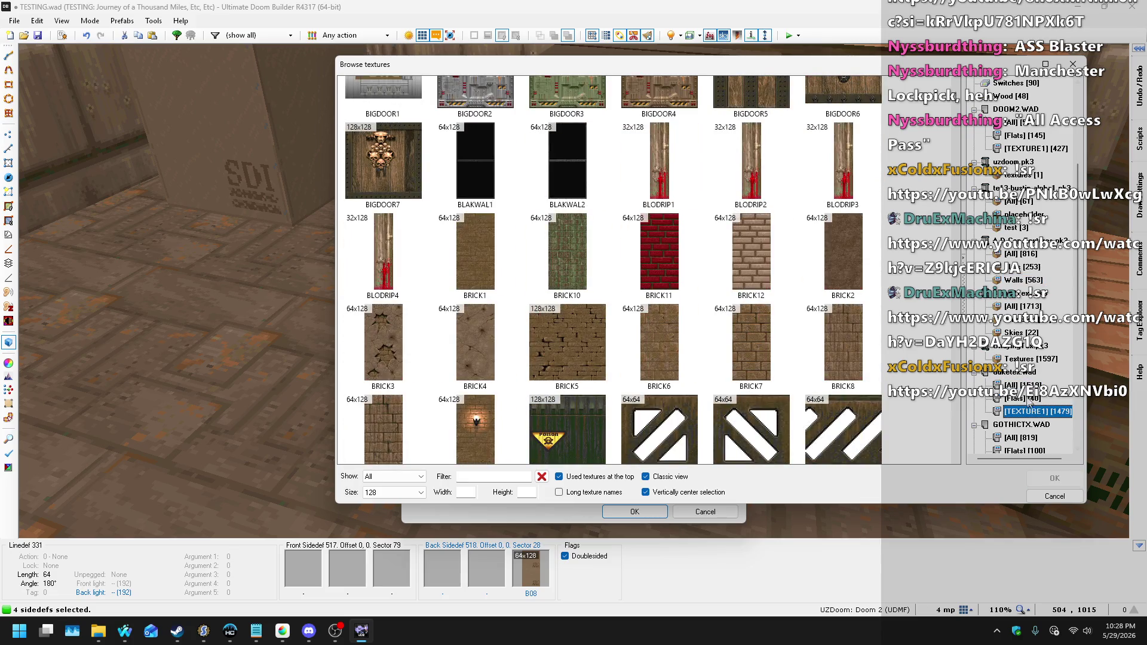
{"action": "scroll", "coordinate": [790, 276], "scroll_direction": "down", "scroll_amount": 5}
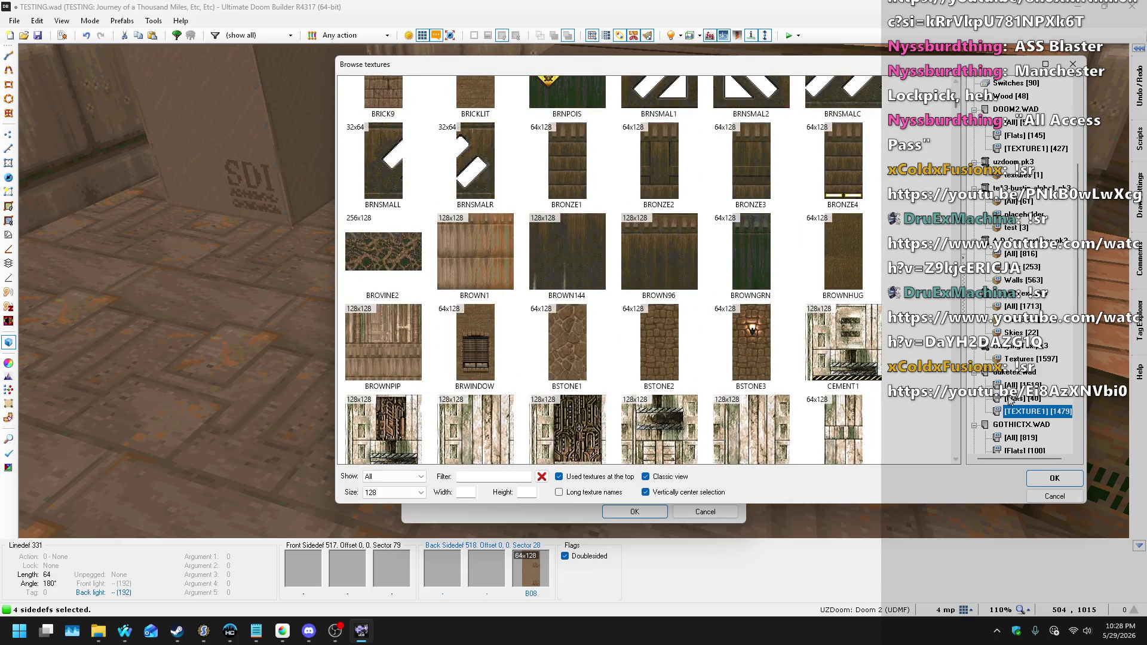
{"action": "left_click", "coordinate": [1010, 398]}
{"action": "scroll", "coordinate": [1009, 400], "scroll_direction": "down", "scroll_amount": 10}
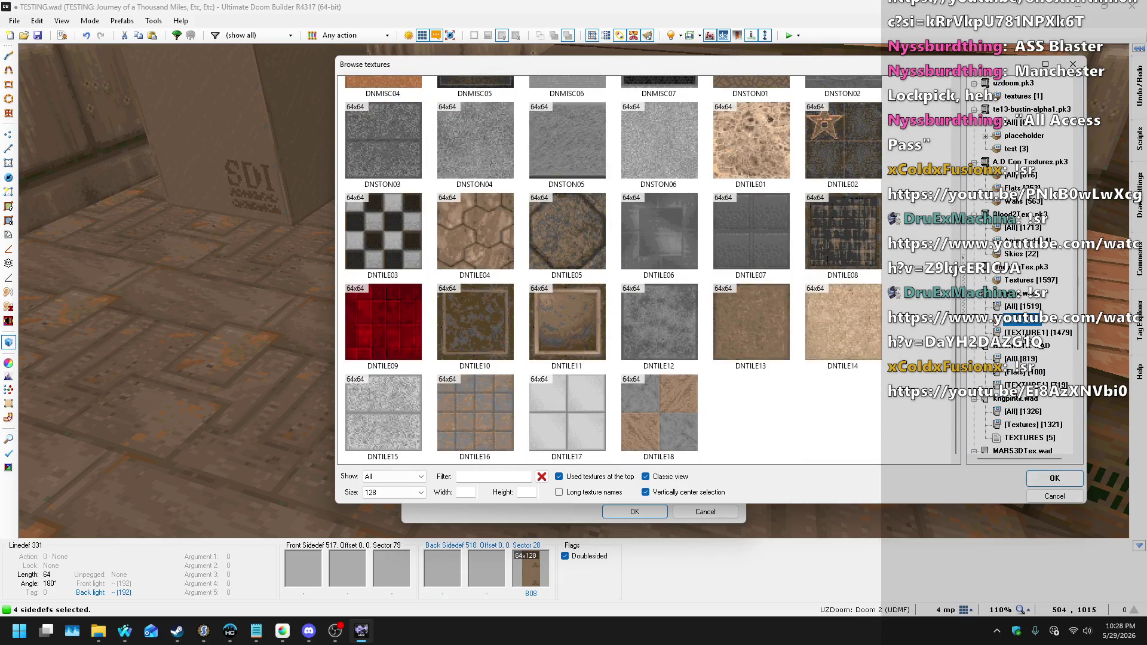
{"action": "left_click", "coordinate": [1038, 332]}
{"action": "scroll", "coordinate": [855, 255], "scroll_direction": "down", "scroll_amount": 20}
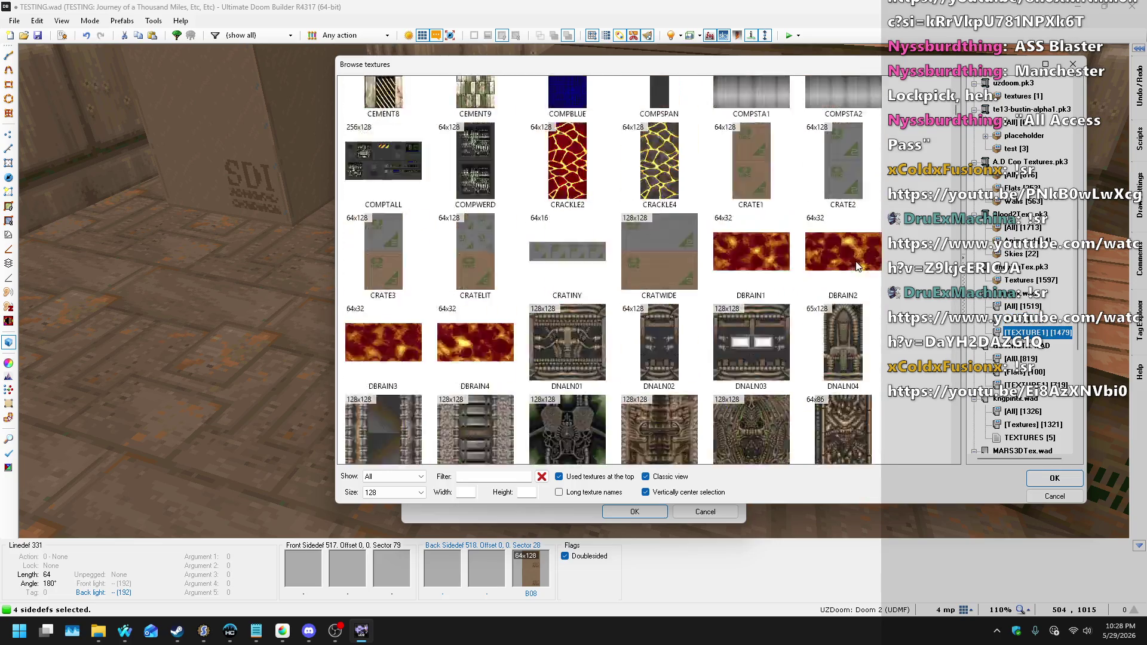
{"action": "scroll", "coordinate": [855, 256], "scroll_direction": "down", "scroll_amount": 5}
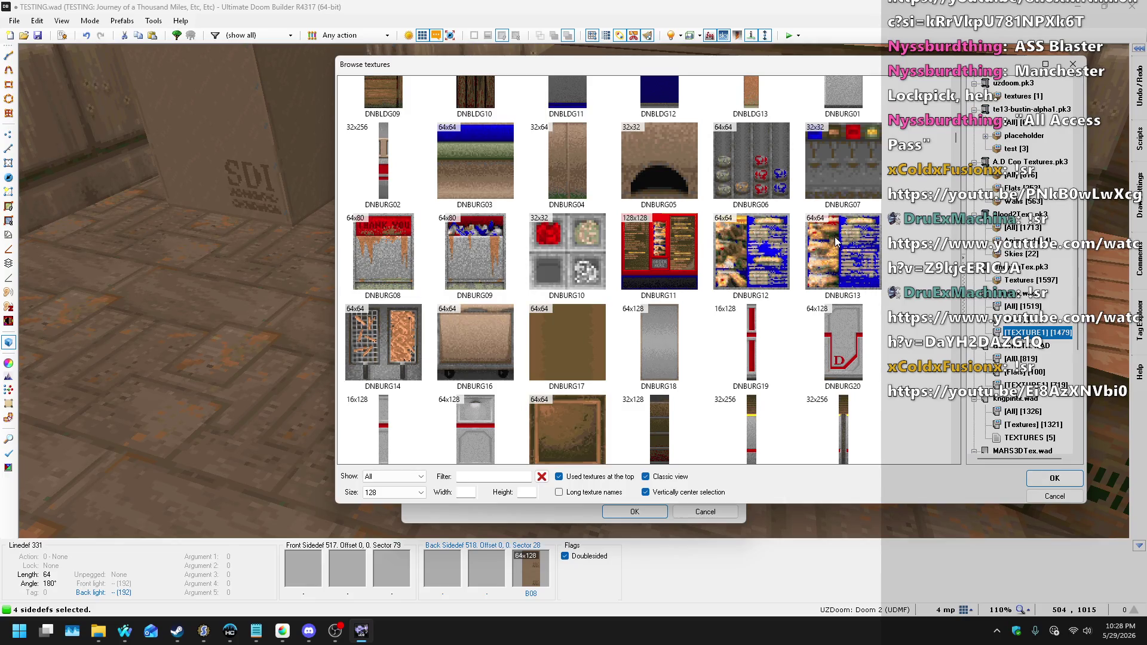
{"action": "scroll", "coordinate": [835, 238], "scroll_direction": "down", "scroll_amount": 3}
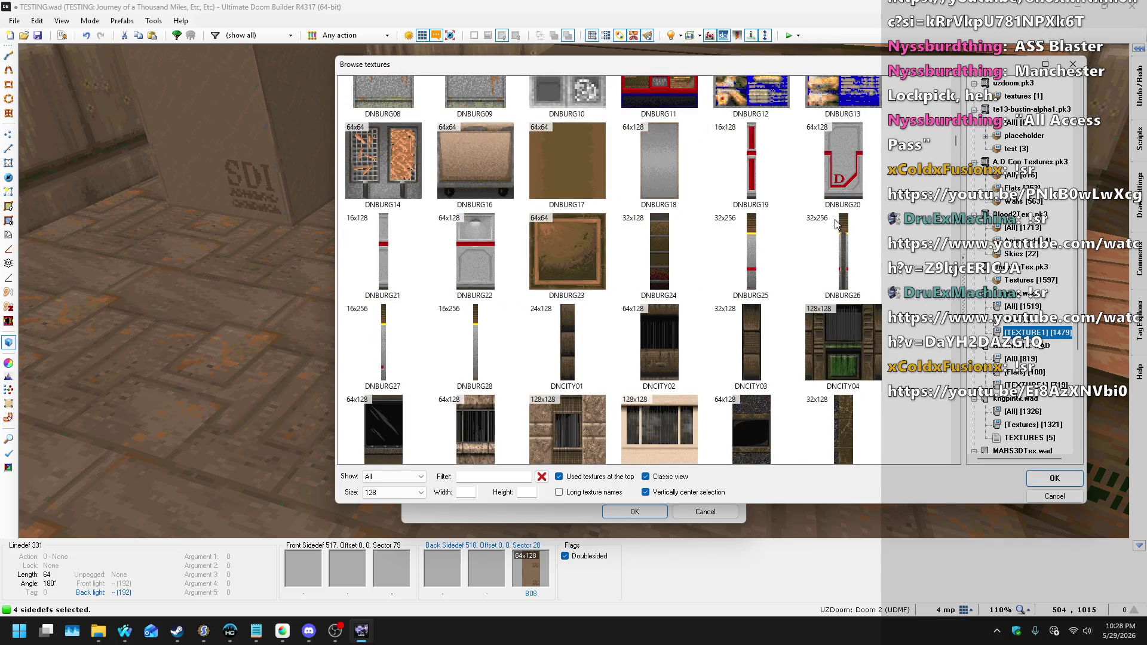
{"action": "scroll", "coordinate": [835, 223], "scroll_direction": "down", "scroll_amount": 6}
{"action": "scroll", "coordinate": [1012, 300], "scroll_direction": "down", "scroll_amount": 2}
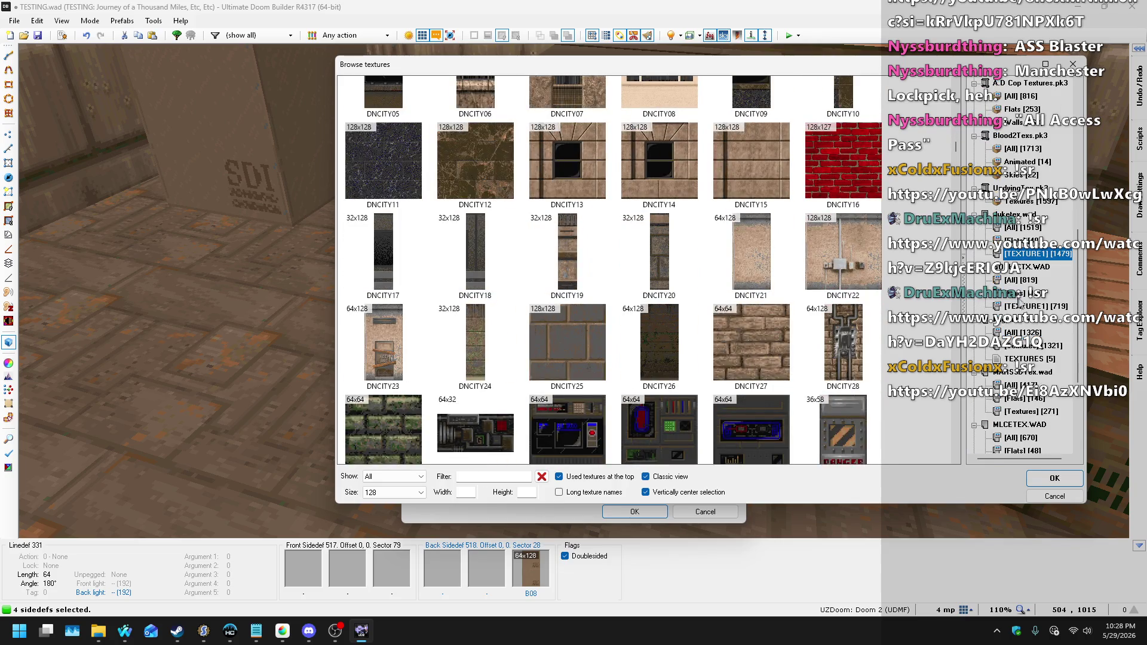
- Look through the kngpintx.wad and MARS3DTex.wad textures, then apply BOX-01 to the crate walls
{"action": "left_click", "coordinate": [1033, 345]}
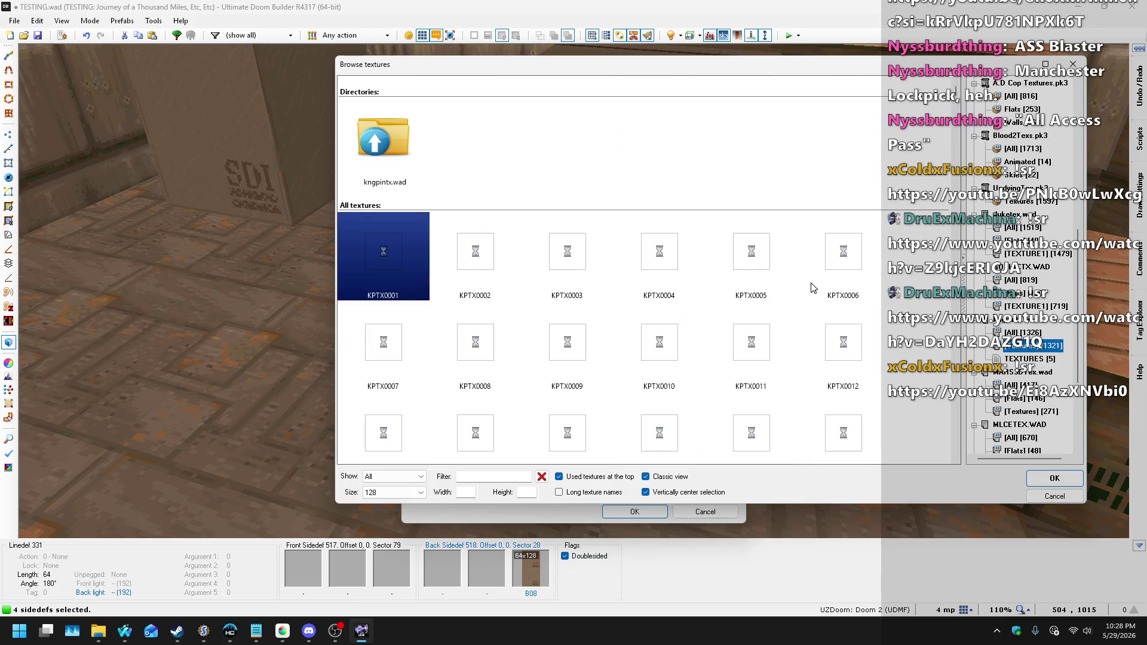
{"action": "scroll", "coordinate": [1032, 304], "scroll_direction": "down", "scroll_amount": 1}
{"action": "left_click", "coordinate": [1031, 371]}
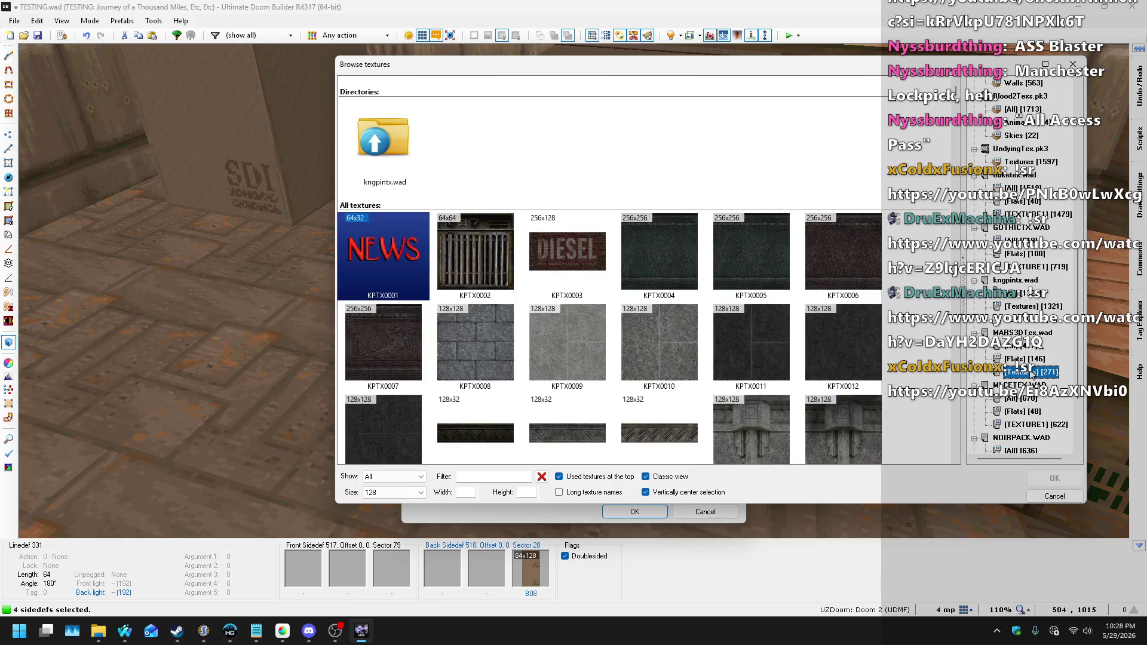
{"action": "scroll", "coordinate": [687, 245], "scroll_direction": "down", "scroll_amount": 3}
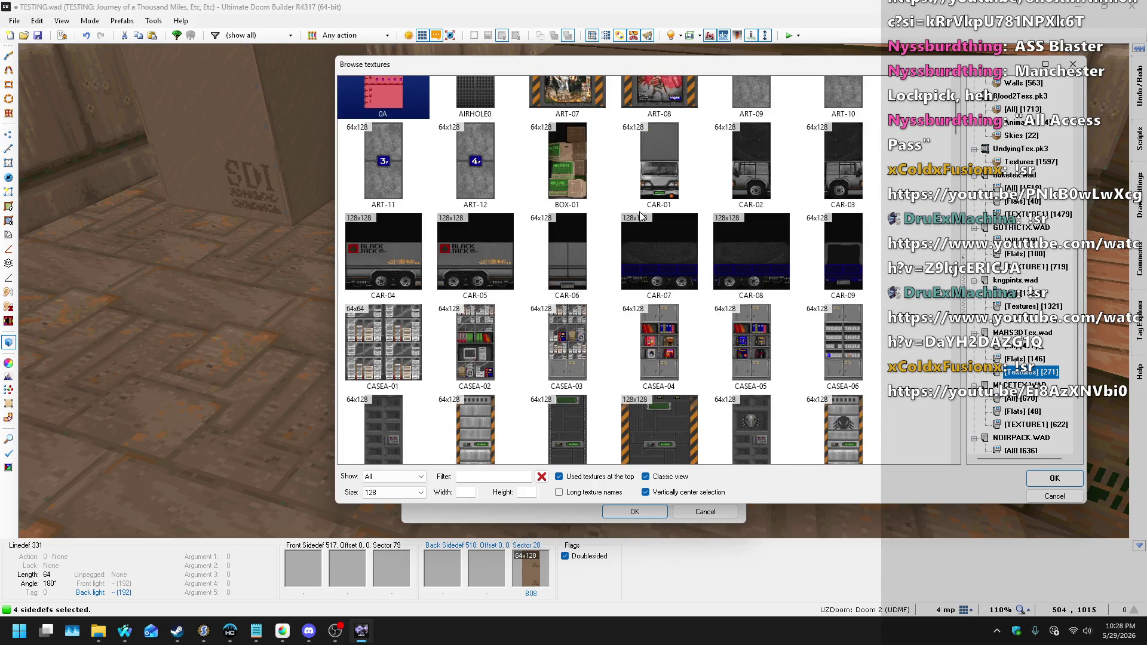
{"action": "scroll", "coordinate": [622, 208], "scroll_direction": "down", "scroll_amount": 3}
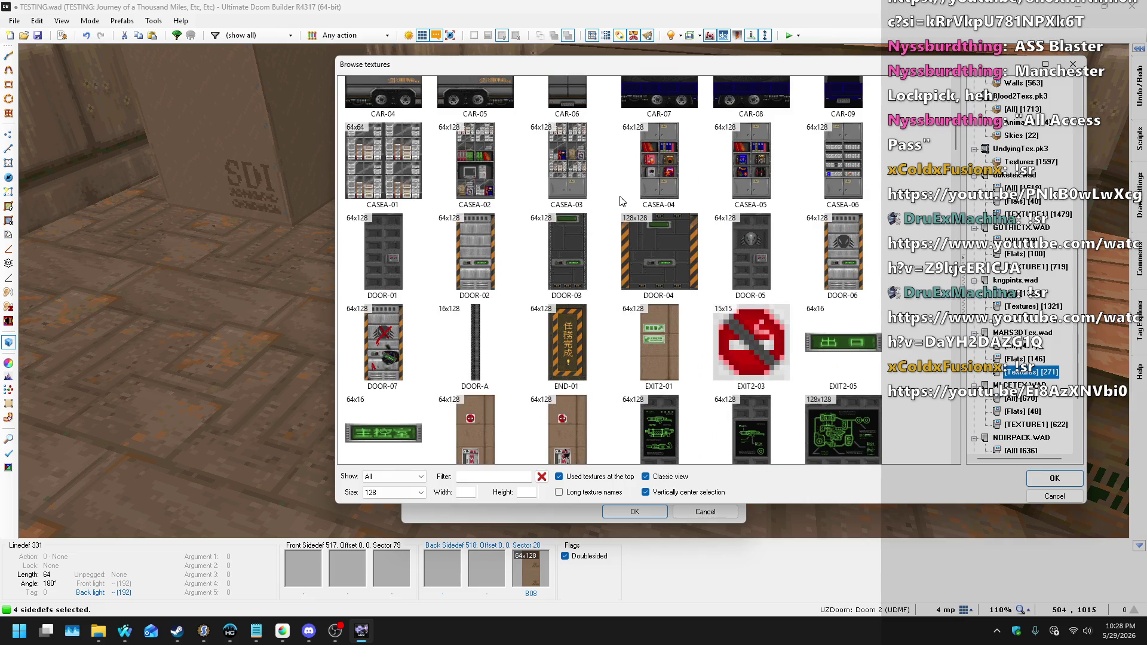
{"action": "scroll", "coordinate": [622, 188], "scroll_direction": "down", "scroll_amount": 3}
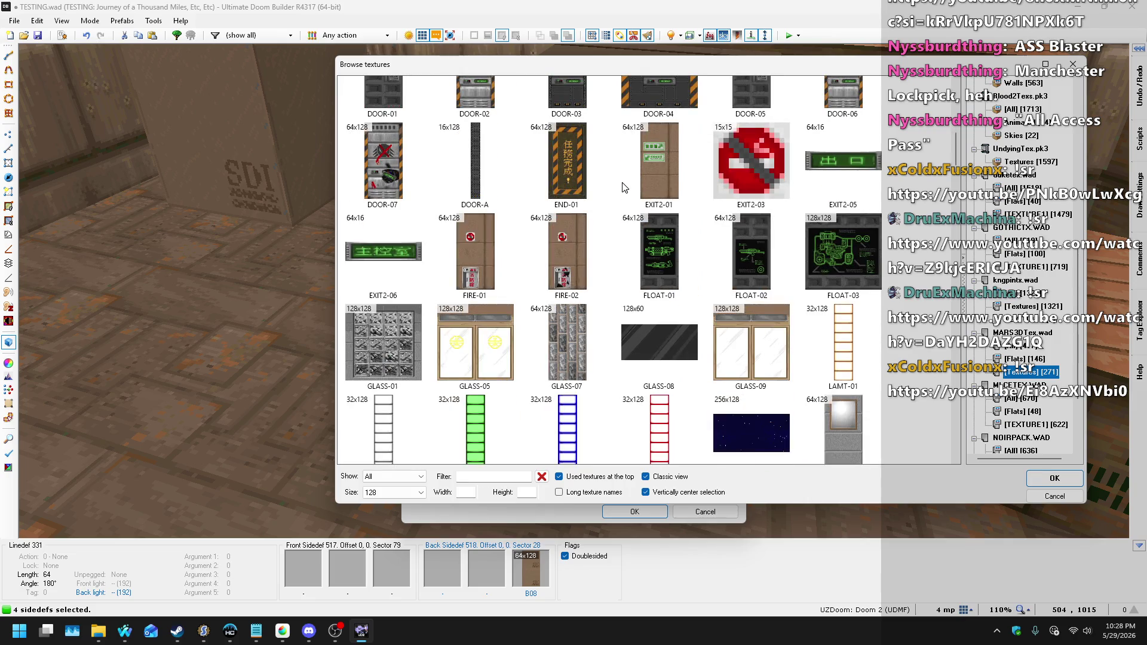
{"action": "scroll", "coordinate": [622, 187], "scroll_direction": "down", "scroll_amount": 10}
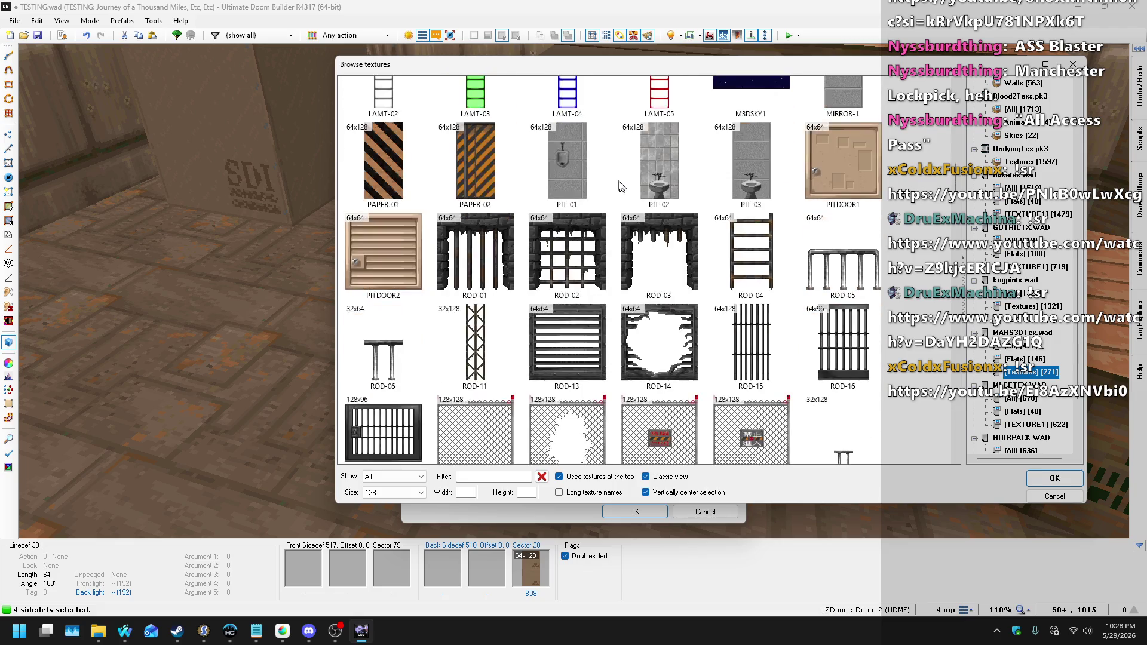
{"action": "scroll", "coordinate": [598, 175], "scroll_direction": "down", "scroll_amount": 12}
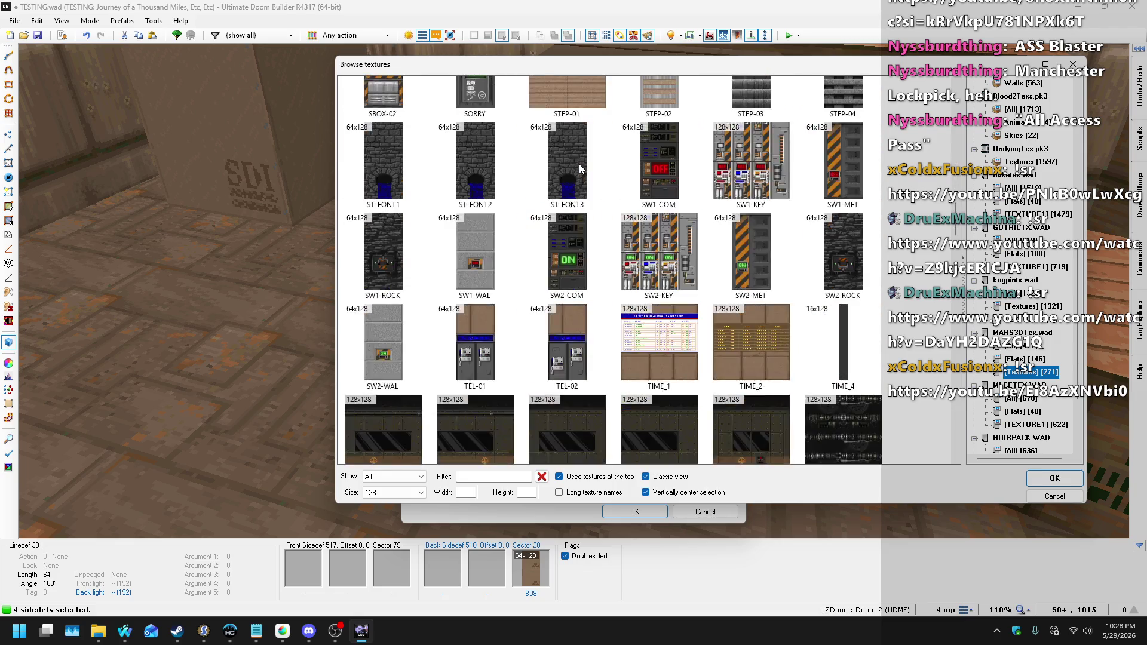
{"action": "scroll", "coordinate": [585, 164], "scroll_direction": "down", "scroll_amount": 3}
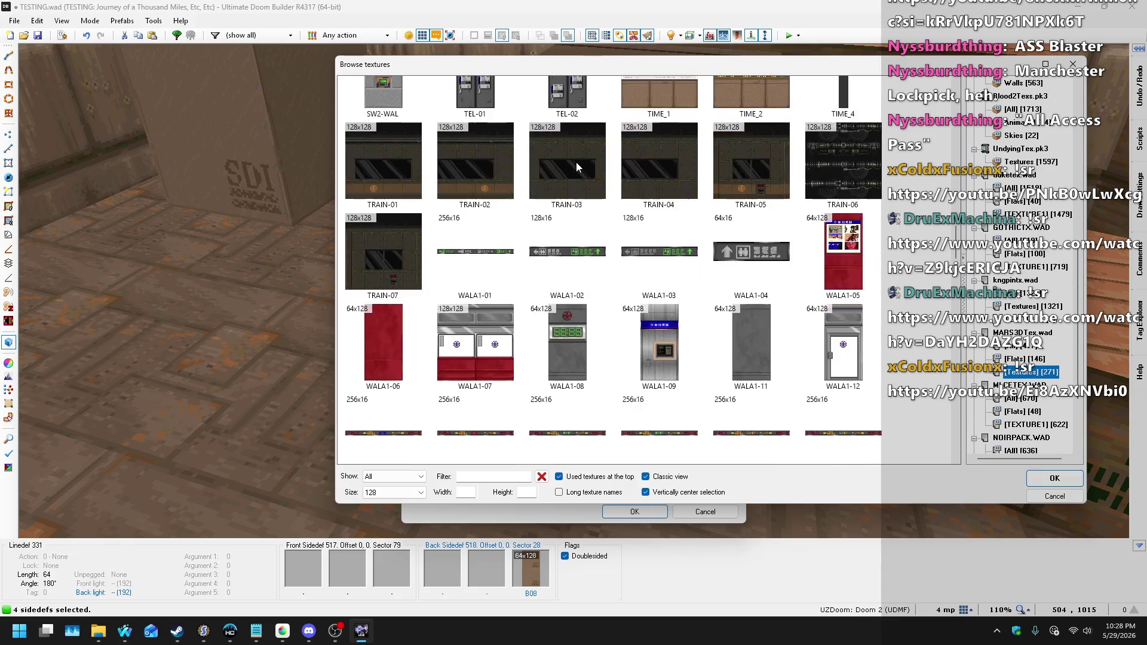
{"action": "scroll", "coordinate": [592, 179], "scroll_direction": "up", "scroll_amount": 20}
{"action": "scroll", "coordinate": [602, 206], "scroll_direction": "up", "scroll_amount": 1}
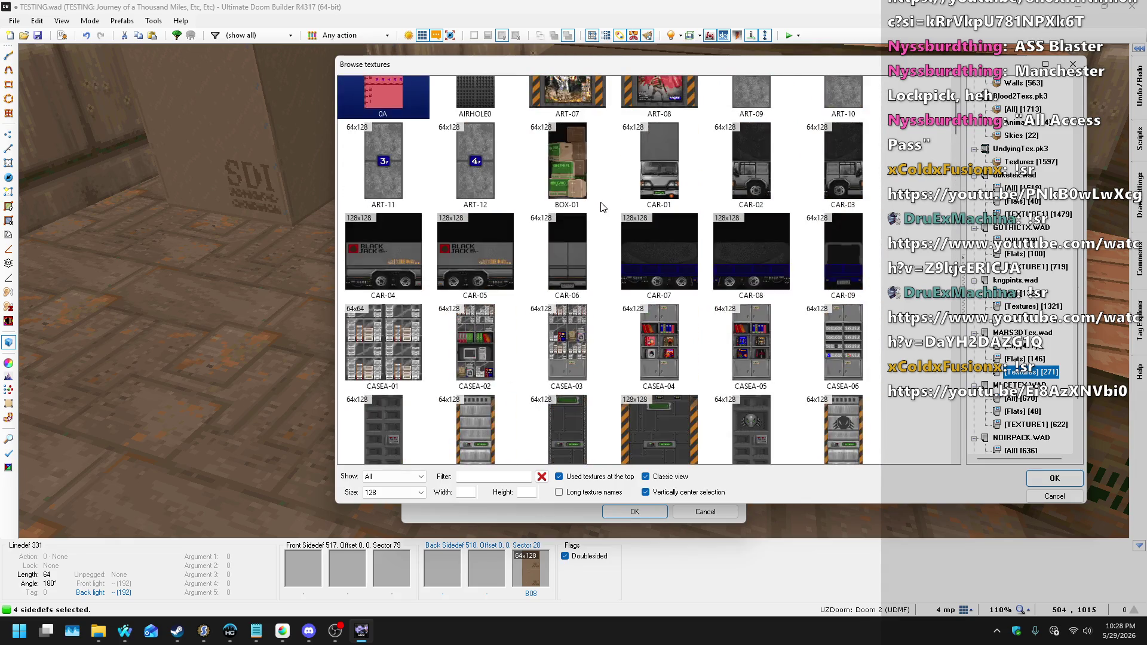
{"action": "double_click", "coordinate": [555, 168]}
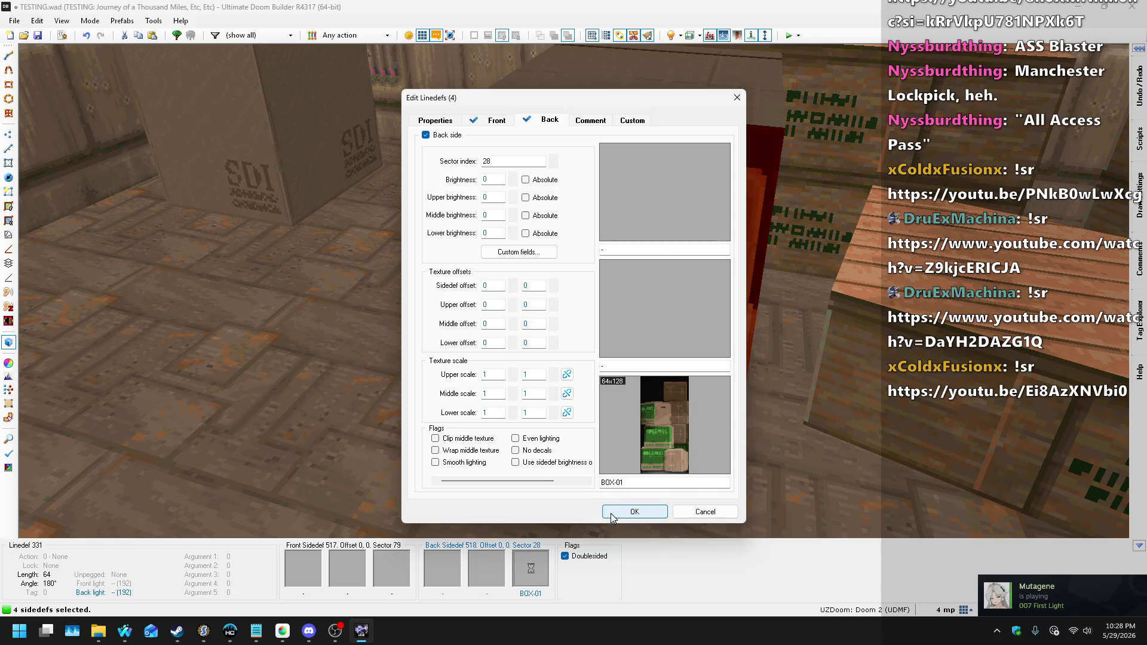
{"action": "left_click", "coordinate": [633, 510]}
- Clear the wall selection and undo the BOX-01 texture change
{"action": "key", "text": "s"}
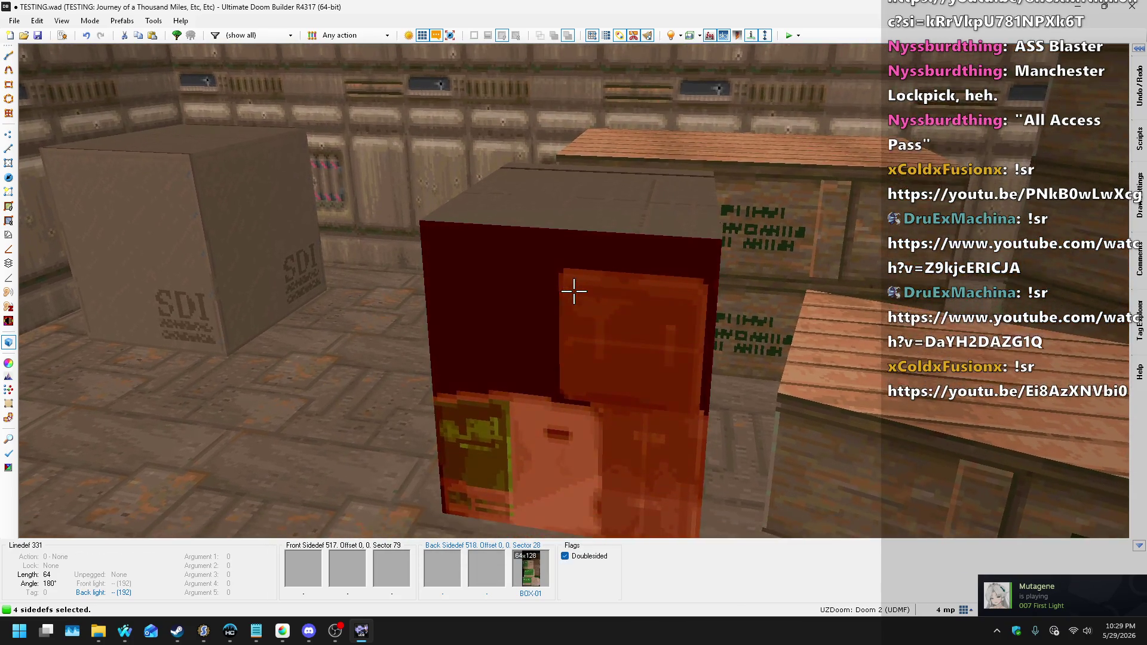
{"action": "key", "text": "Escape"}
{"action": "key", "text": "ctrl+z"}
{"action": "key", "text": "ctrl+z"}
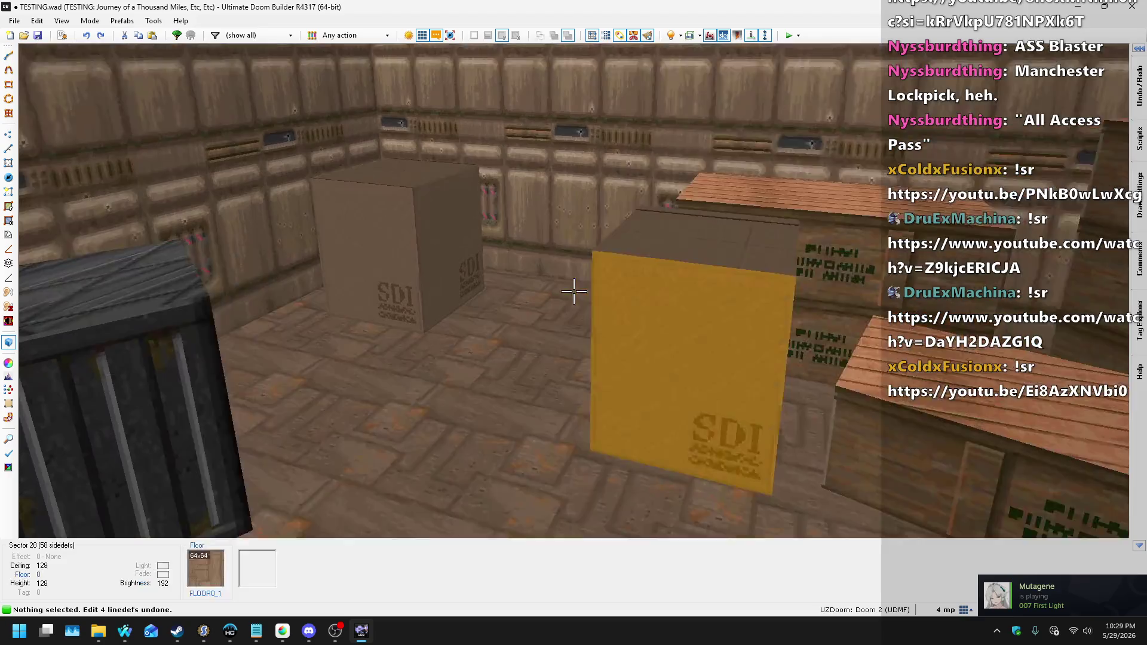
{"action": "key", "text": "q"}
{"action": "scroll", "coordinate": [601, 296], "scroll_direction": "down", "scroll_amount": 4}
{"action": "scroll", "coordinate": [750, 181], "scroll_direction": "up", "scroll_amount": 10}
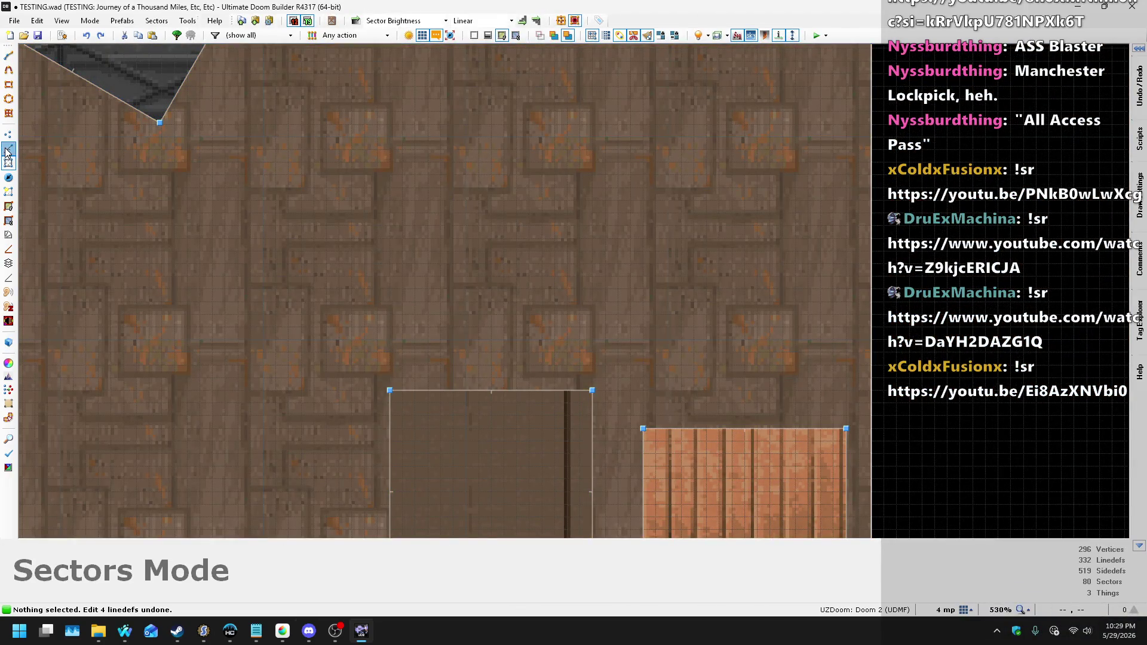
- Switch to Linedefs mode, return to 3D, and select a wall face of the grey box
{"action": "left_click", "coordinate": [8, 148]}
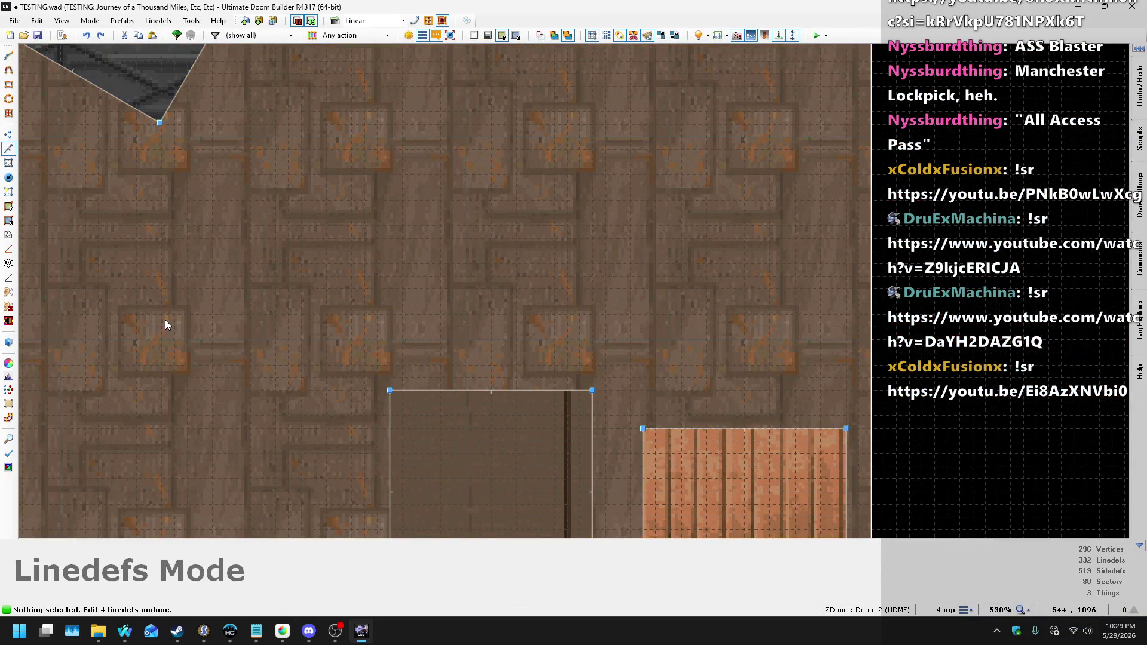
{"action": "scroll", "coordinate": [349, 281], "scroll_direction": "down", "scroll_amount": 3}
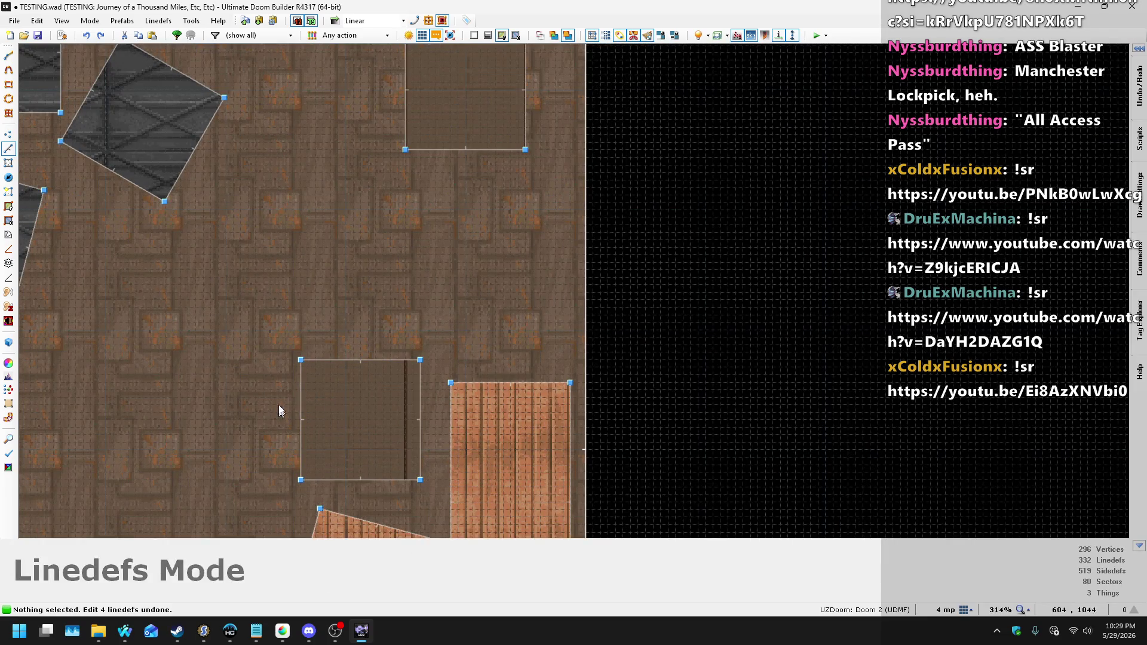
{"action": "key", "text": "q"}
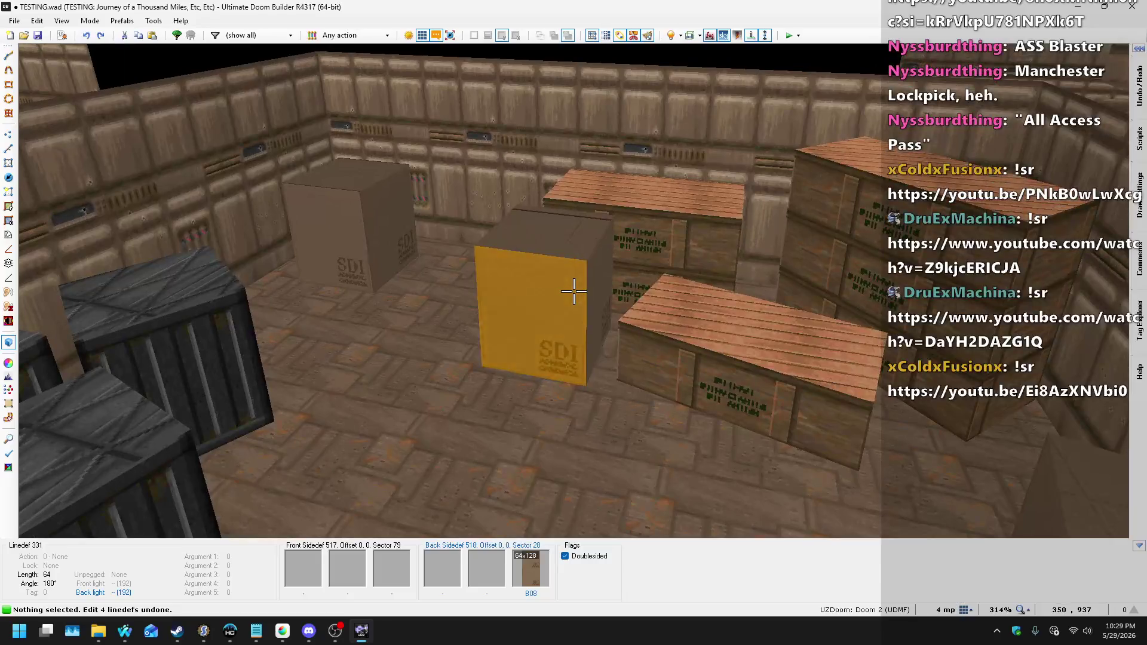
{"action": "left_click", "coordinate": [574, 291]}
- Browse the MARS3DTex.wad and MLCETEX.WAD texture sets for the crate wall's back lower texture
{"action": "right_click", "coordinate": [573, 290]}
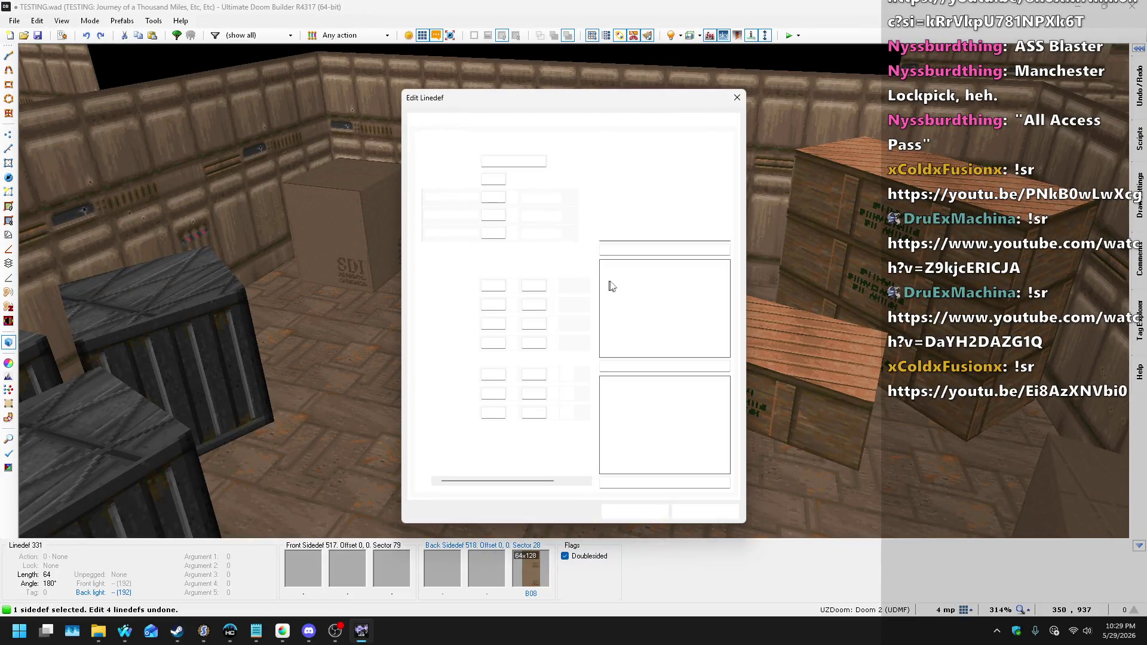
{"action": "left_click", "coordinate": [662, 419]}
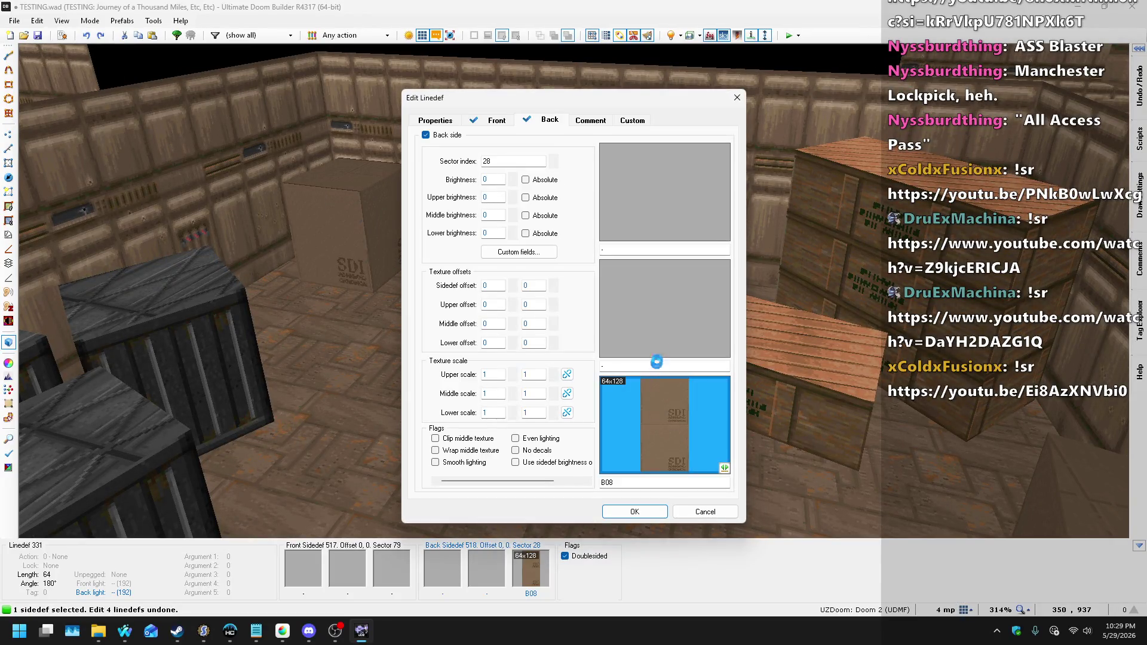
{"action": "scroll", "coordinate": [1064, 281], "scroll_direction": "down", "scroll_amount": 8}
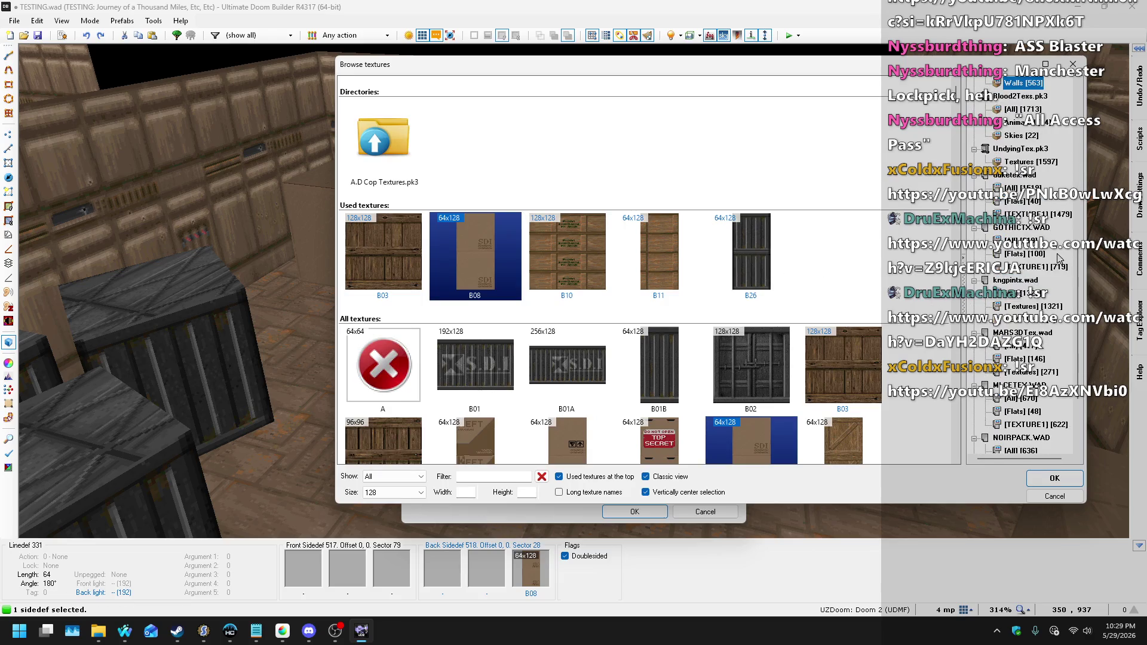
{"action": "left_click", "coordinate": [1033, 269]}
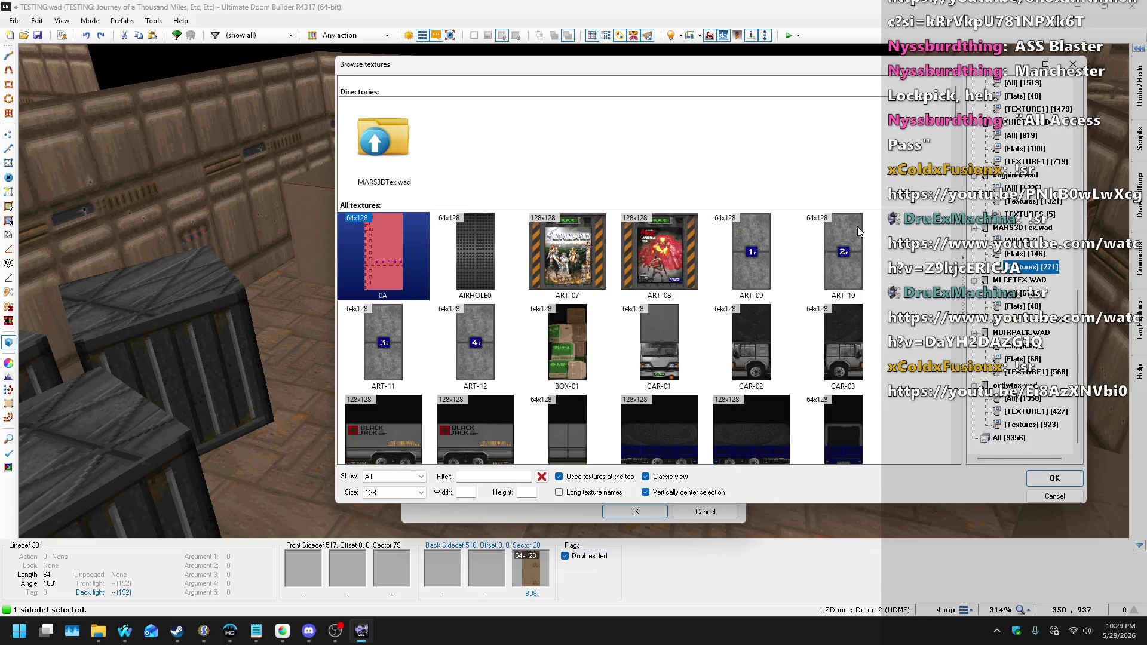
{"action": "scroll", "coordinate": [857, 227], "scroll_direction": "down", "scroll_amount": 15}
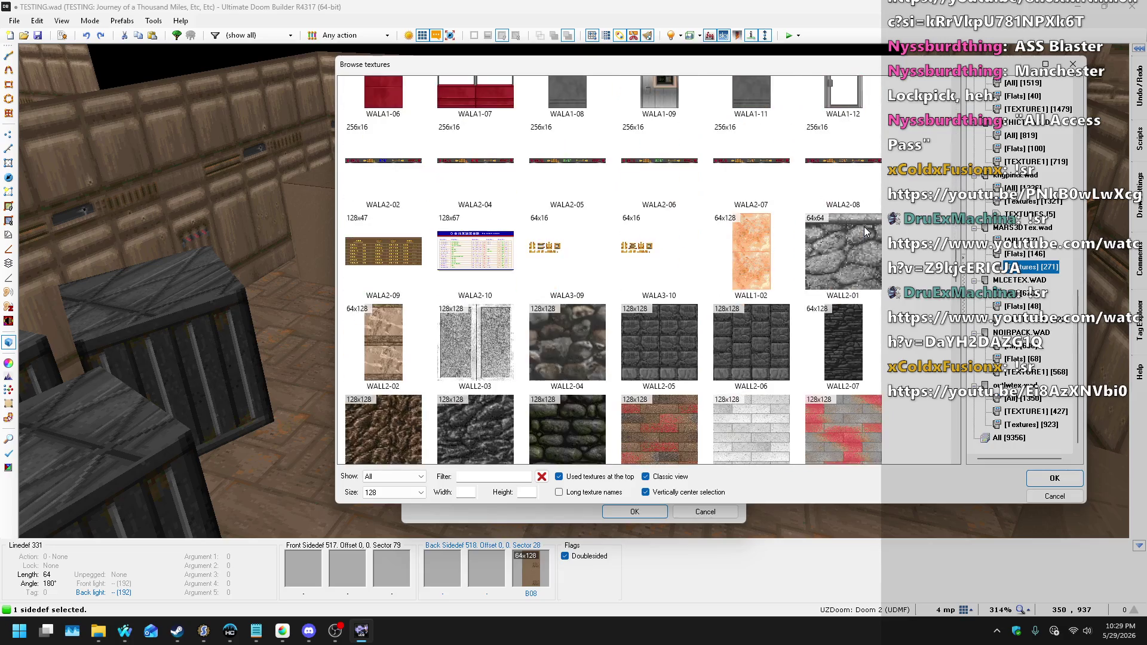
{"action": "scroll", "coordinate": [866, 231], "scroll_direction": "up", "scroll_amount": 3}
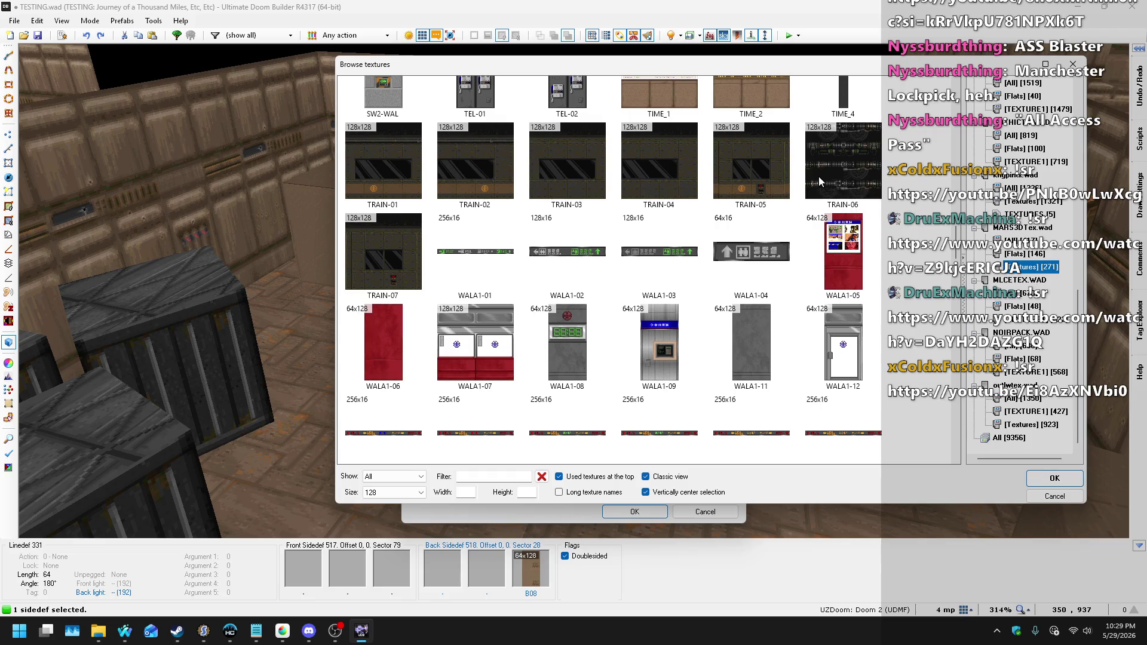
{"action": "scroll", "coordinate": [818, 177], "scroll_direction": "down", "scroll_amount": 9}
{"action": "scroll", "coordinate": [780, 143], "scroll_direction": "up", "scroll_amount": 6}
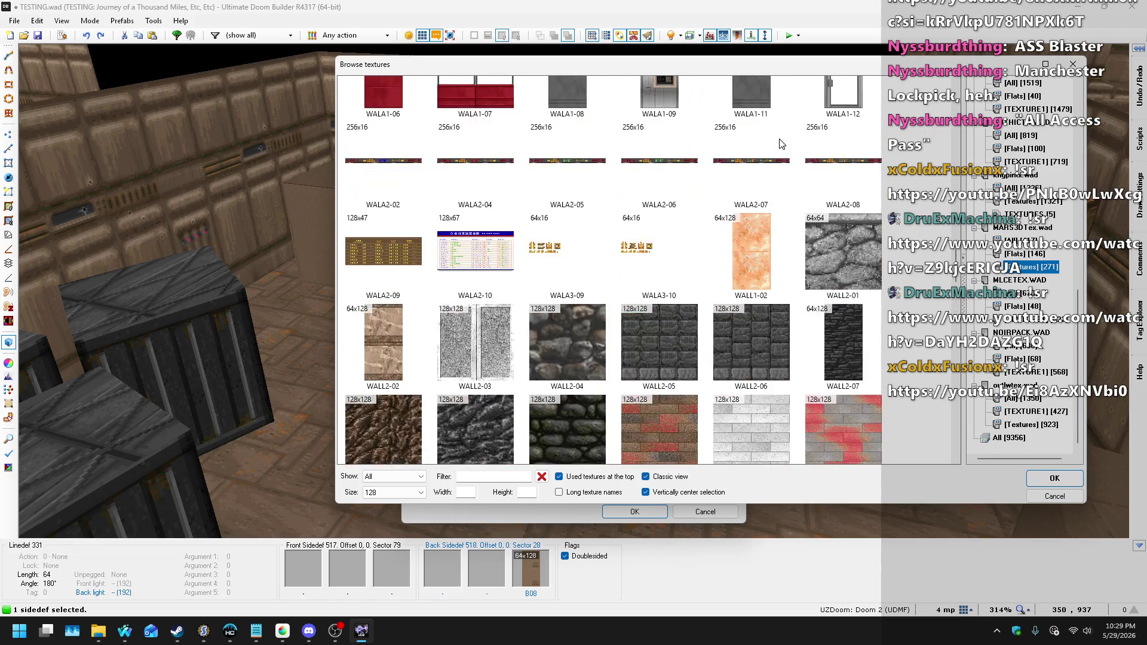
{"action": "scroll", "coordinate": [781, 143], "scroll_direction": "down", "scroll_amount": 10}
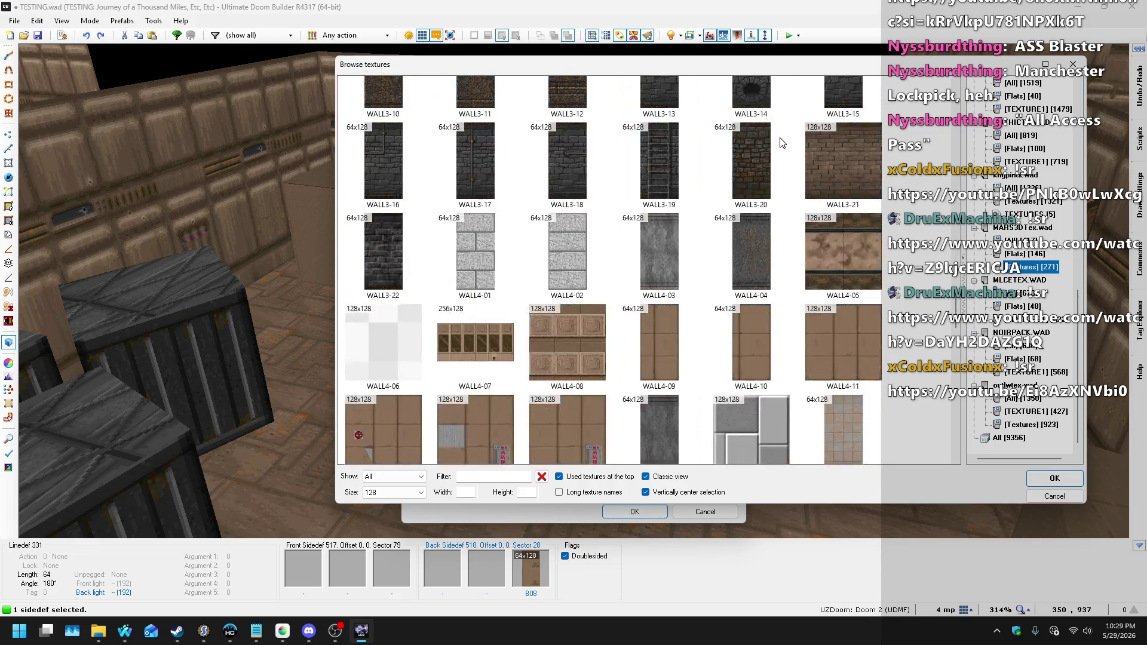
{"action": "scroll", "coordinate": [784, 144], "scroll_direction": "down", "scroll_amount": 8}
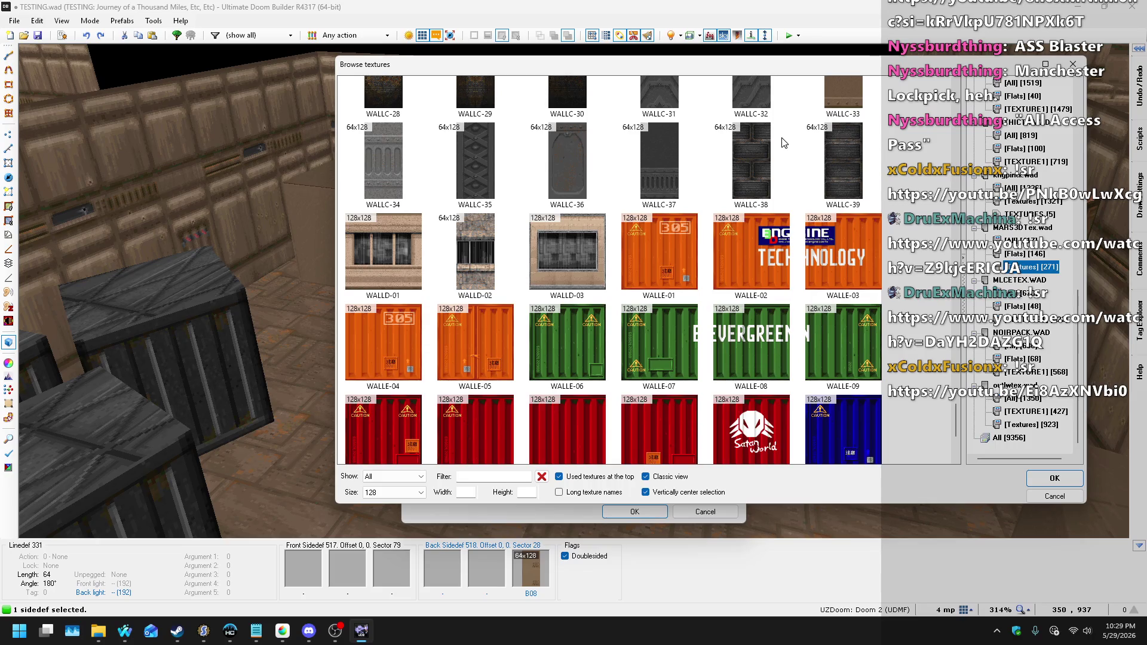
{"action": "scroll", "coordinate": [784, 142], "scroll_direction": "down", "scroll_amount": 3}
{"action": "scroll", "coordinate": [782, 141], "scroll_direction": "up", "scroll_amount": 5}
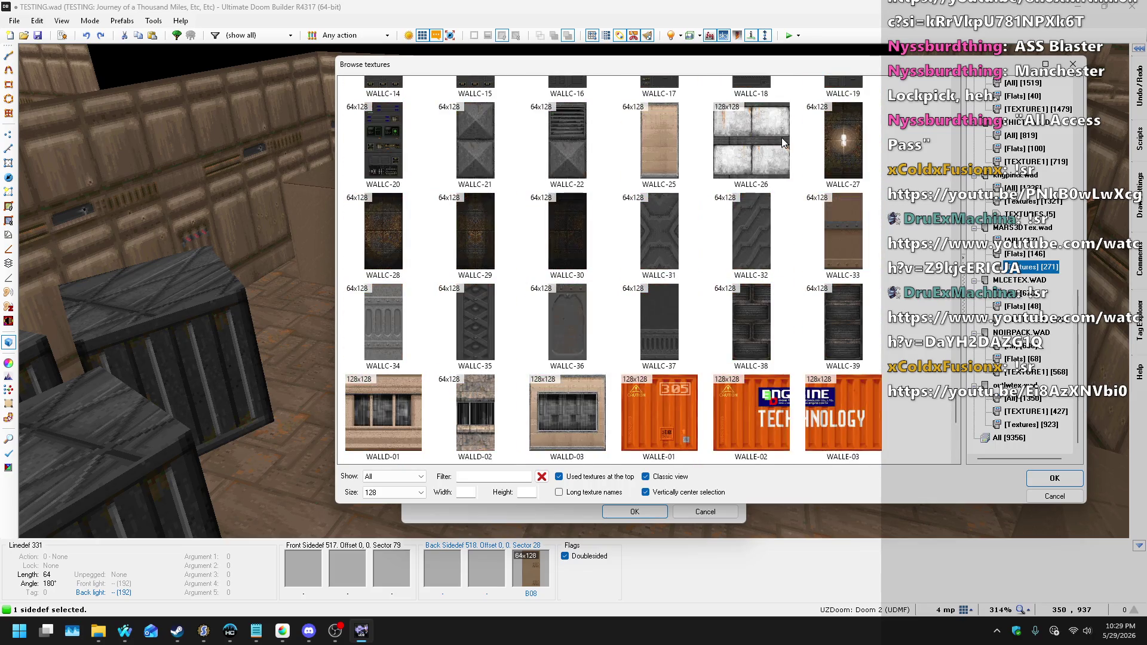
{"action": "scroll", "coordinate": [783, 141], "scroll_direction": "up", "scroll_amount": 3}
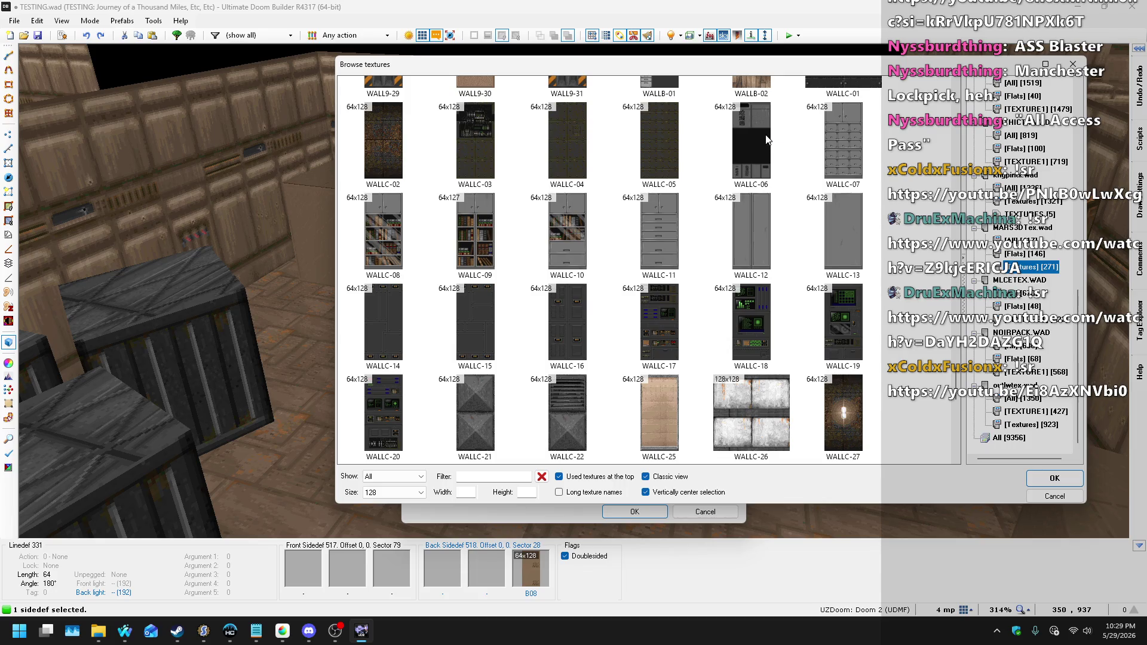
{"action": "scroll", "coordinate": [754, 131], "scroll_direction": "up", "scroll_amount": 2}
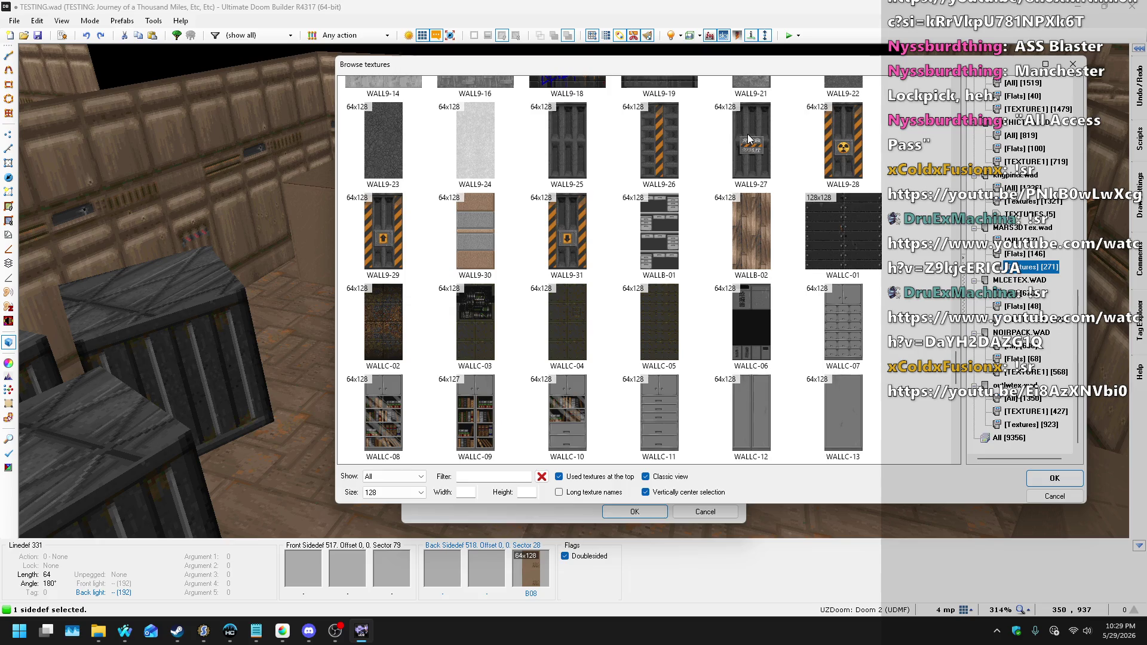
{"action": "scroll", "coordinate": [733, 135], "scroll_direction": "up", "scroll_amount": 4}
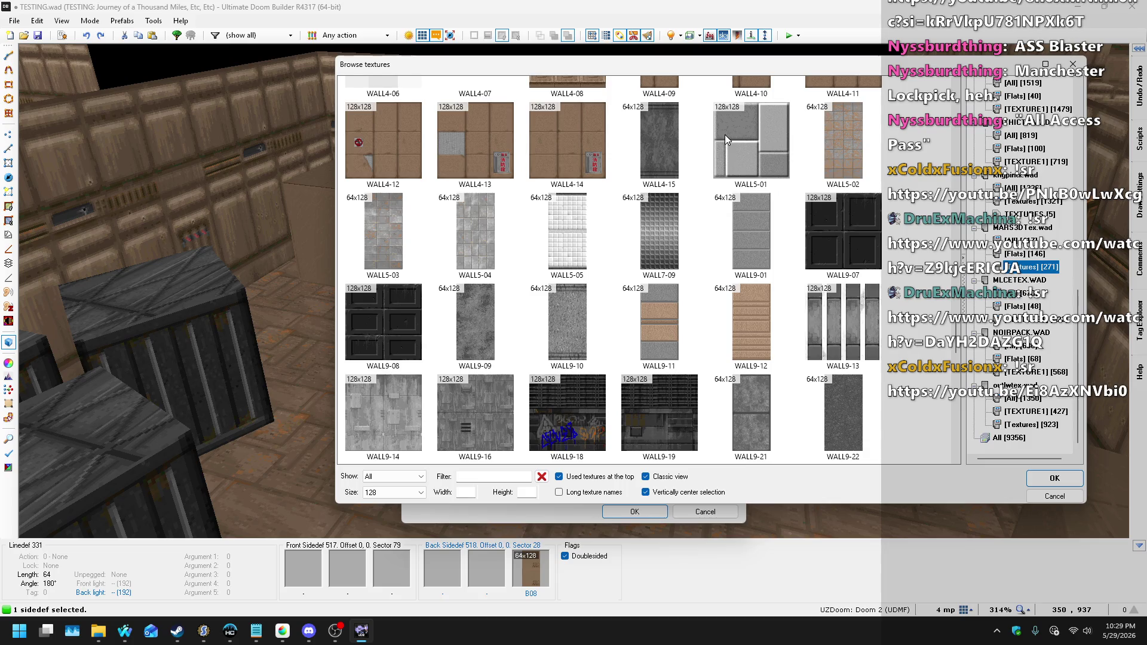
{"action": "scroll", "coordinate": [725, 135], "scroll_direction": "up", "scroll_amount": 4}
{"action": "scroll", "coordinate": [725, 158], "scroll_direction": "up", "scroll_amount": 15}
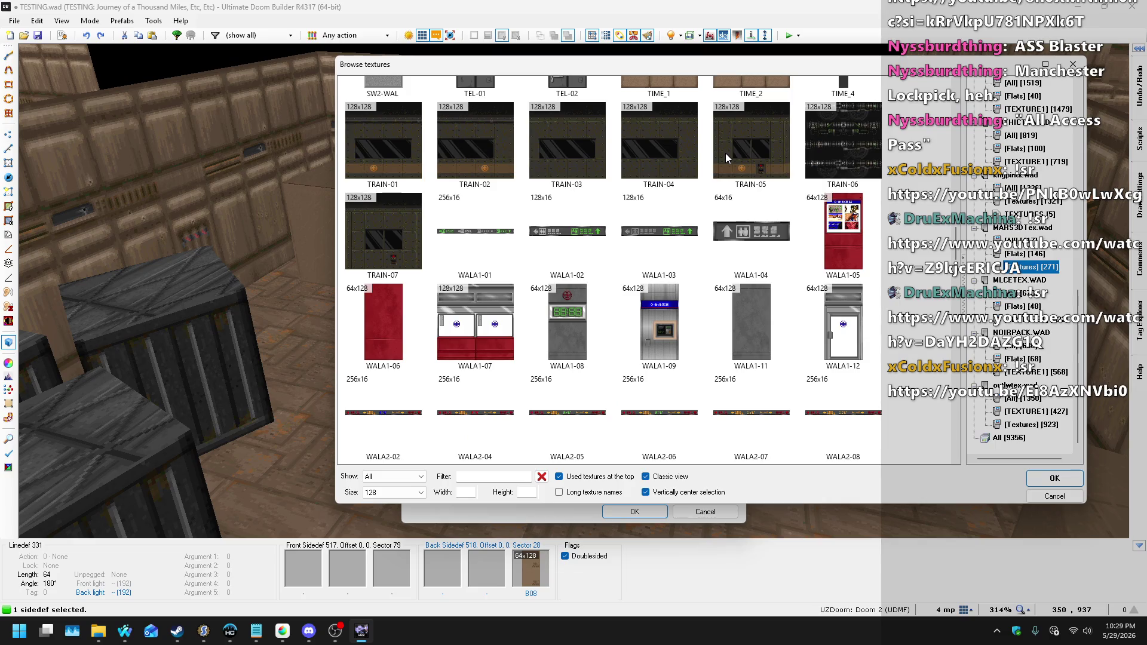
{"action": "scroll", "coordinate": [725, 153], "scroll_direction": "up", "scroll_amount": 4}
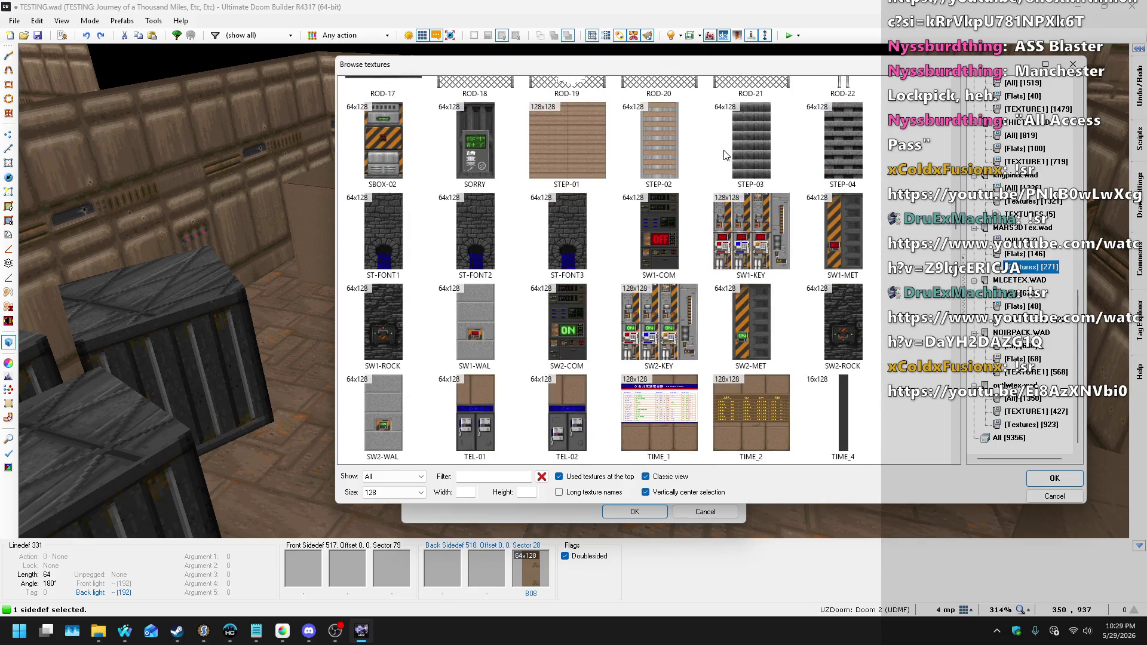
{"action": "scroll", "coordinate": [726, 155], "scroll_direction": "up", "scroll_amount": 6}
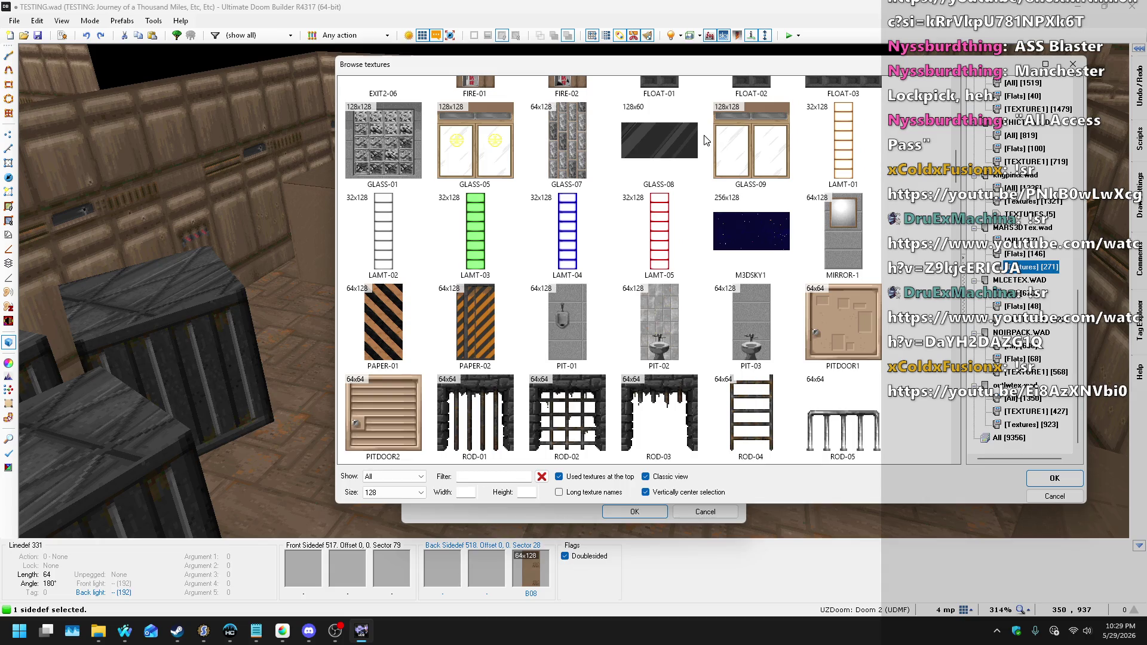
{"action": "scroll", "coordinate": [706, 140], "scroll_direction": "up", "scroll_amount": 3}
{"action": "scroll", "coordinate": [706, 140], "scroll_direction": "up", "scroll_amount": 5}
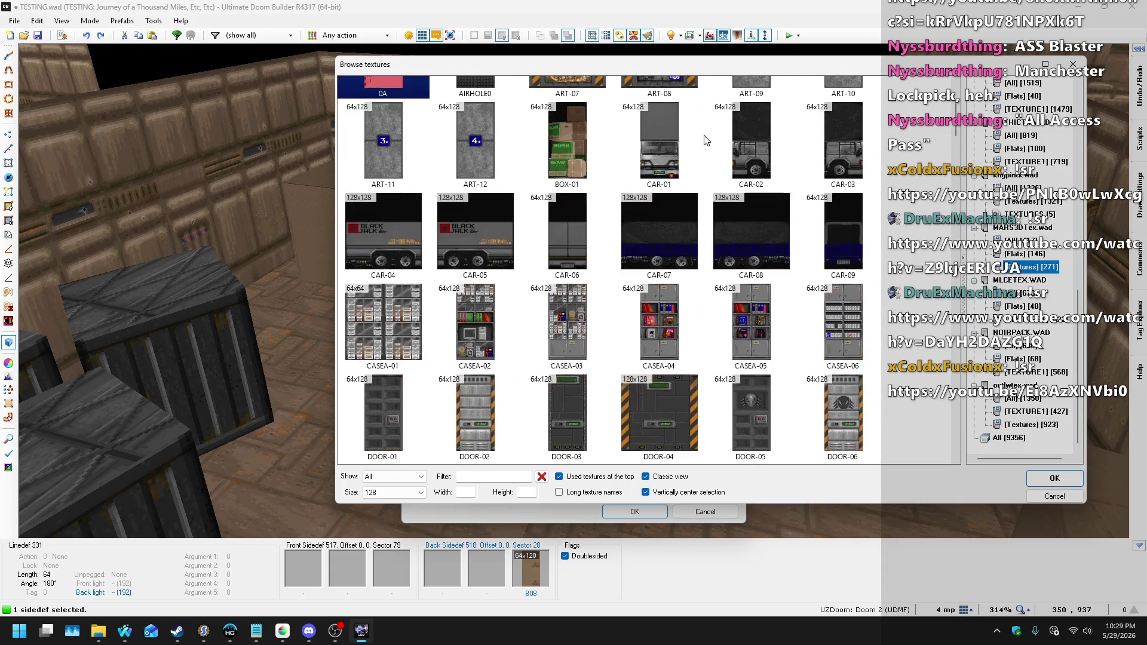
{"action": "left_click", "coordinate": [1023, 323]}
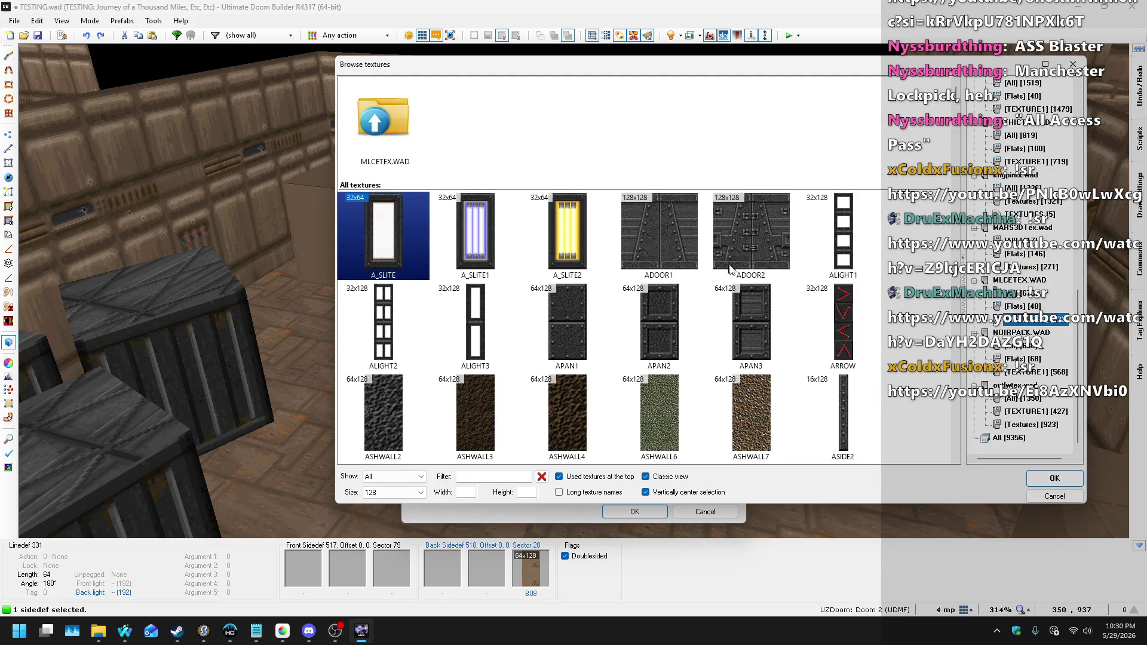
{"action": "scroll", "coordinate": [797, 284], "scroll_direction": "down", "scroll_amount": 2}
{"action": "scroll", "coordinate": [793, 271], "scroll_direction": "down", "scroll_amount": 10}
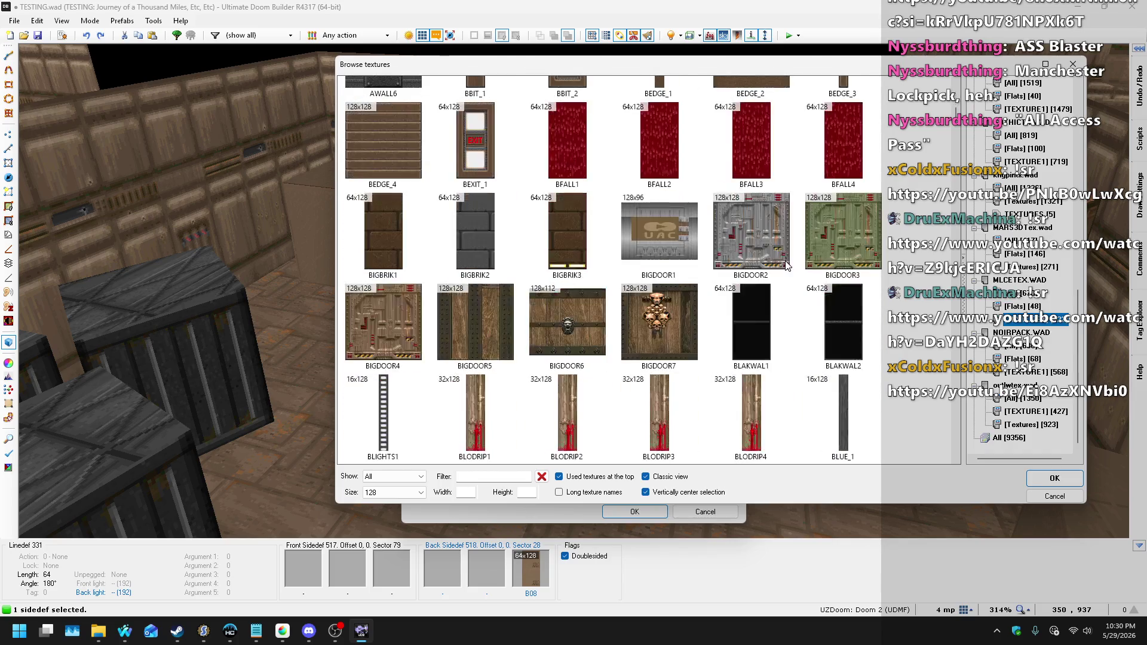
{"action": "scroll", "coordinate": [783, 261], "scroll_direction": "down", "scroll_amount": 10}
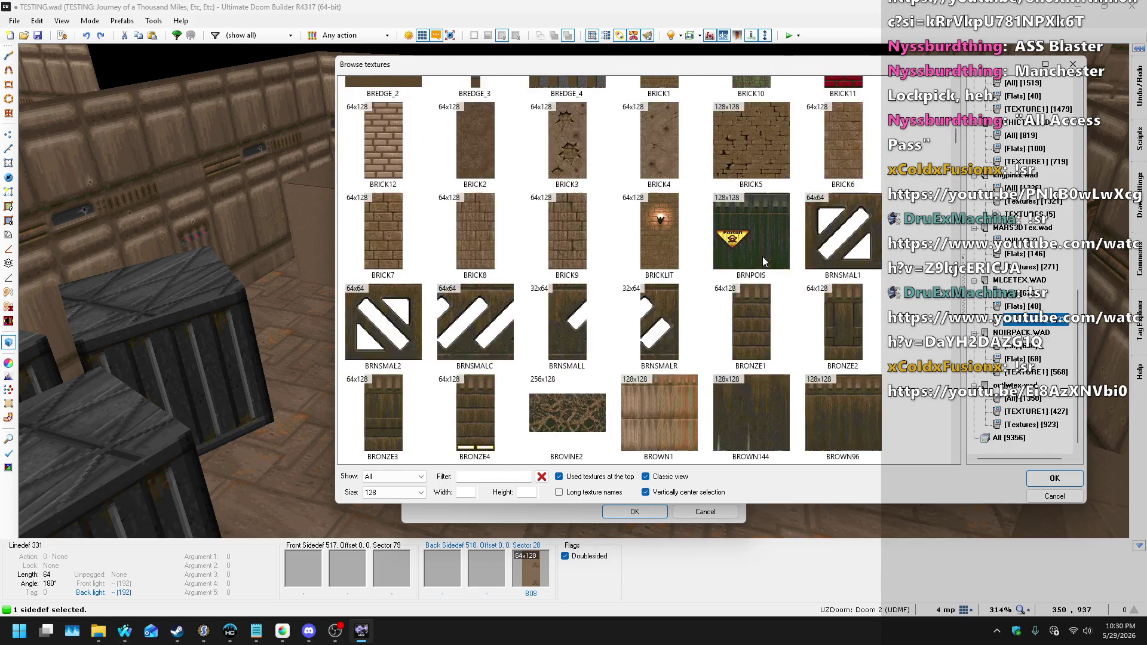
{"action": "scroll", "coordinate": [761, 256], "scroll_direction": "down", "scroll_amount": 10}
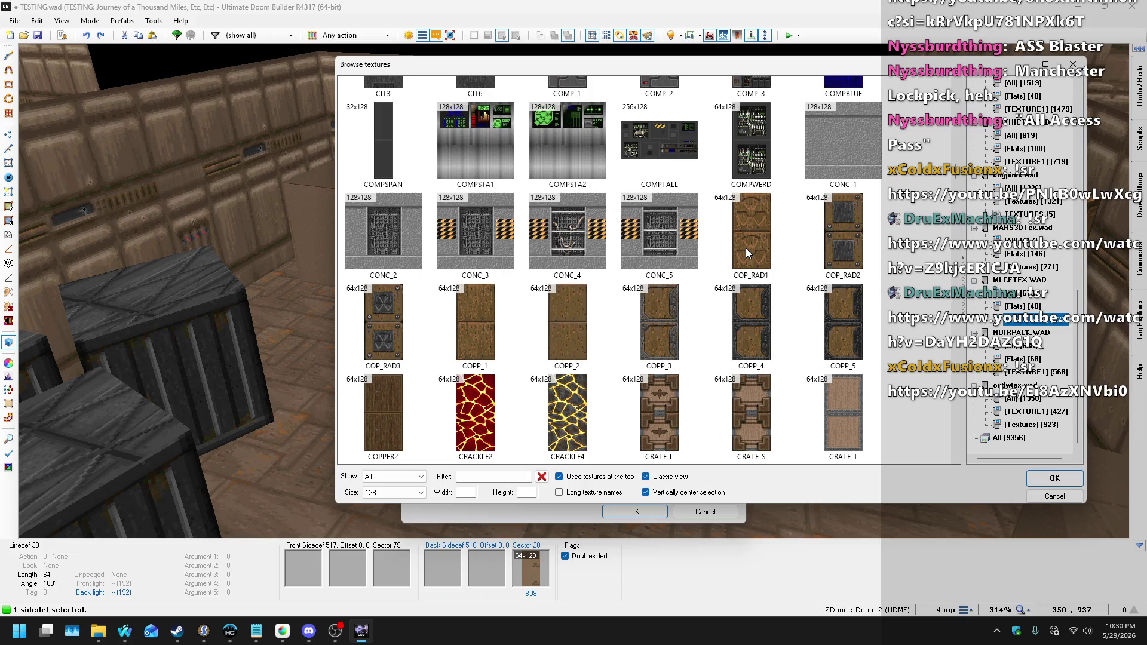
{"action": "scroll", "coordinate": [735, 246], "scroll_direction": "down", "scroll_amount": 3}
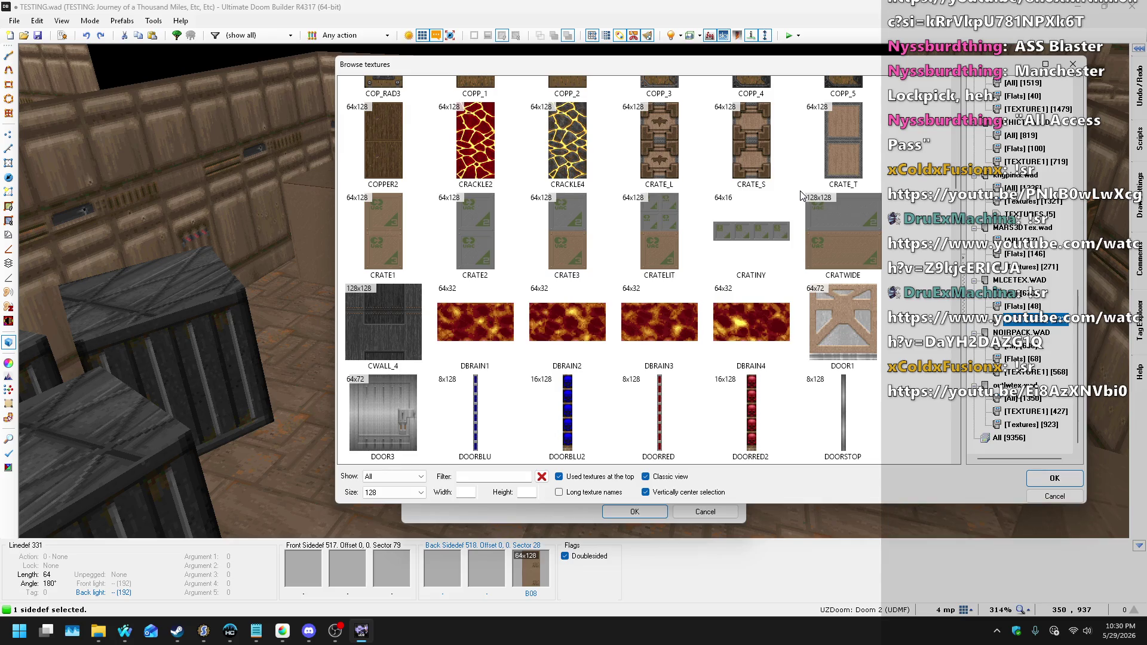
{"action": "scroll", "coordinate": [789, 180], "scroll_direction": "down", "scroll_amount": 4}
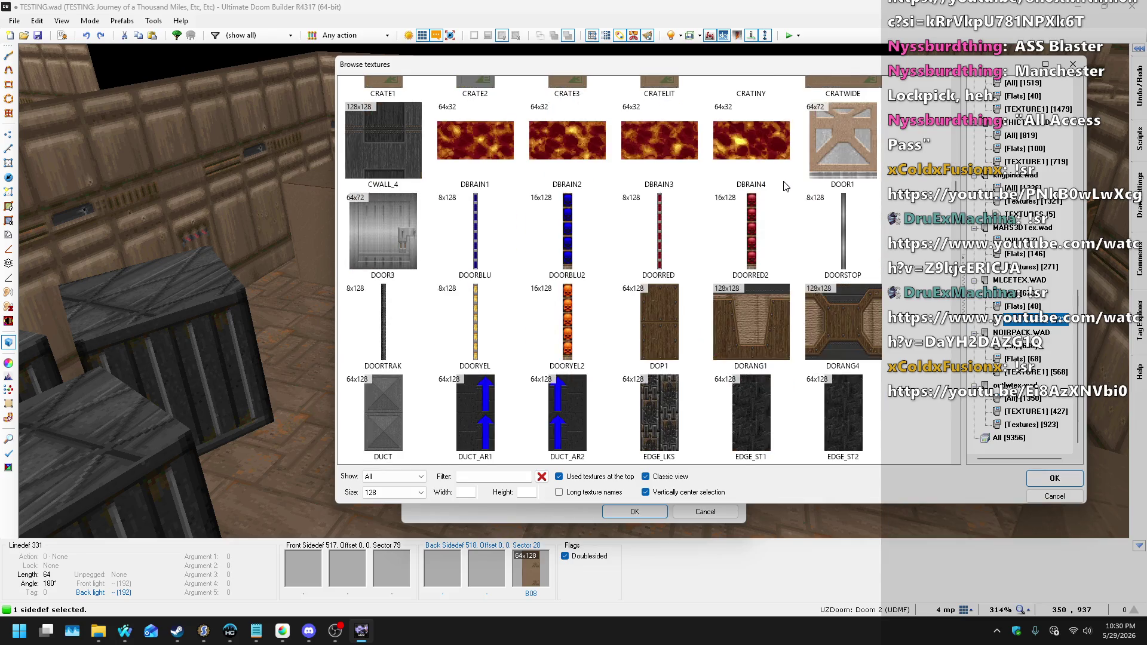
{"action": "scroll", "coordinate": [784, 180], "scroll_direction": "down", "scroll_amount": 5}
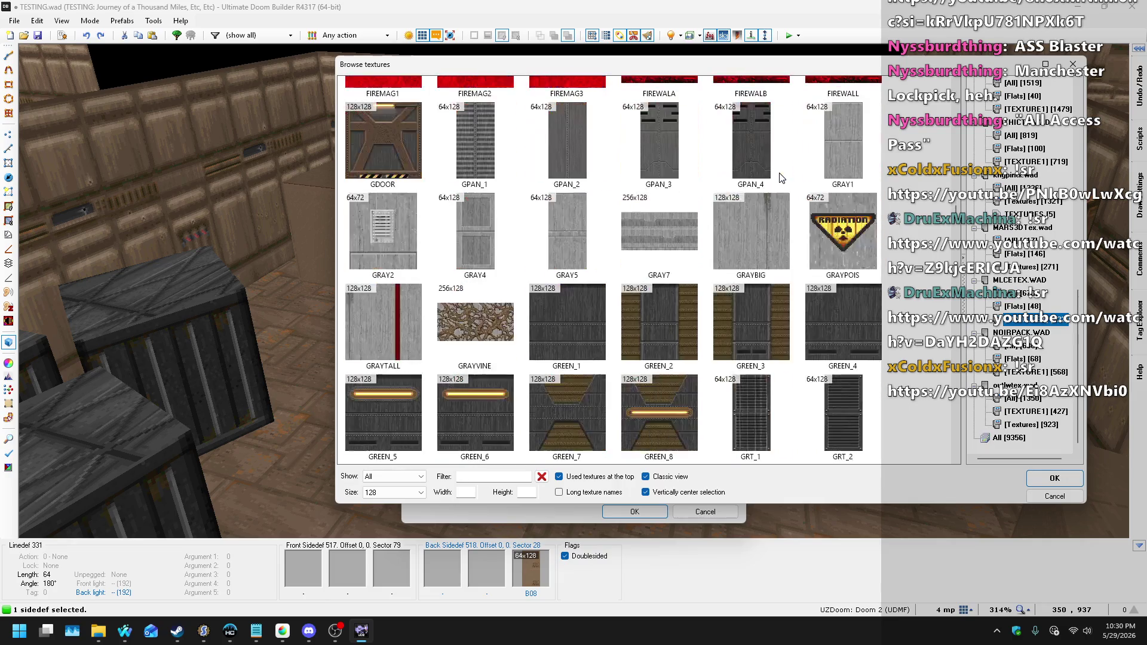
{"action": "scroll", "coordinate": [780, 178], "scroll_direction": "down", "scroll_amount": 7}
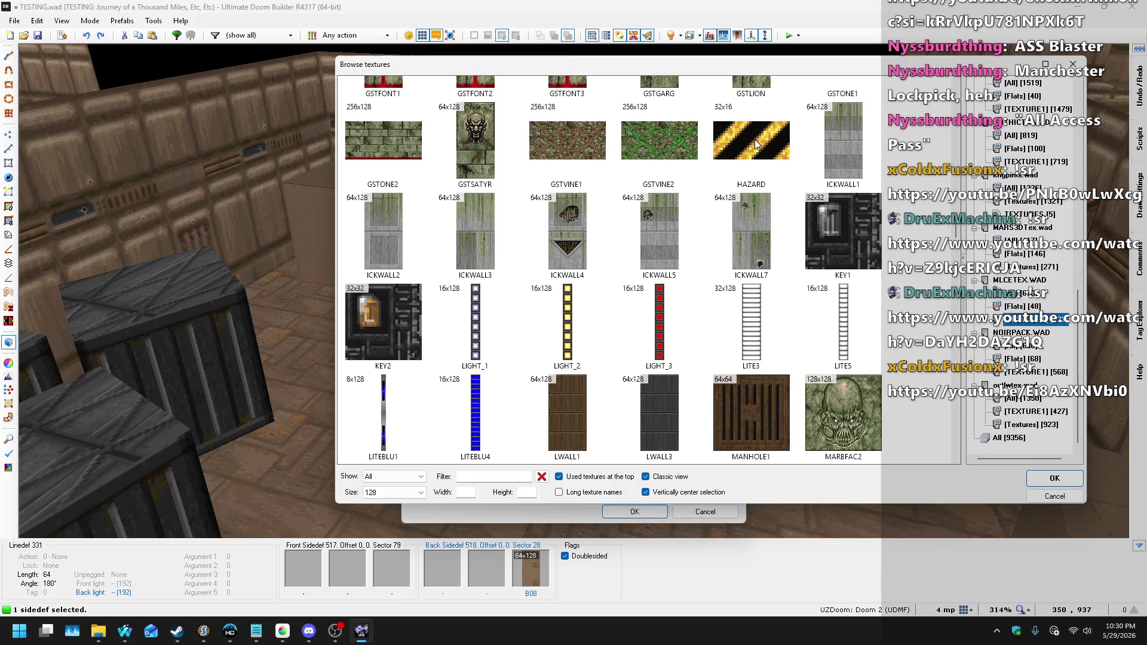
{"action": "scroll", "coordinate": [755, 145], "scroll_direction": "down", "scroll_amount": 6}
{"action": "scroll", "coordinate": [1044, 255], "scroll_direction": "up", "scroll_amount": 10}
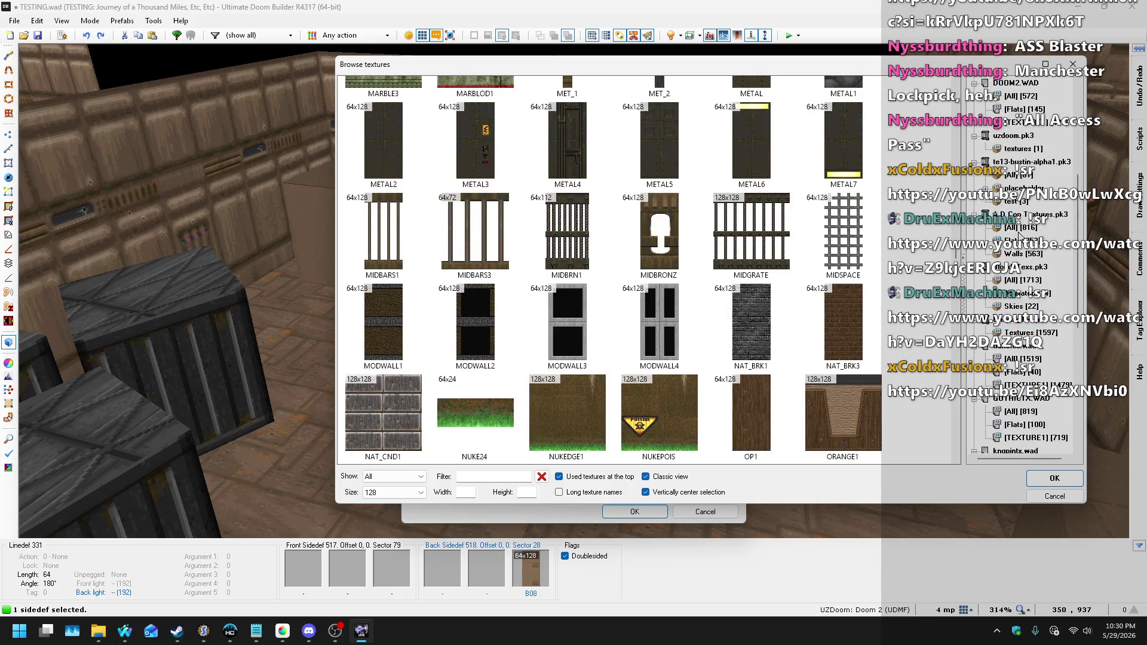
- Find CRATINY in the Base texture set and apply it as the back lower texture
{"action": "left_click", "coordinate": [997, 84]}
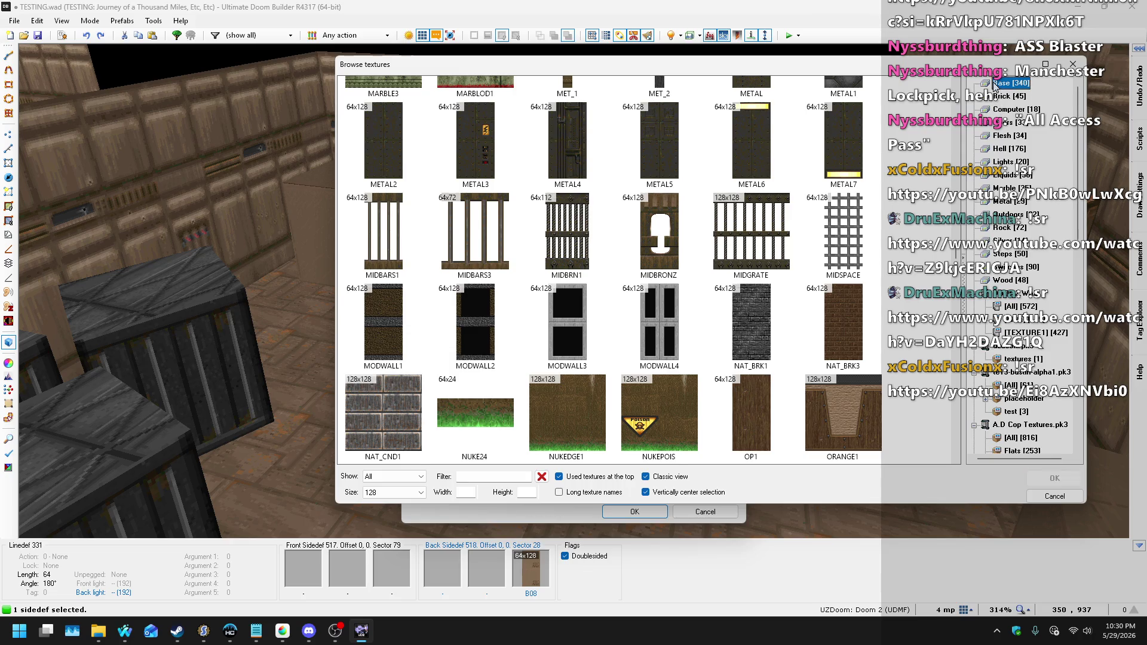
{"action": "scroll", "coordinate": [732, 238], "scroll_direction": "down", "scroll_amount": 5}
{"action": "scroll", "coordinate": [736, 243], "scroll_direction": "down", "scroll_amount": 8}
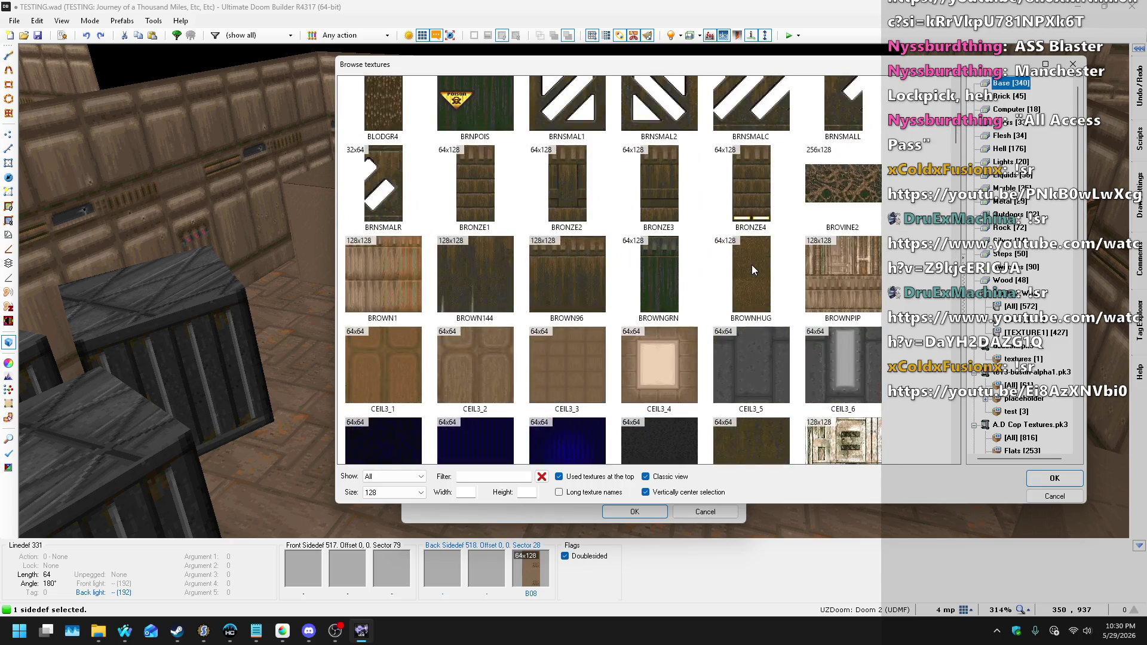
{"action": "scroll", "coordinate": [808, 205], "scroll_direction": "down", "scroll_amount": 2}
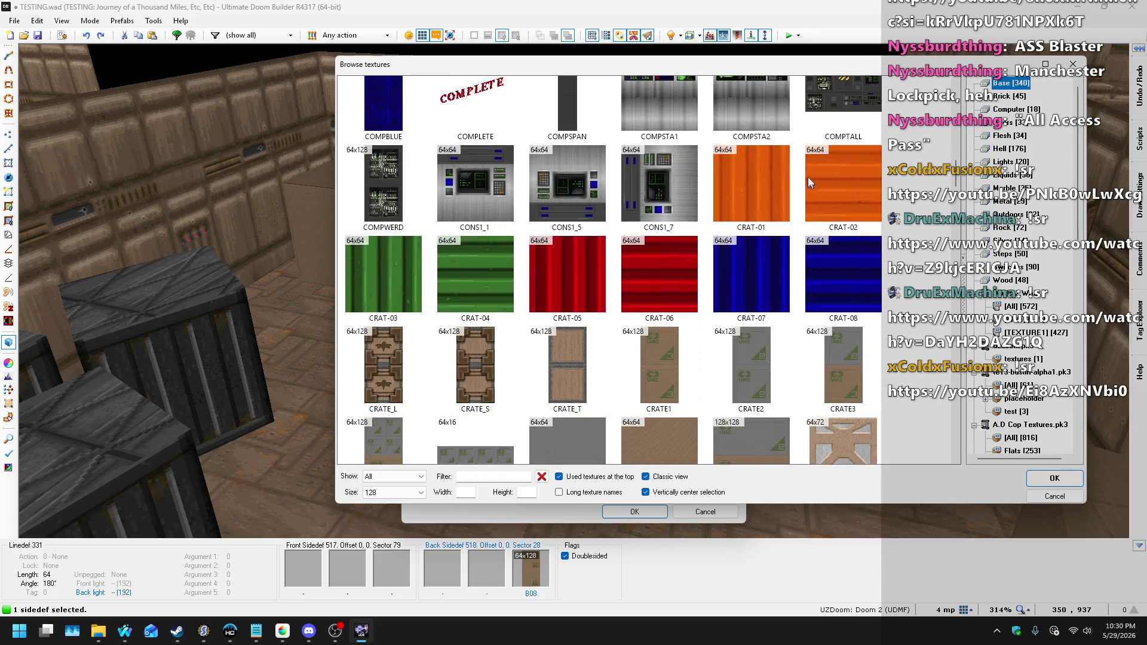
{"action": "scroll", "coordinate": [758, 157], "scroll_direction": "down", "scroll_amount": 1}
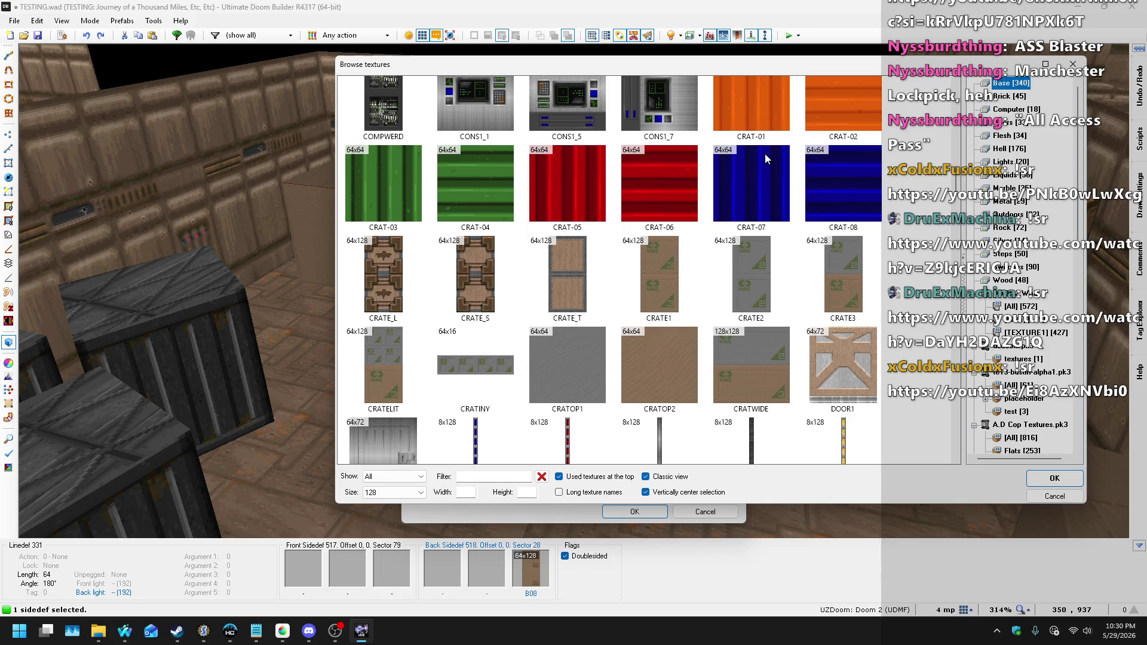
{"action": "left_click", "coordinate": [460, 365]}
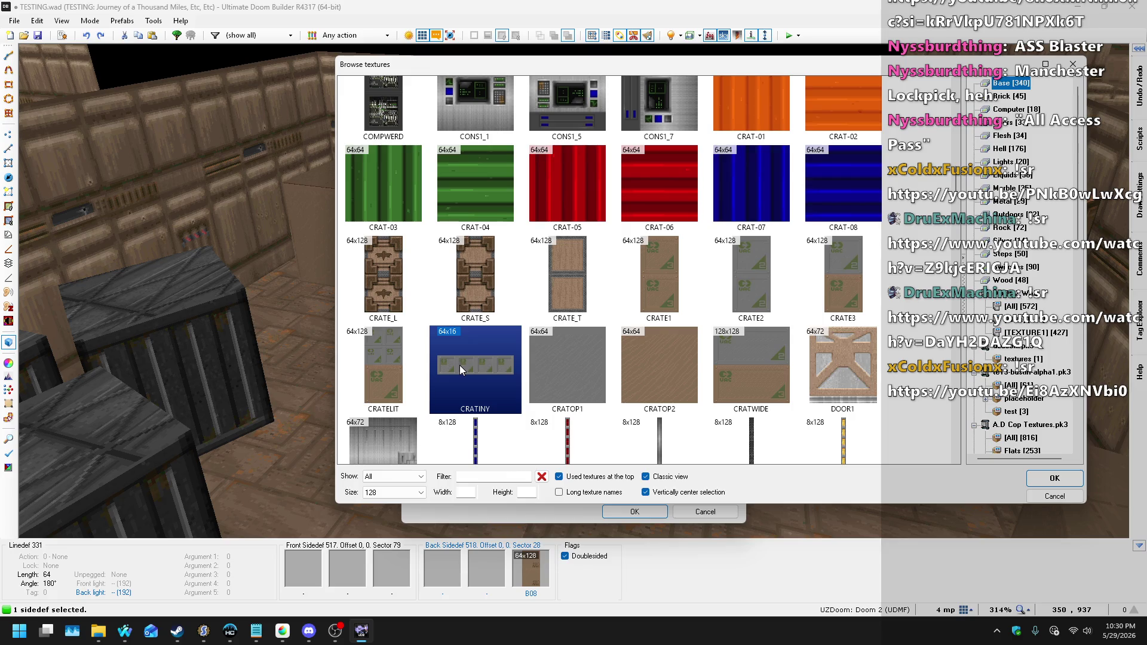
{"action": "double_click", "coordinate": [497, 352]}
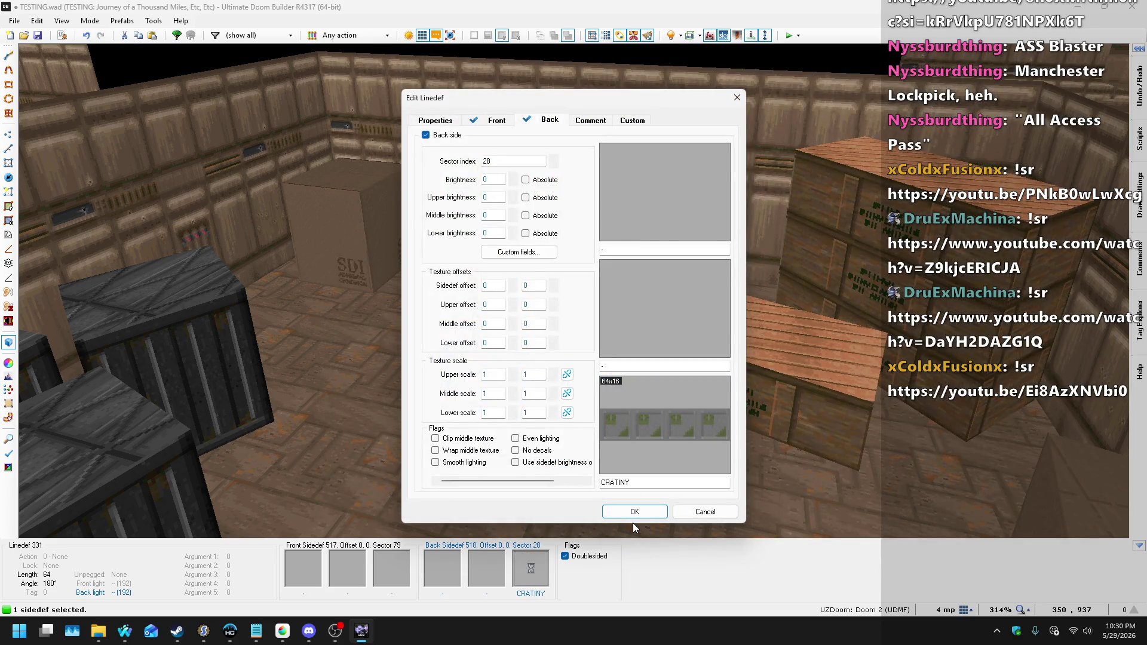
- Confirm the CRATINY change and lower the crate's top to height 16
{"action": "key", "text": "Return"}
{"action": "left_click", "coordinate": [573, 291]}
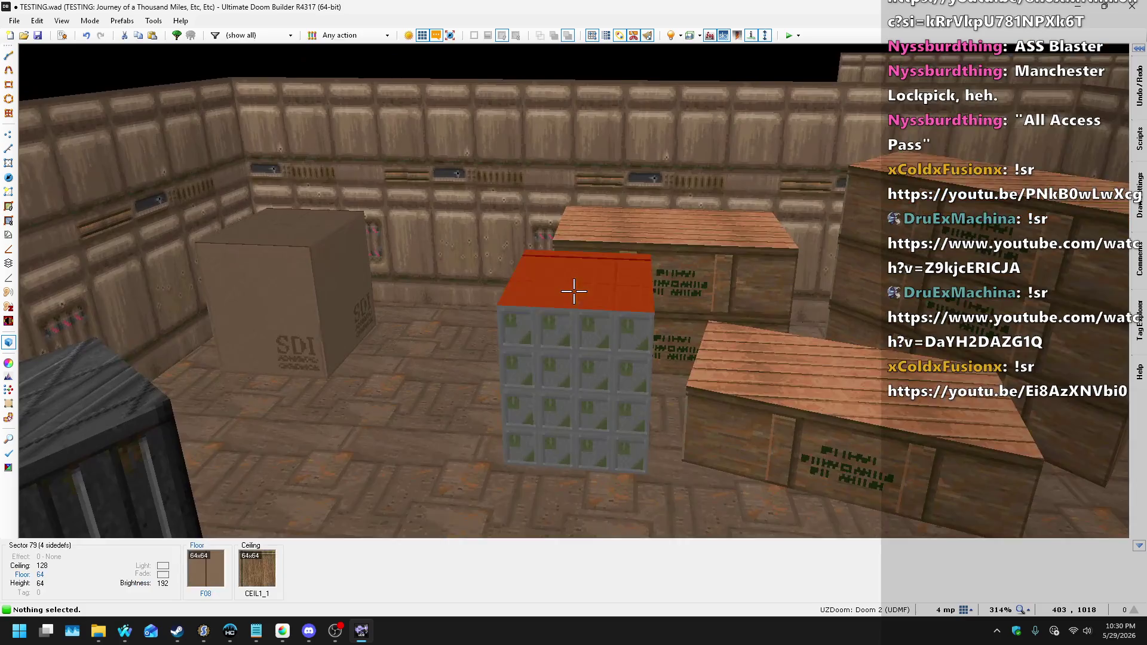
{"action": "scroll", "coordinate": [574, 291], "scroll_direction": "down", "scroll_amount": 6}
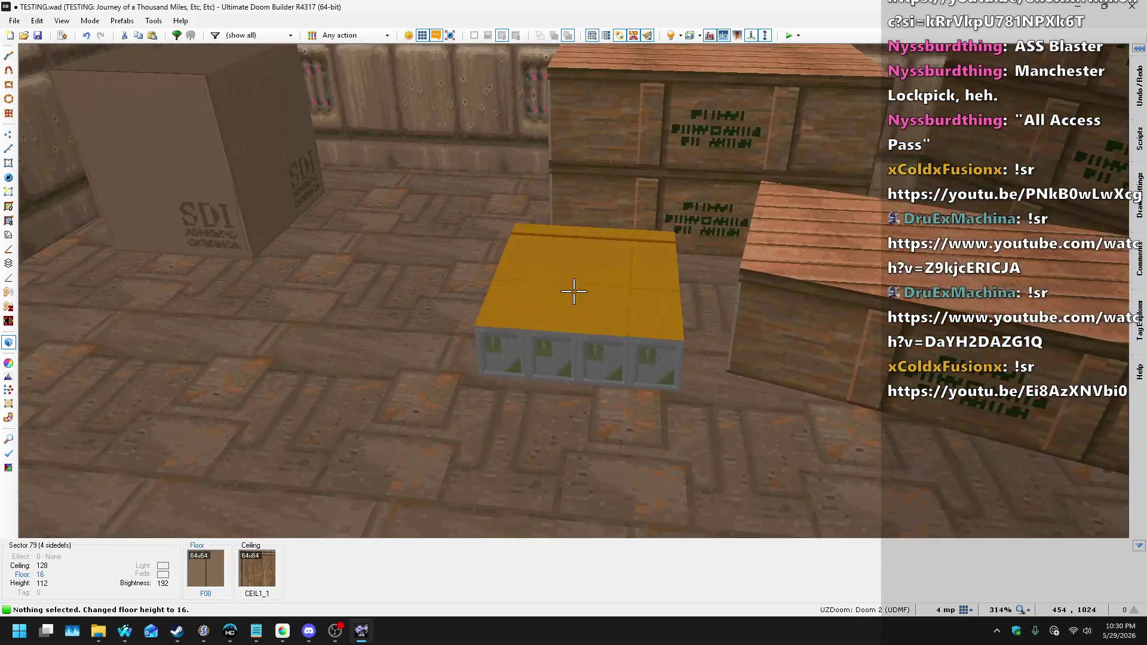
- With an 8-unit grid, drag the crate's left and bottom linedefs inward into a narrow 32-unit strip
{"action": "key", "text": "q"}
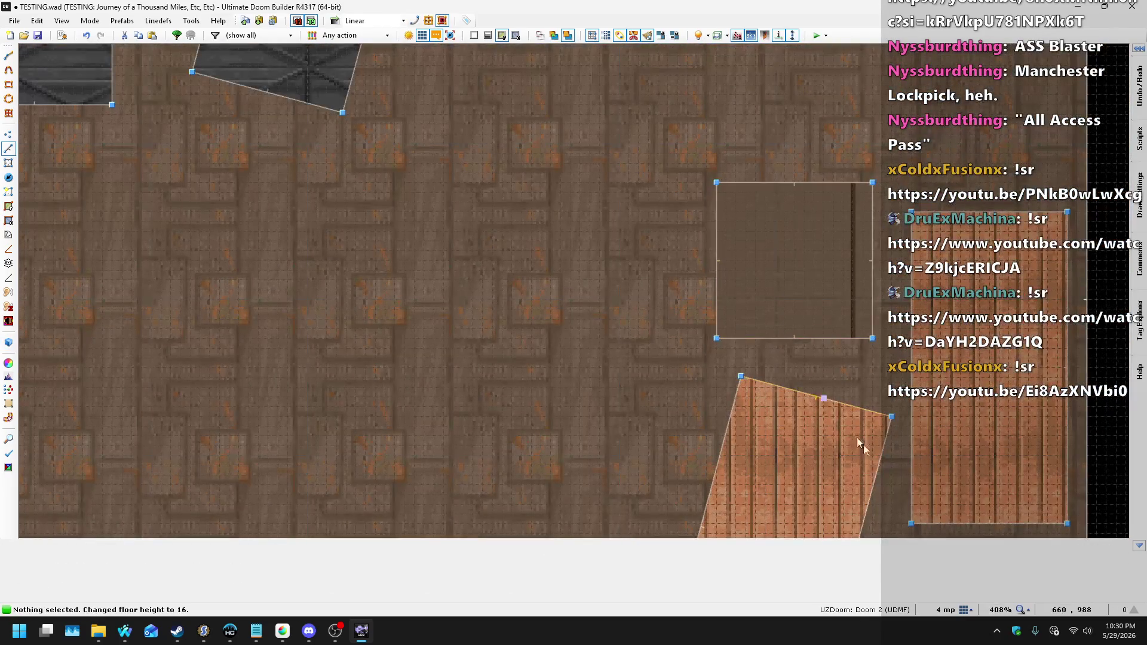
{"action": "left_click", "coordinate": [965, 609]}
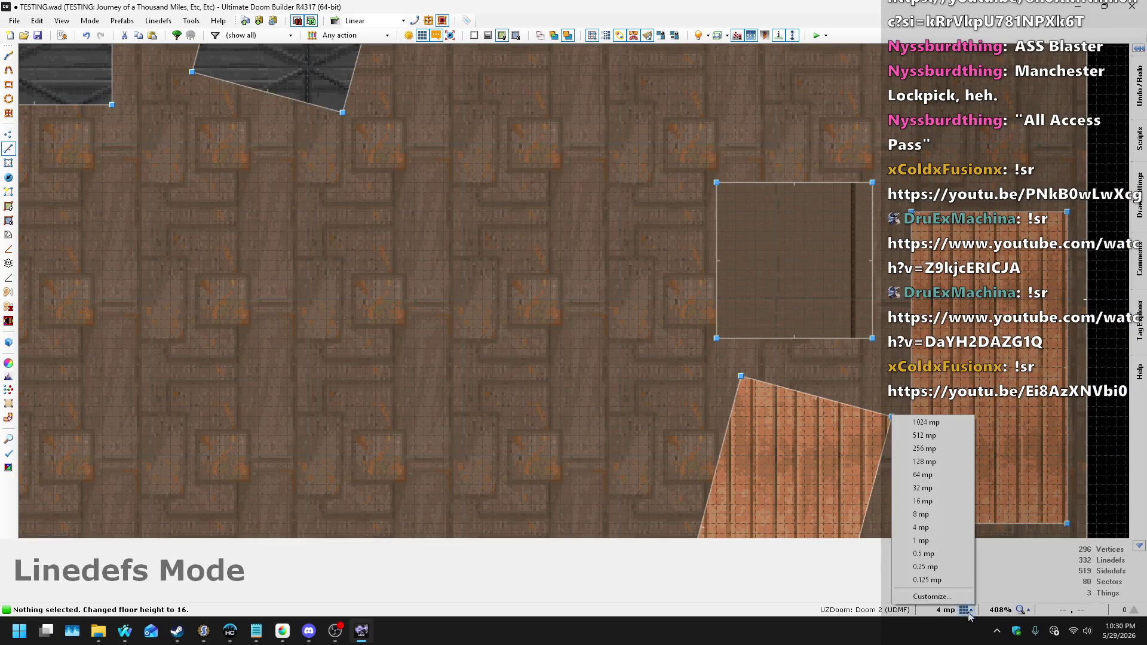
{"action": "left_click", "coordinate": [923, 475]}
{"action": "key", "text": "q"}
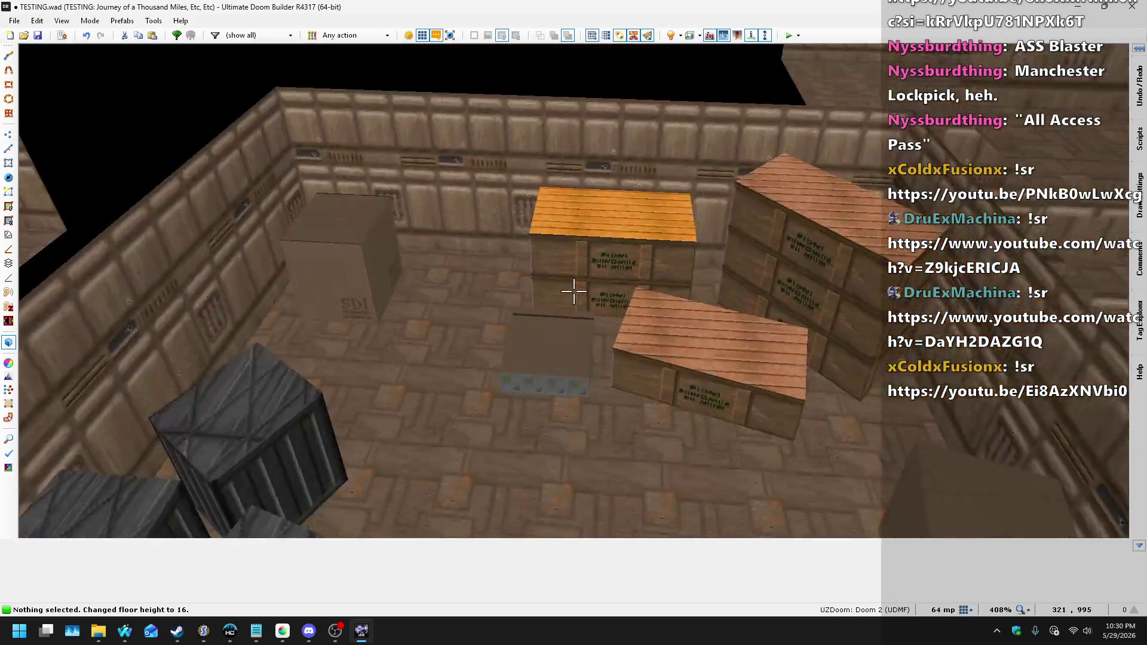
{"action": "key", "text": "q"}
{"action": "scroll", "coordinate": [599, 282], "scroll_direction": "down", "scroll_amount": 3}
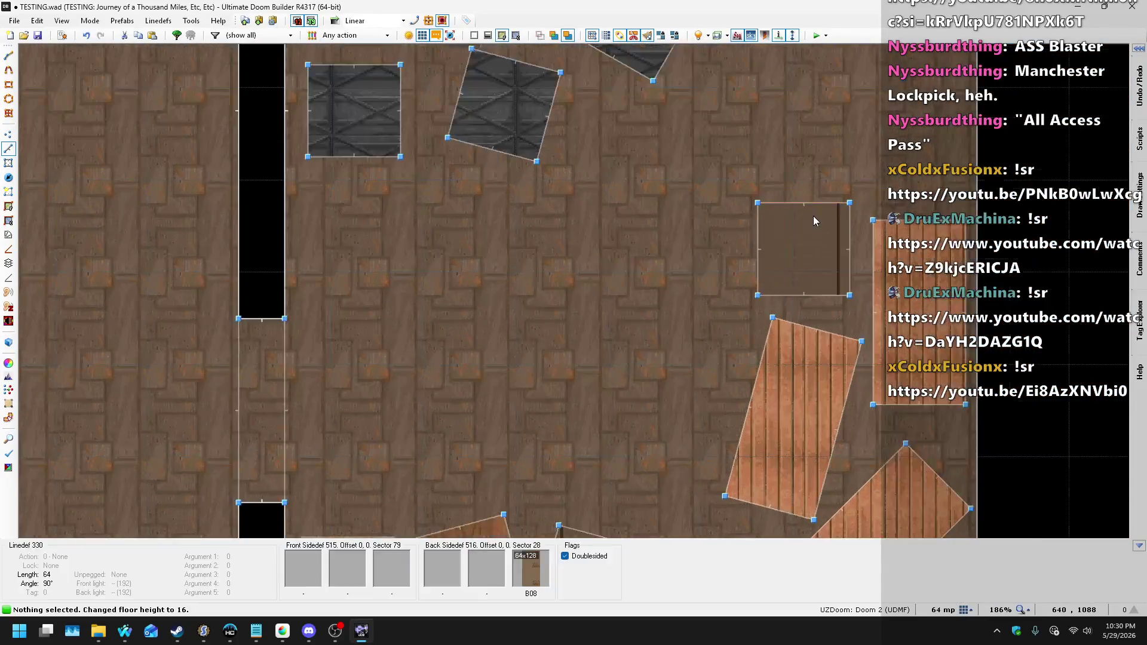
{"action": "scroll", "coordinate": [814, 220], "scroll_direction": "up", "scroll_amount": 2}
{"action": "left_click", "coordinate": [967, 609]}
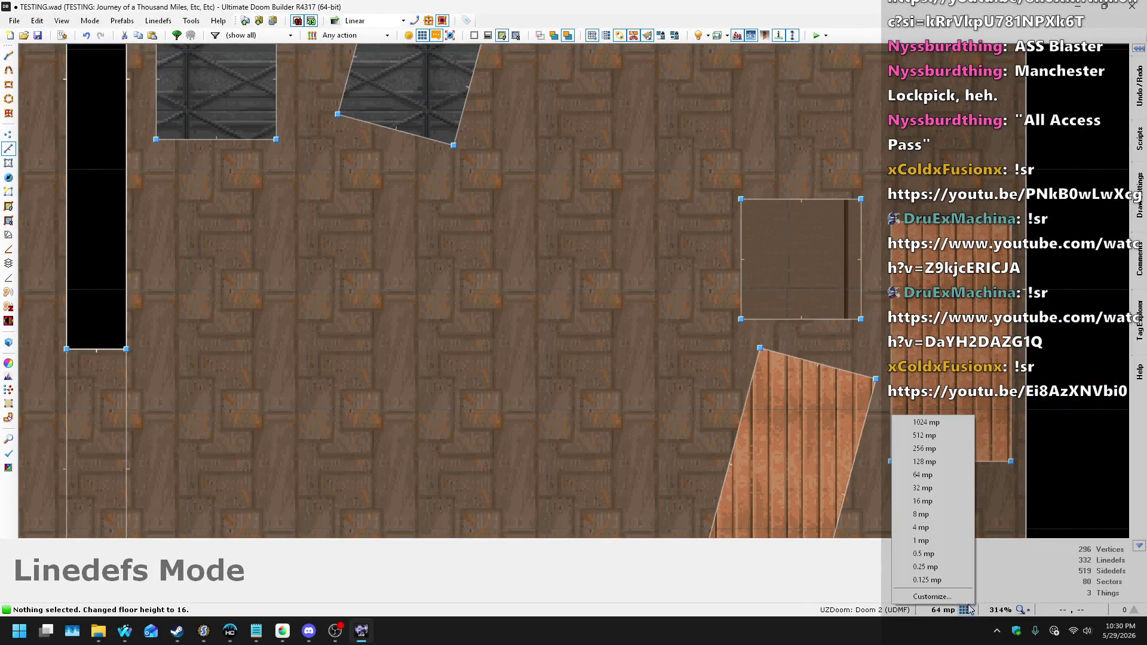
{"action": "left_click", "coordinate": [920, 515]}
{"action": "scroll", "coordinate": [905, 255], "scroll_direction": "up", "scroll_amount": 2}
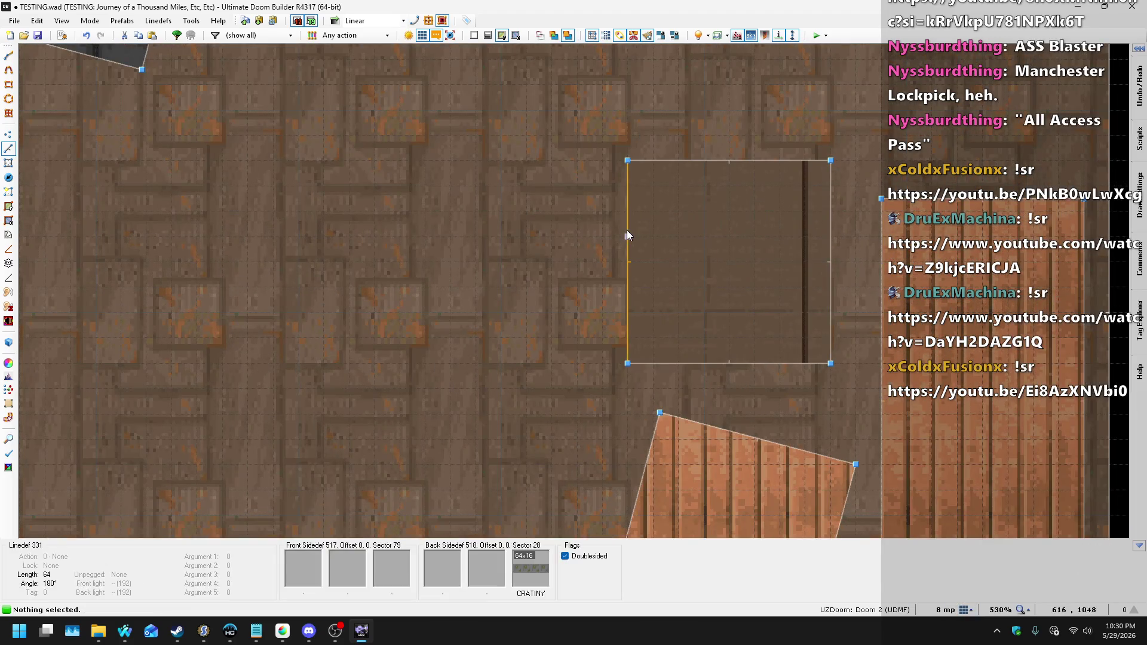
{"action": "scroll", "coordinate": [729, 233], "scroll_direction": "up", "scroll_amount": 1}
{"action": "left_click_drag", "start_coordinate": [742, 233], "coordinate": [807, 239]}
{"action": "left_click_drag", "start_coordinate": [859, 412], "coordinate": [856, 311]}
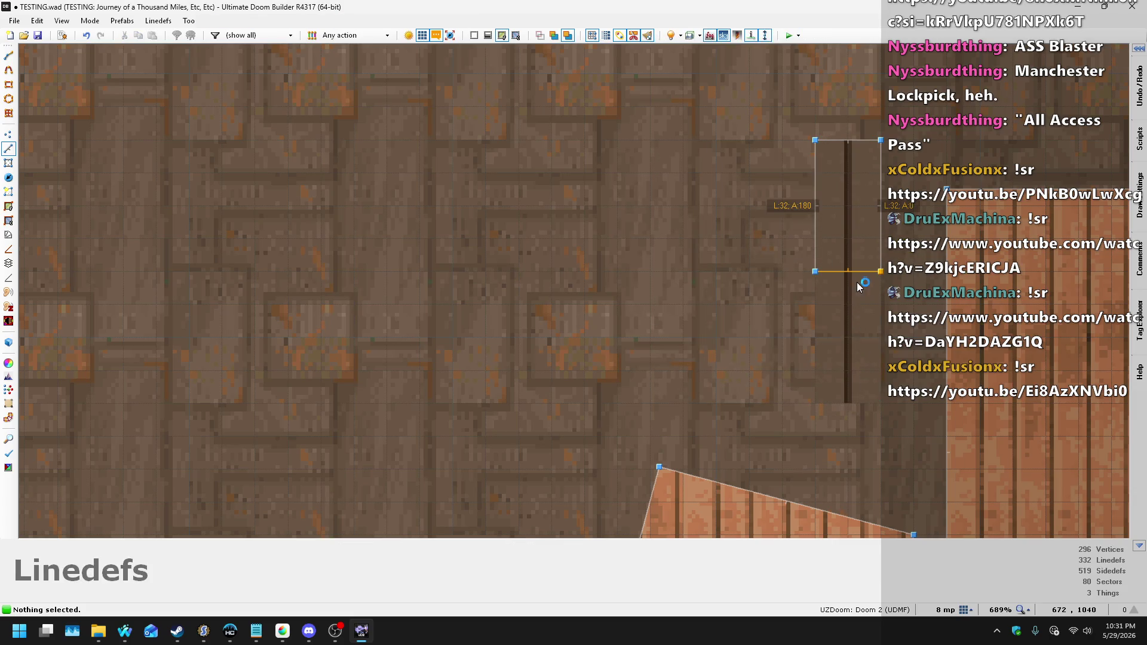
- Copy CRATINY in the 3D view and paste it onto the small crate's other sides
{"action": "key", "text": "w"}
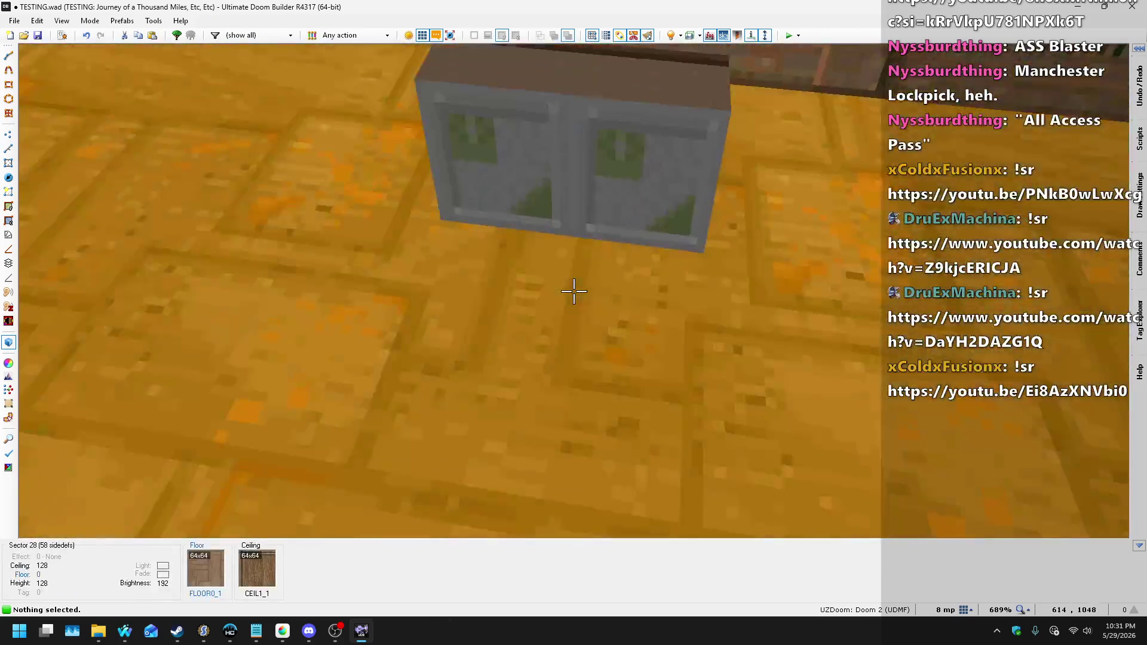
{"action": "key", "text": "ctrl+c"}
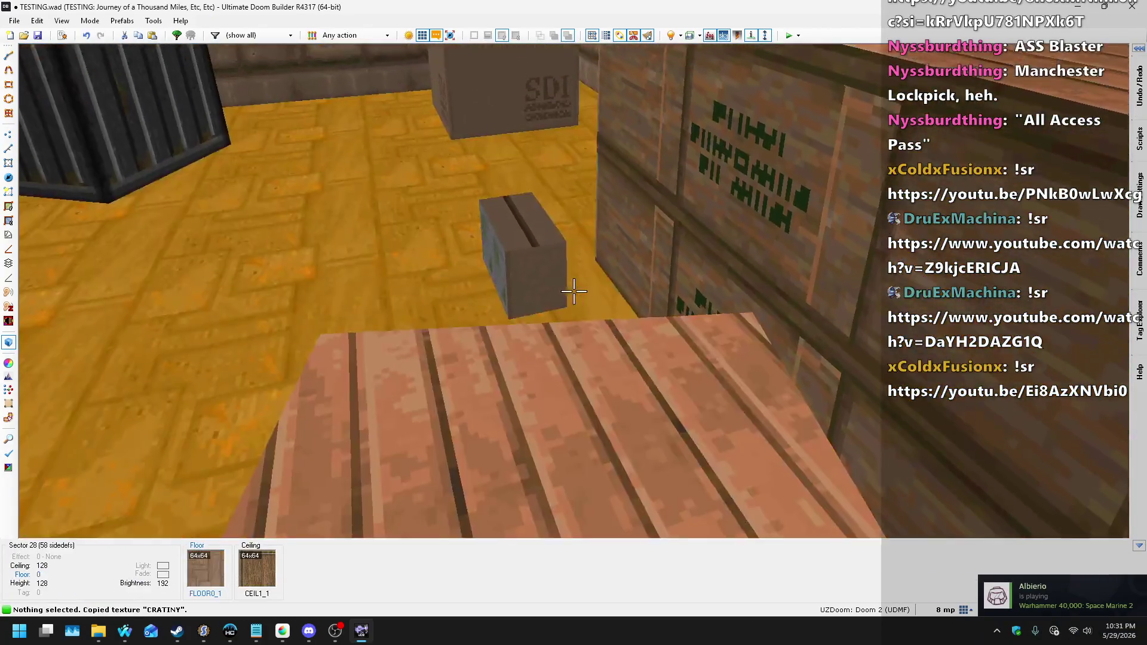
{"action": "key", "text": "ctrl+v"}
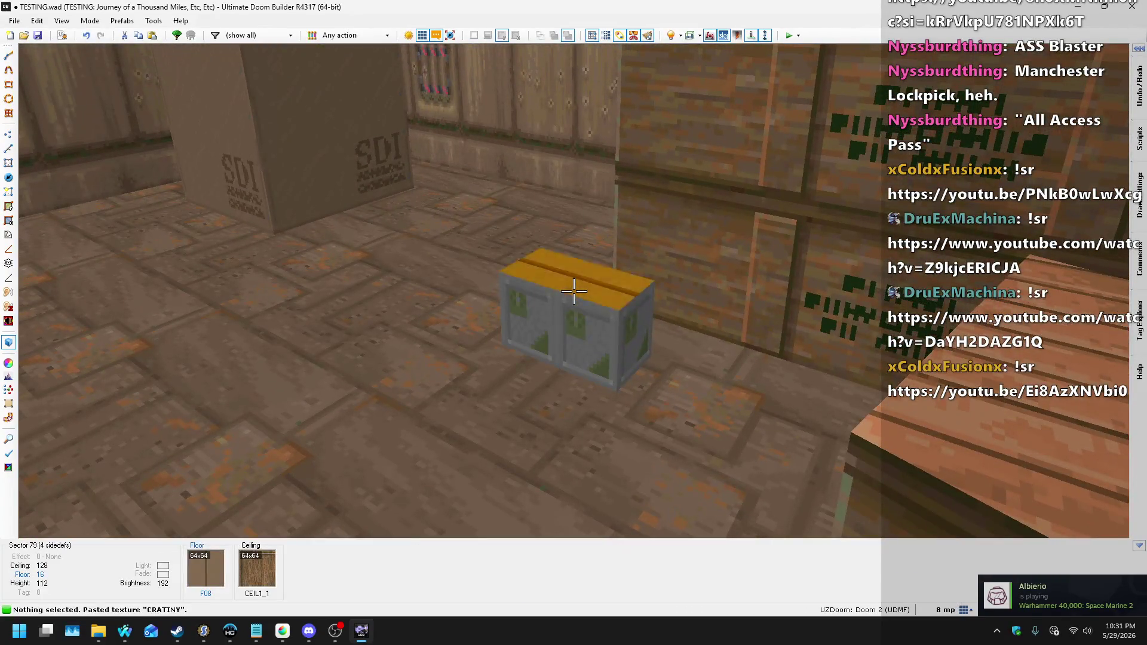
- Open the flat browser for the small crate's top, filtered to the Base set
{"action": "left_click", "coordinate": [573, 291]}
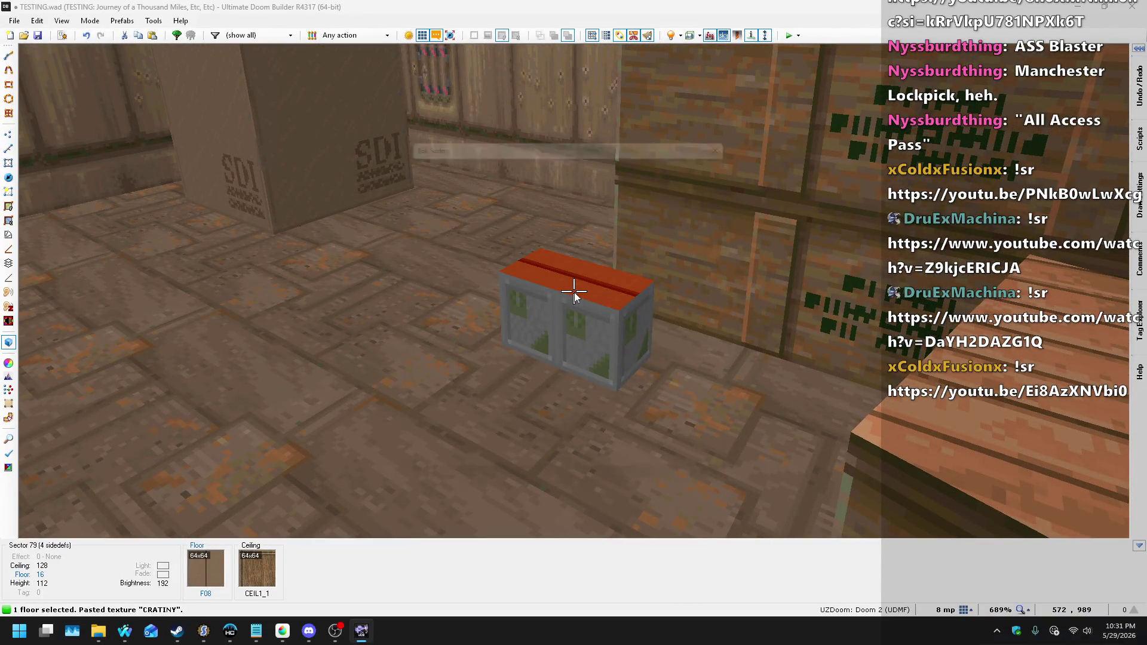
{"action": "right_click", "coordinate": [574, 291]}
{"action": "left_click", "coordinate": [688, 368]}
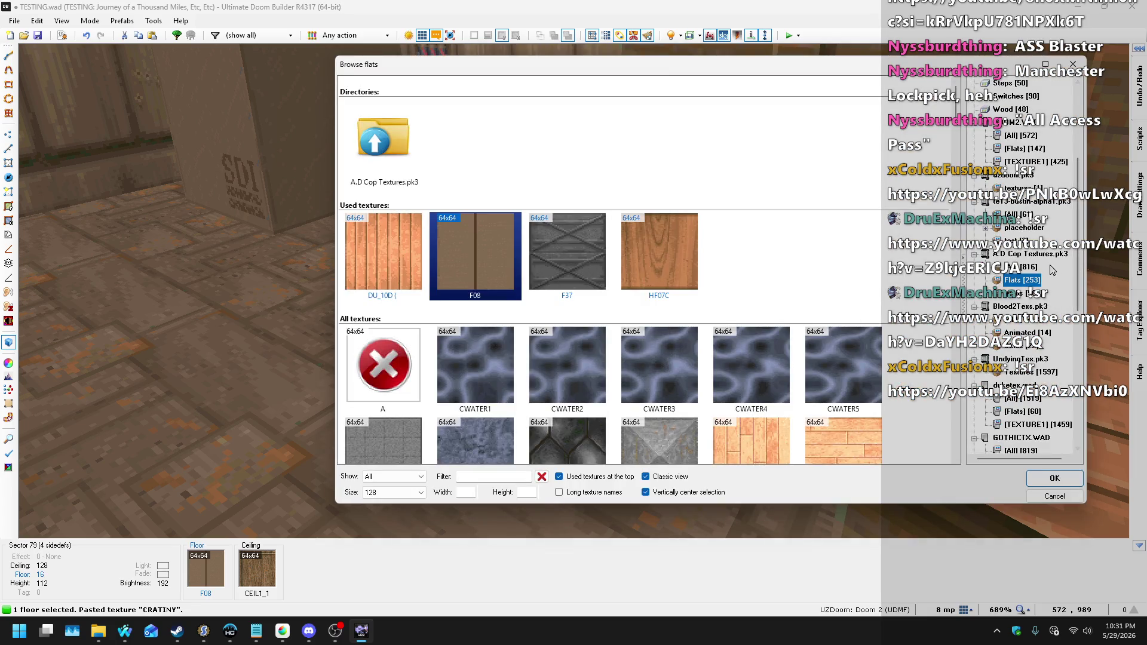
{"action": "scroll", "coordinate": [1042, 287], "scroll_direction": "up", "scroll_amount": 4}
{"action": "left_click", "coordinate": [999, 123]}
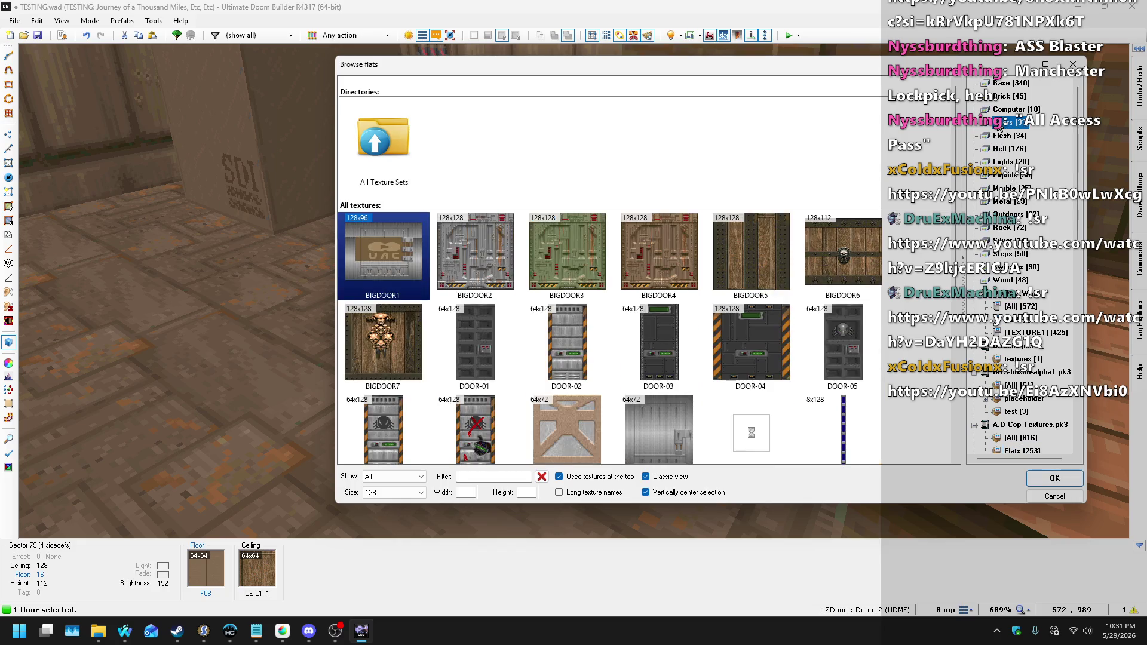